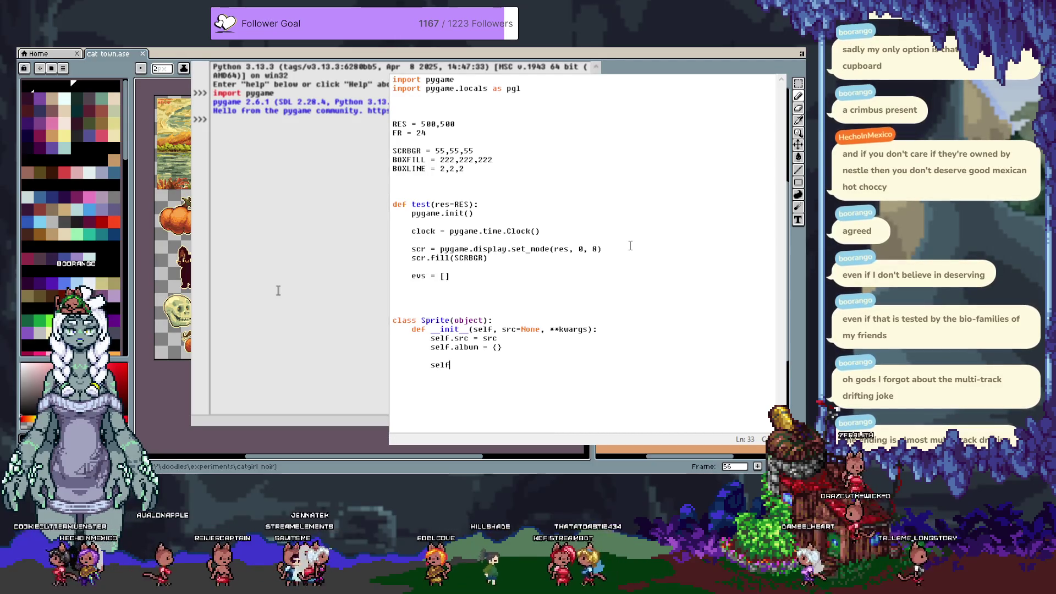
Add a self.set_frames() call in the Sprite constructor, then dedent onto a new line.
type(".set_frames")
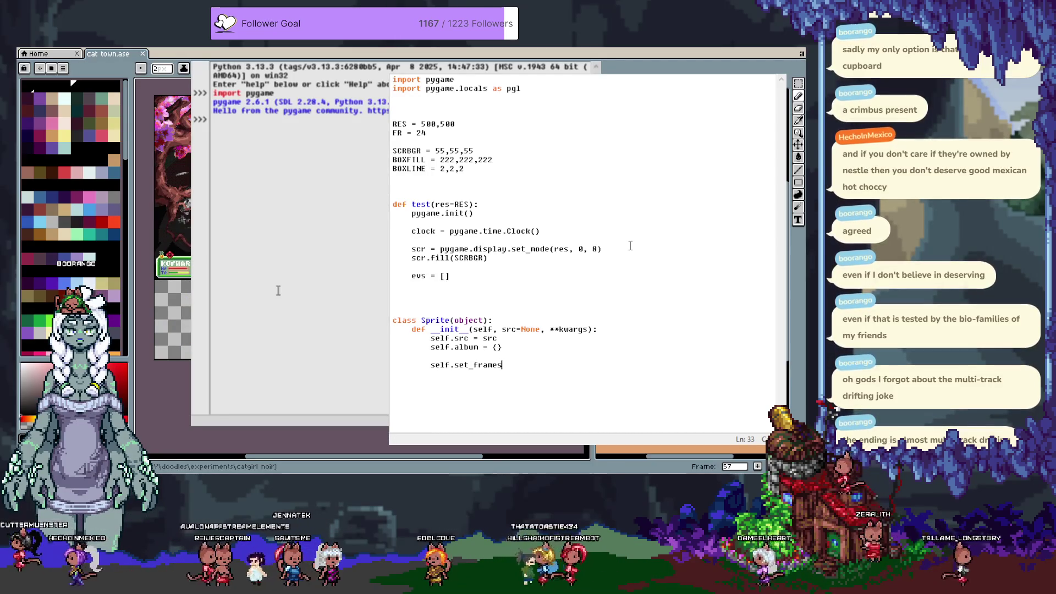
type("()")
key("Return")
key("Return")
key("BackSpace")
Begin a new method def set_frames(self, newframes=None): below __init__.
type("def set_frames(slef")
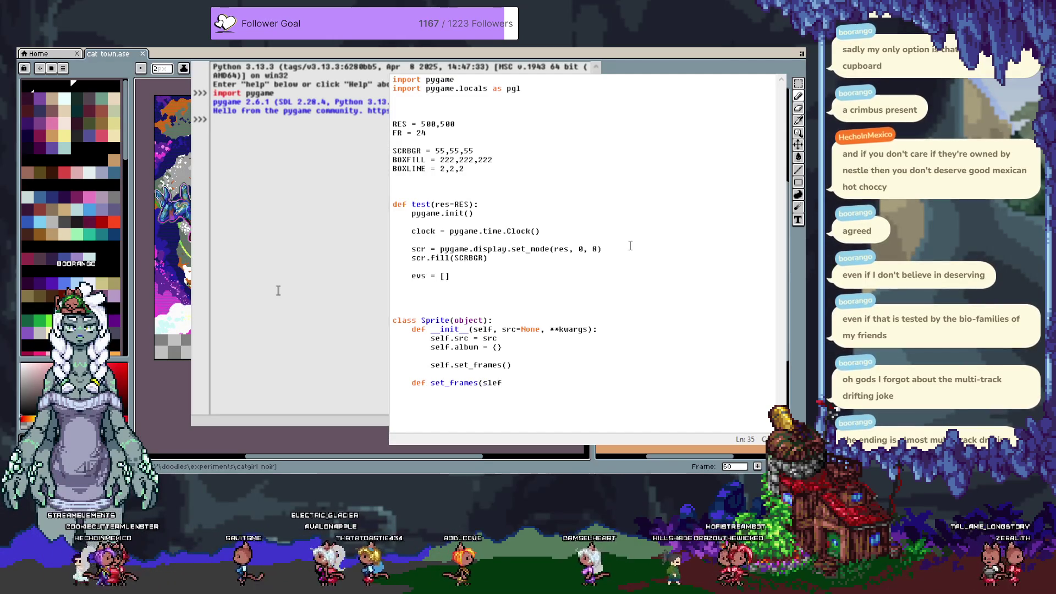
key("BackSpace")
key("BackSpace")
key("BackSpace")
type("elf, newframes=")
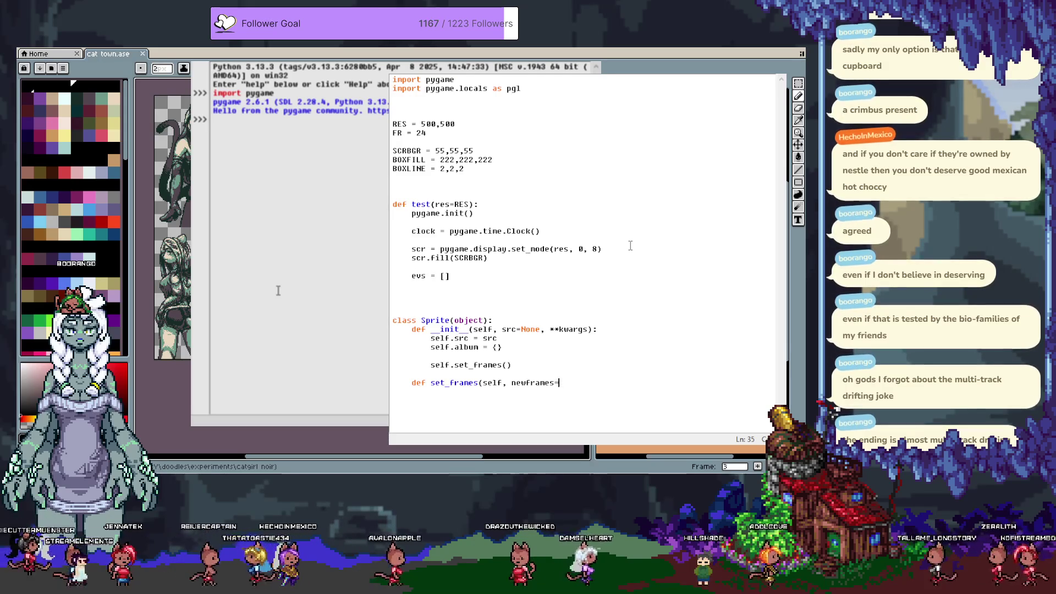
type("None):")
key("Return")
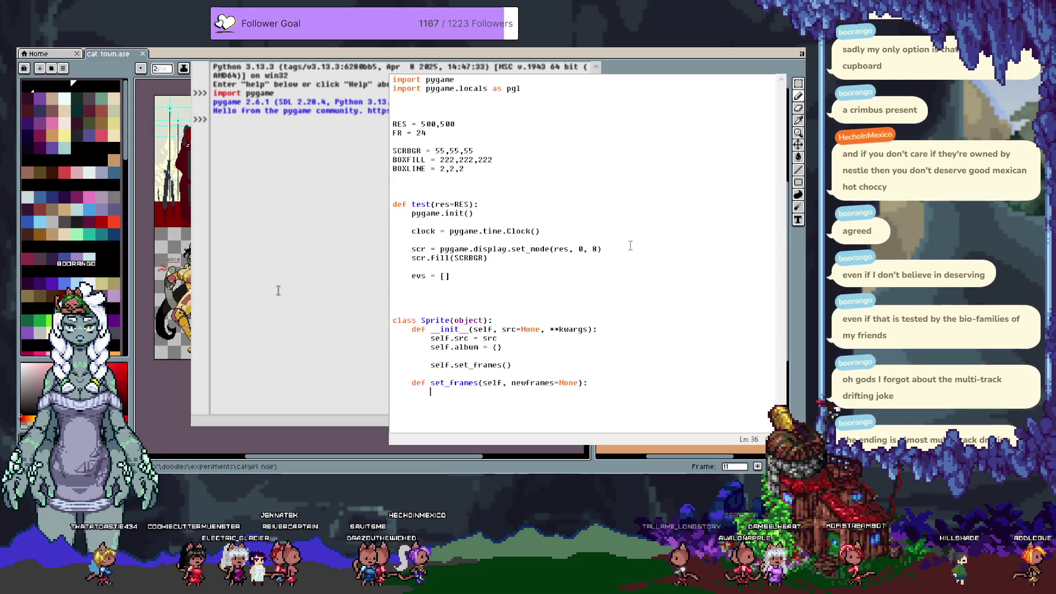
key("Up")
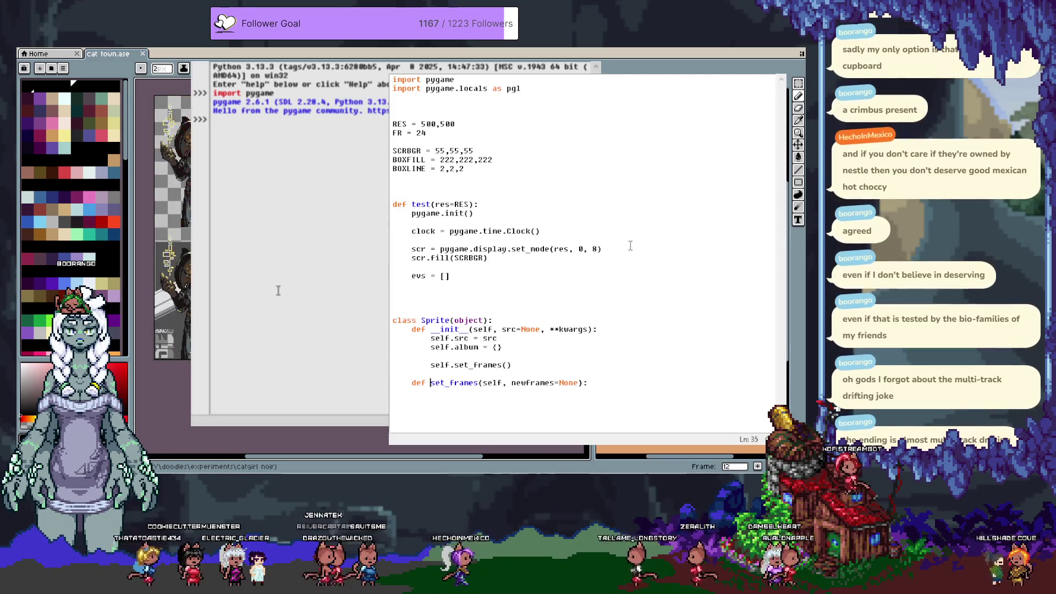
key("Down")
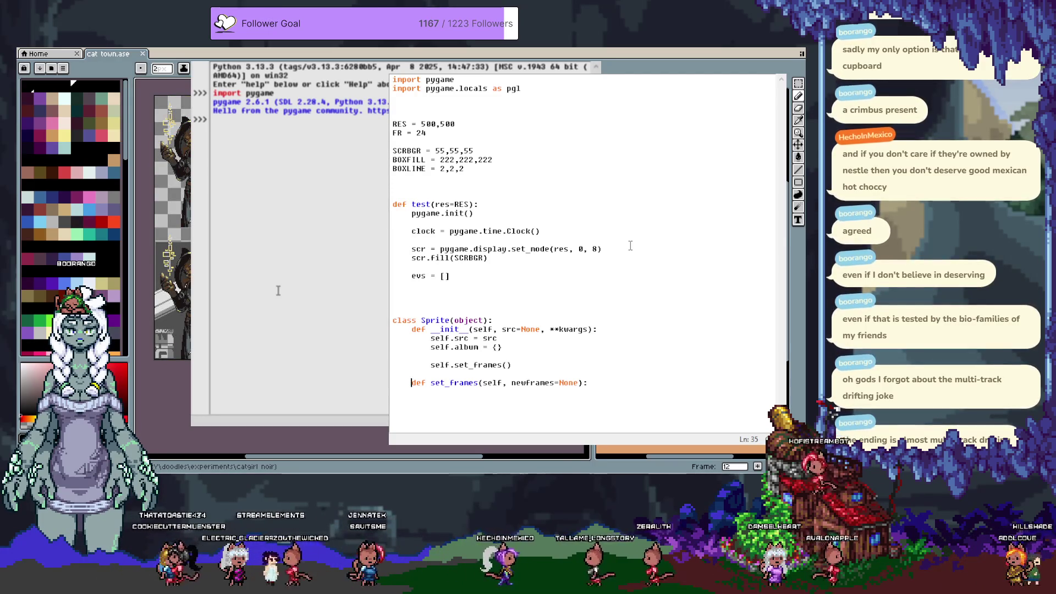
Change the constructor call to self.set_frames(kwargs.get('framedict', None)), fixing typos along the way.
key("Up")
key("Up")
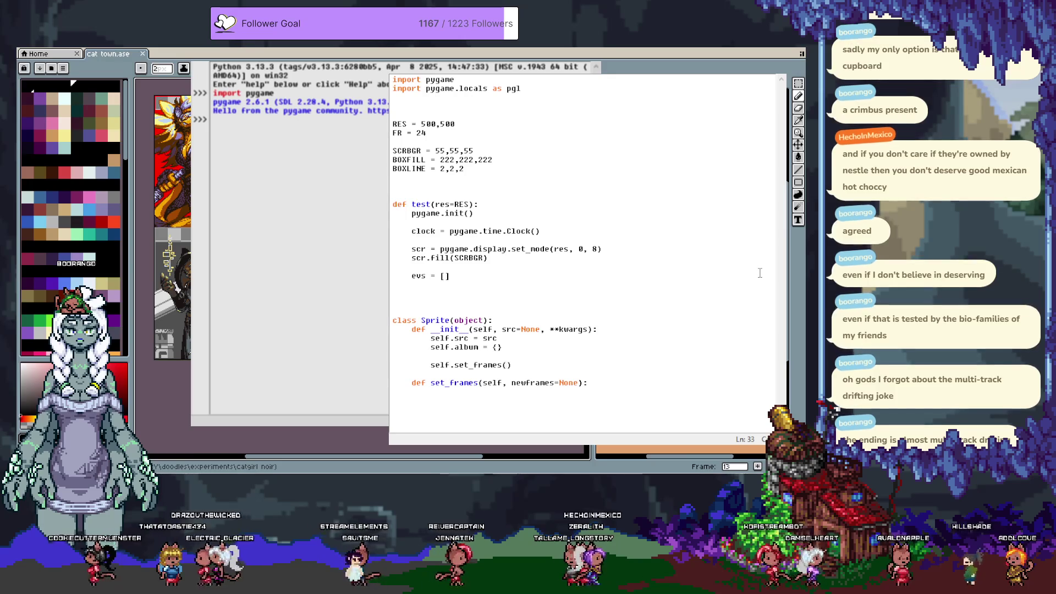
type("kwargs.g")
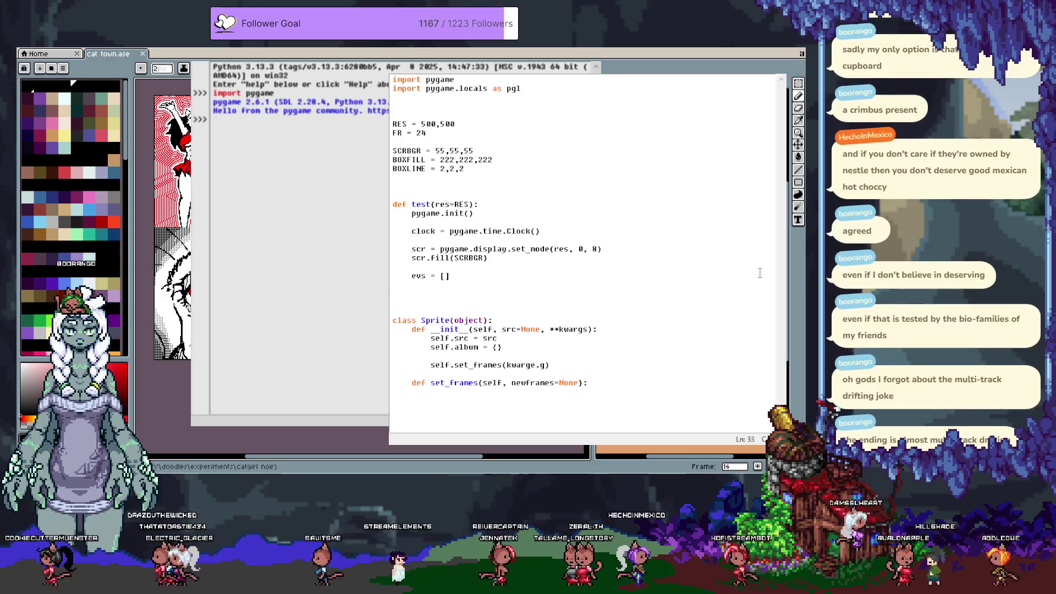
key("BackSpace")
type(",")
type("et(")
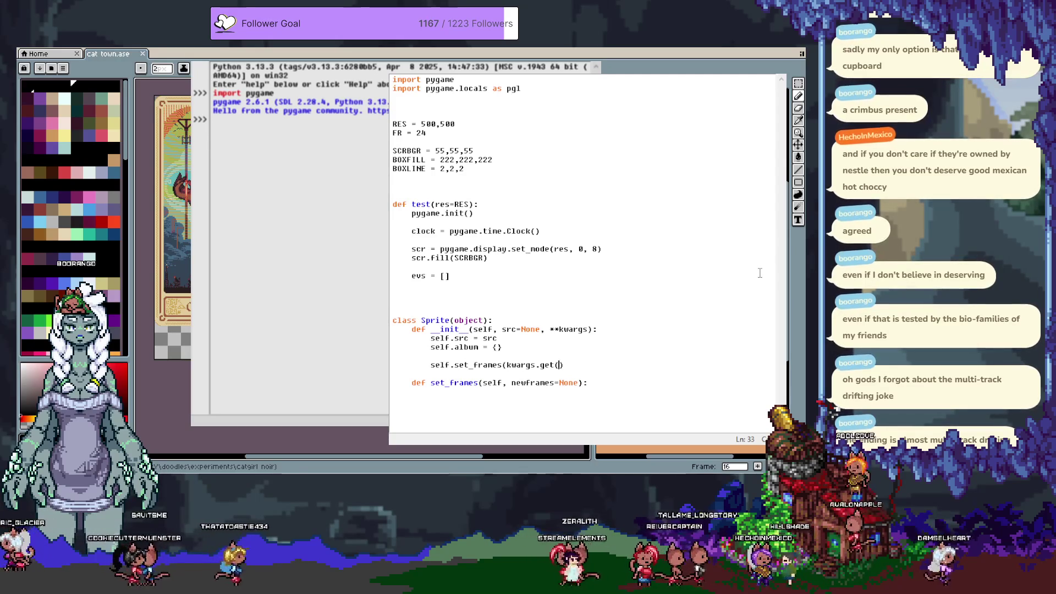
key("BackSpace")
key("BackSpace")
key("BackSpace")
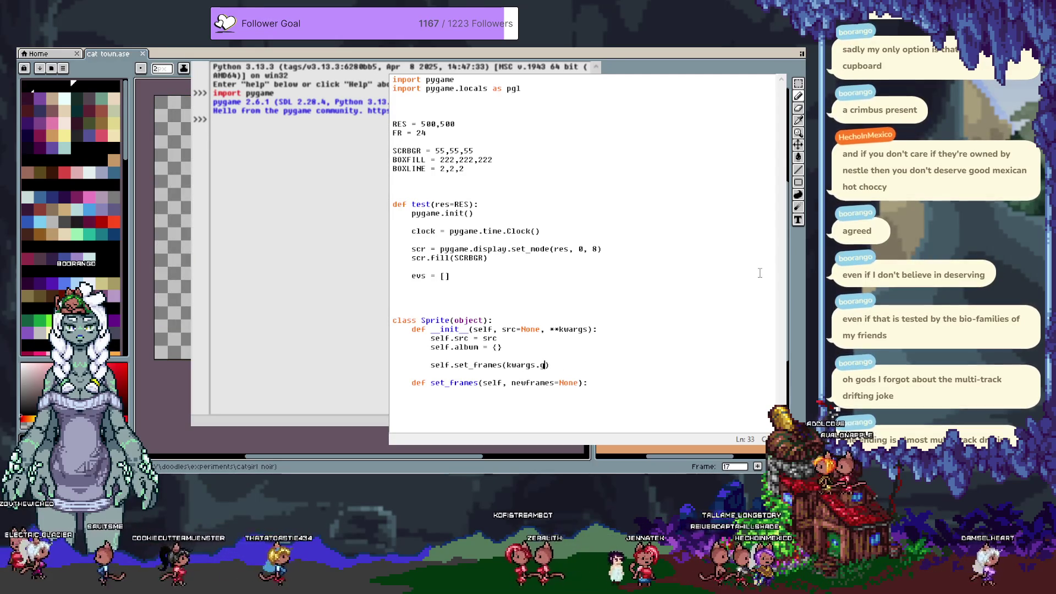
key("BackSpace")
key("End")
type("dc")
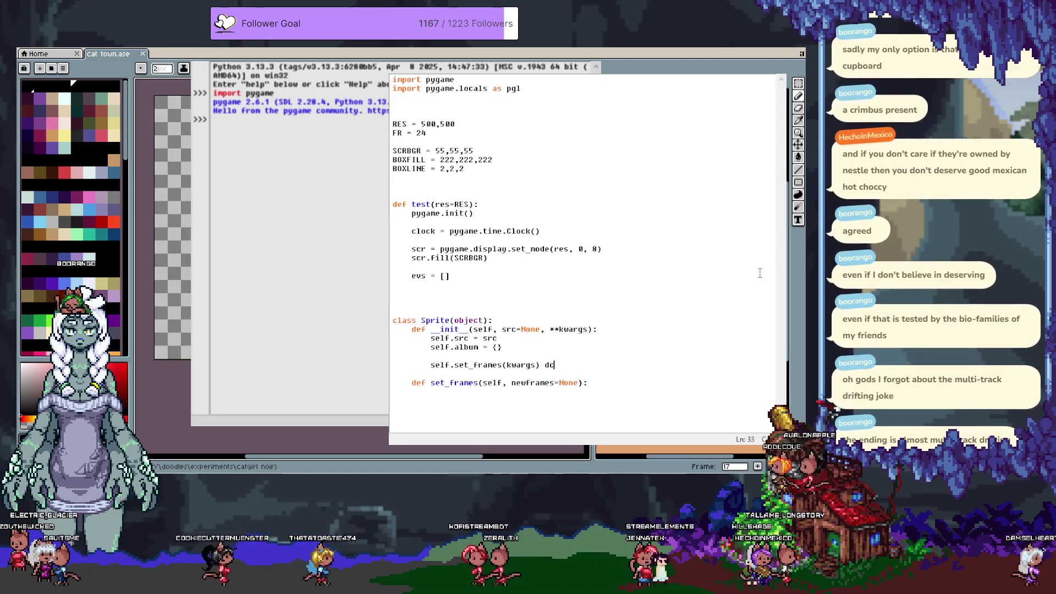
key("BackSpace")
key("BackSpace")
type("_")
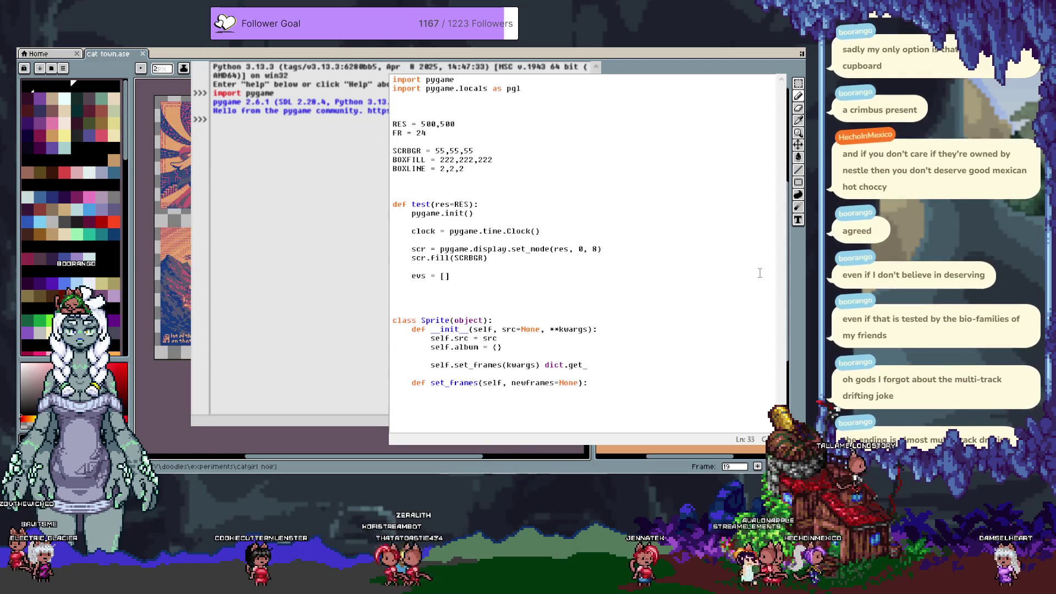
key("BackSpace")
key("BackSpace")
key("BackSpace")
type("set_d")
key("BackSpace")
key("BackSpace")
key("BackSpace")
type("get")
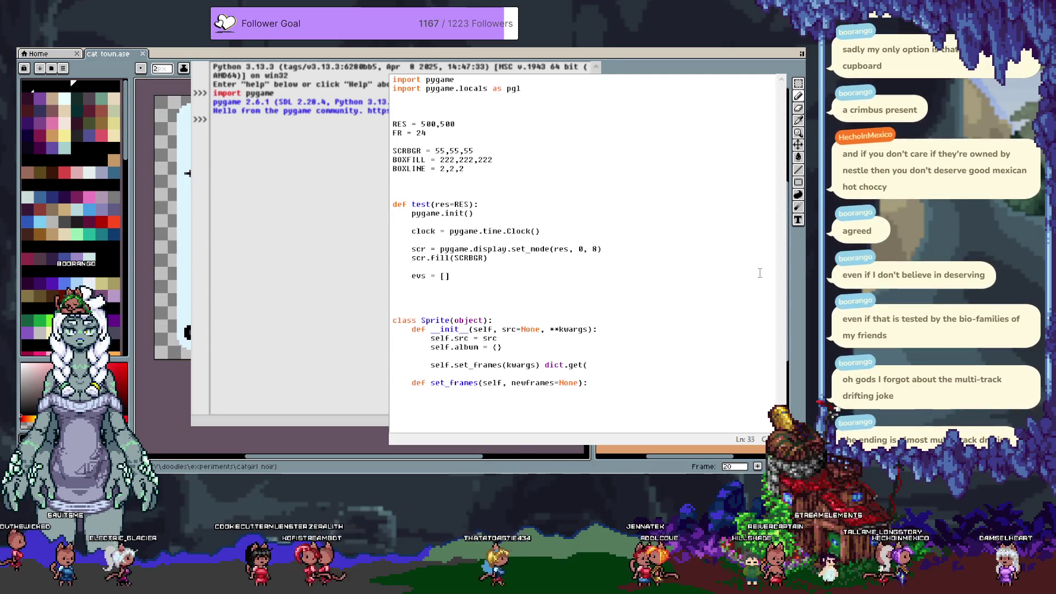
key("BackSpace")
key("BackSpace")
key("BackSpace")
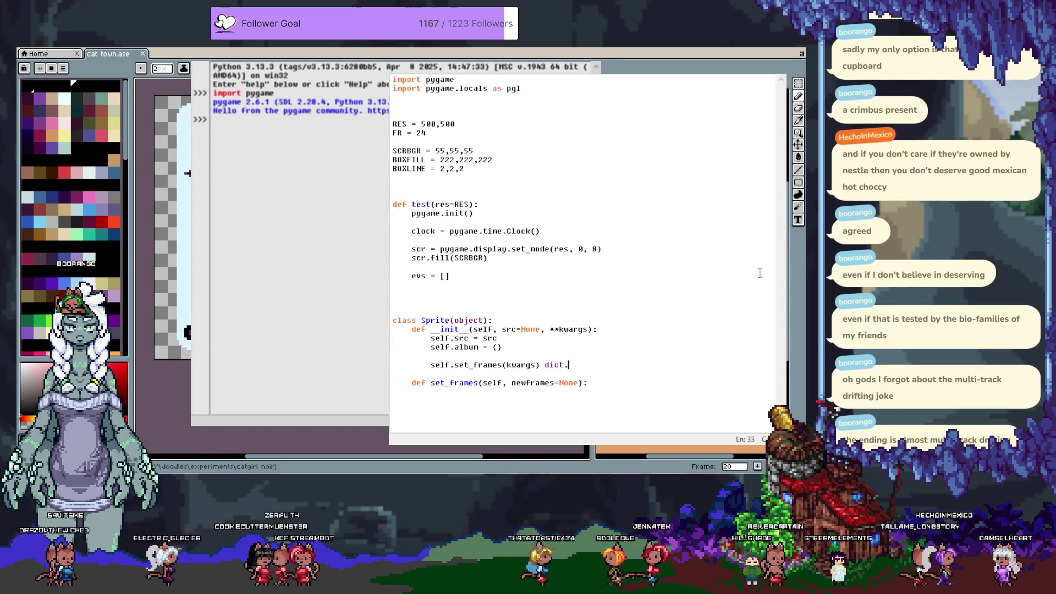
key("BackSpace")
key("BackSpace")
key("BackSpace")
type(".get()")
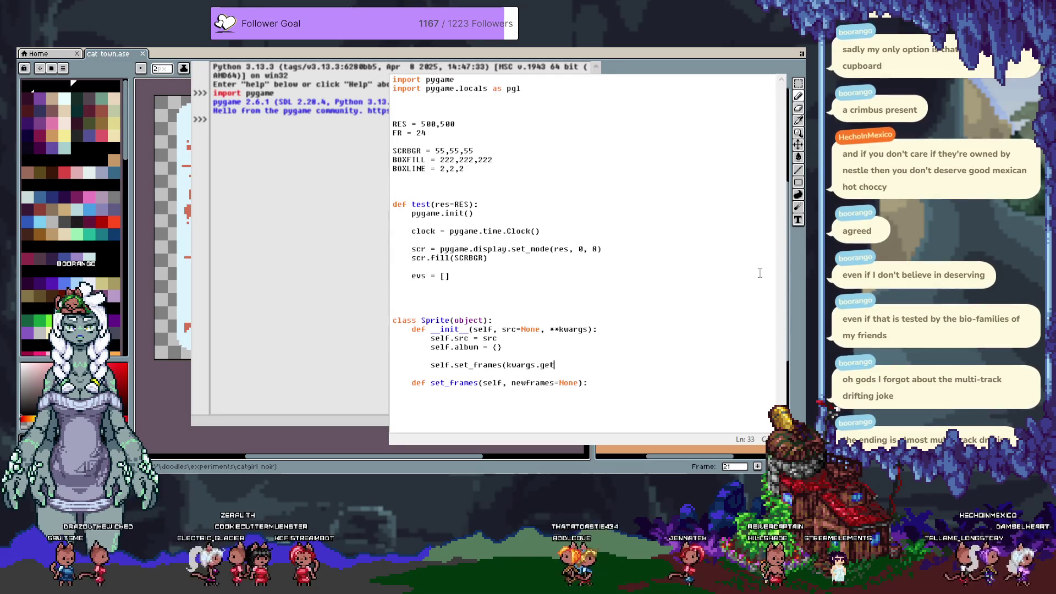
key("BackSpace")
type("'framedict")
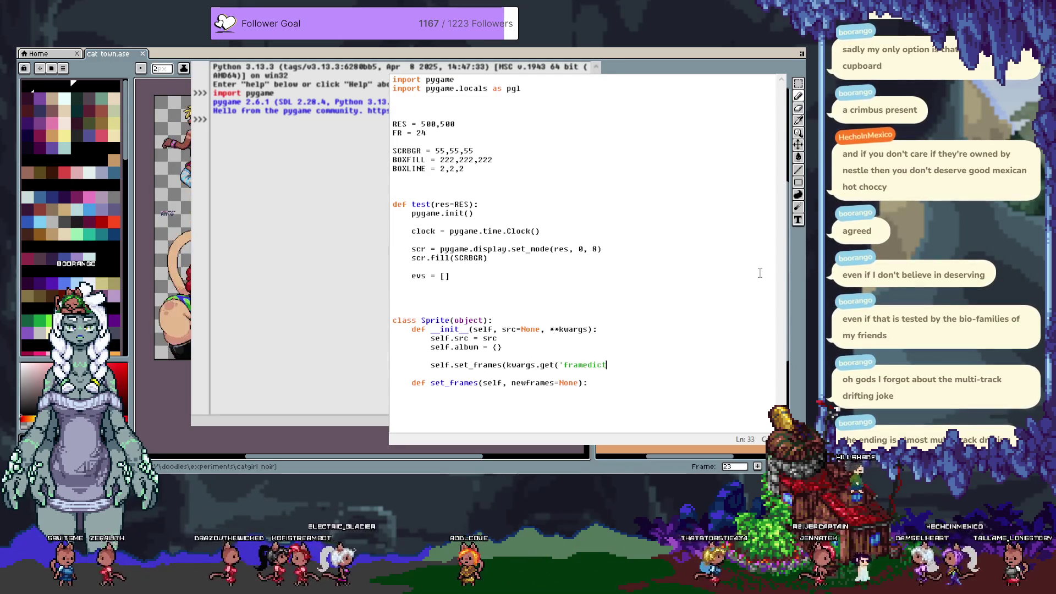
type(", {")
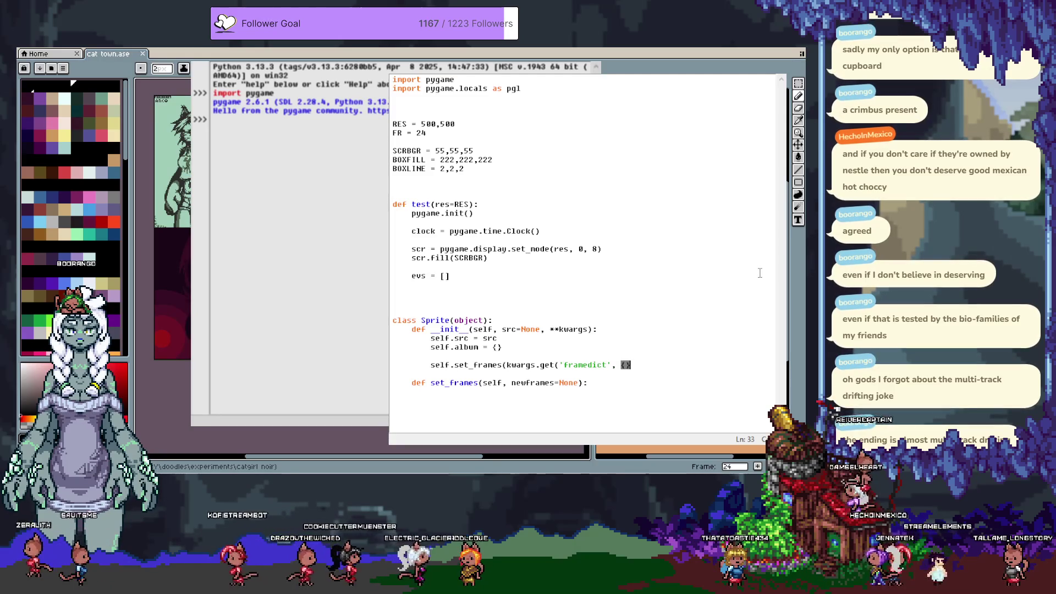
key("BackSpace")
type("None))")
Start a 'for seq, frs in newframes' loop inside set_frames.
key("Down")
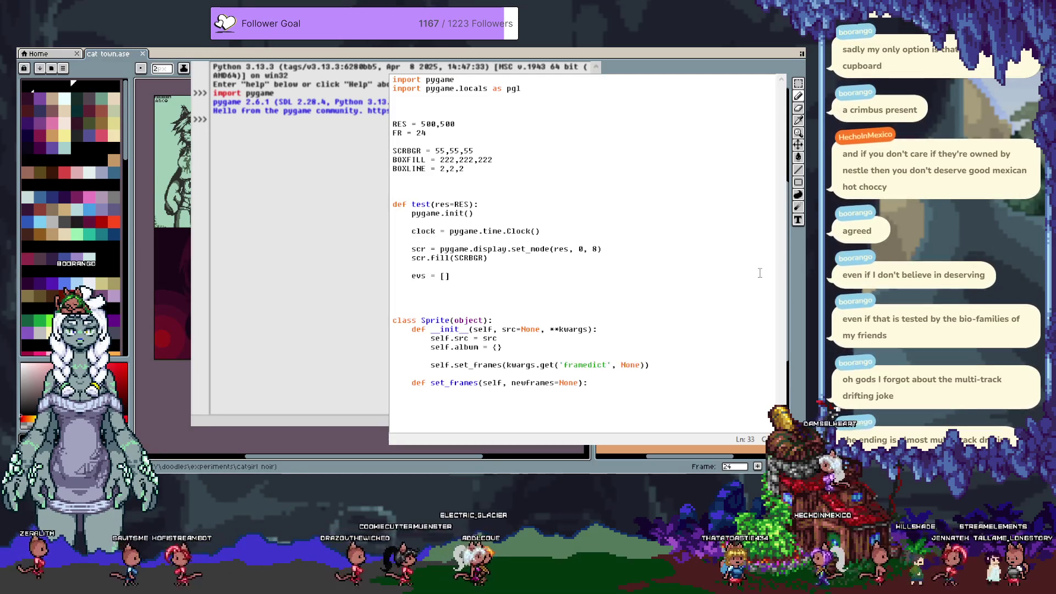
key("Down")
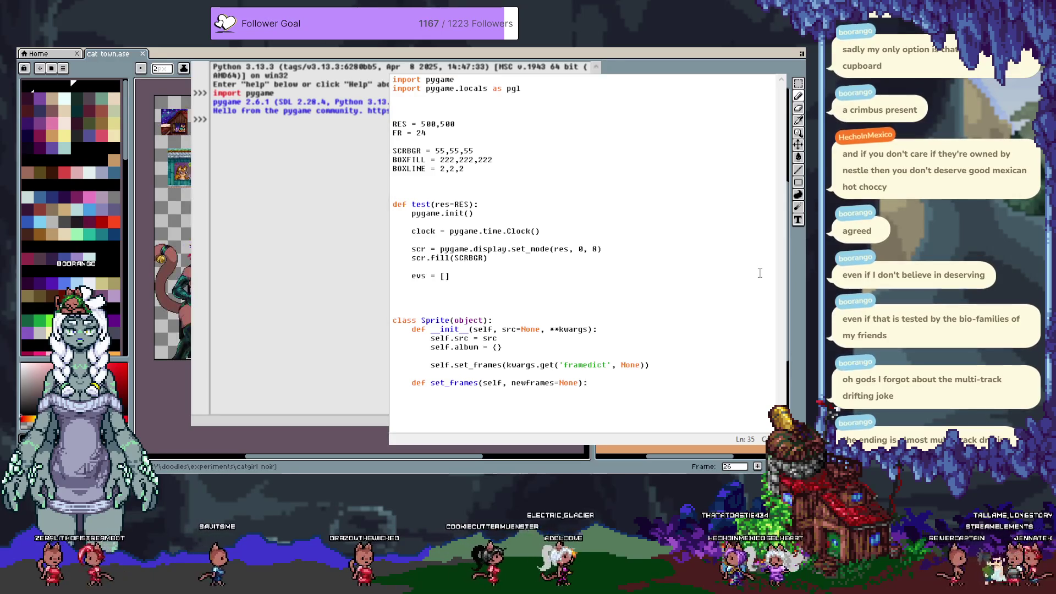
type("for seq")
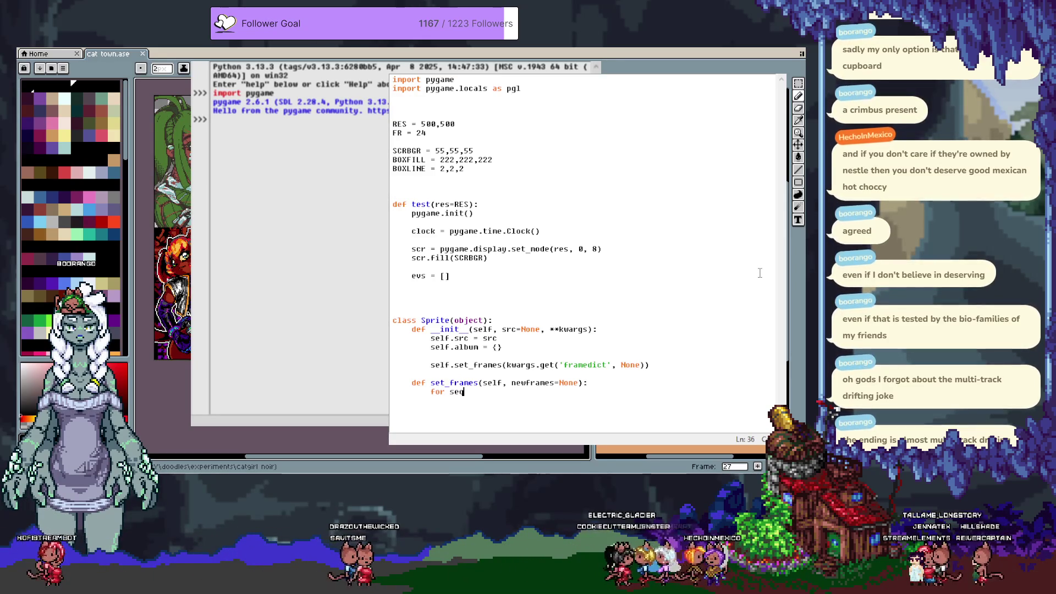
type(", frs in")
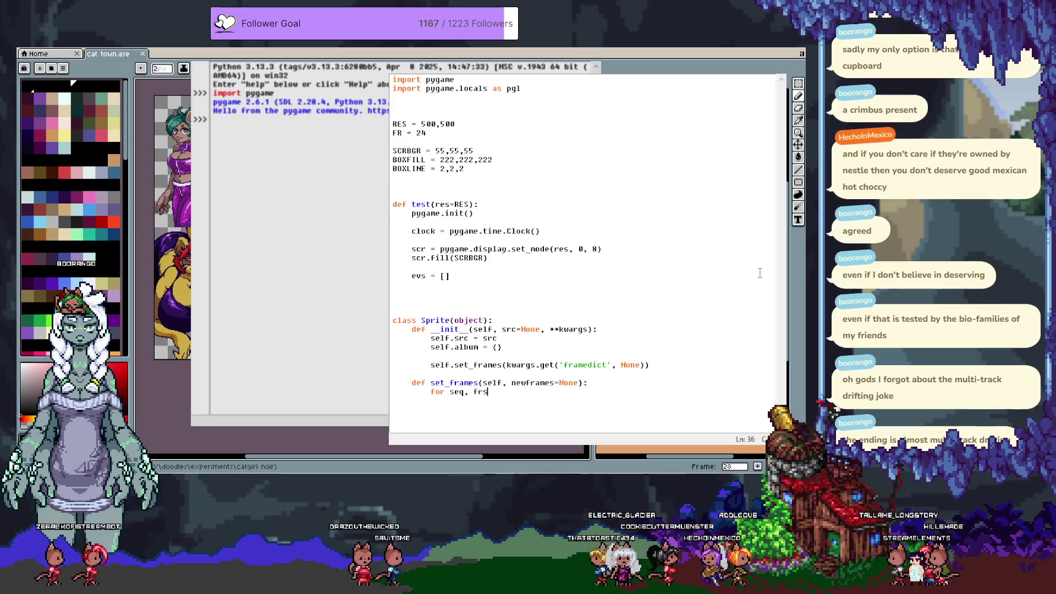
type(" n")
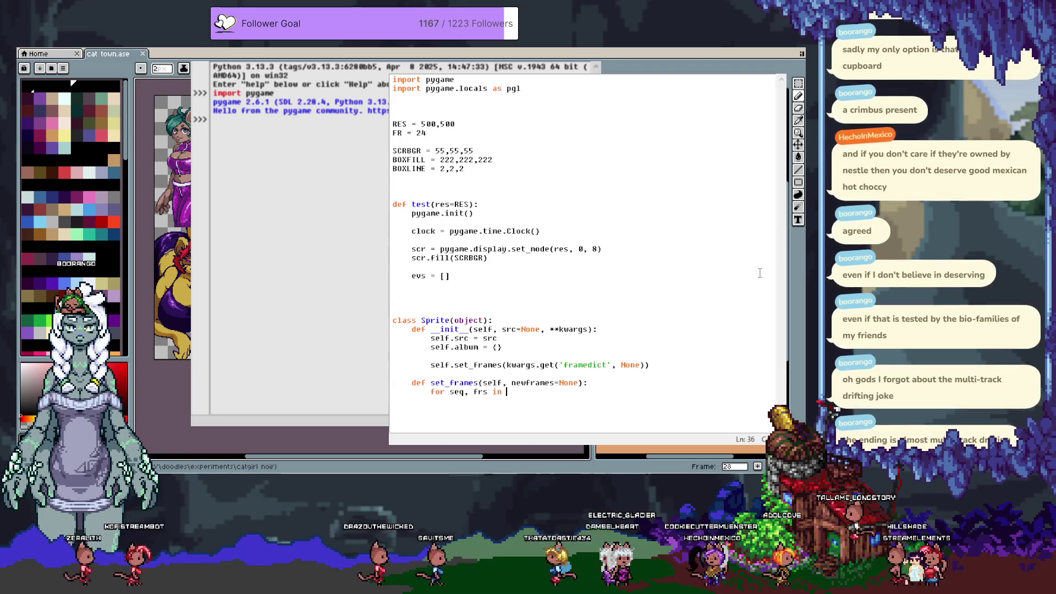
type("ewframes")
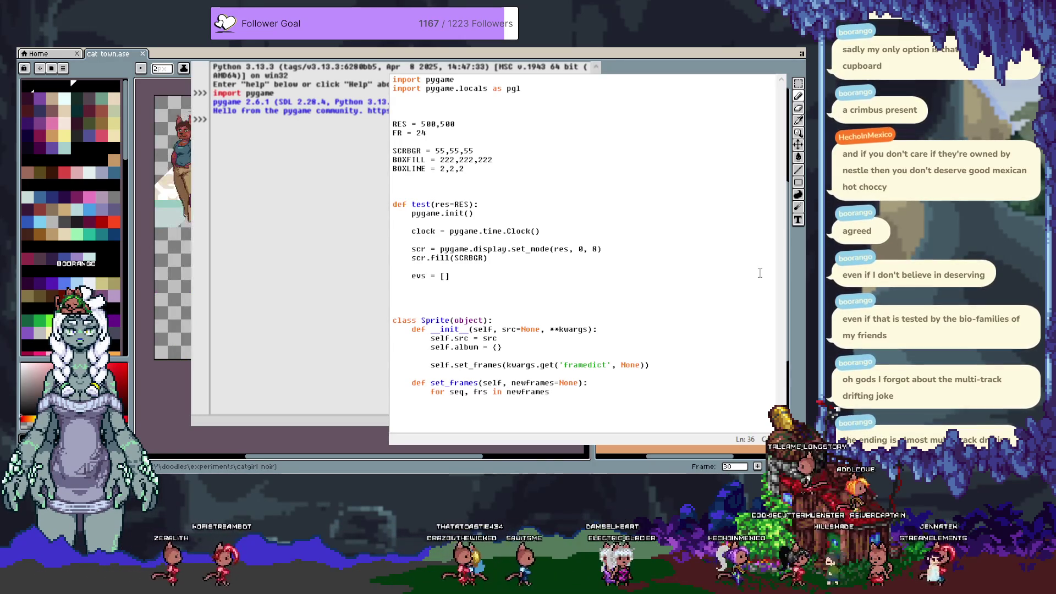
Insert an 'if not newframes' guard above the loop, then delete it again.
key("Home")
key("Return")
key("Up")
type("if no")
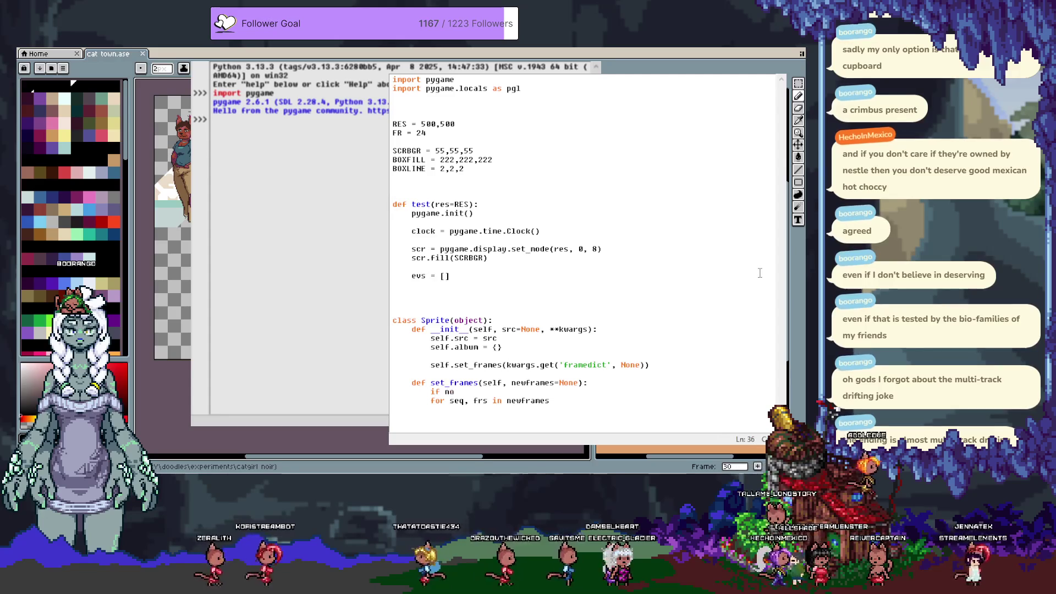
type("t newframes")
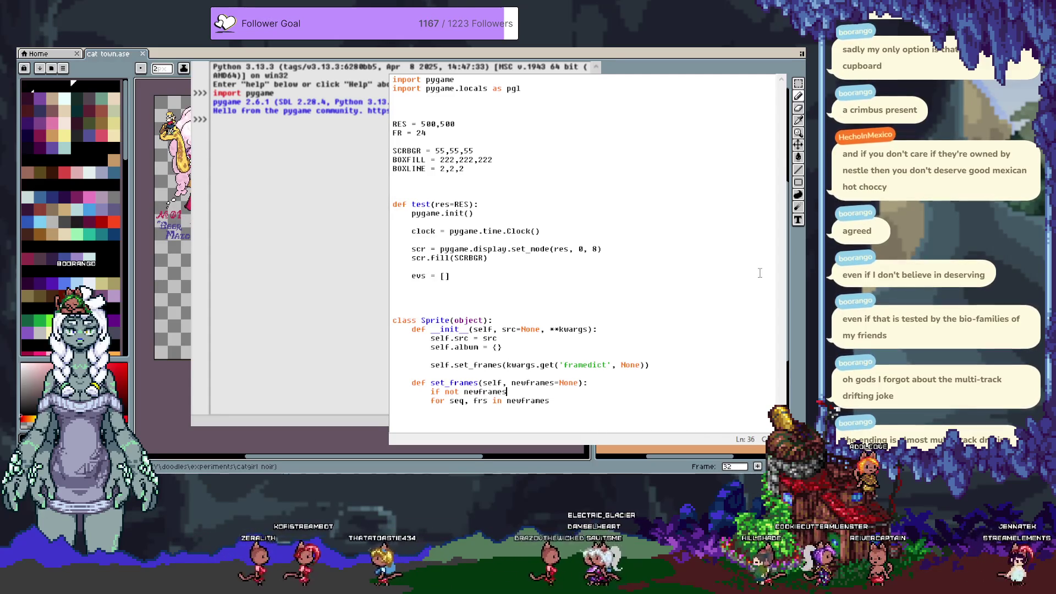
key("shift+Home")
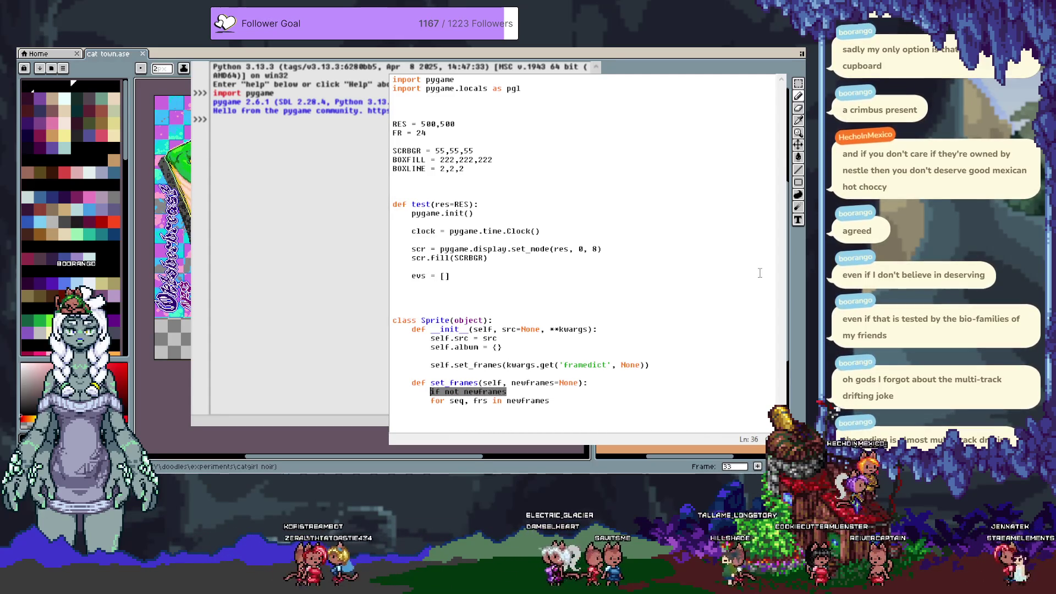
key("BackSpace")
Drop '=None' from the set_frames signature and default framedict to {} in kwargs.get.
key("Left")
key("Left")
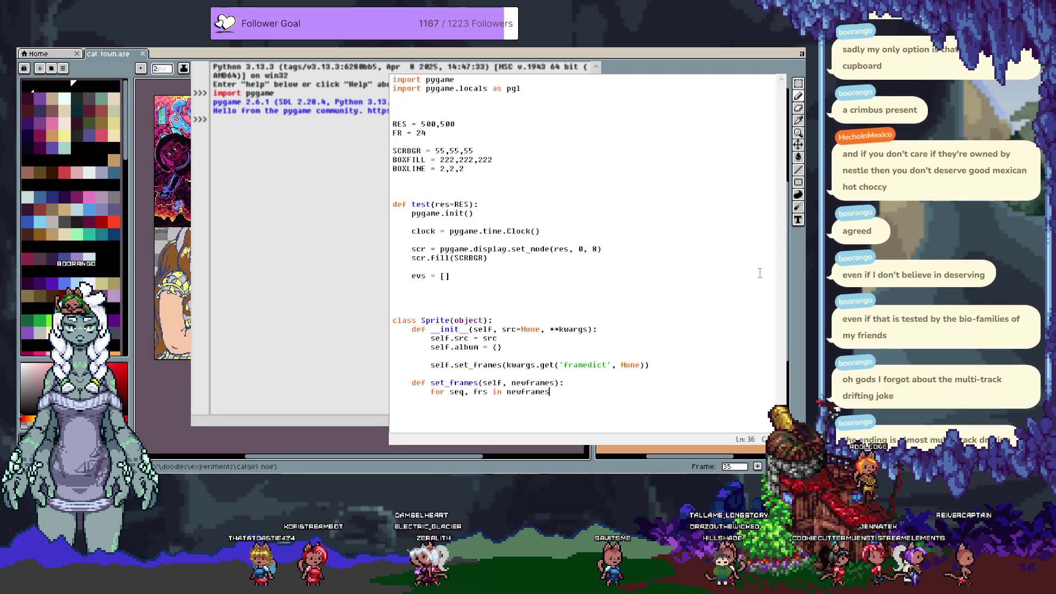
key("Up")
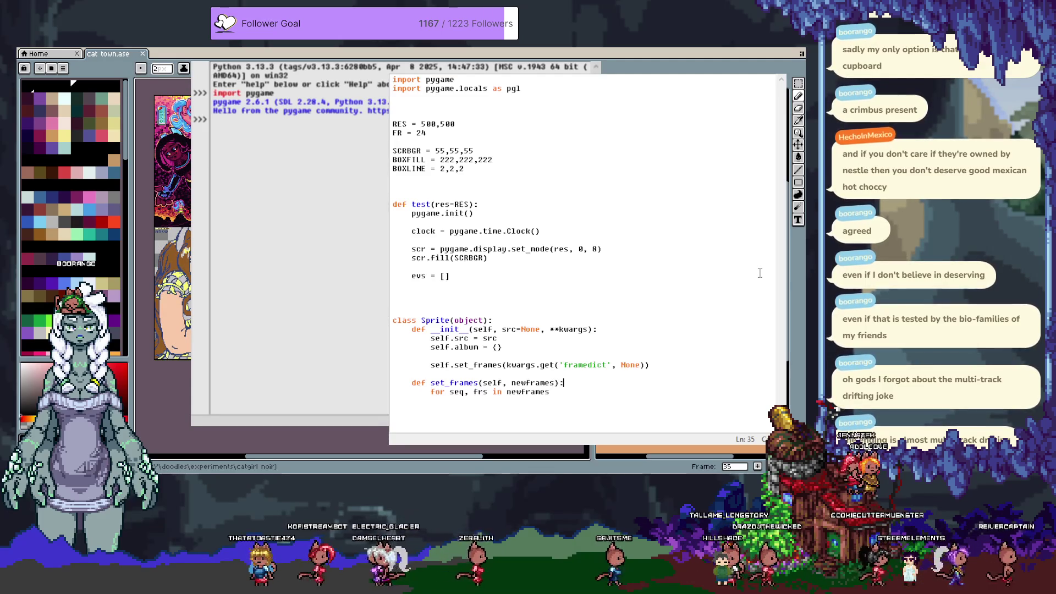
key("Up")
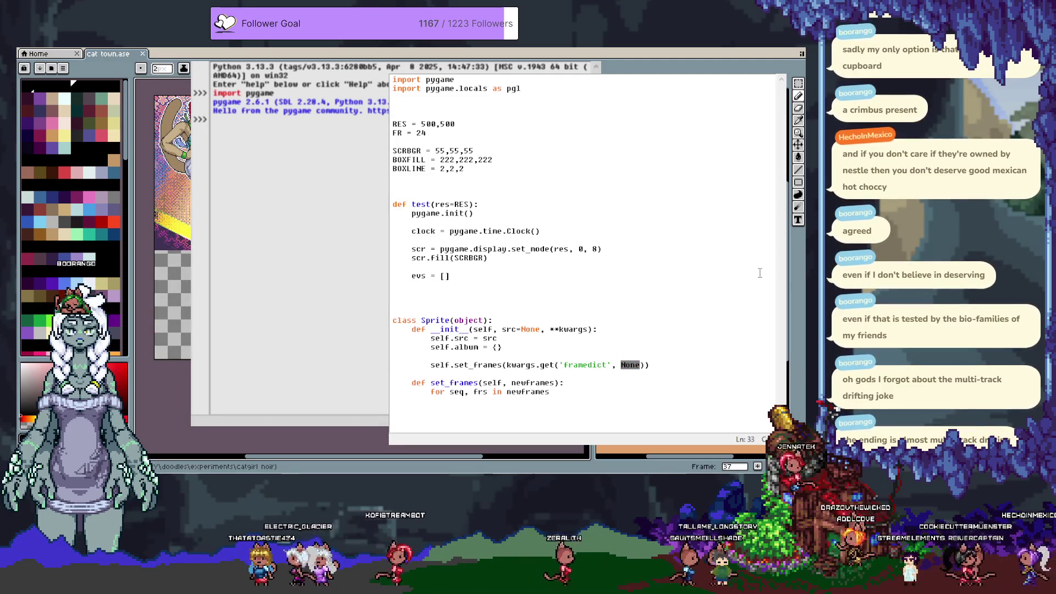
type("{")
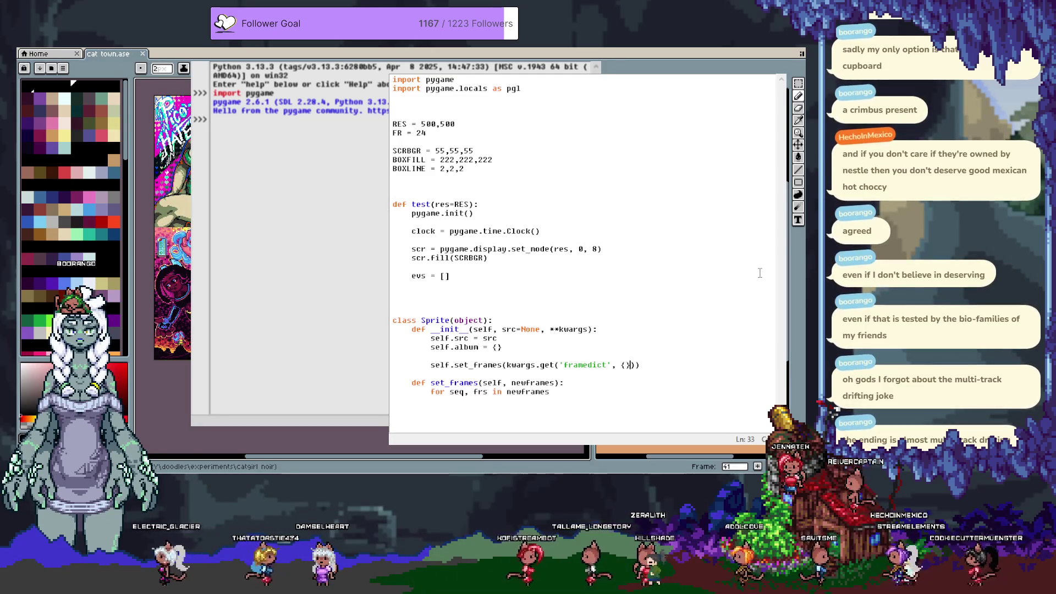
key("Down")
key("Down")
key("Down")
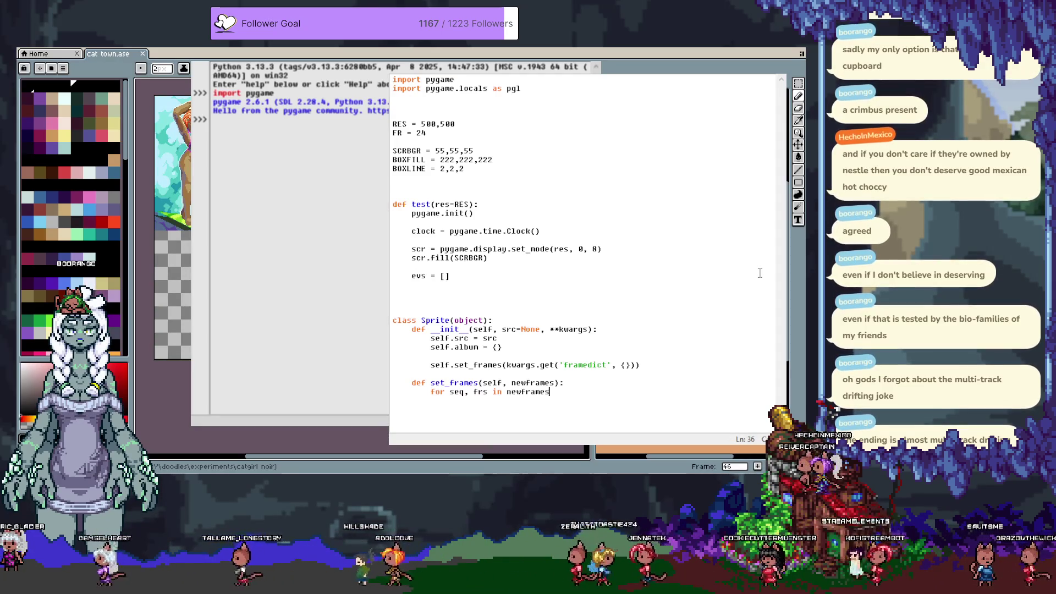
Write the loop body self.frames[seq_ID] = sequence, correcting the loop variable names.
type(":")
key("Return")
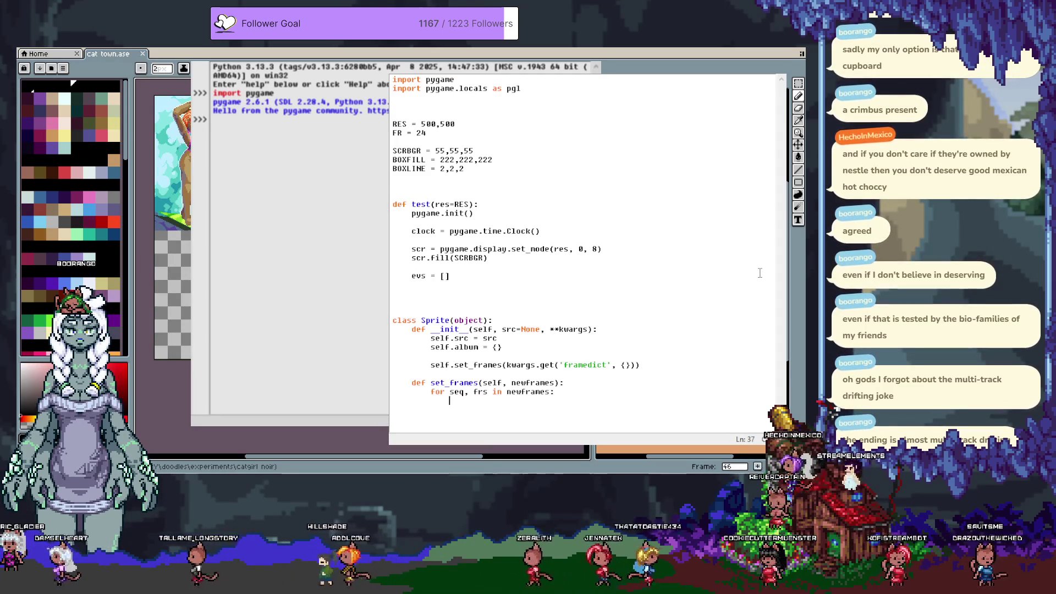
type("s")
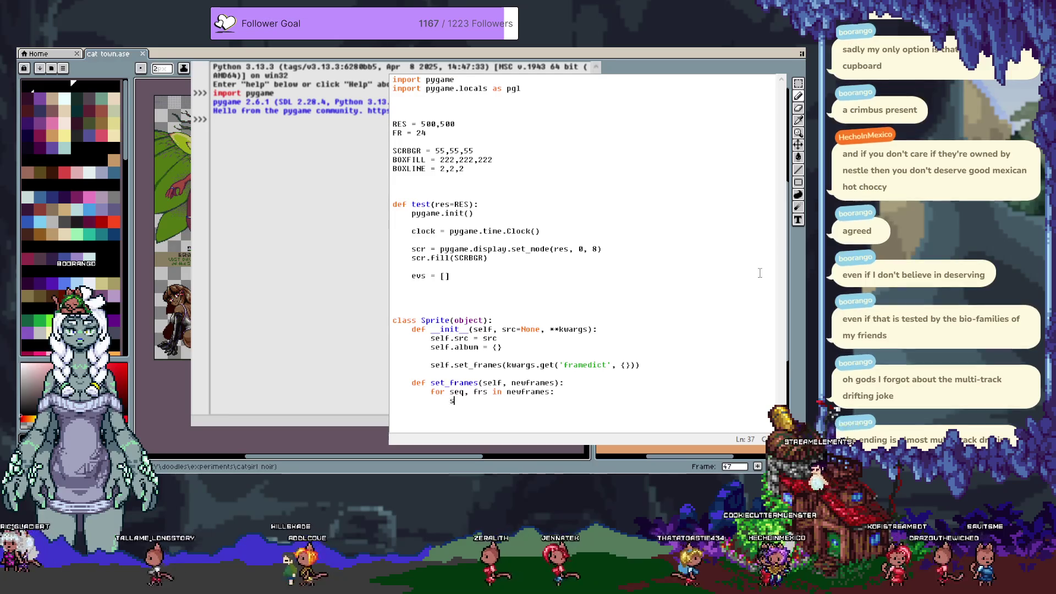
type("e.ffr")
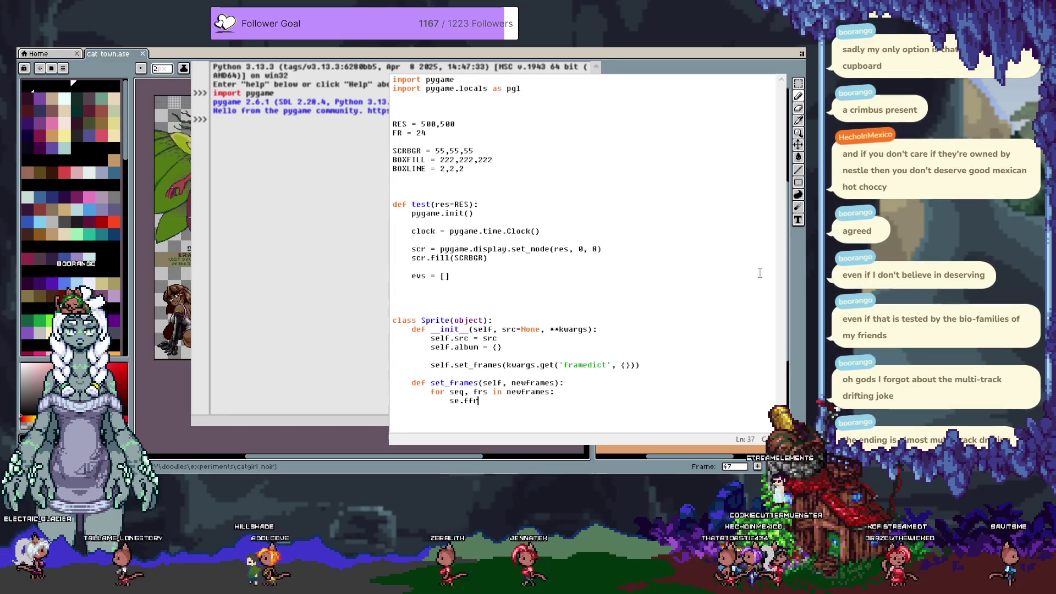
key("BackSpace")
key("BackSpace")
type("rs")
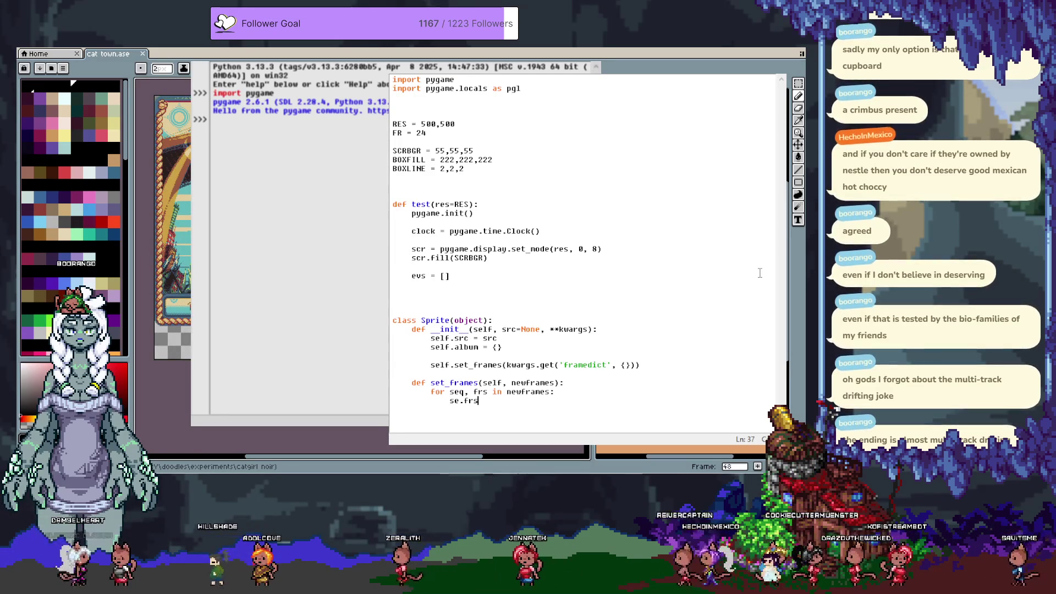
key("BackSpace")
key("BackSpace")
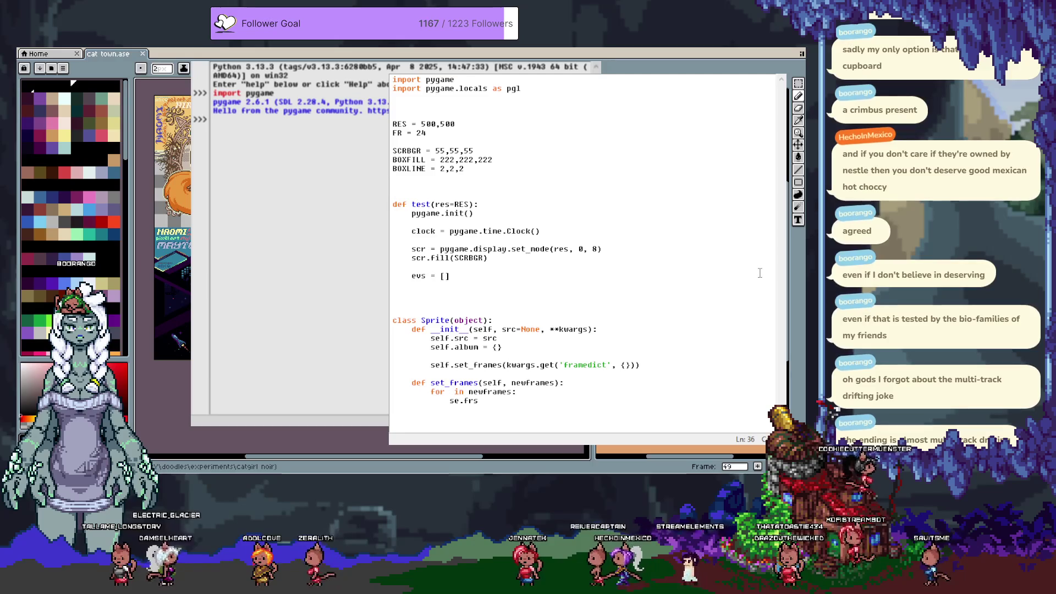
type("n, sequence")
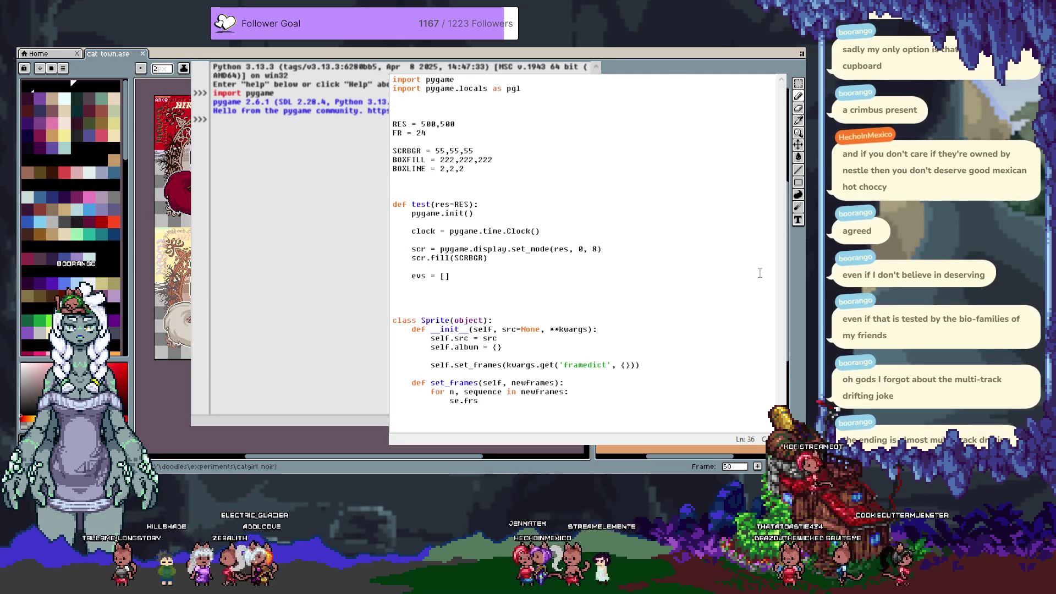
key("BackSpace")
type("seq_ID")
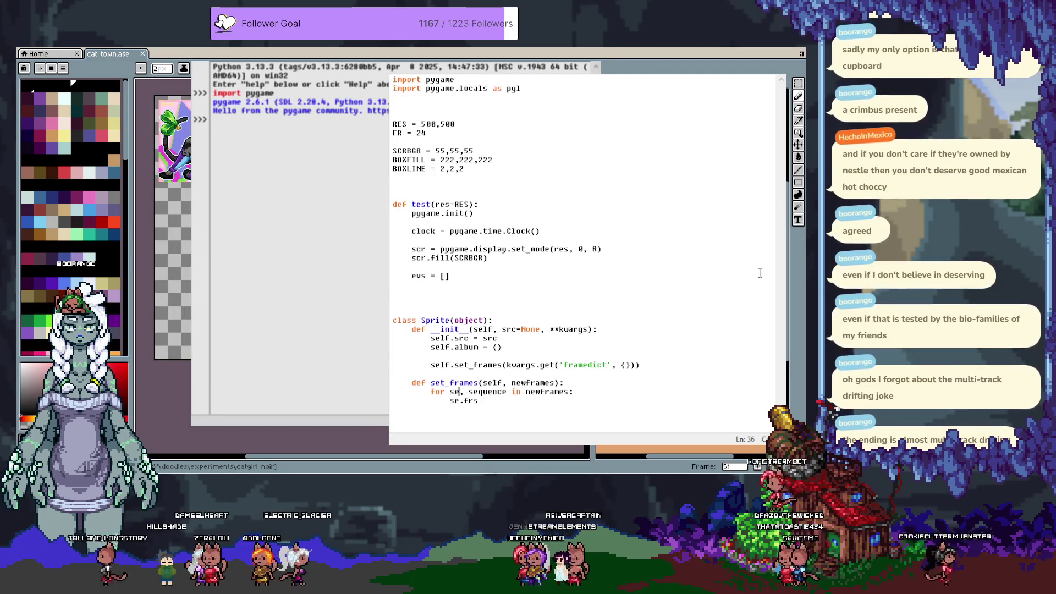
type("i")
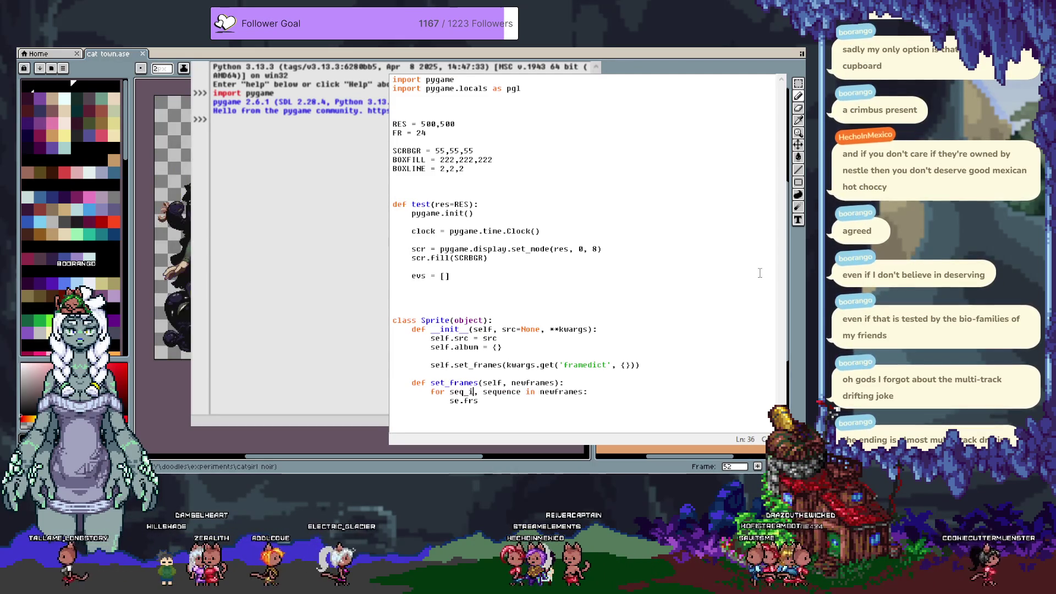
key("BackSpace")
key("BackSpace")
key("BackSpace")
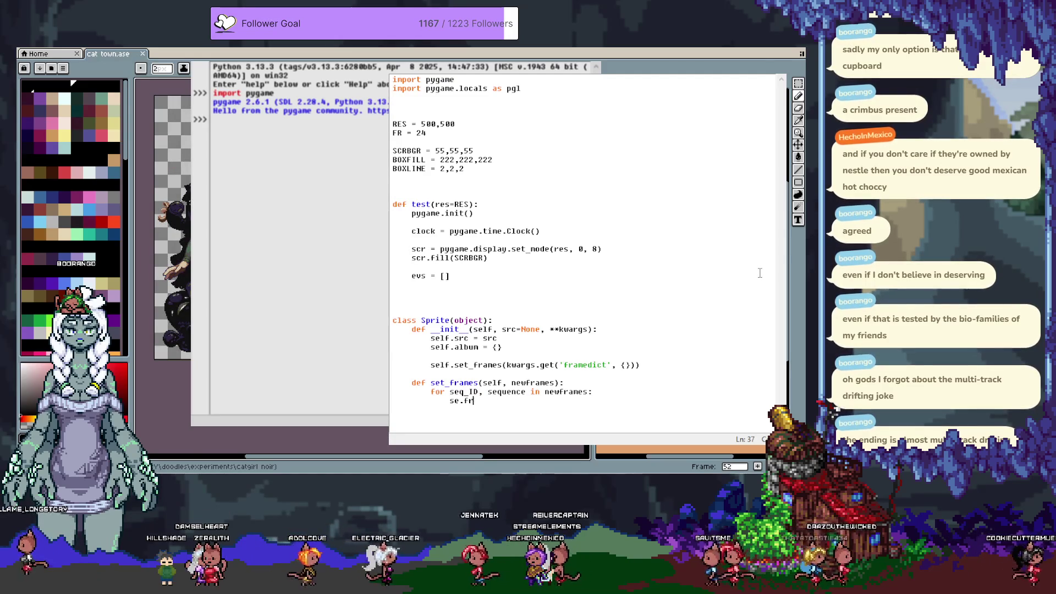
type("lf.")
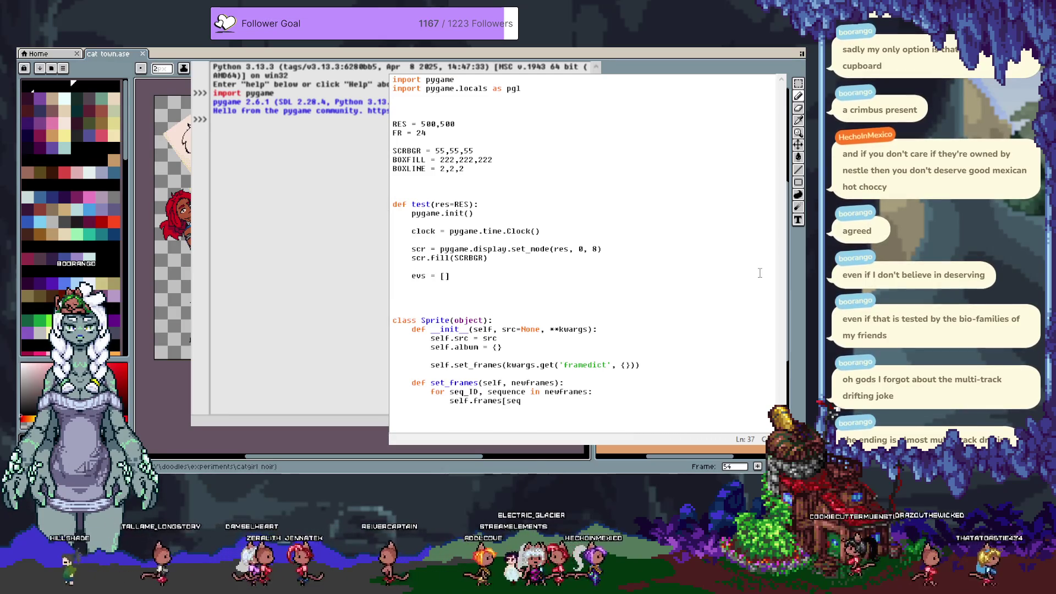
type("seq_ID] = ")
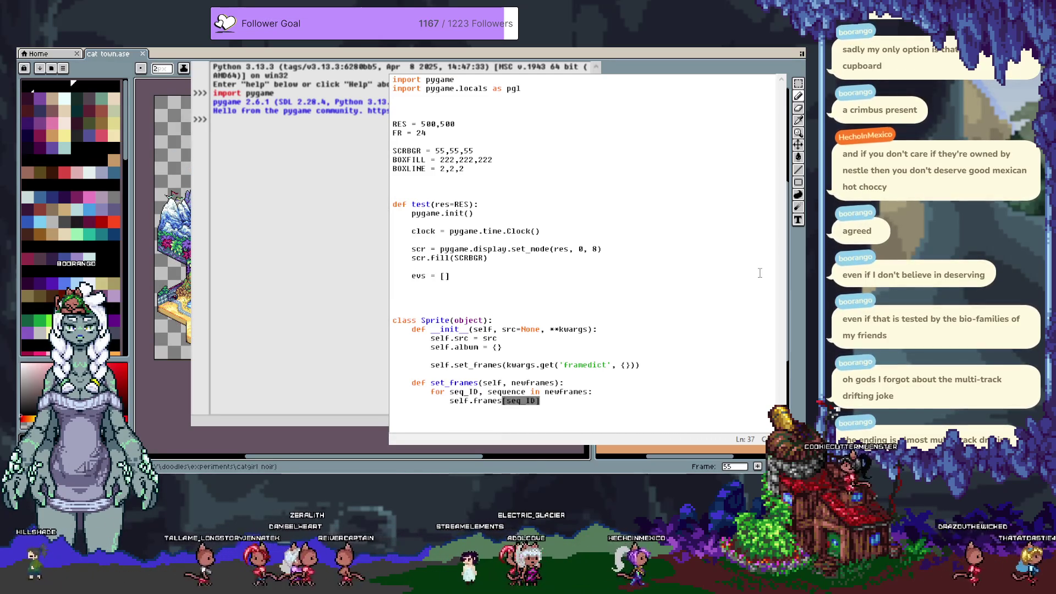
type("sequence")
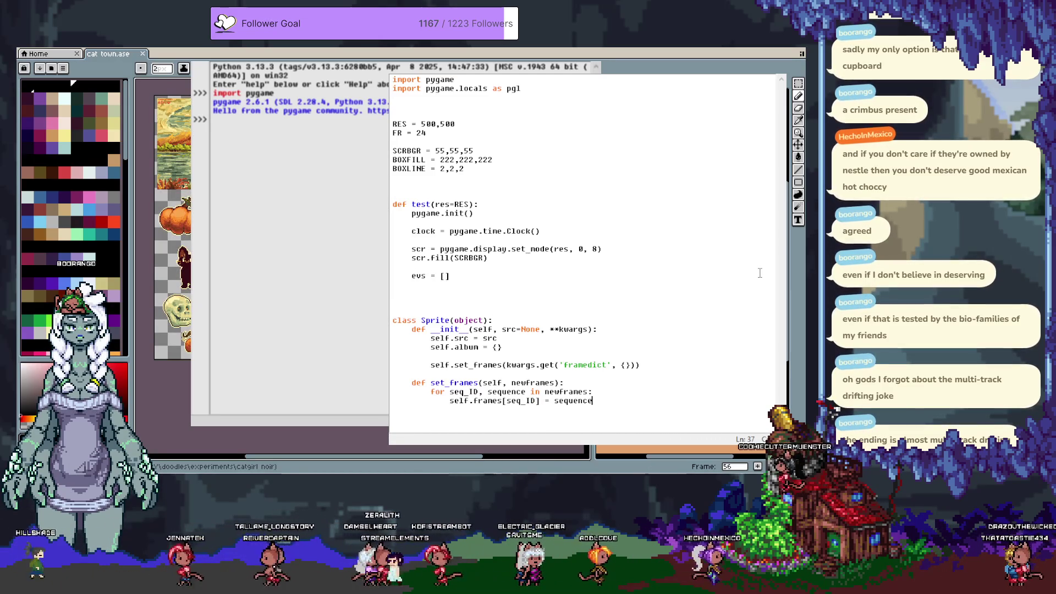
key("BackSpace")
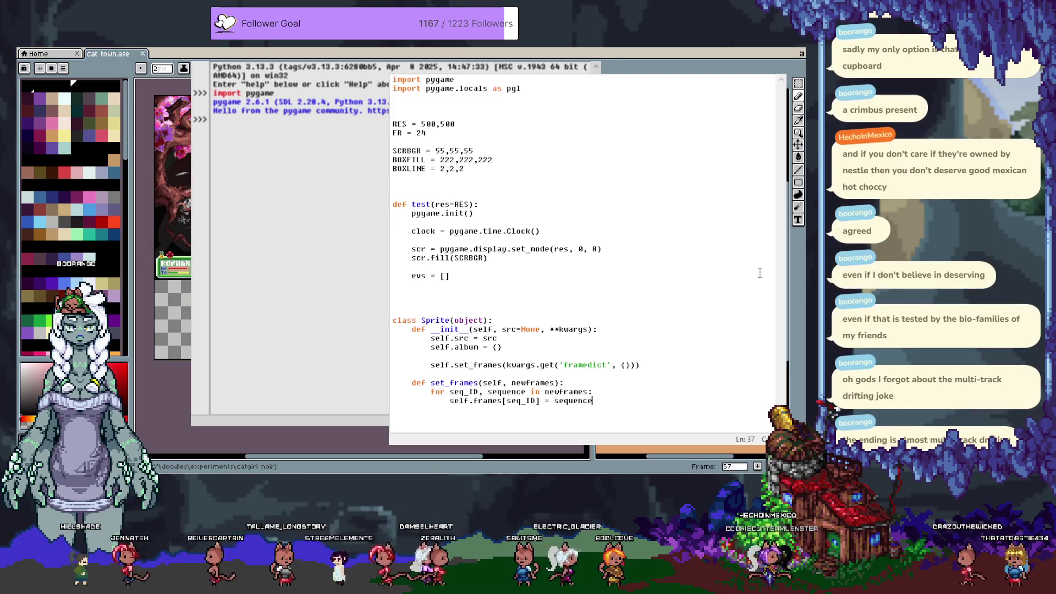
key("ctrl+shift+Left")
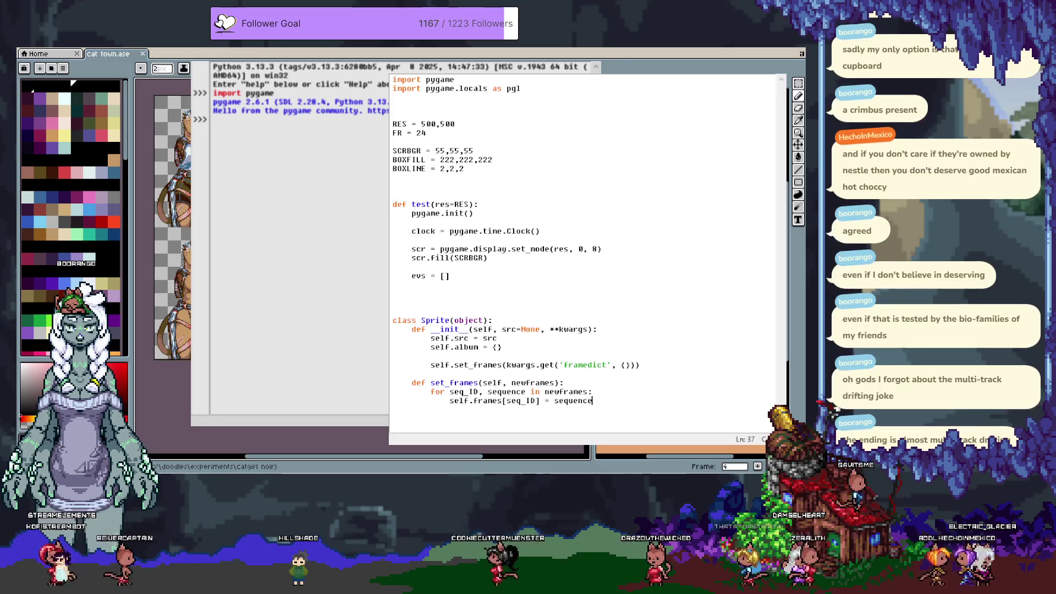
Switch back to Aseprite and bring up the File > Open dialog.
key("alt+Tab")
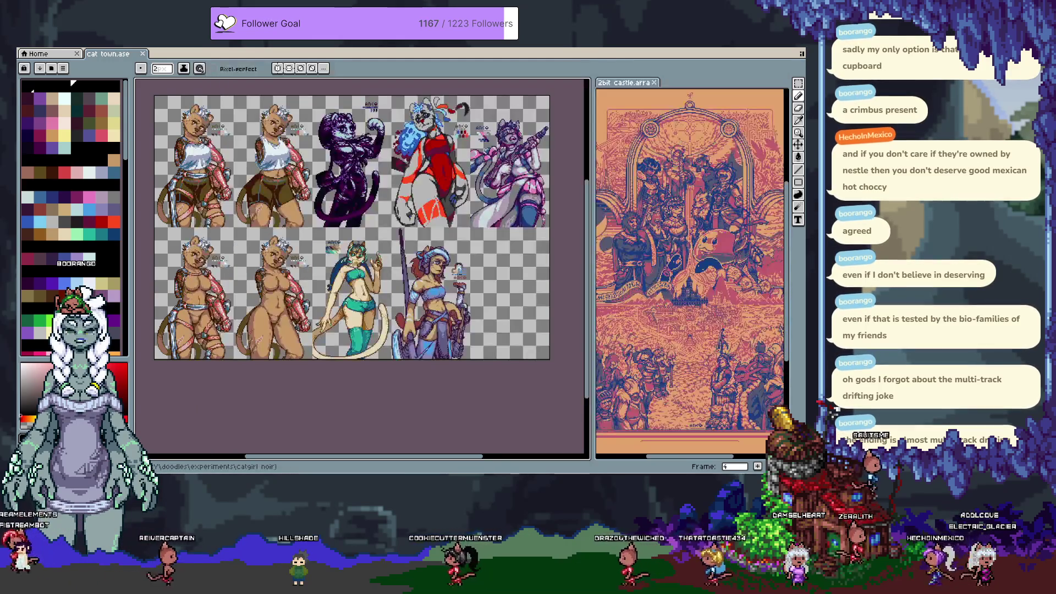
key("alt+f")
key("o")
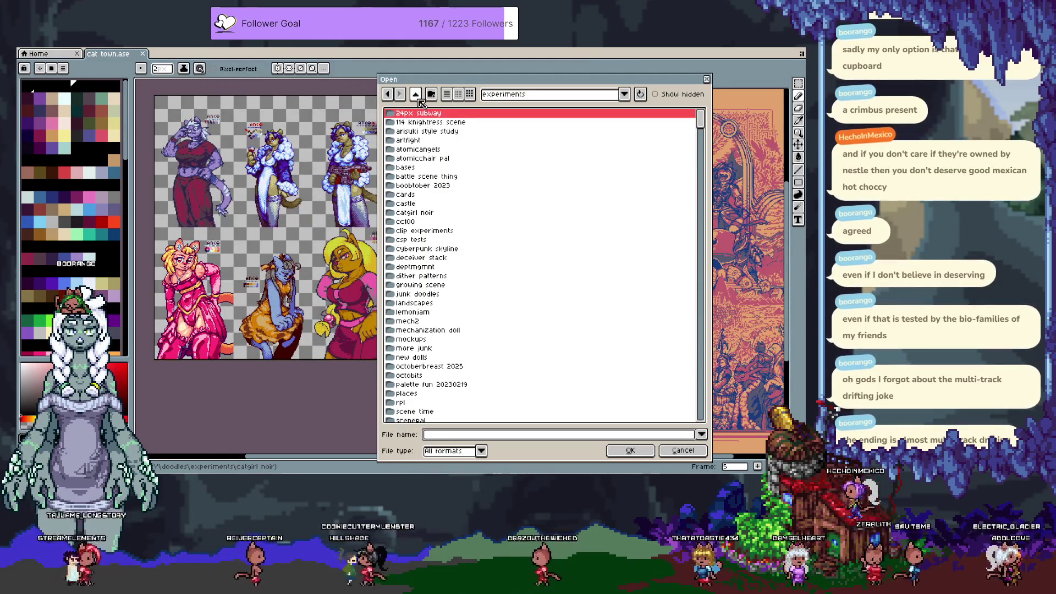
scroll(460, 264, "down", 6)
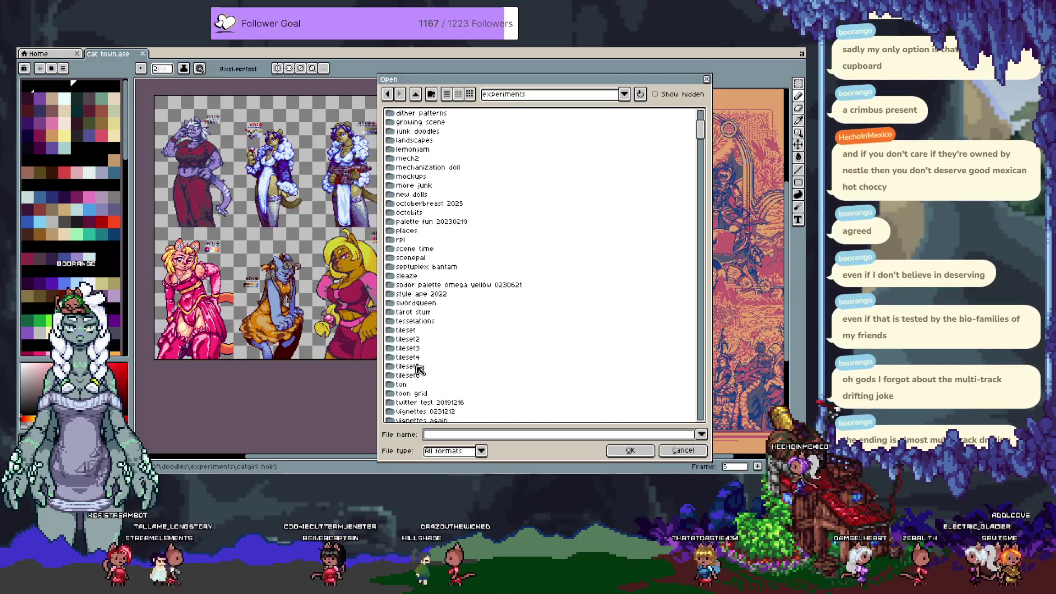
scroll(440, 352, "down", 3)
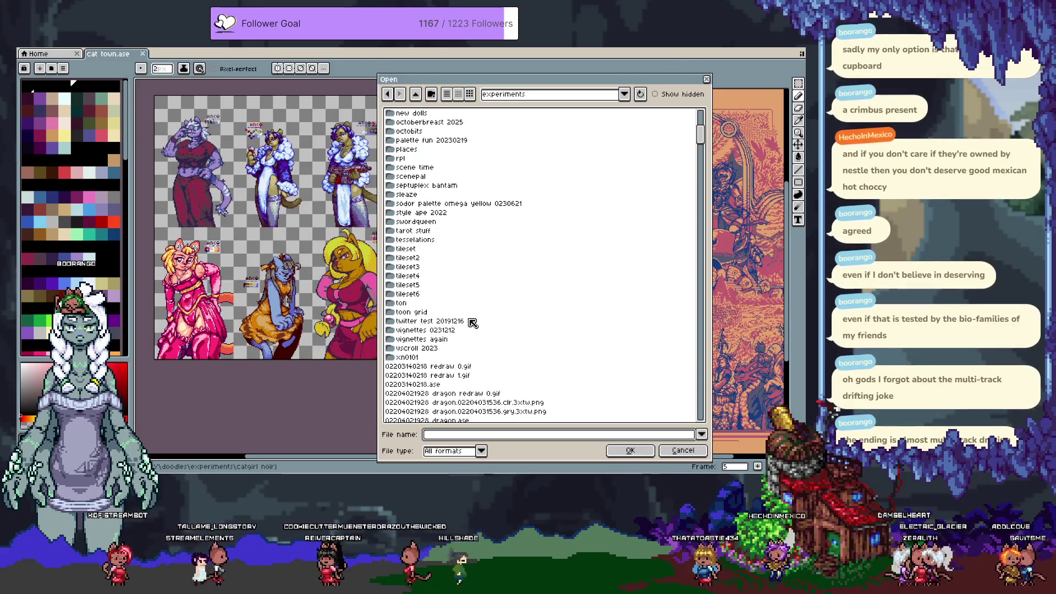
scroll(471, 322, "up", 3)
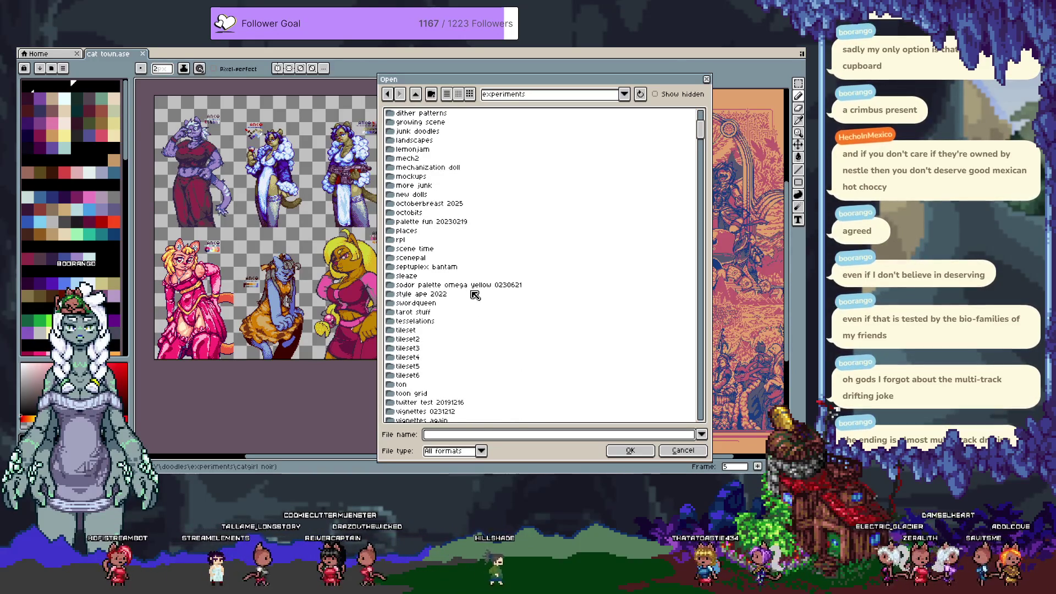
scroll(468, 286, "up", 6)
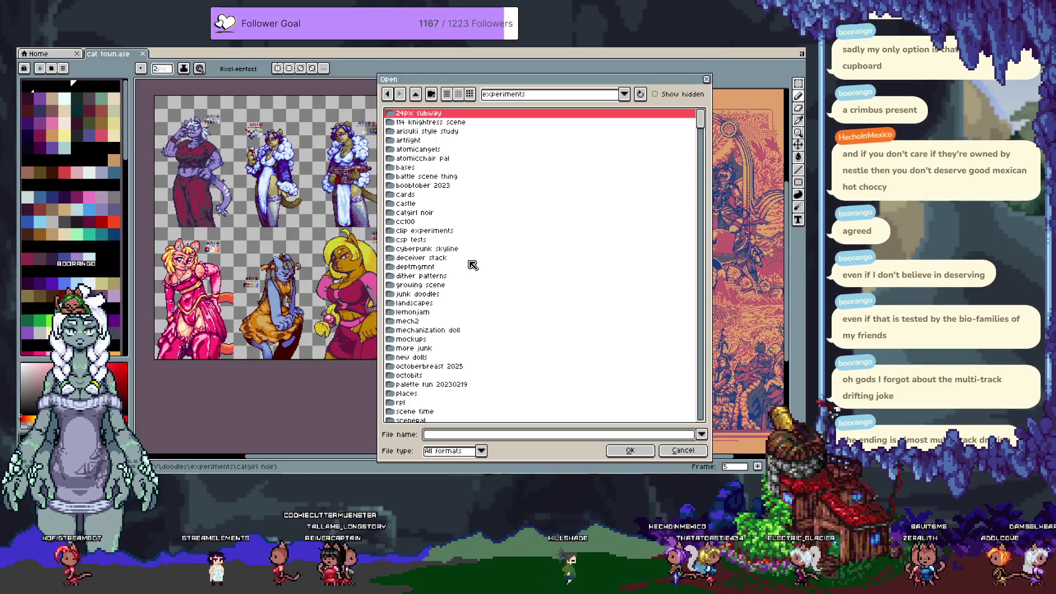
key("Down")
key("Down")
key("Down")
key("Down")
key("Down")
key("Down")
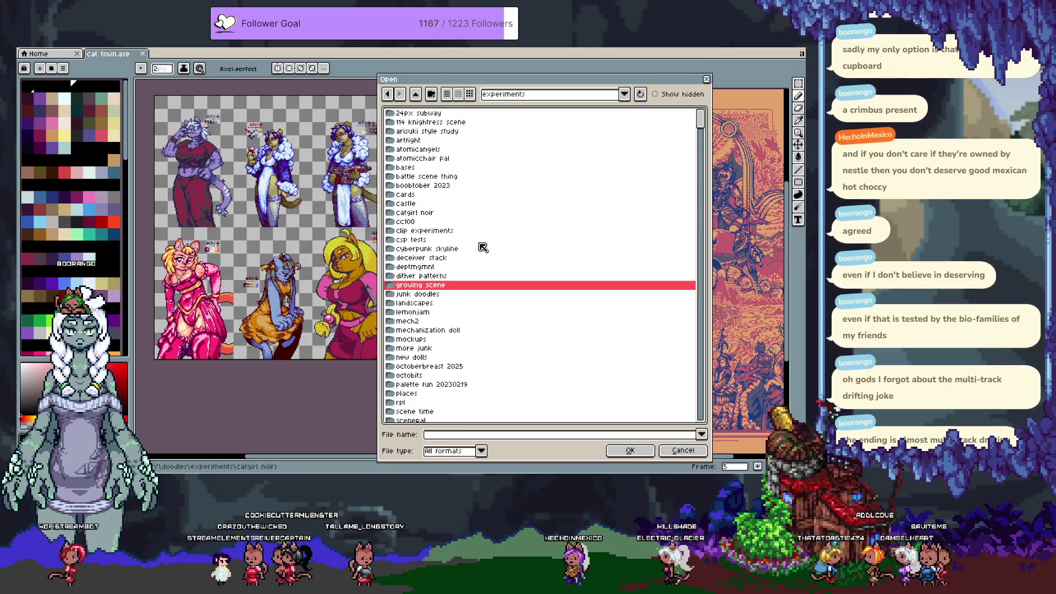
key("Down")
key("Down")
key("Up")
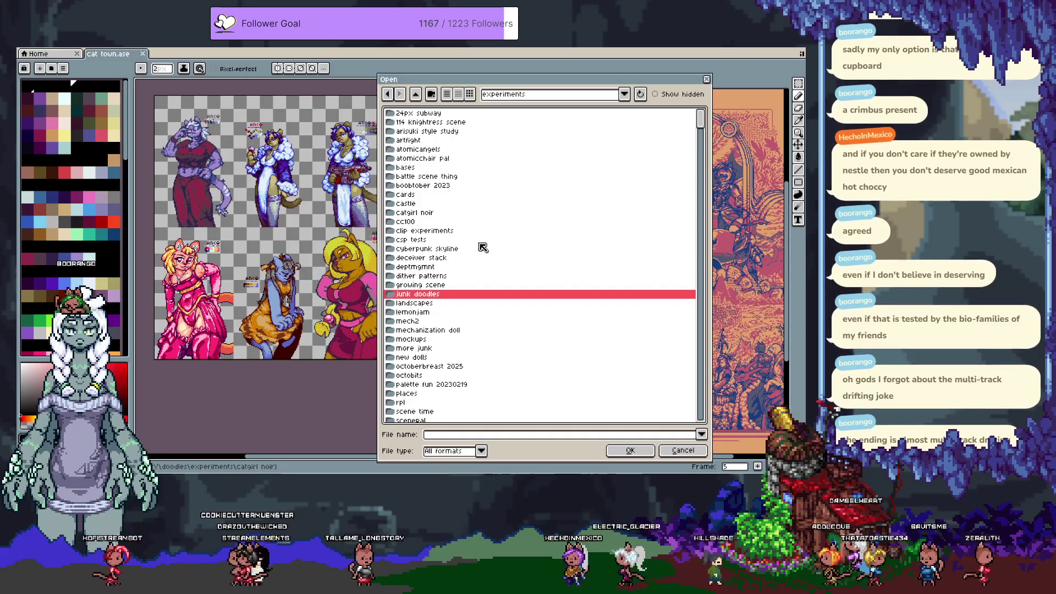
key("Down")
key("Down")
key("Down")
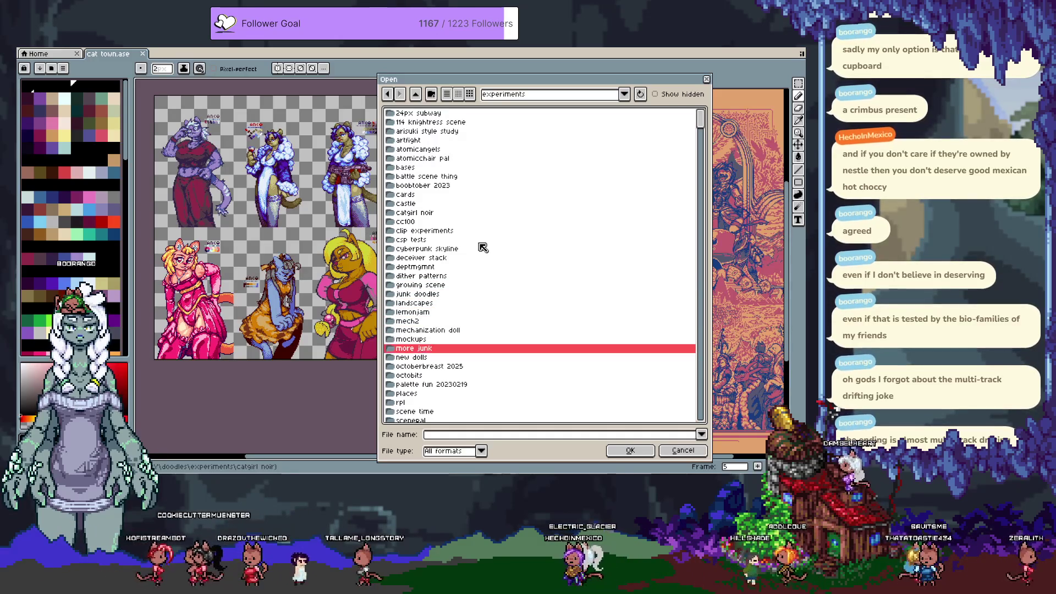
key("Down")
key("Up")
key("Up")
key("Up")
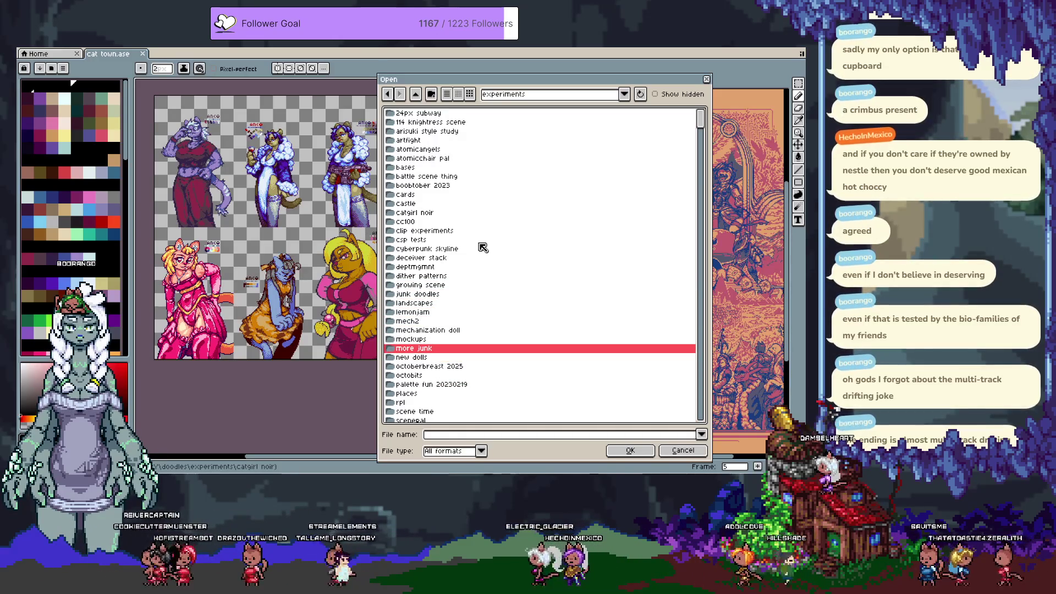
key("Down")
key("Down")
key("Down")
key("Down")
key("Down")
key("Down")
key("Down")
key("Down")
key("Down")
key("Down")
key("Down")
key("Down")
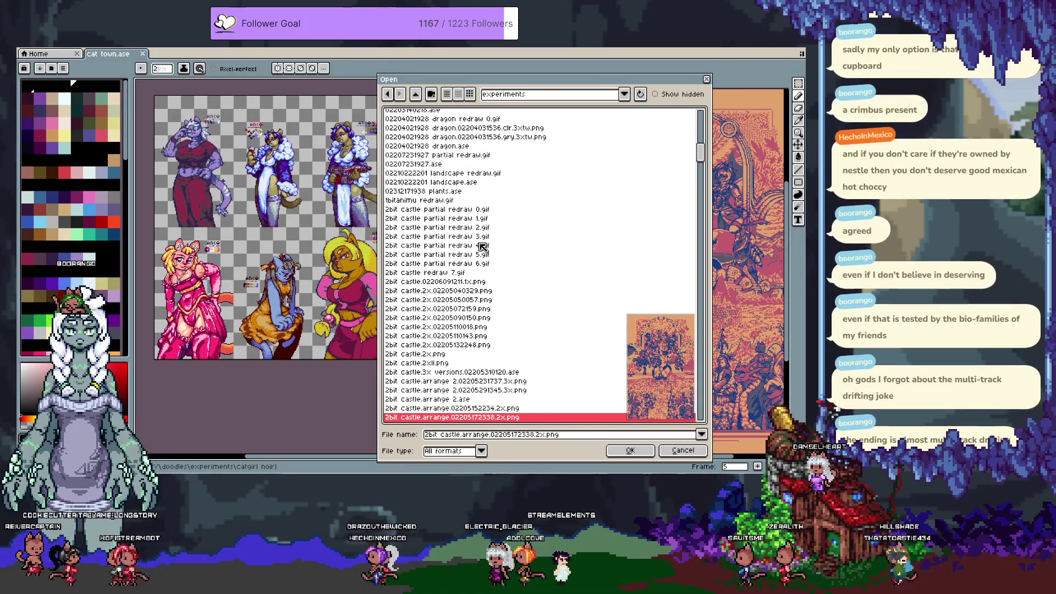
key("Down")
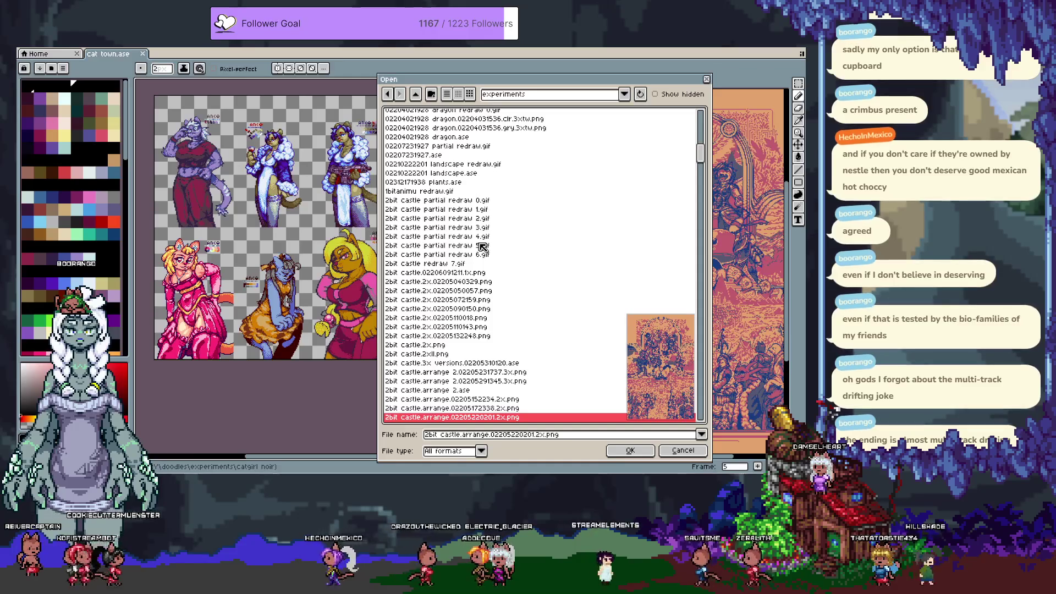
scroll(484, 244, "up", 8)
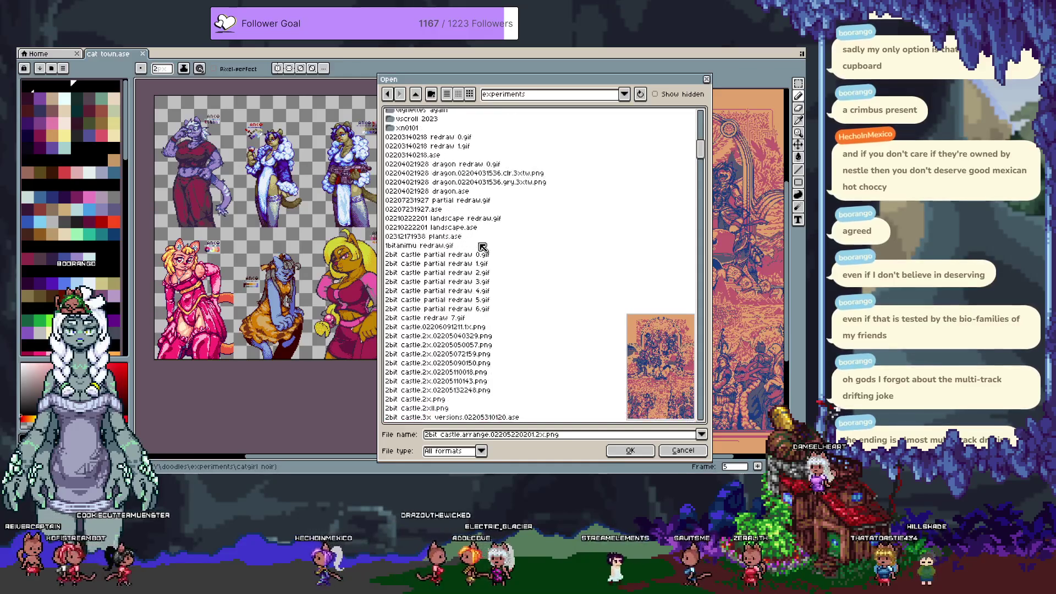
left_click(708, 82)
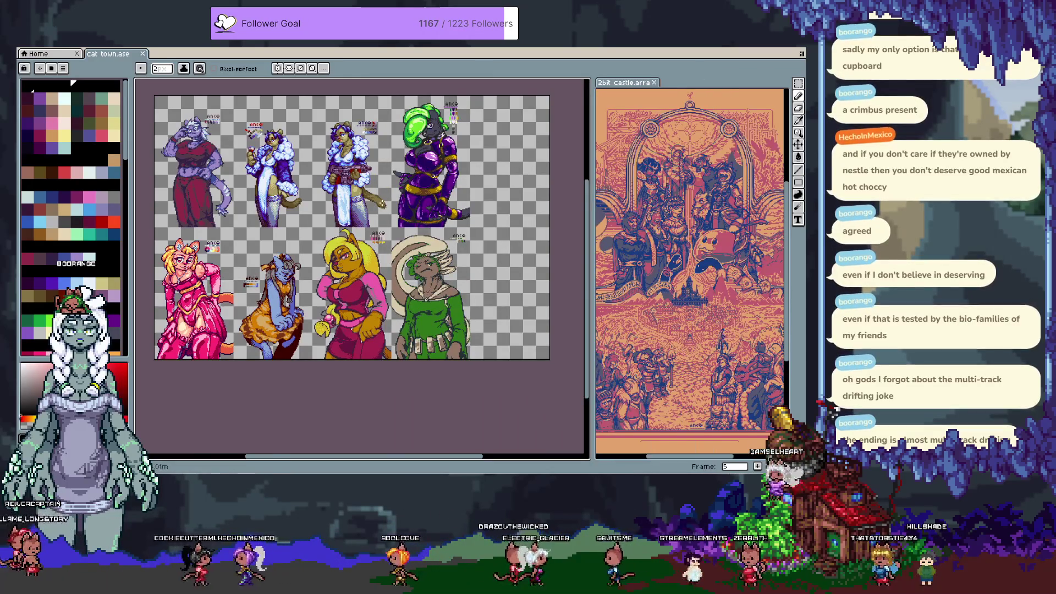
Step through the cat town frames one by one from frame 12 up to frame 25.
key("Tab")
key("Tab")
key("i")
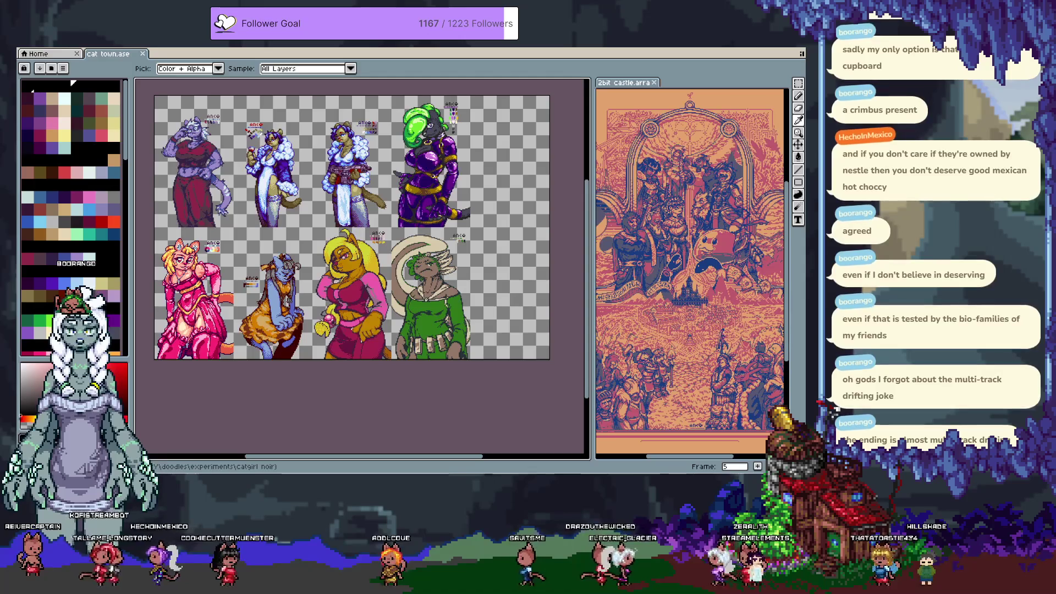
key("Right")
key("Right")
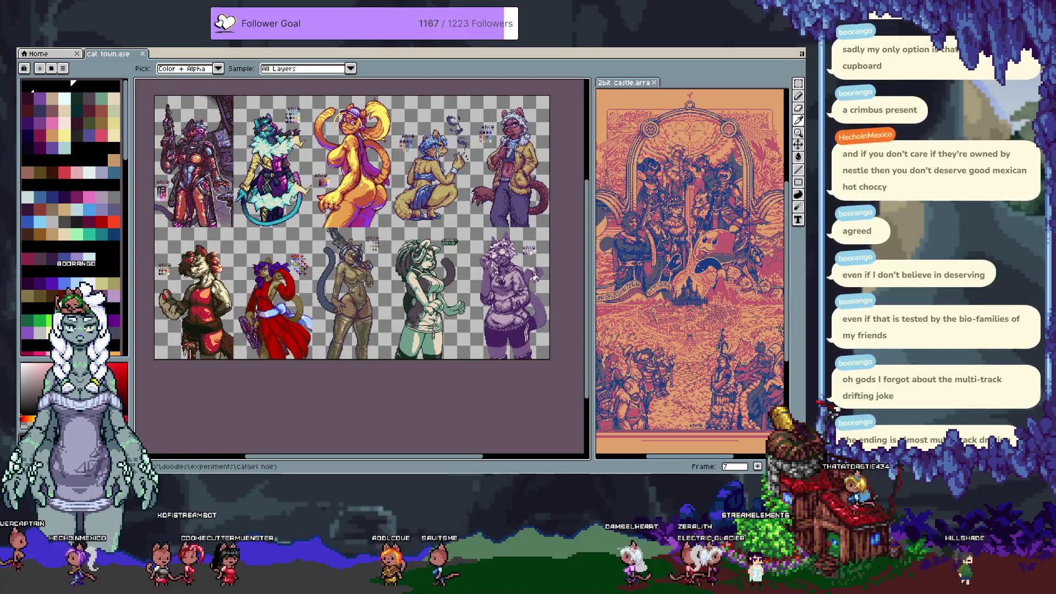
key("Right")
key("Right")
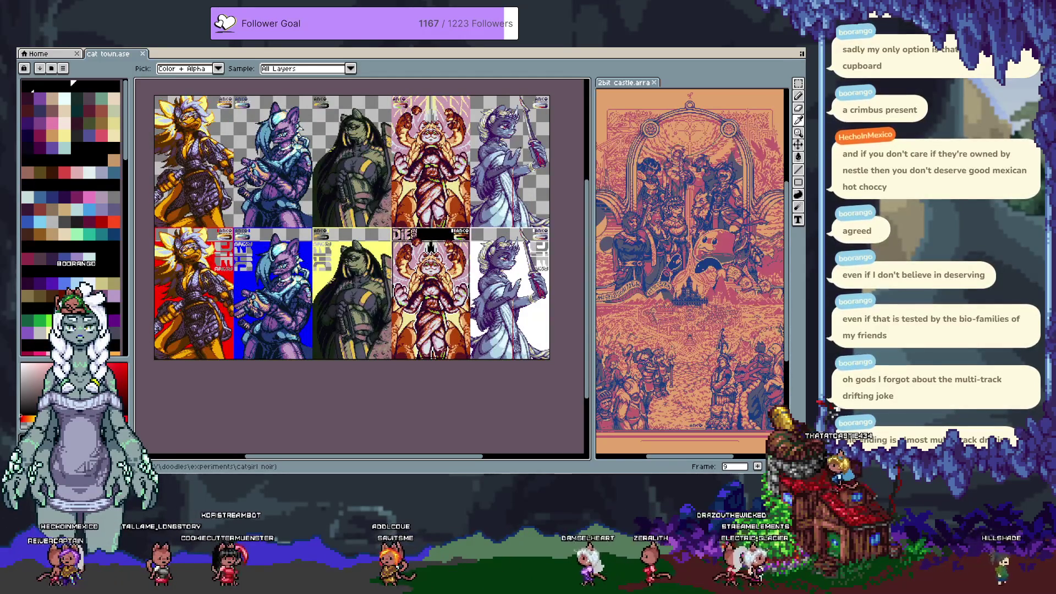
key("Right")
key("Right")
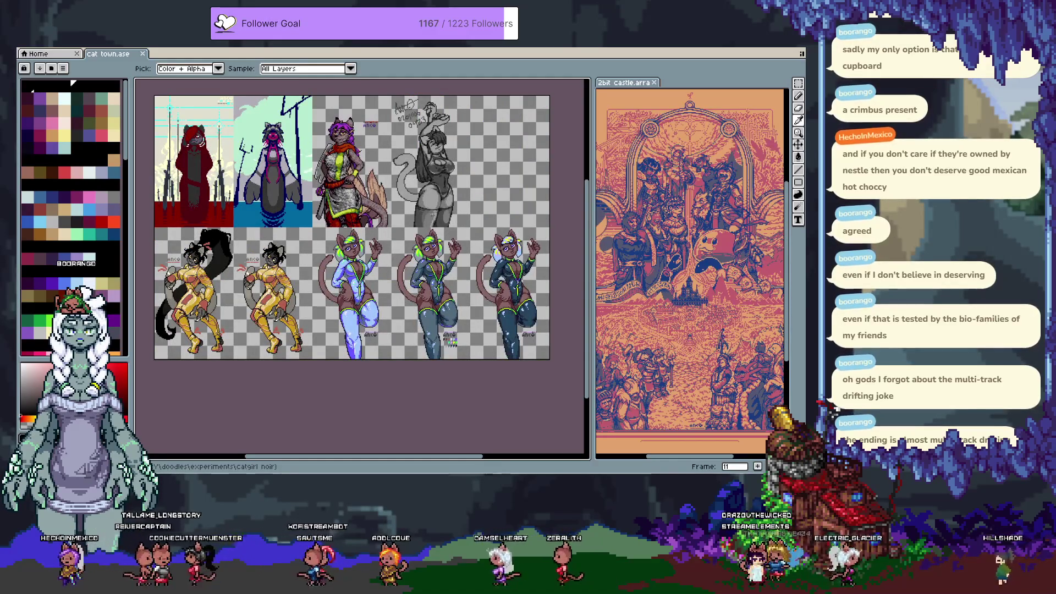
key("Right")
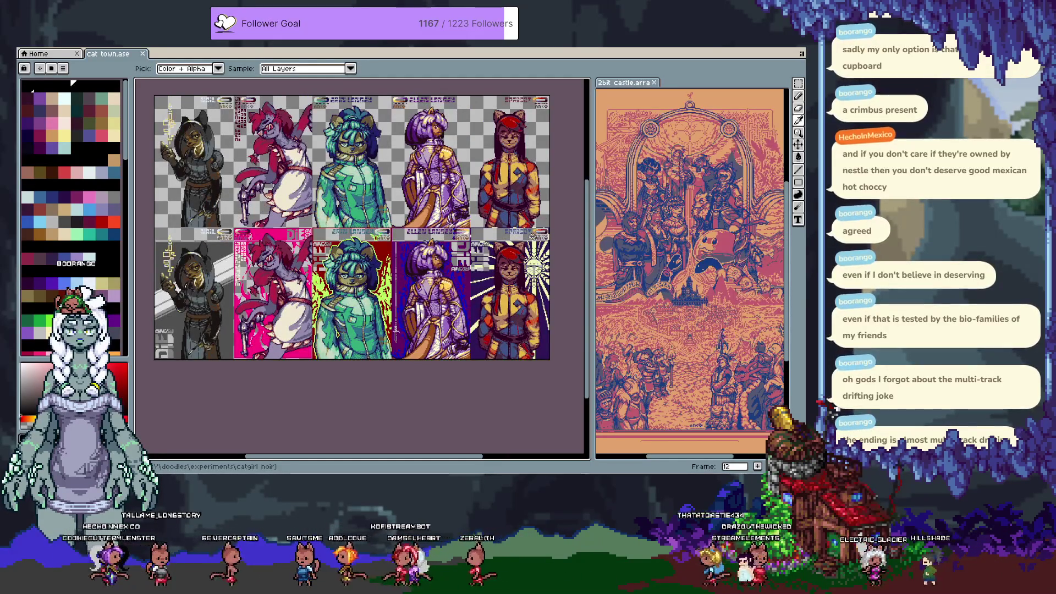
key("Right")
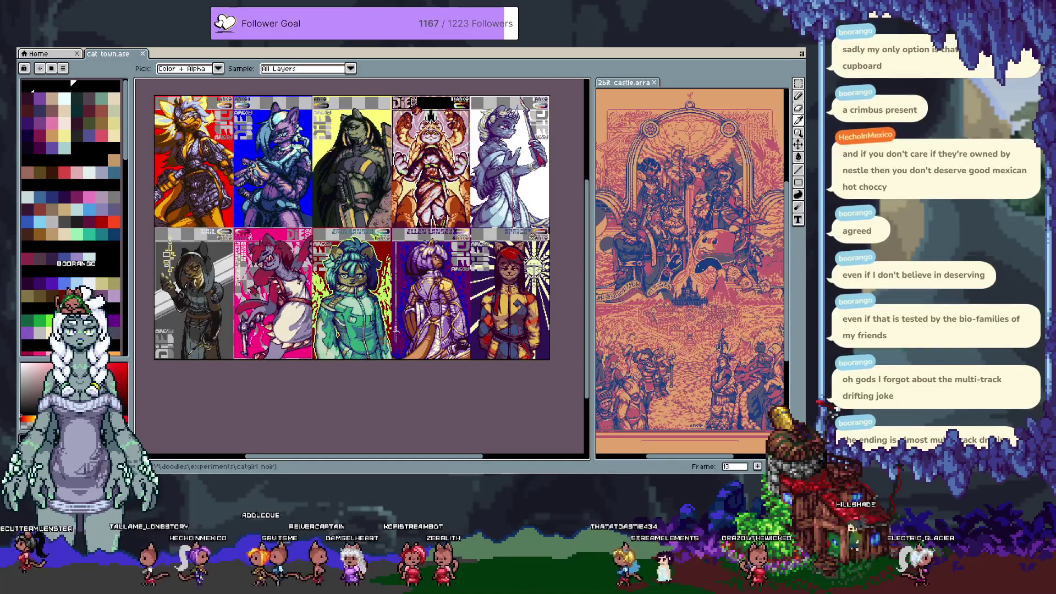
key("Right")
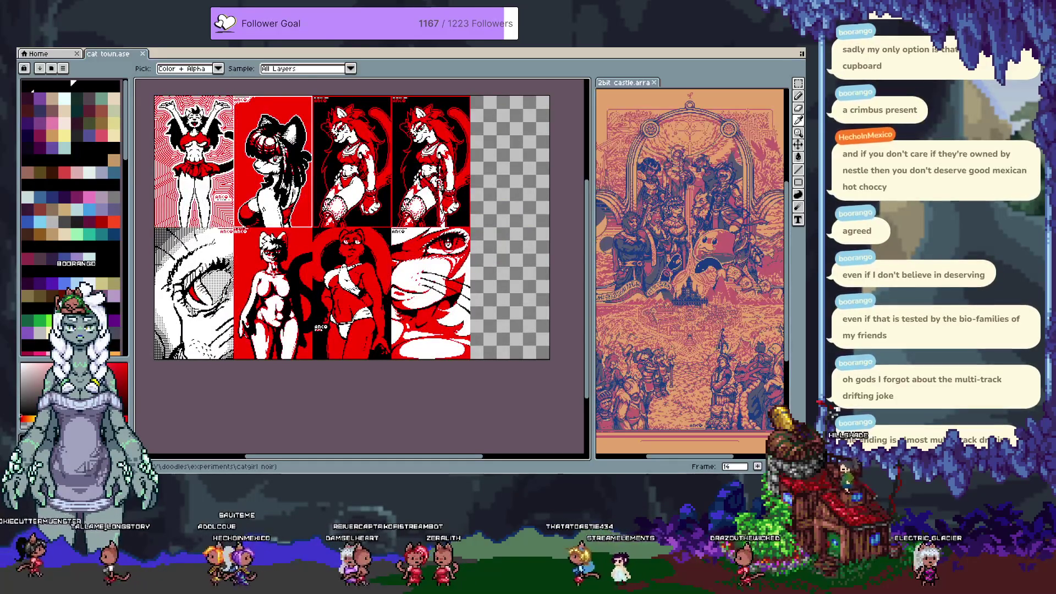
key("Right")
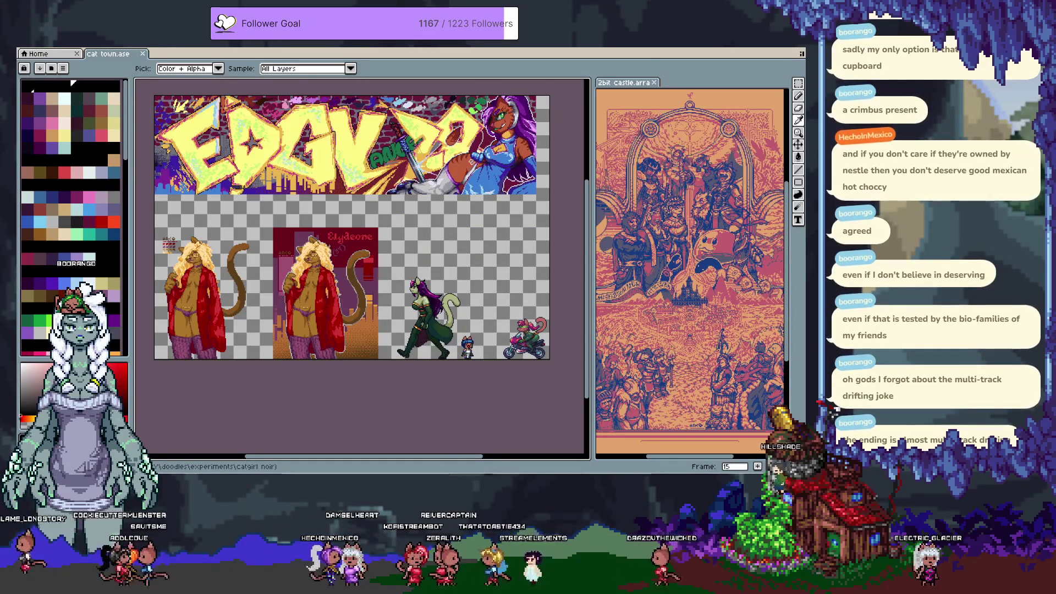
key("Right")
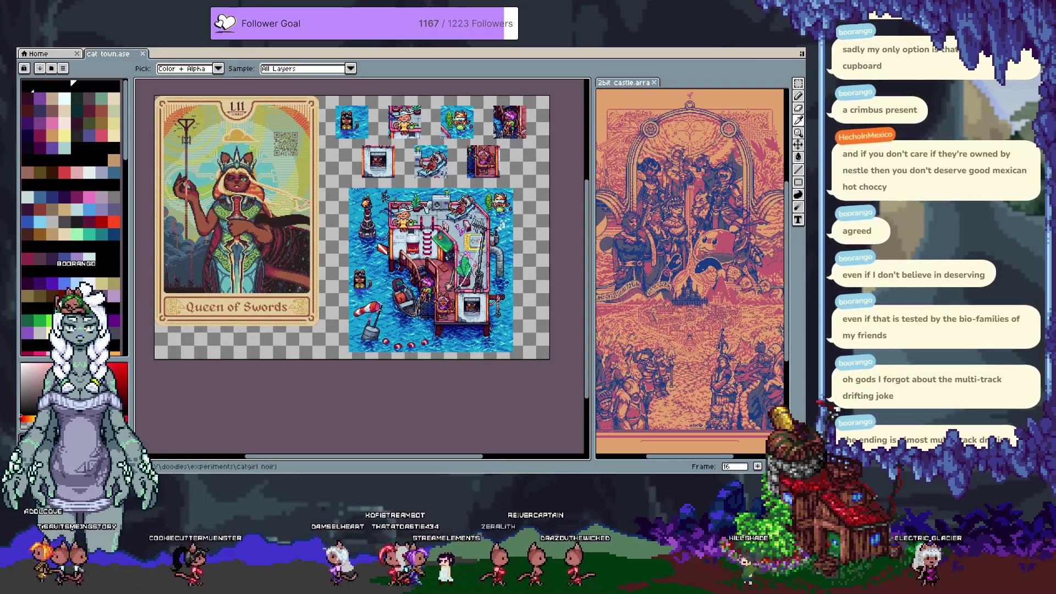
key("Right")
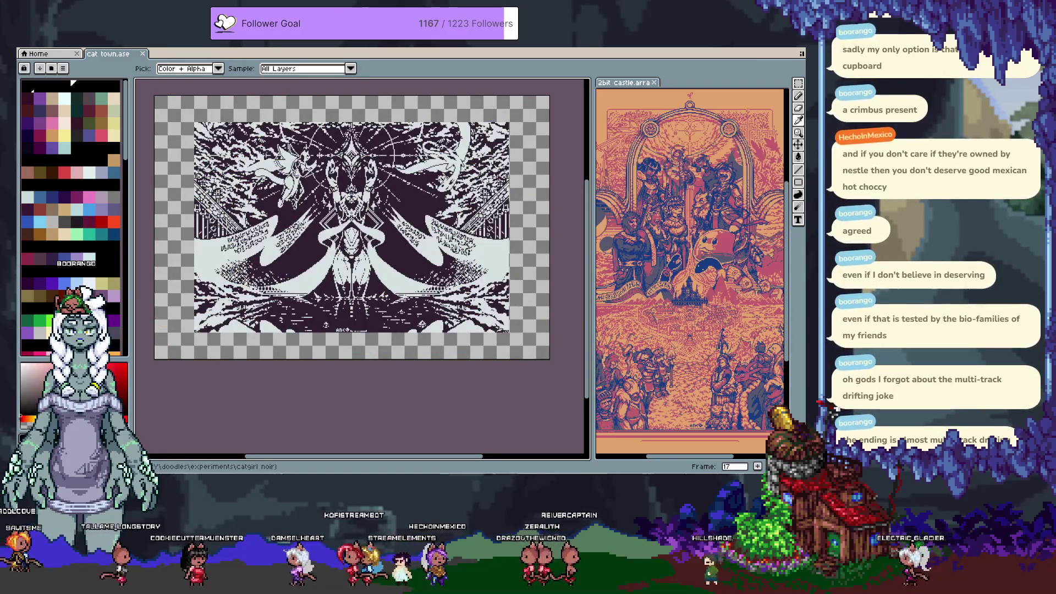
key("Right")
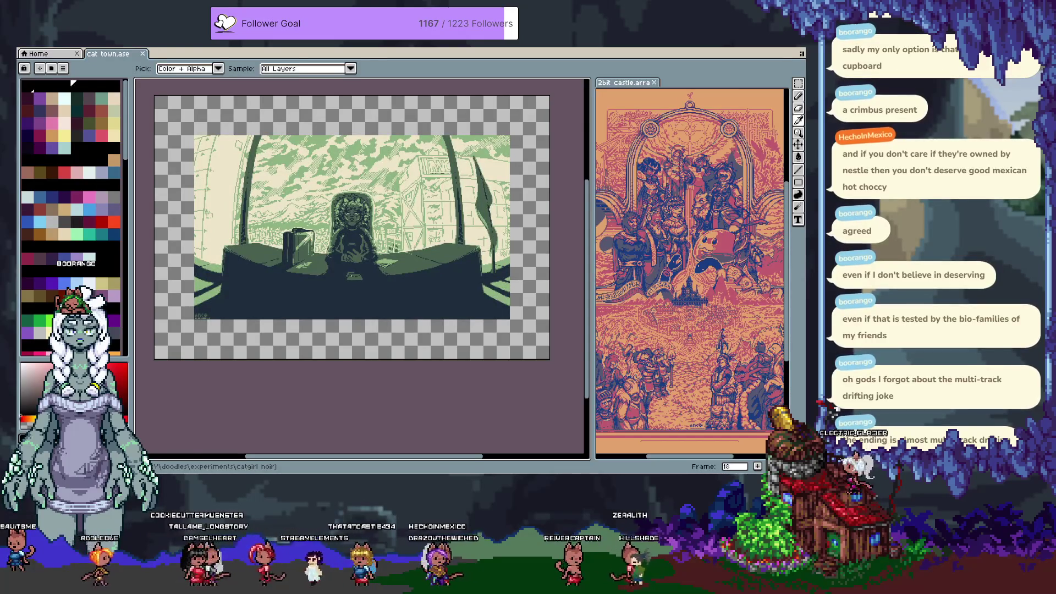
key("Right")
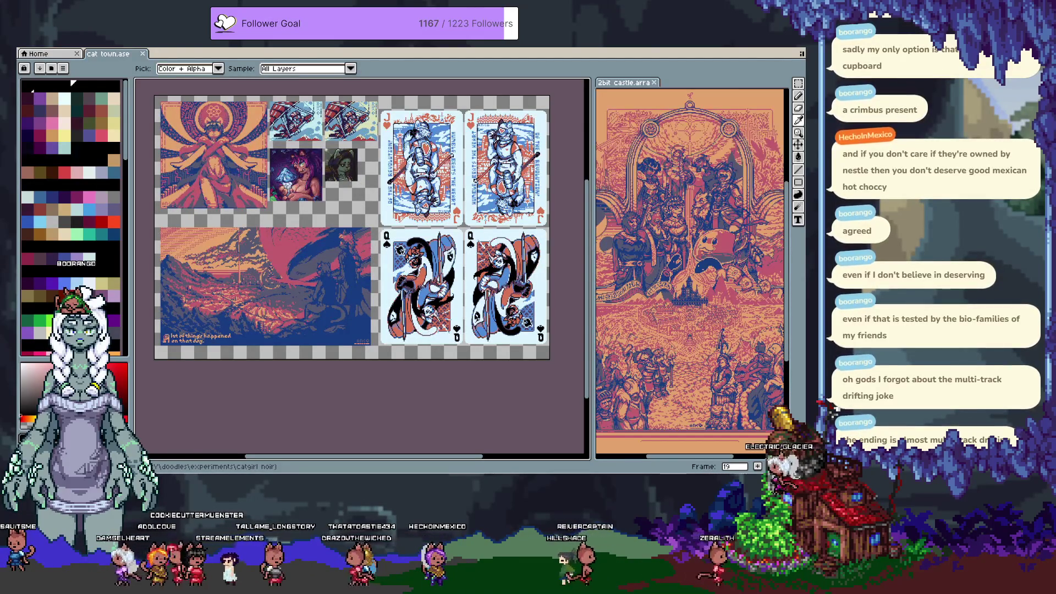
key("Right")
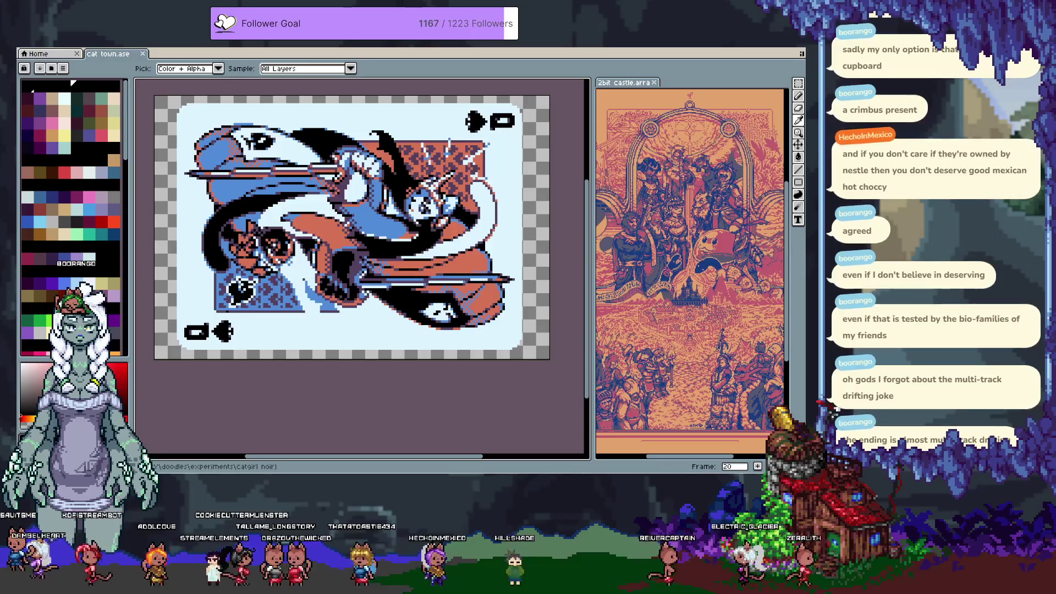
key("Right")
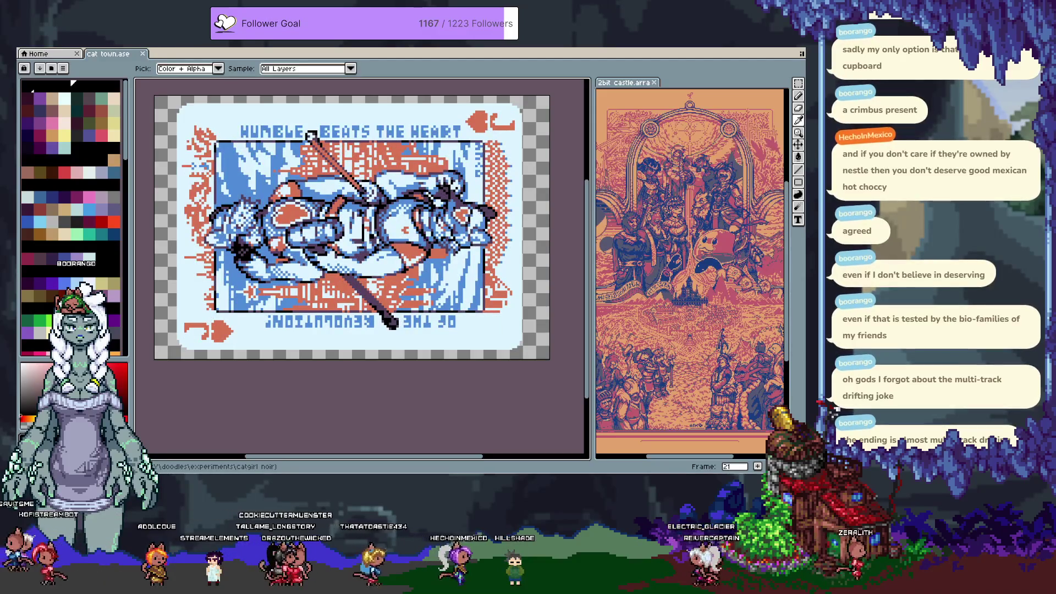
key("Right")
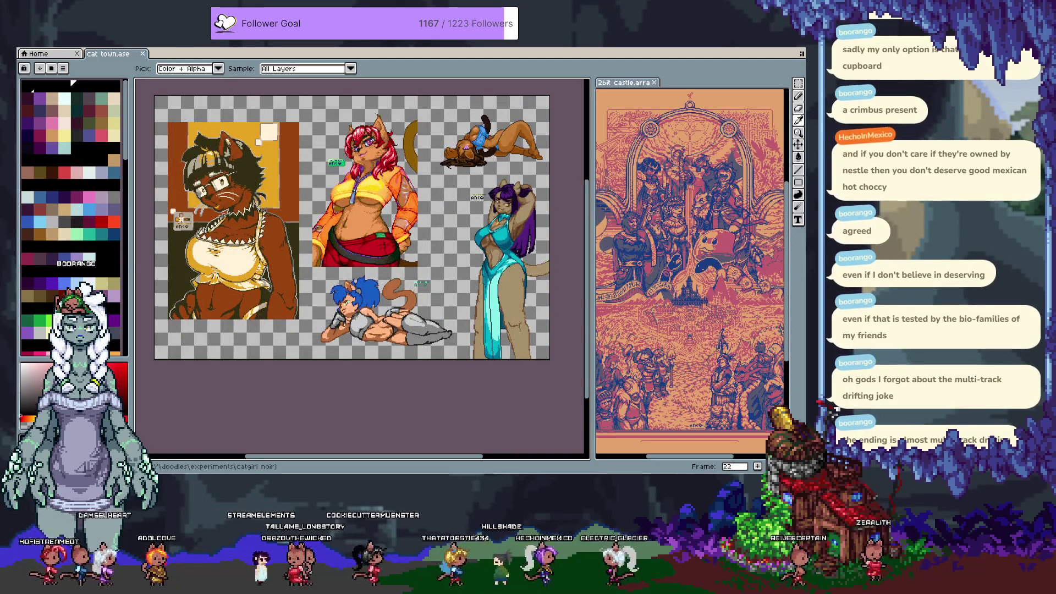
key("Right")
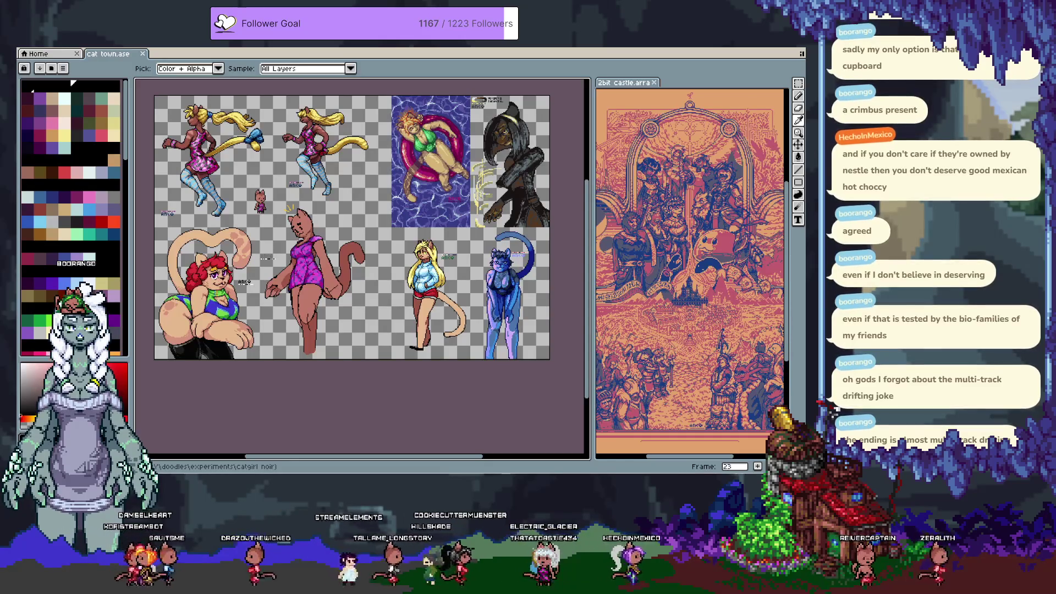
key("Right")
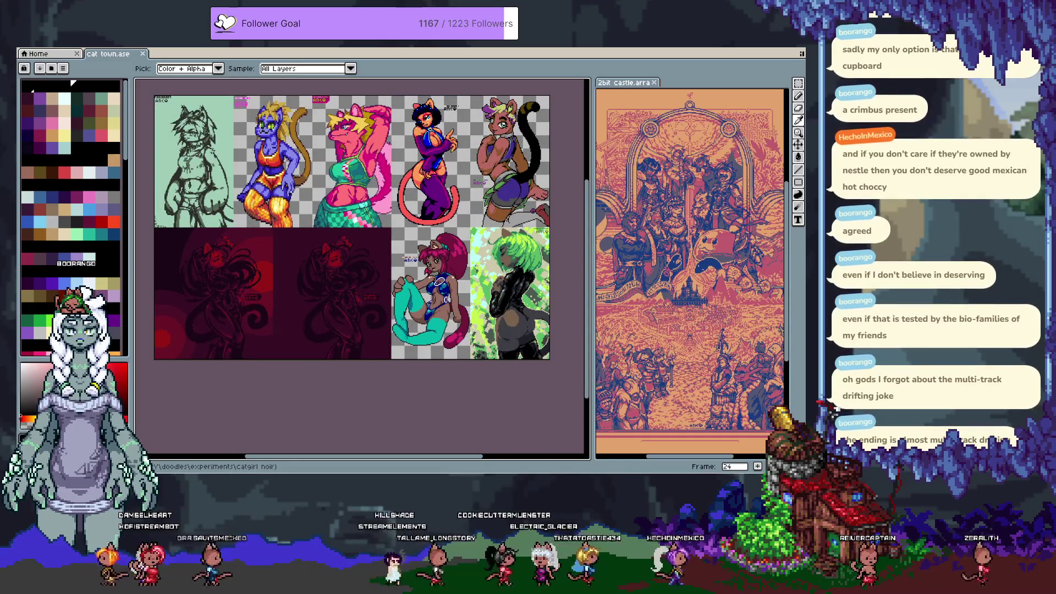
key("Right")
Bring up the Open dialog from the File menu.
key("alt+f")
key("Down")
key("Return")
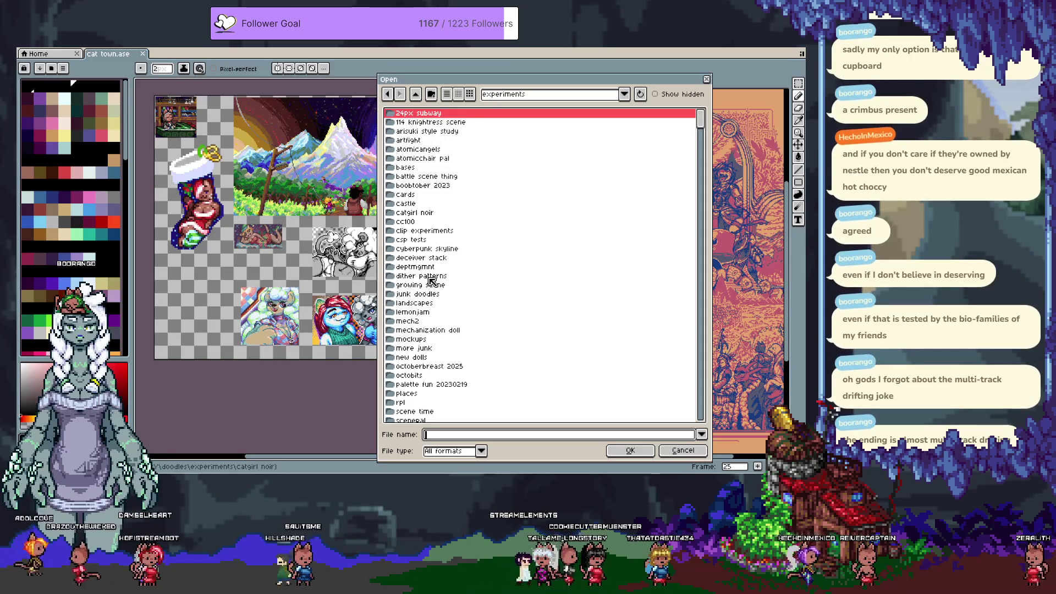
From catgirl noir's goofy cats folder, multi-select level test, 02402112029.ase and both tiles and props files, then open them.
left_click(526, 94)
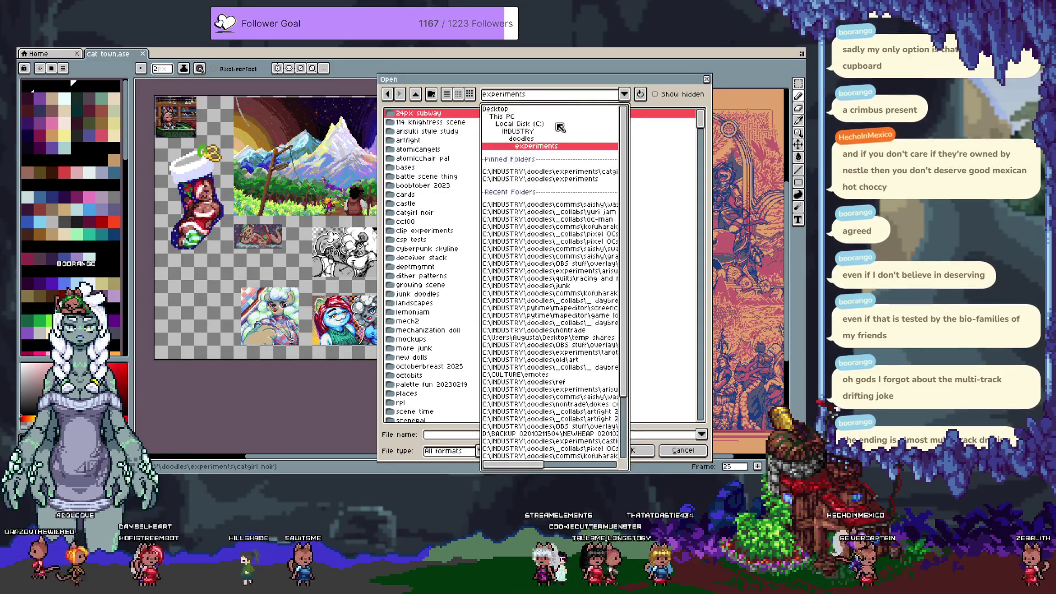
left_click(543, 172)
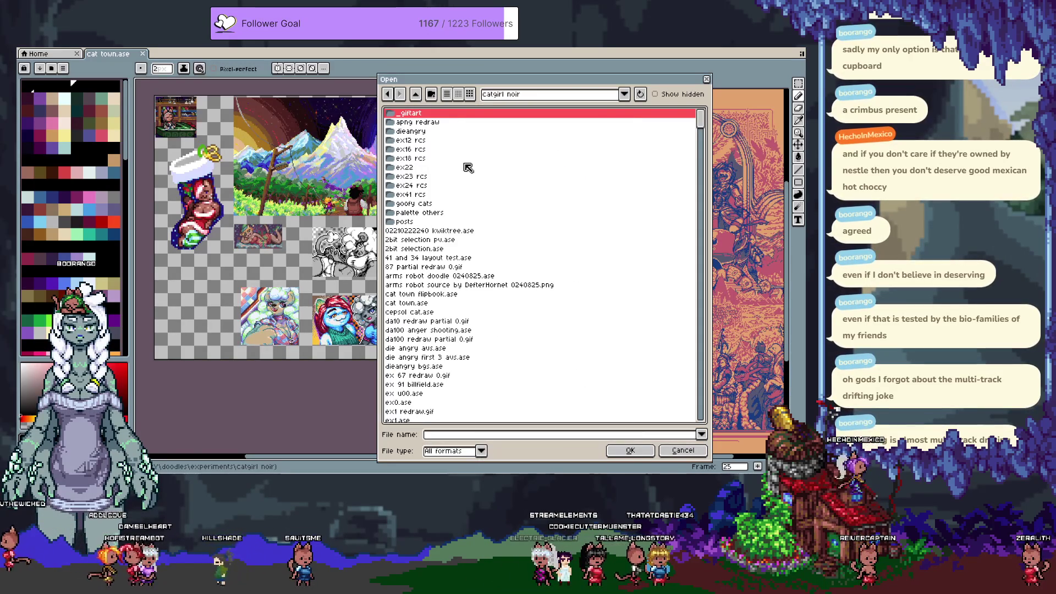
double_click(428, 205)
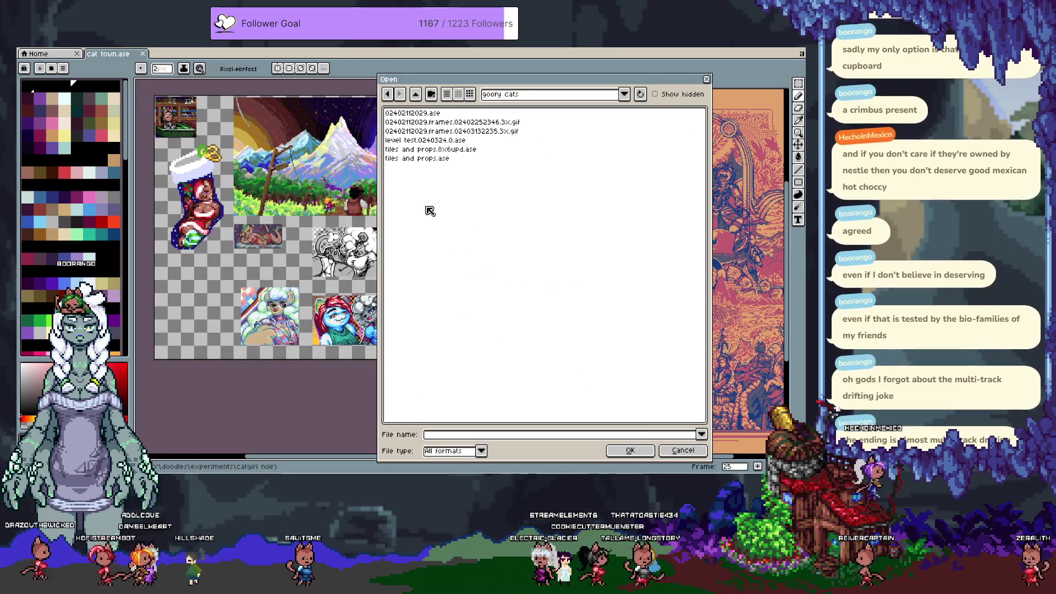
left_click(443, 141)
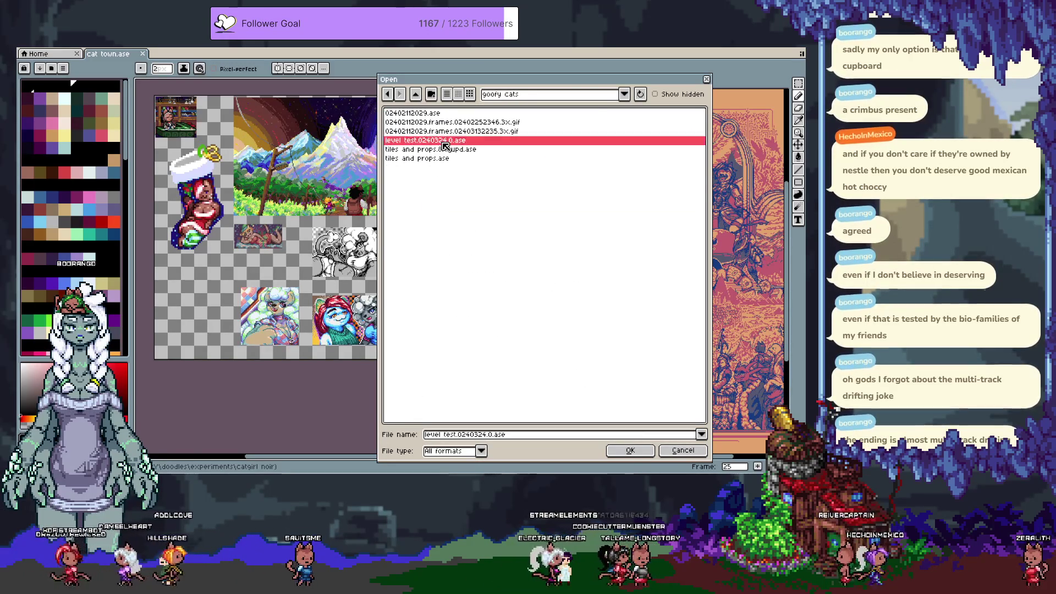
left_click(458, 114, "ctrl")
left_click(446, 150, "ctrl")
left_click(448, 159, "ctrl")
key("Return")
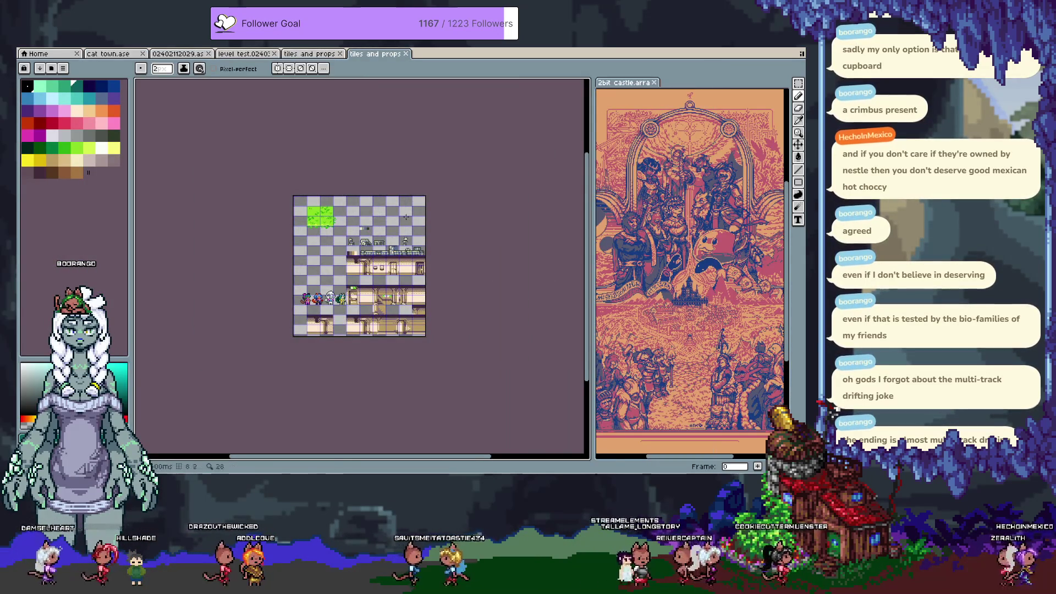
Zoom in and step through the frames of the tiles and props documents.
key("plus")
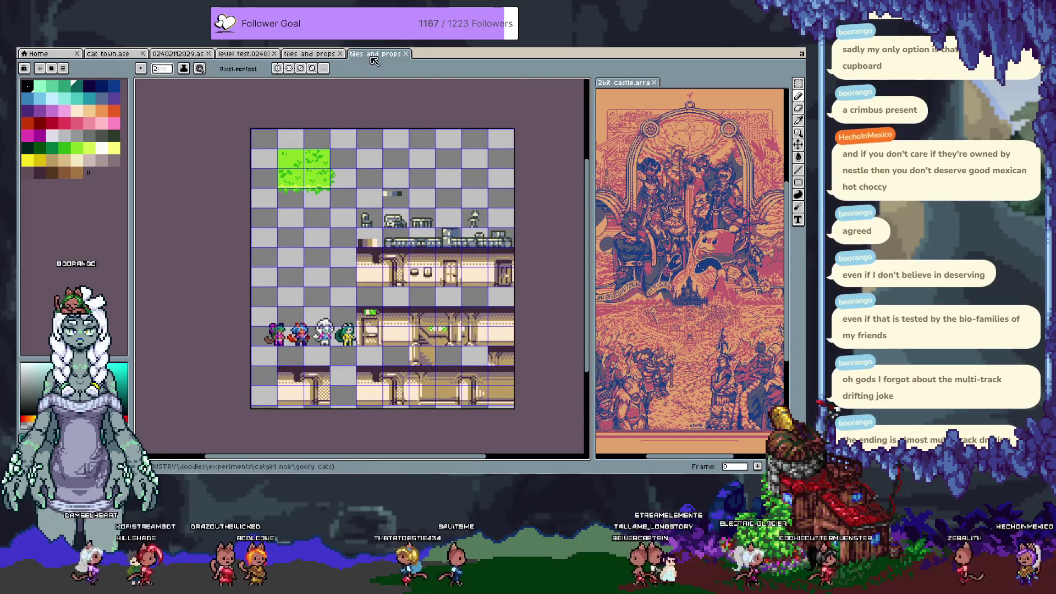
key("ctrl+shift+Tab")
key("Tab")
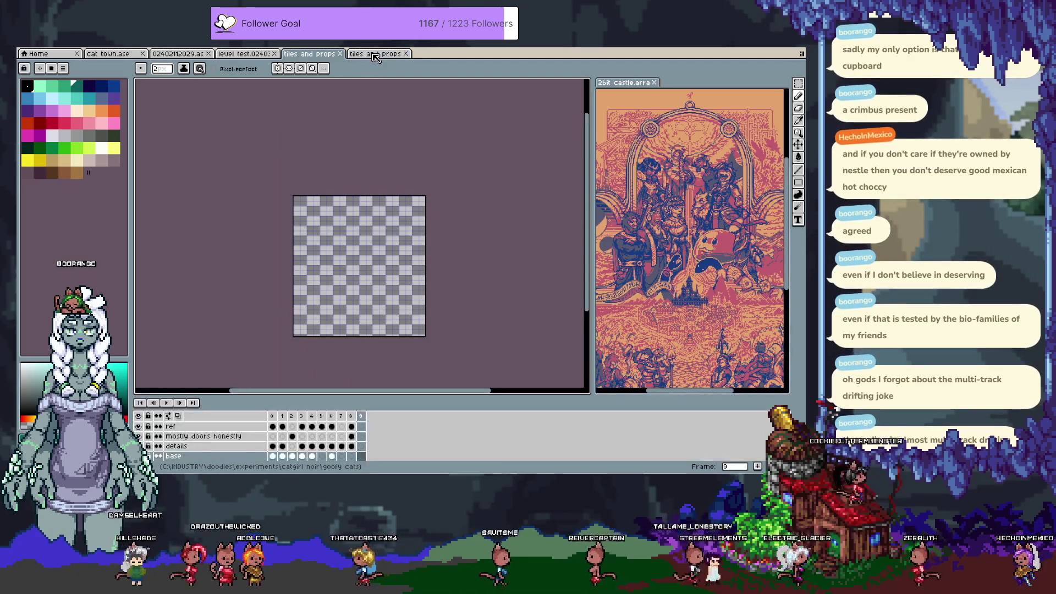
key("Left")
key("Left")
key("Left")
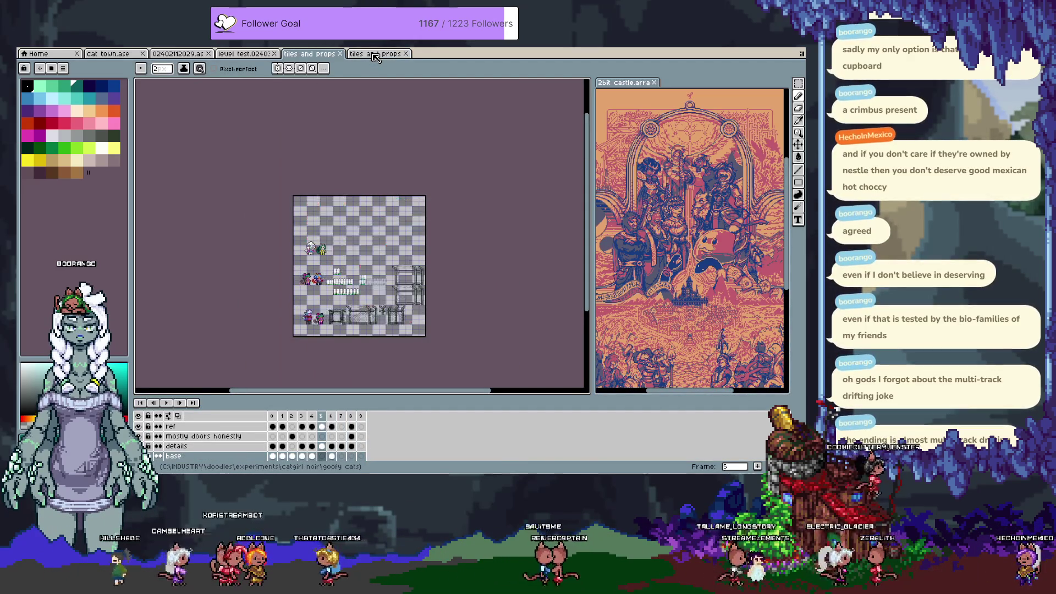
key("Left")
key("Left")
key("Left")
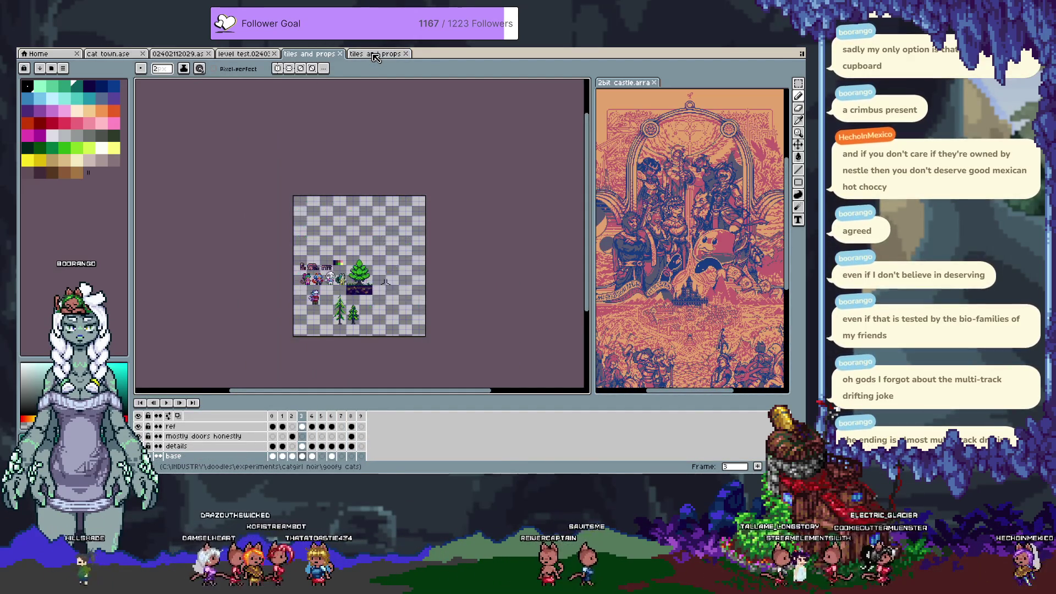
key("Left")
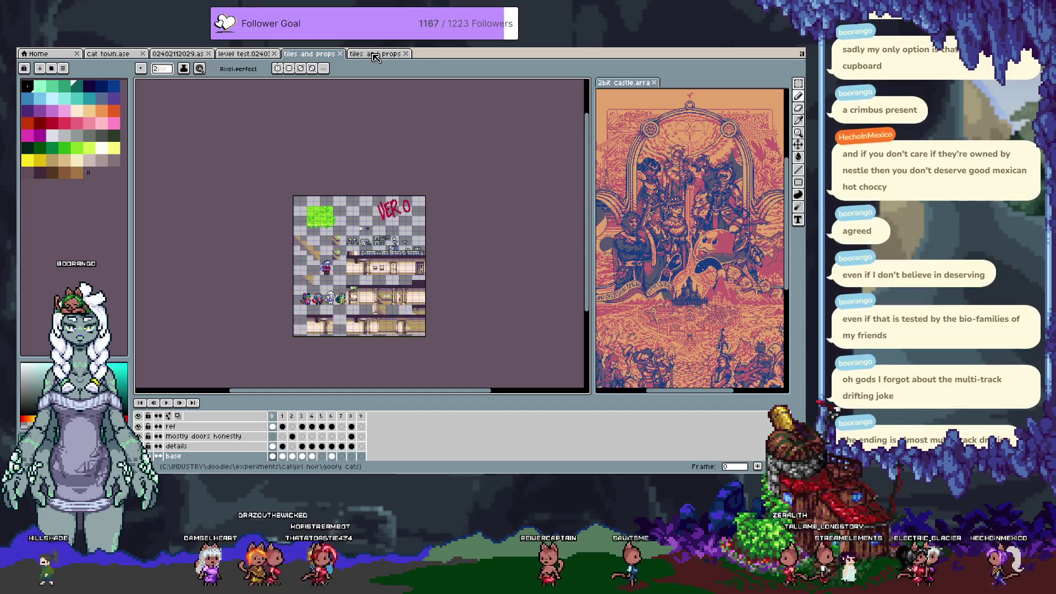
key("Right")
key("Right")
key("Right")
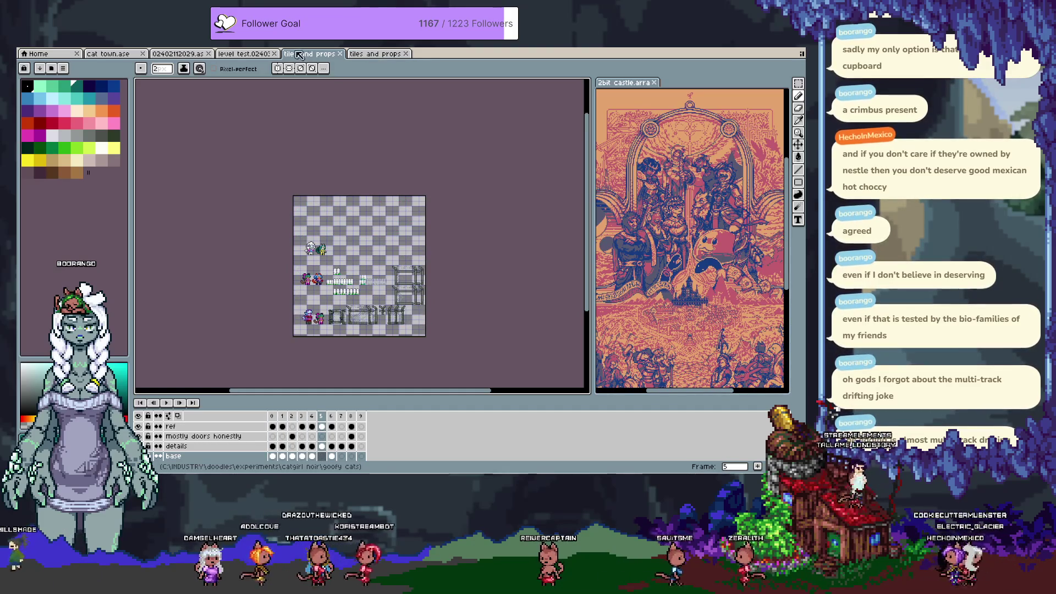
left_click(251, 55)
left_click(182, 54)
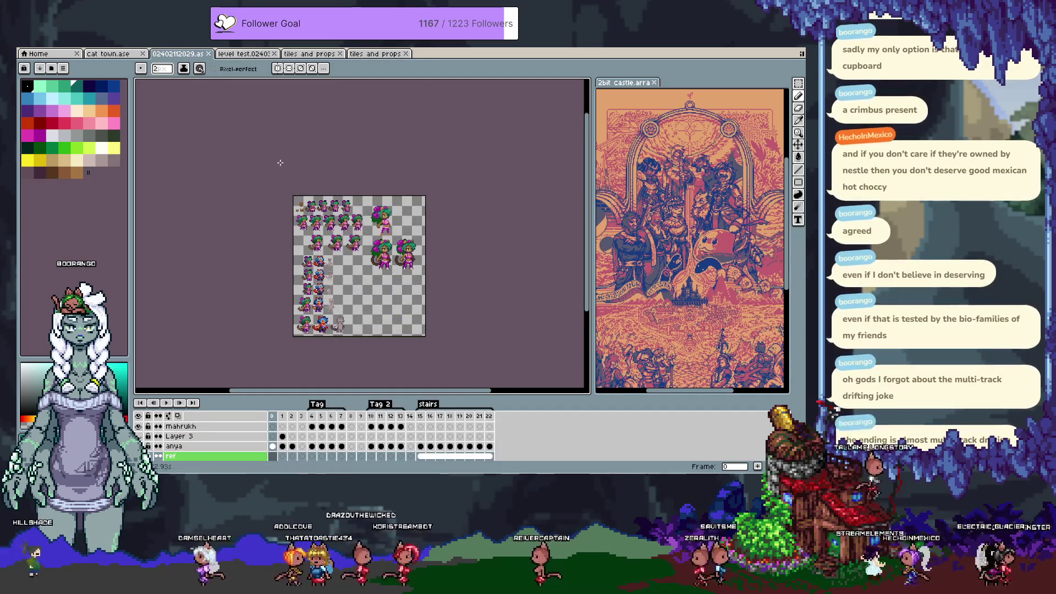
scroll(374, 298, "up", 1)
key("Right")
key("Right")
key("Right")
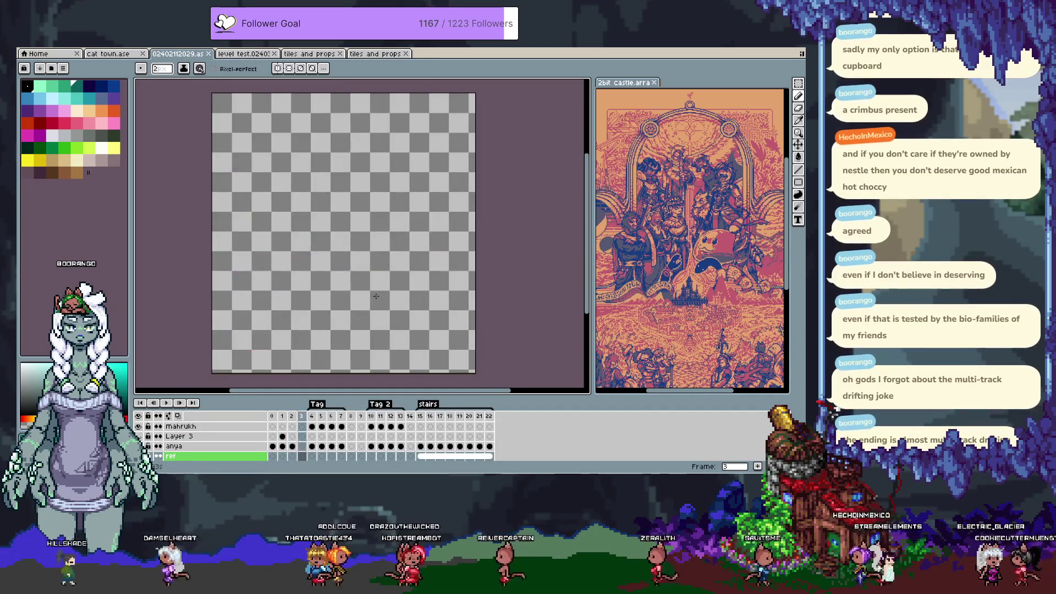
key("Right")
key("Right")
key("Right")
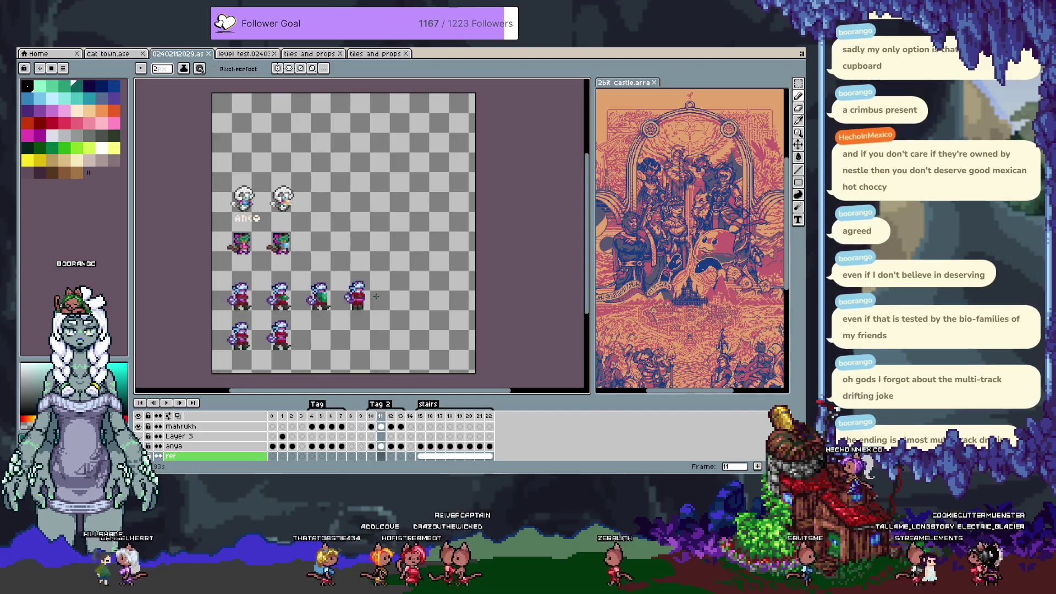
key("Left")
key("Left")
key("Left")
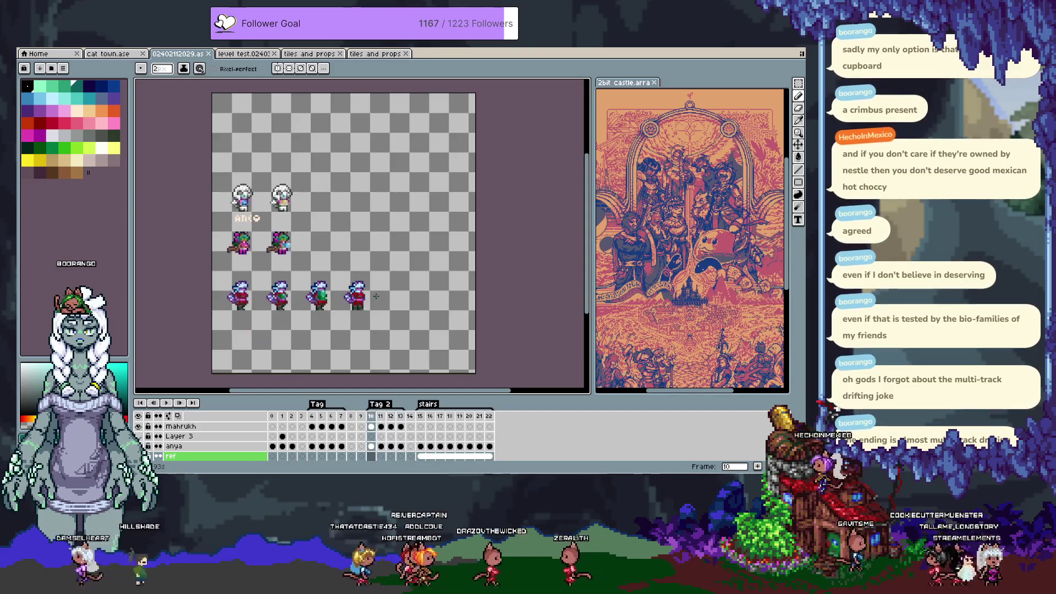
key("Left")
key("Left")
key("Left")
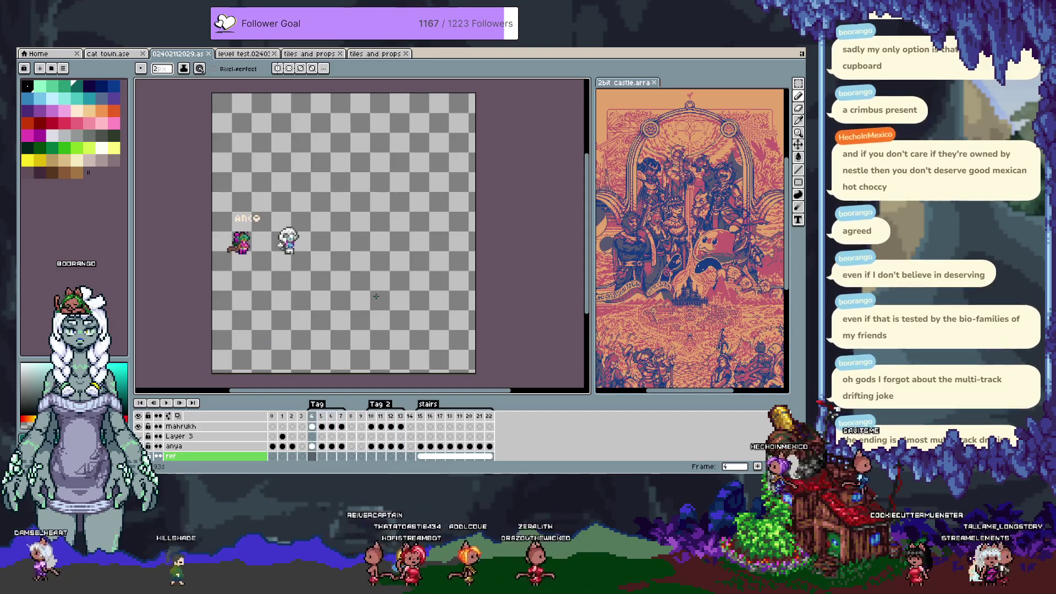
key("Right")
key("Right")
key("Right")
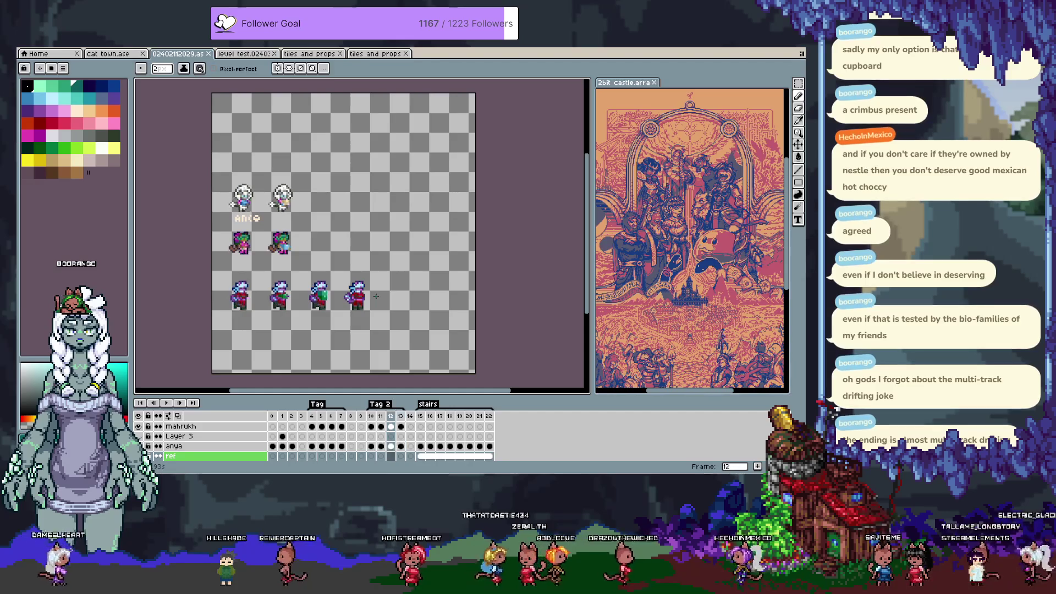
key("Right")
key("Right")
key("Right")
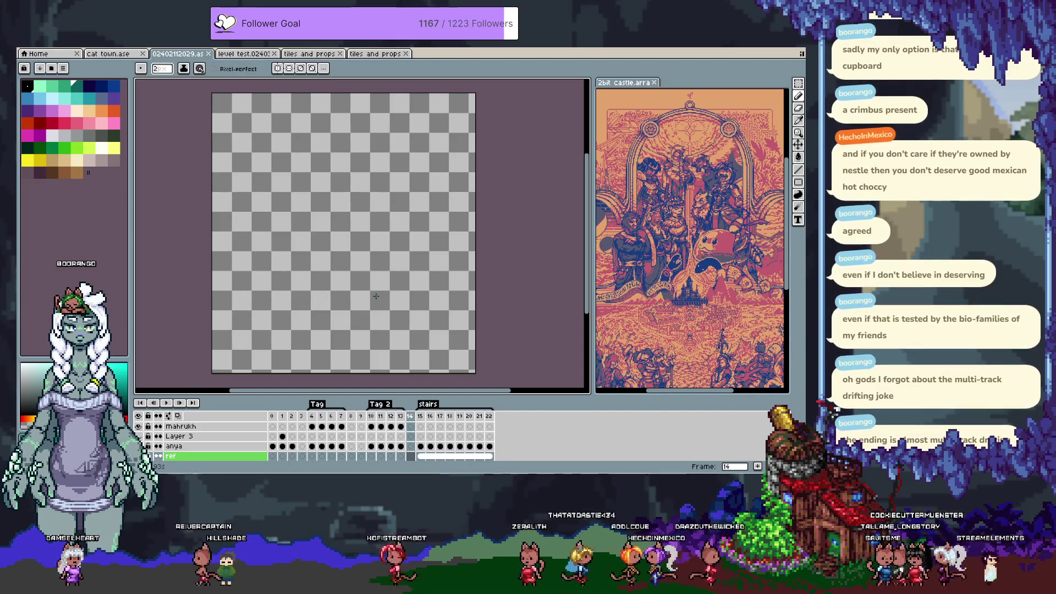
key("Left")
key("Left")
key("Left")
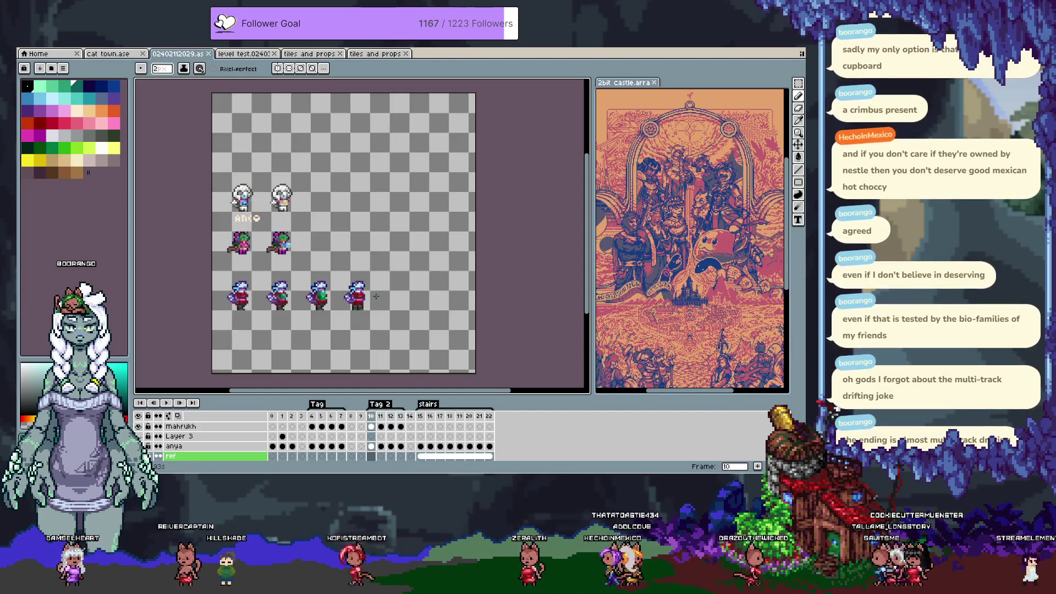
key("Right")
key("Right")
key("Right")
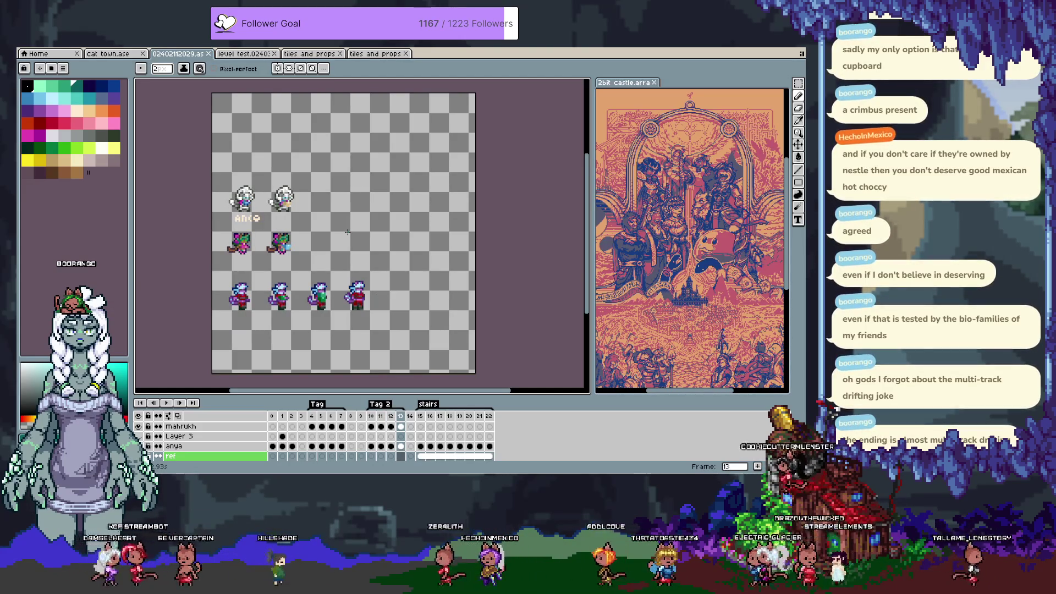
key("Left")
key("Left")
key("Left")
key("Right")
Insert two empty frames ahead of the stairs frames with Frame > New Empty Frame.
key("Left")
key("Left")
key("Left")
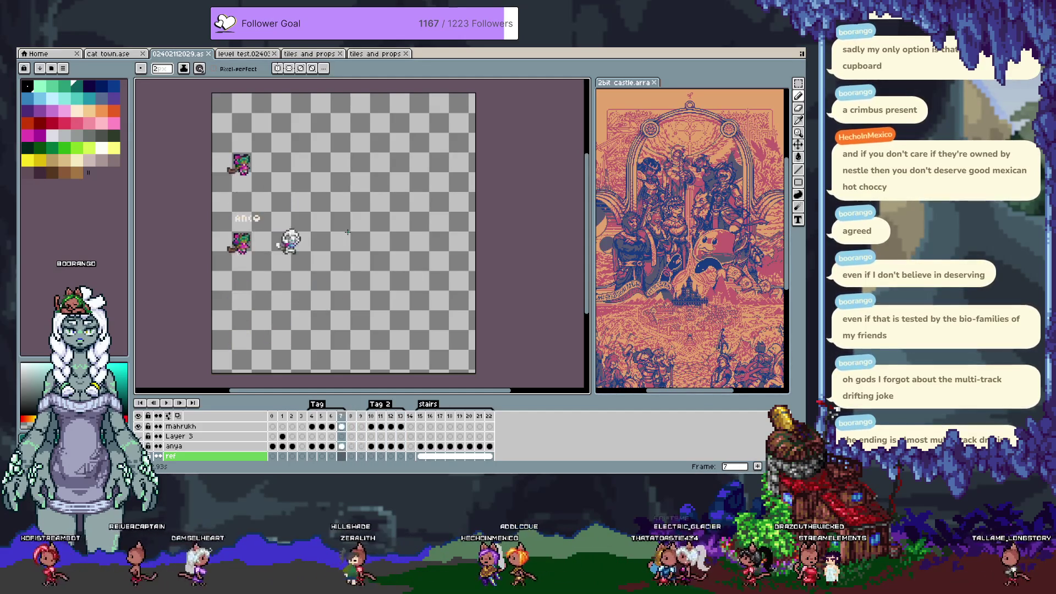
key("Right")
key("Right")
key("Right")
key("Right")
key("Right")
key("Right")
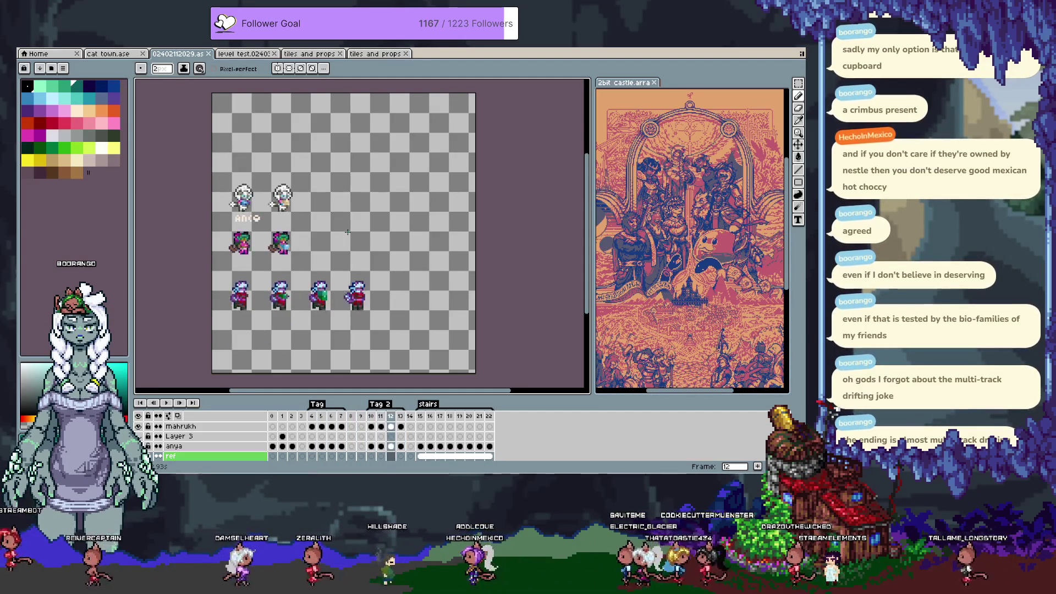
key("Right")
key("Right")
key("Right")
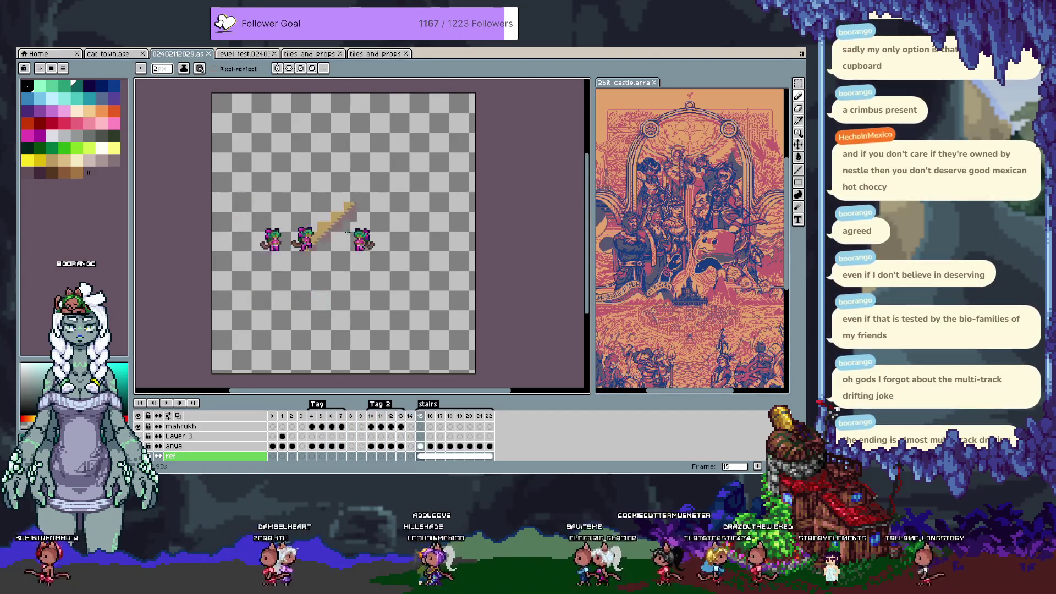
key("Left")
key("Left")
key("Left")
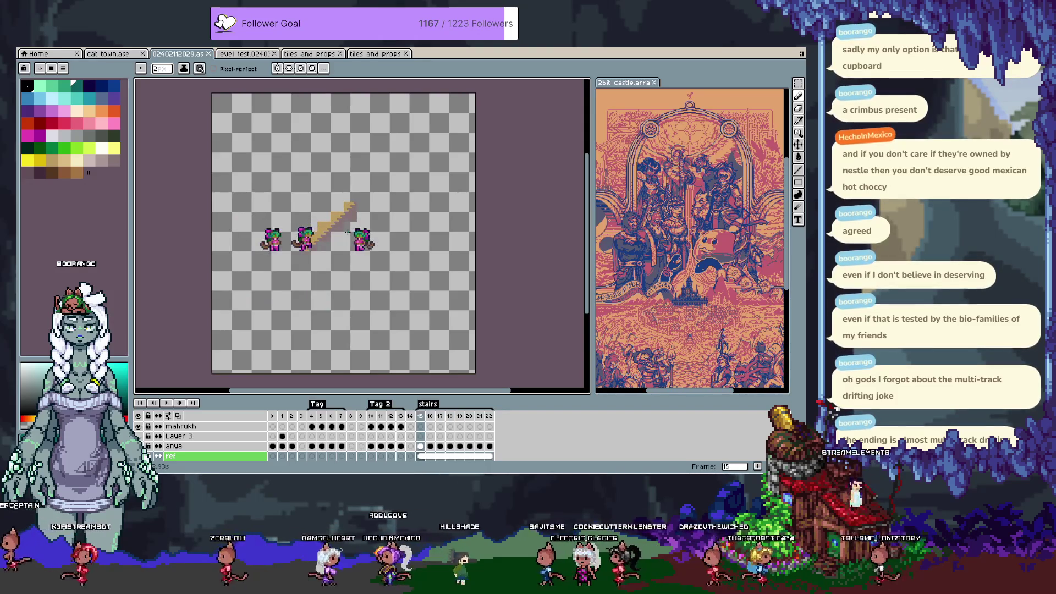
key("i")
key("alt+n")
key("alt+n")
key("b")
key("Left")
key("Left")
key("Left")
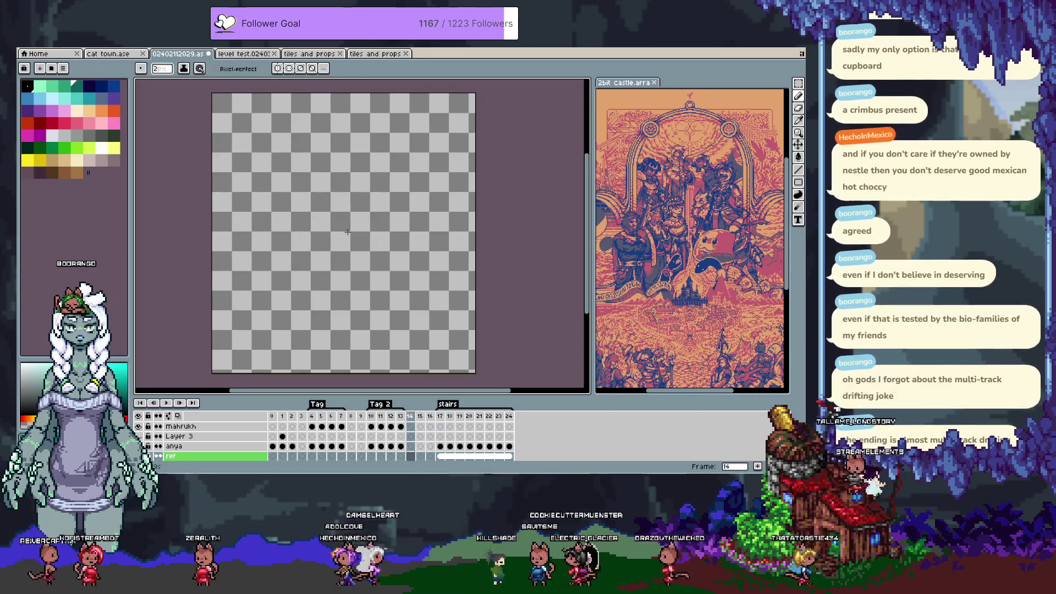
Review frames 1 through 11, ending on frame 4's two character sprites.
key("Left")
key("Left")
key("Left")
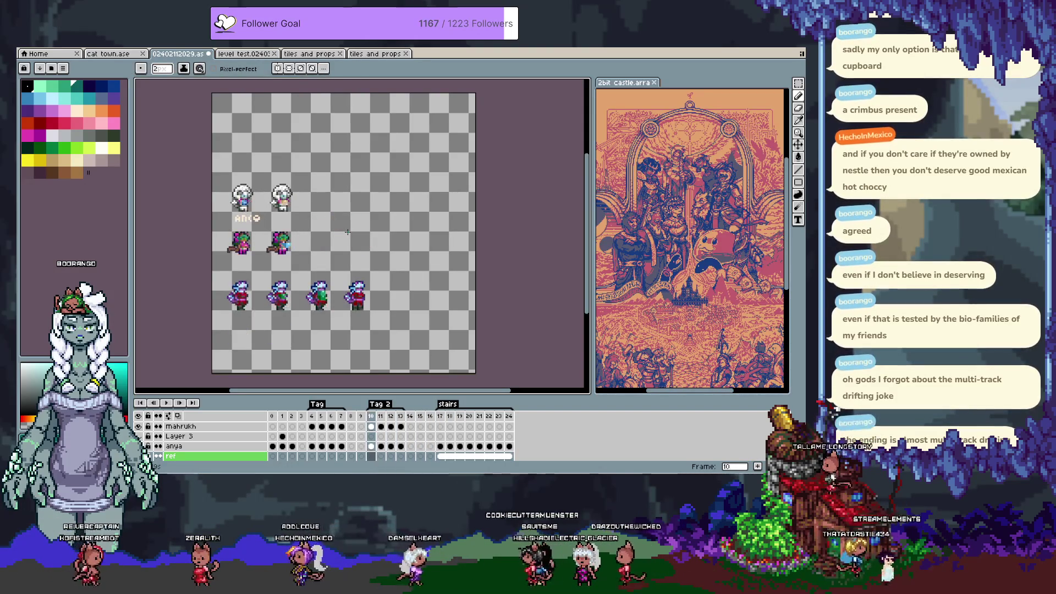
key("Left")
key("Left")
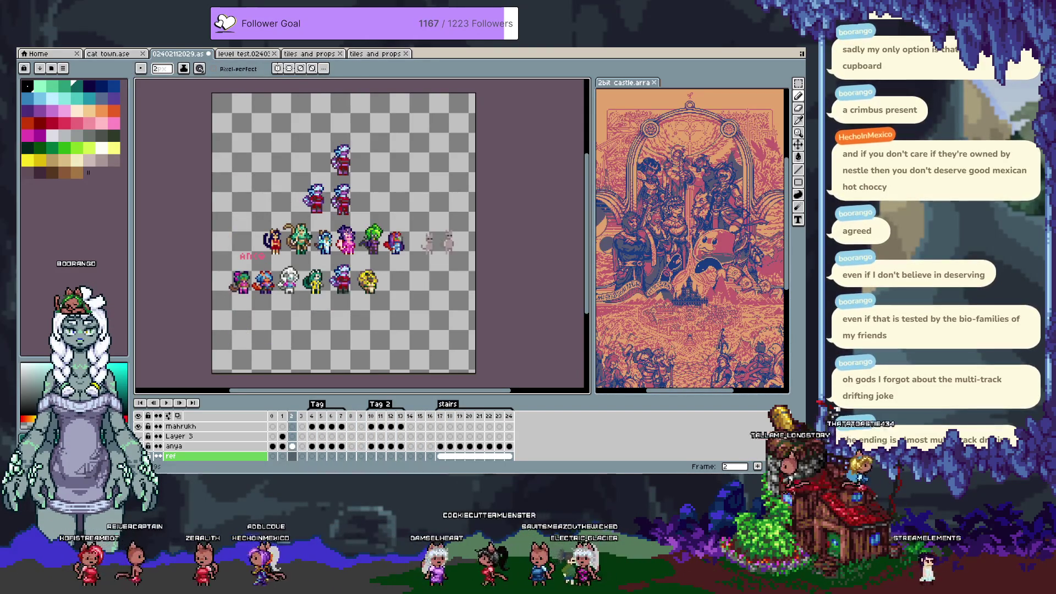
key("Left")
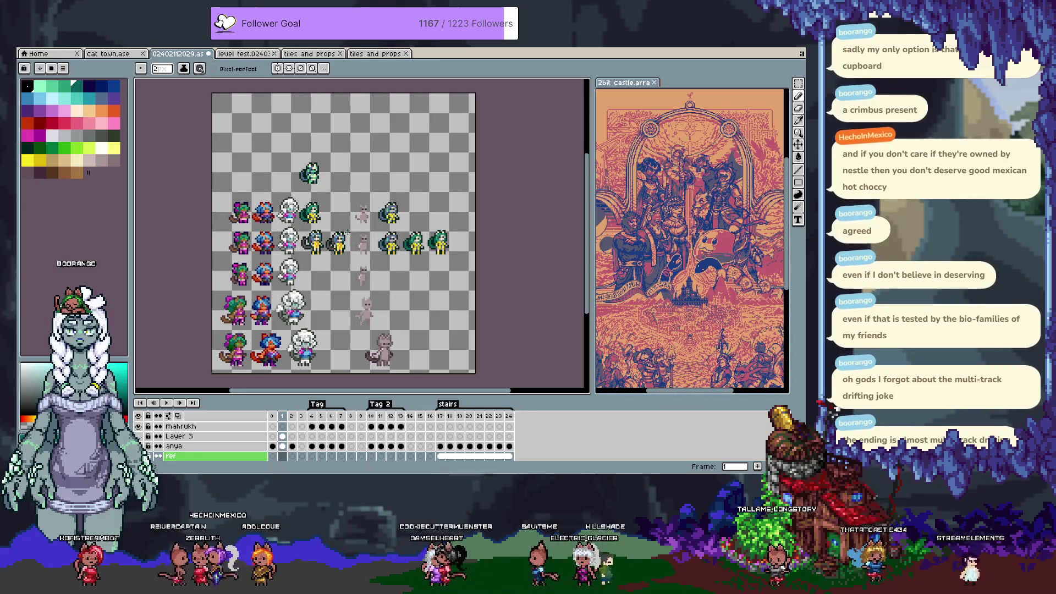
key("Right")
key("Right")
key("Right")
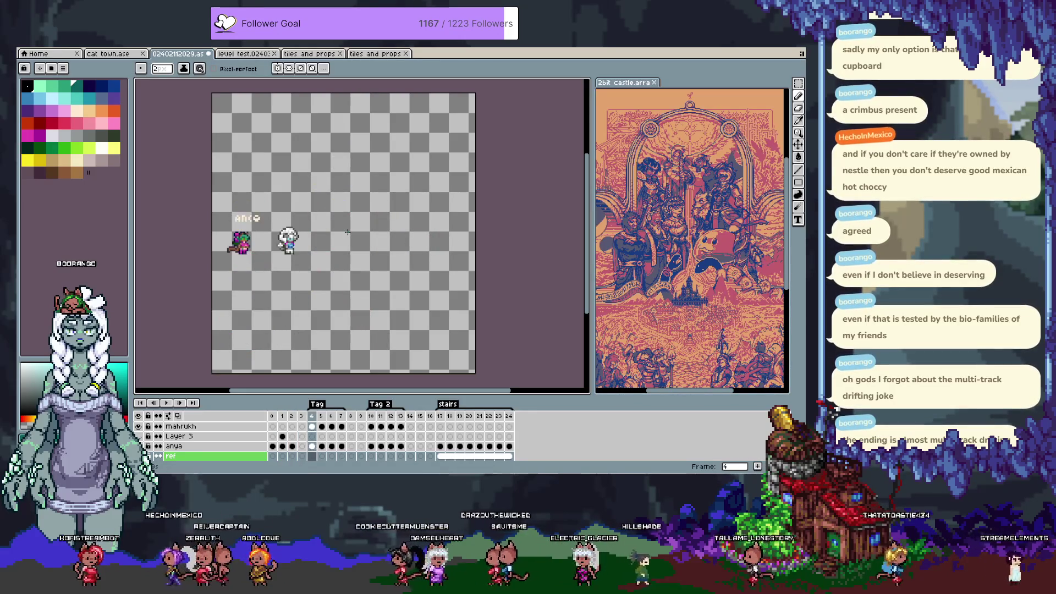
key("Right")
key("Right")
key("Right")
key("Left")
key("Left")
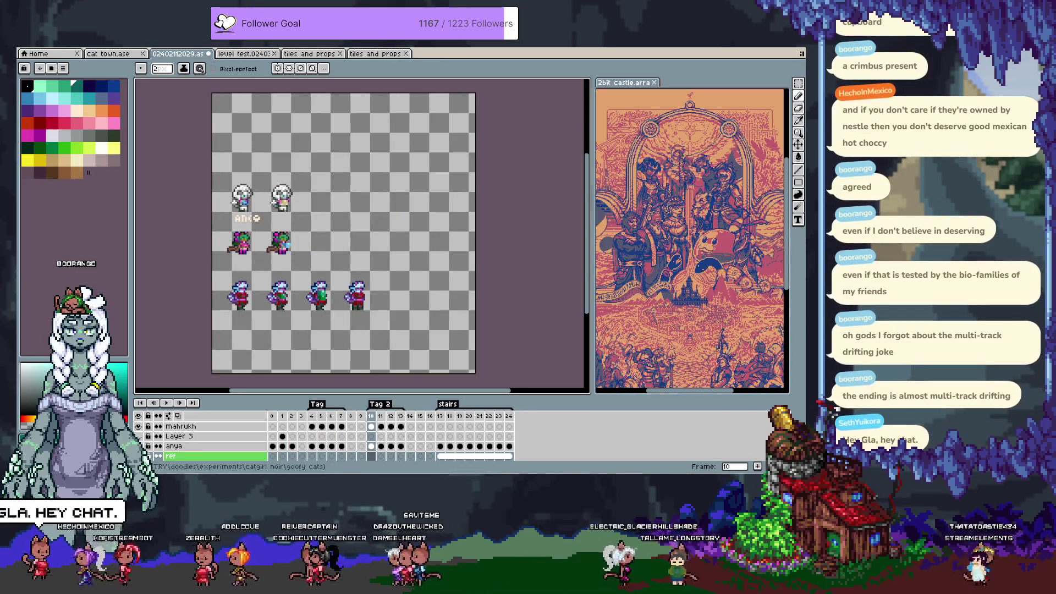
left_click(342, 416)
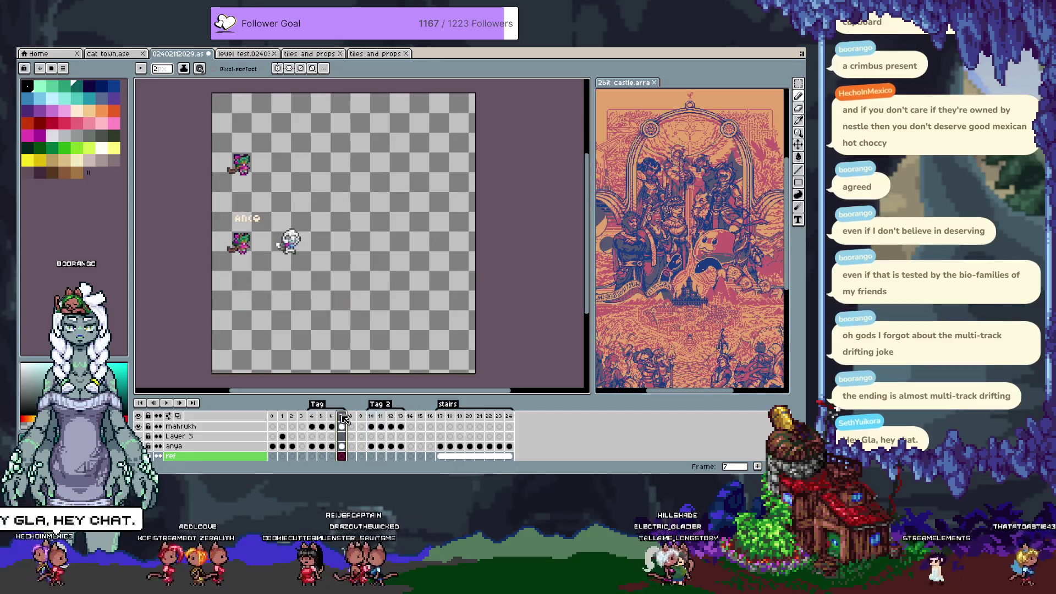
left_click(380, 417)
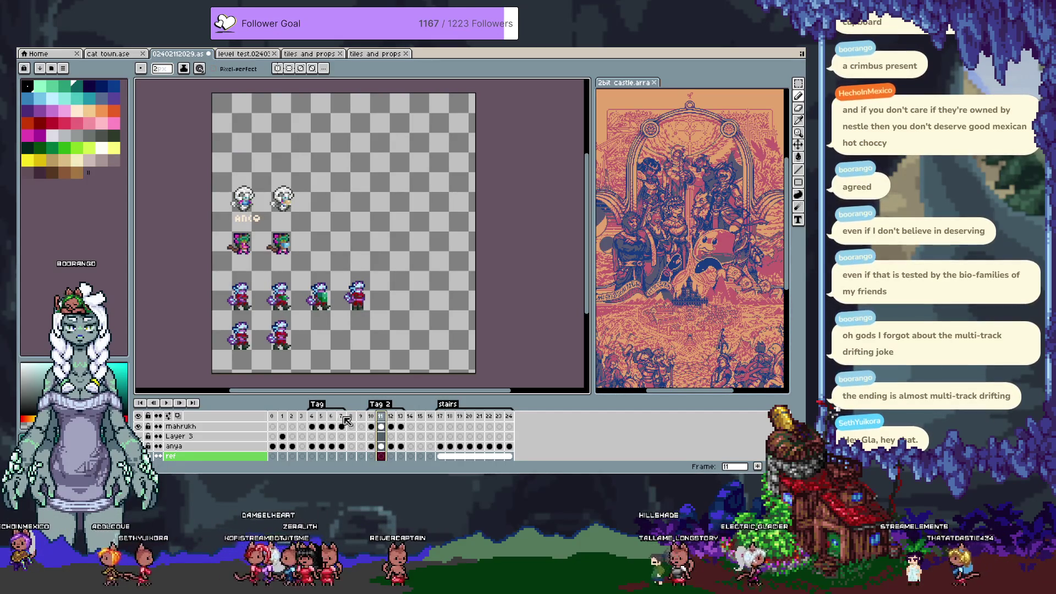
left_click(314, 416)
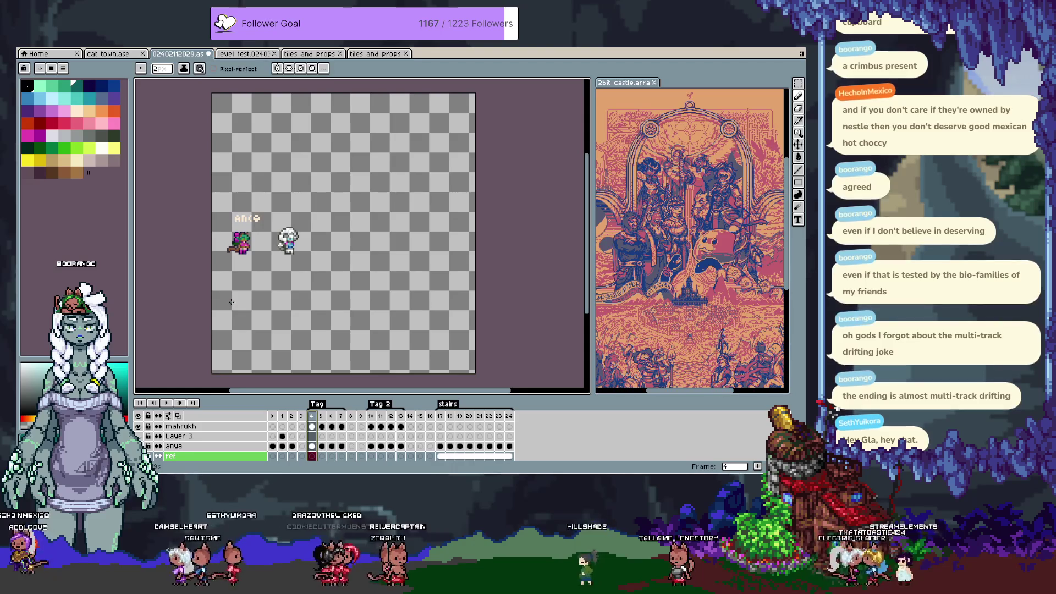
left_click(283, 416)
left_click(291, 416)
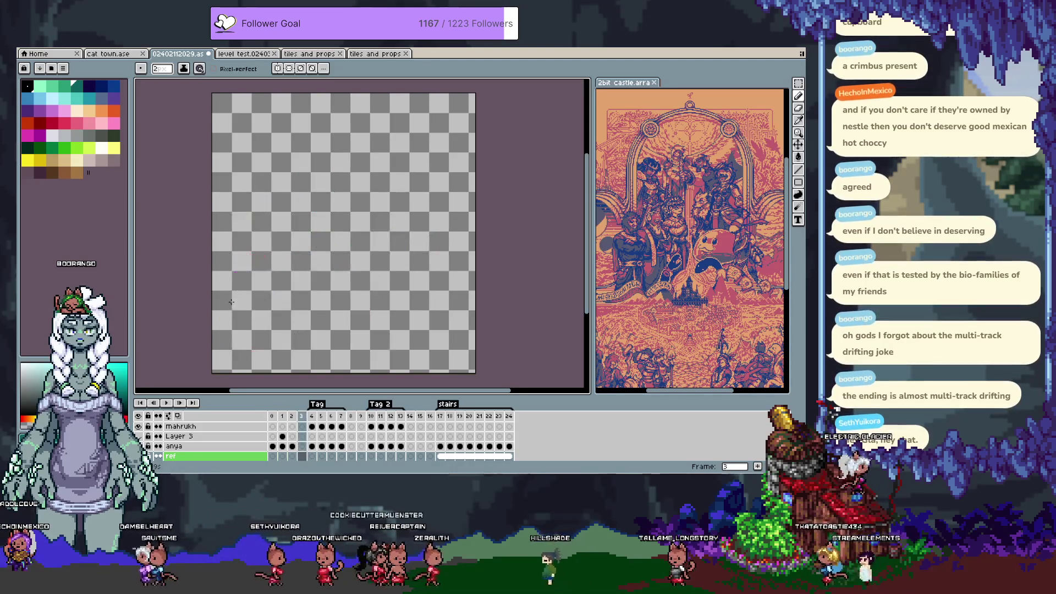
key("Right")
key("Right")
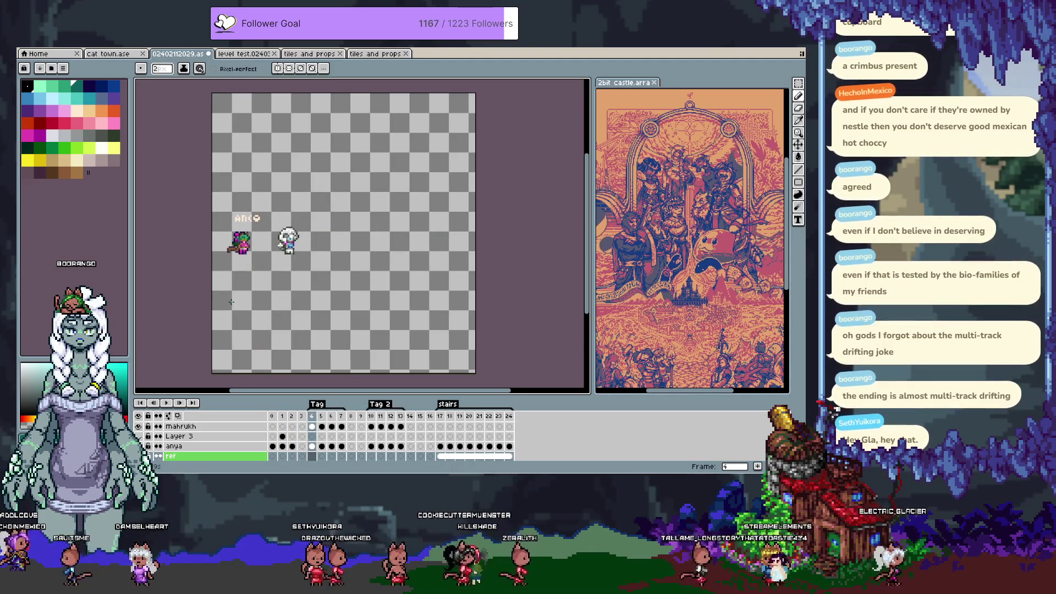
scroll(225, 202, "up", 5)
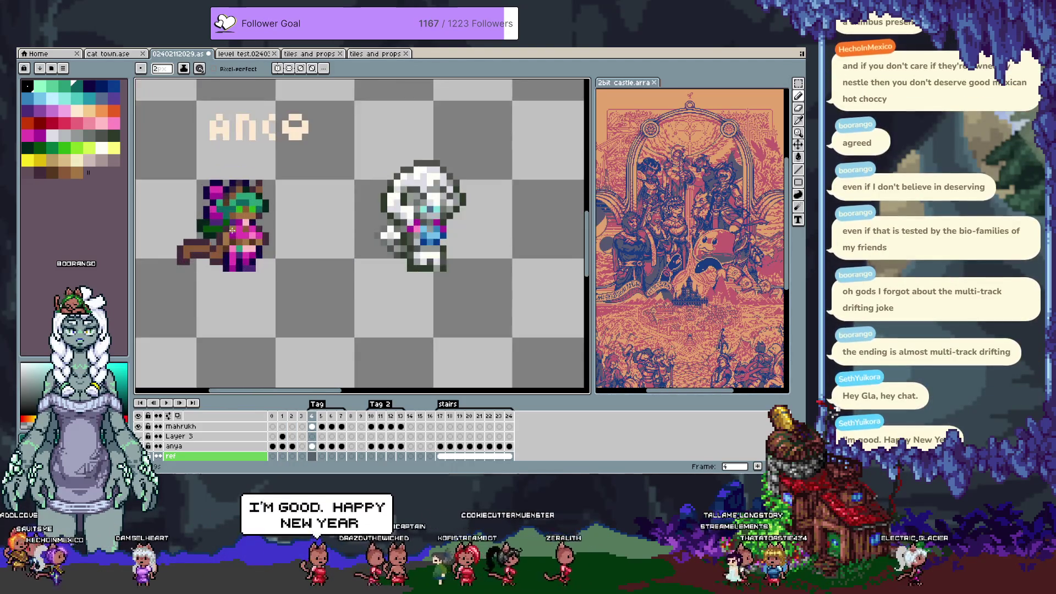
Box the green-haired sprite with the rectangular marquee, then bring the lower sprite rows into view.
key("m")
mouse_move(275, 181)
left_mouse_down()
mouse_move(165, 267)
mouse_move(185, 270)
mouse_move(176, 278)
left_mouse_up()
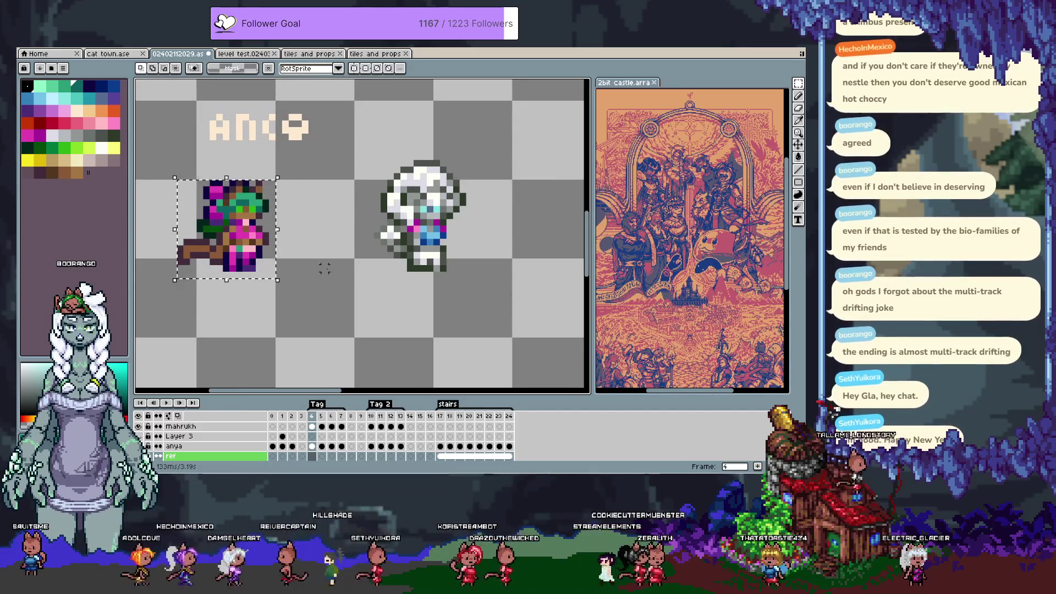
mouse_move(472, 270)
left_mouse_down()
mouse_move(367, 166)
mouse_move(475, 274)
left_mouse_up()
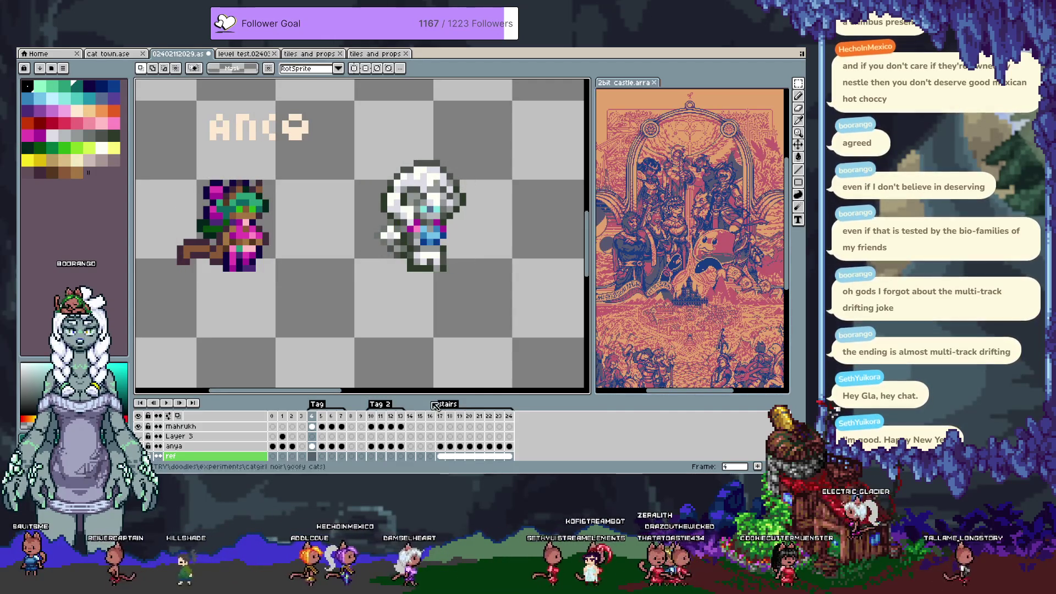
left_click(273, 446)
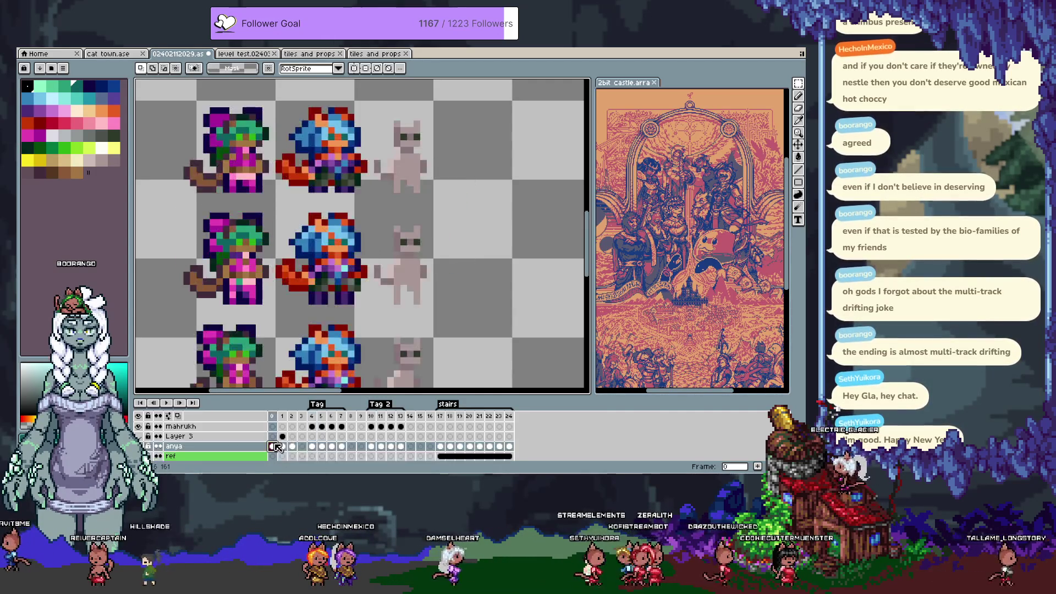
scroll(285, 221, "down", 2)
left_click_drag(305, 225, 293, 182)
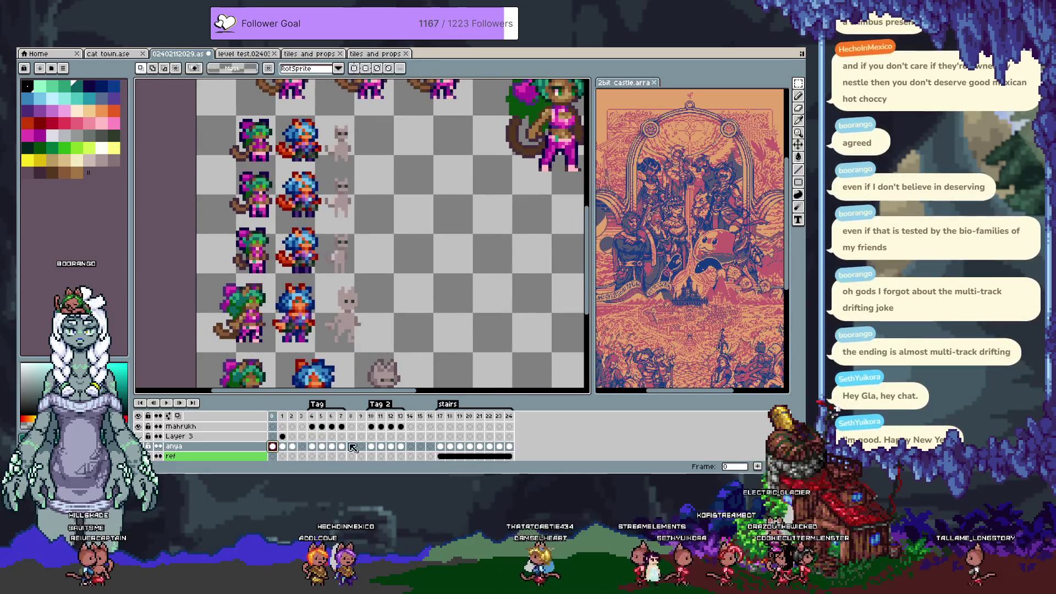
Marquee the green-haired sprite on frame 4, undo that stray selection, and return to frame 1.
left_click(316, 417)
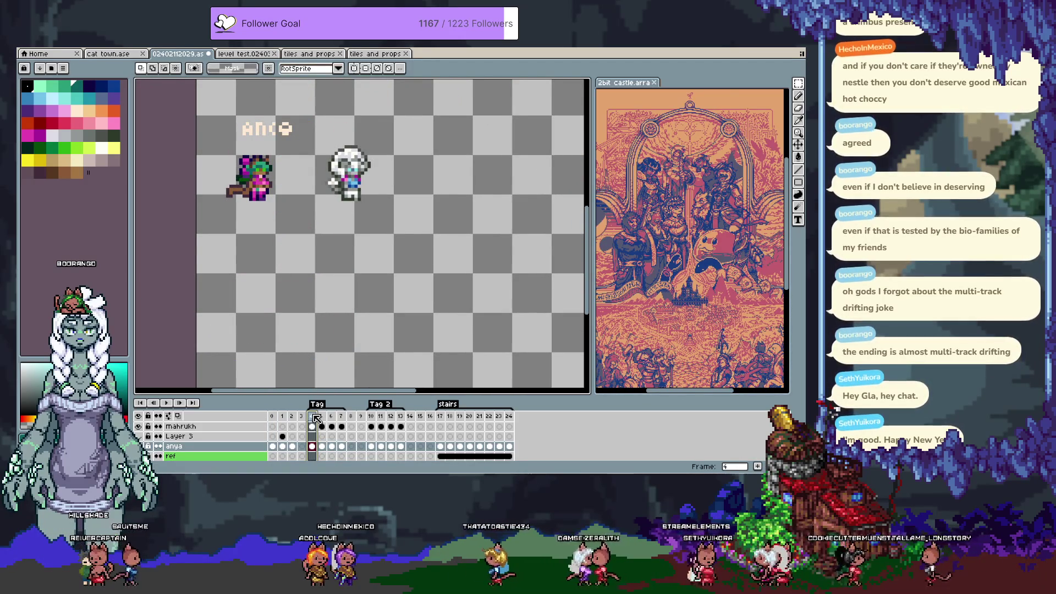
left_click_drag(225, 152, 273, 199)
key("ctrl+z")
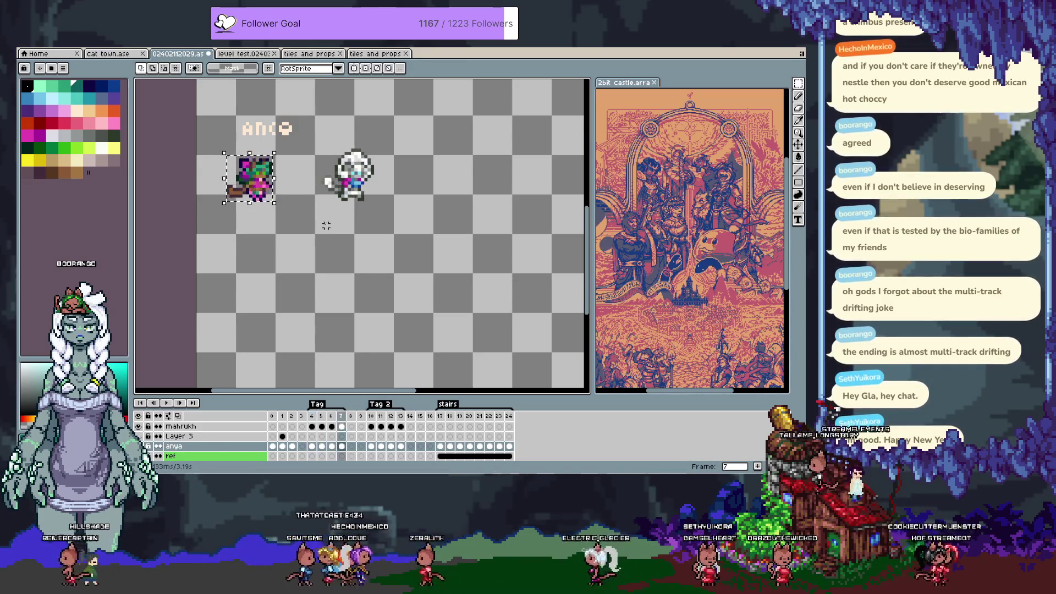
left_click(282, 416)
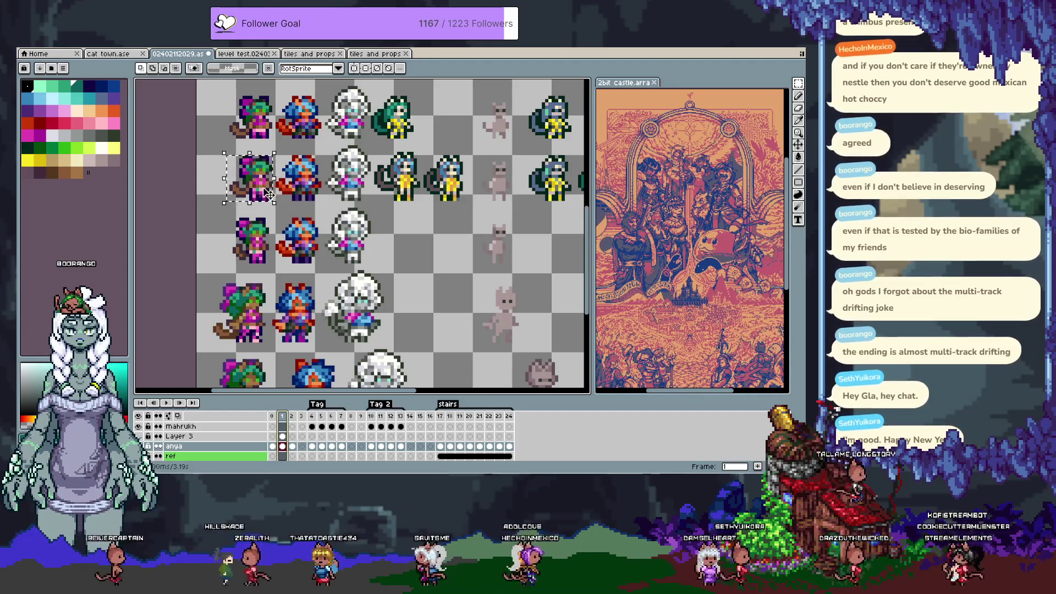
Compare the sprite poses in frames 4 and 5, then return to frame 1 and zoom out.
scroll(223, 211, "up", 1)
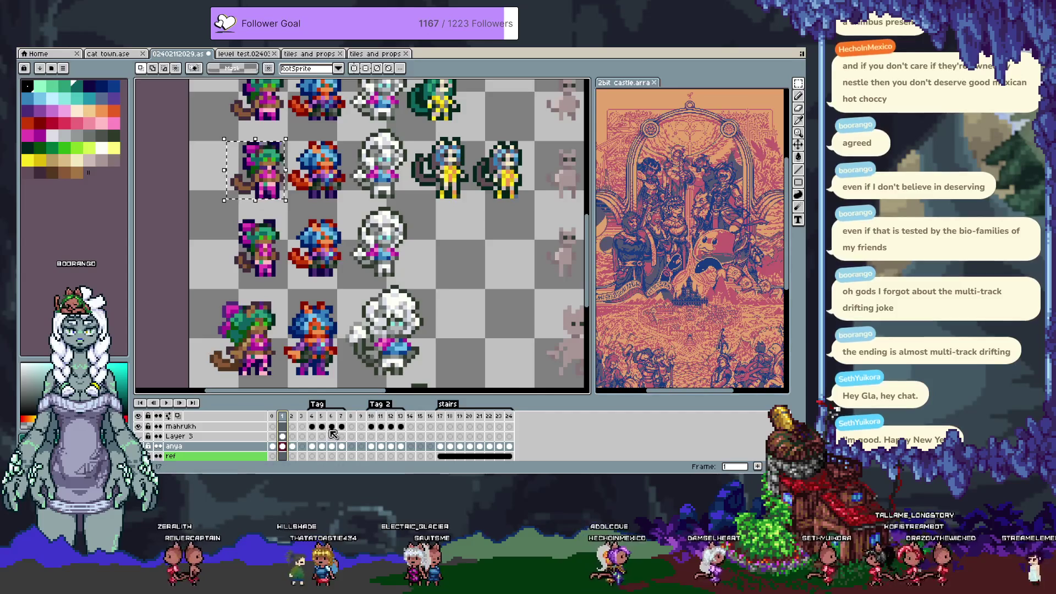
left_click(313, 416)
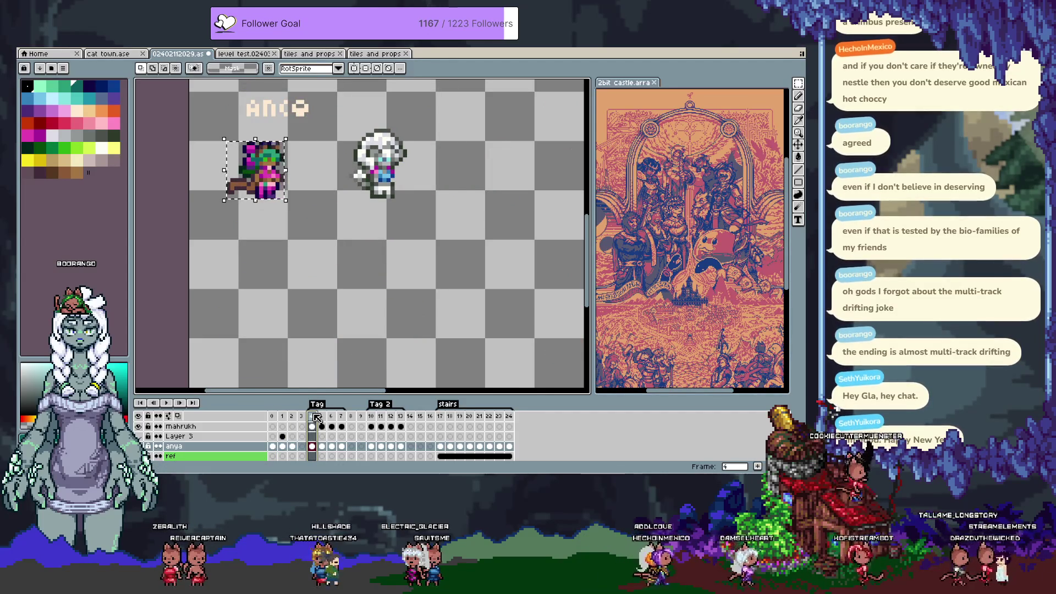
key("Right")
key("Right")
key("Right")
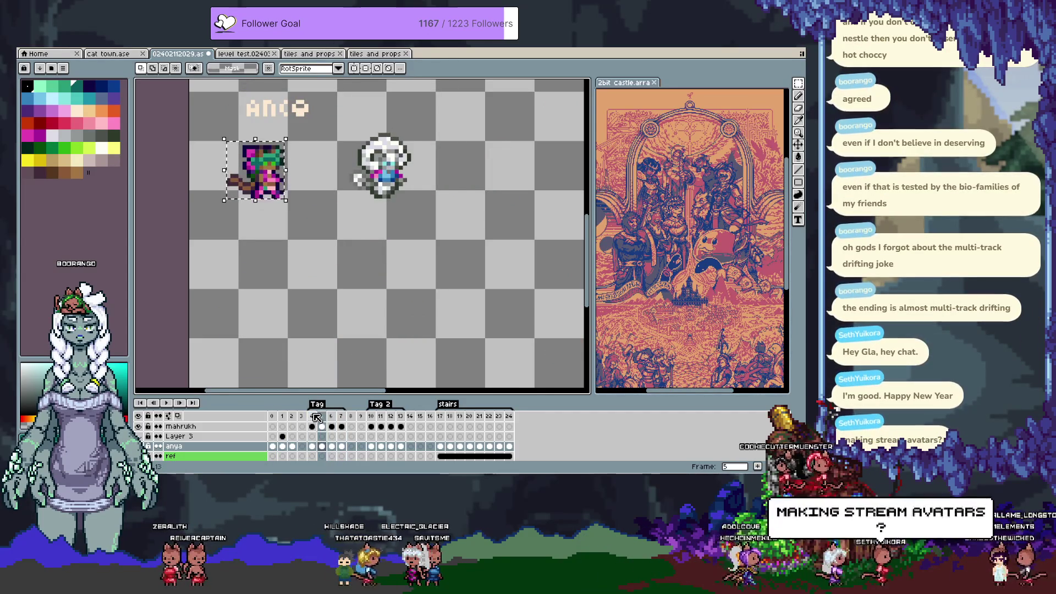
left_click(282, 417)
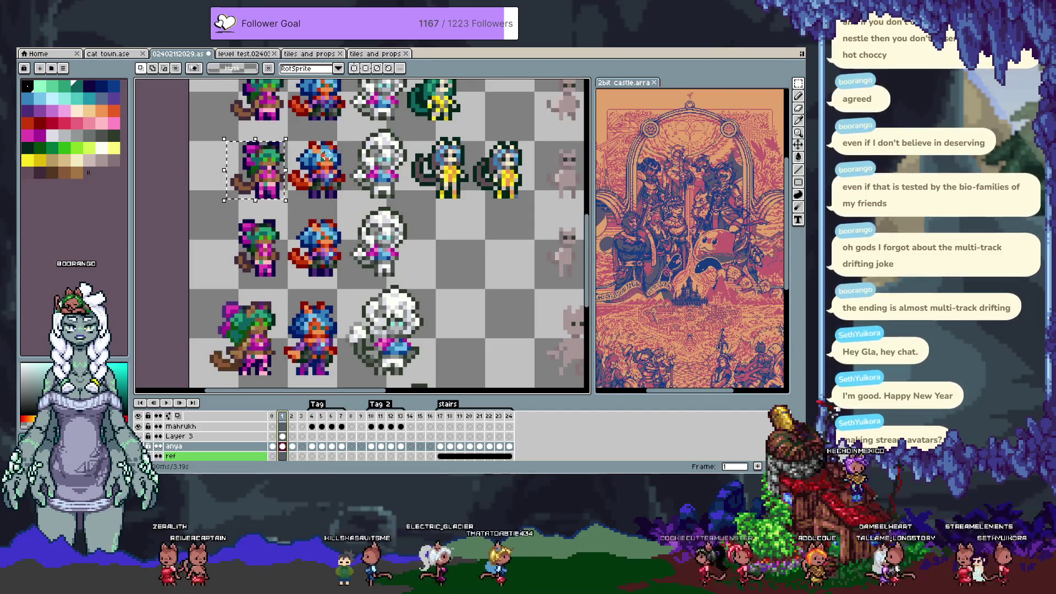
left_click_drag(339, 172, 348, 208)
scroll(347, 208, "down", 2)
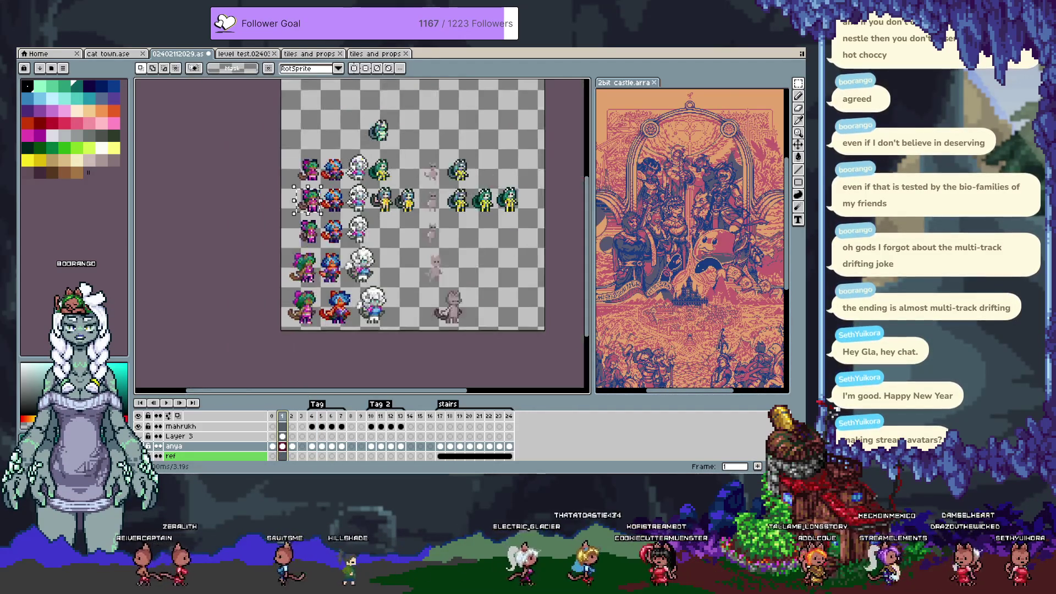
scroll(336, 196, "up", 3)
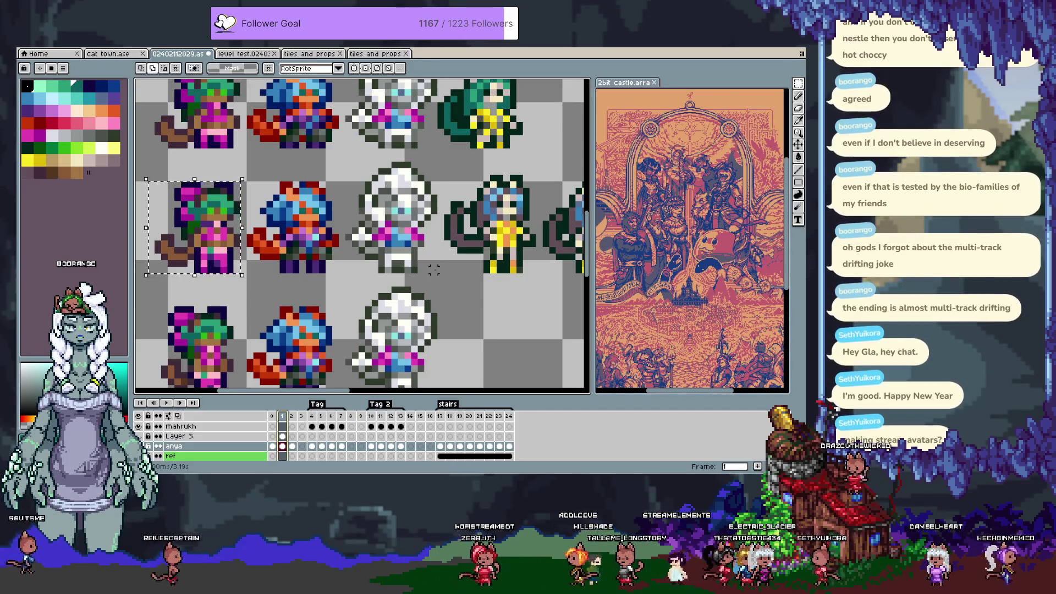
Marquee the white-haired sprite, step to frame 5, then pick it up in frame 1's Layer 3 cel.
left_click_drag(434, 270, 347, 163)
left_click_drag(377, 209, 386, 254)
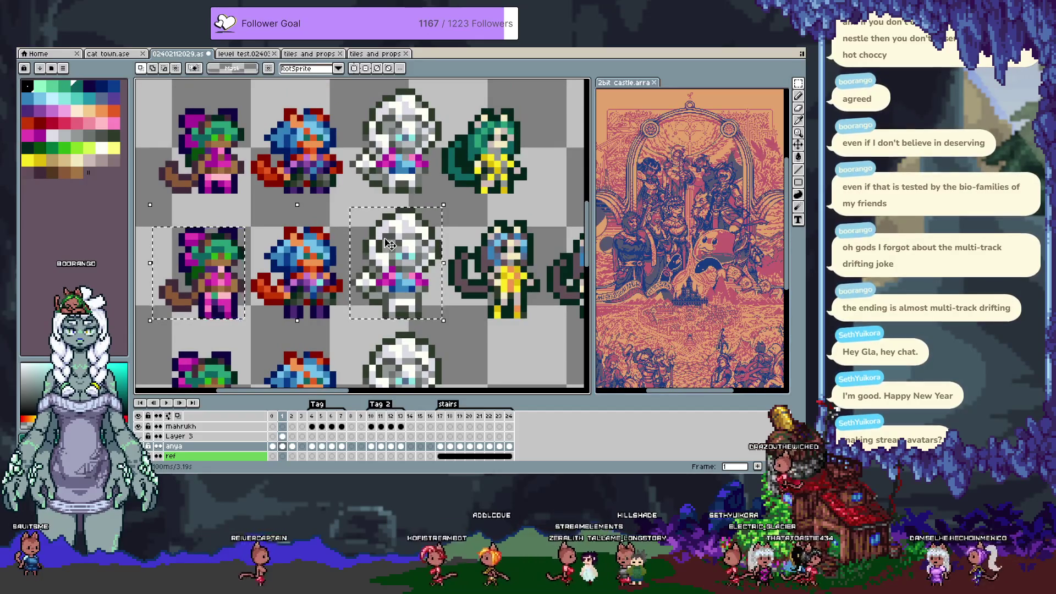
key("Right")
key("Right")
key("Right")
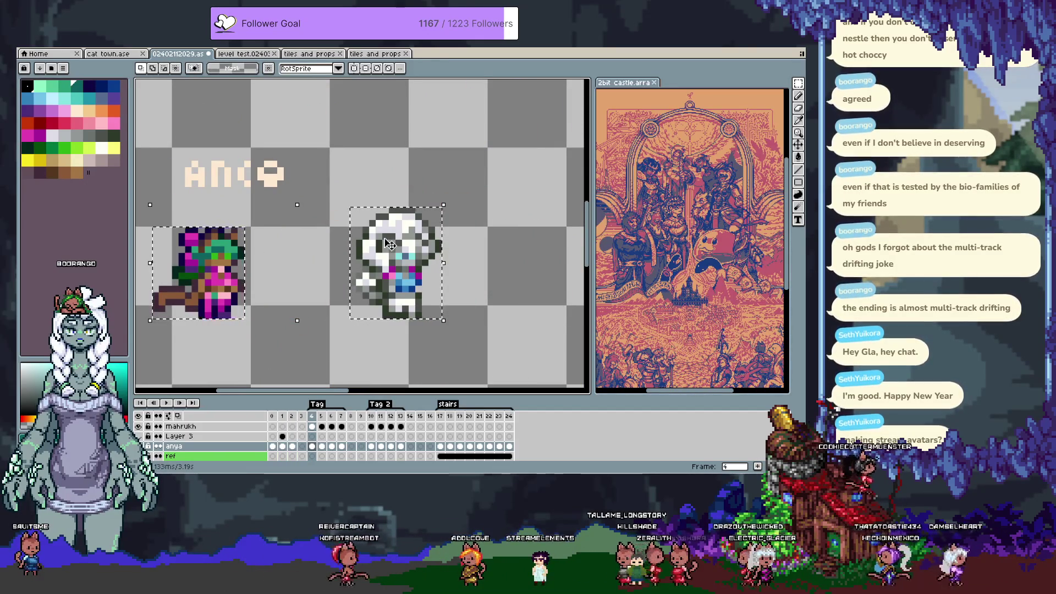
key("Right")
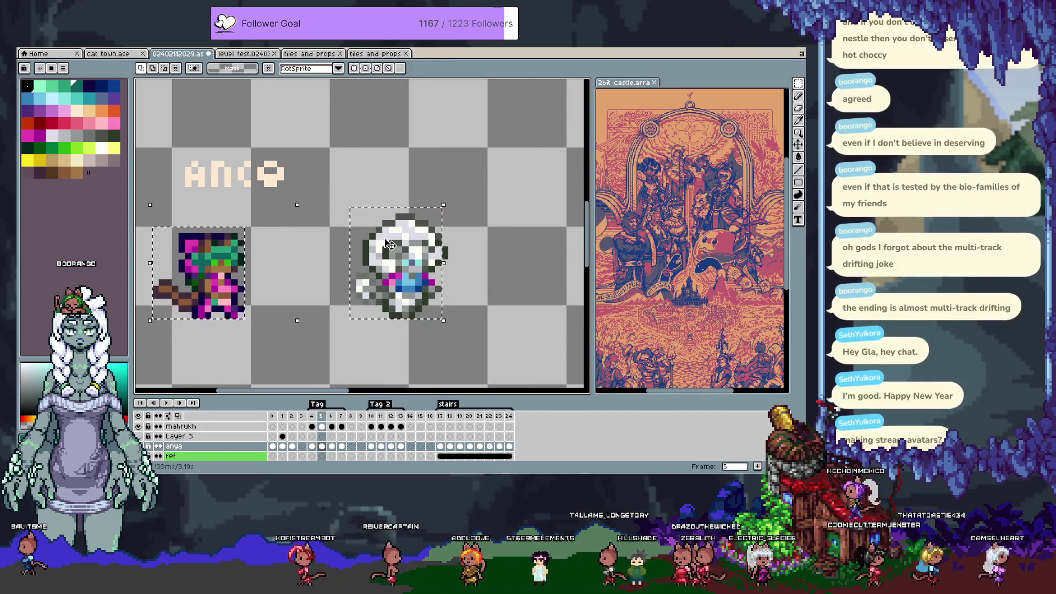
left_click(283, 416)
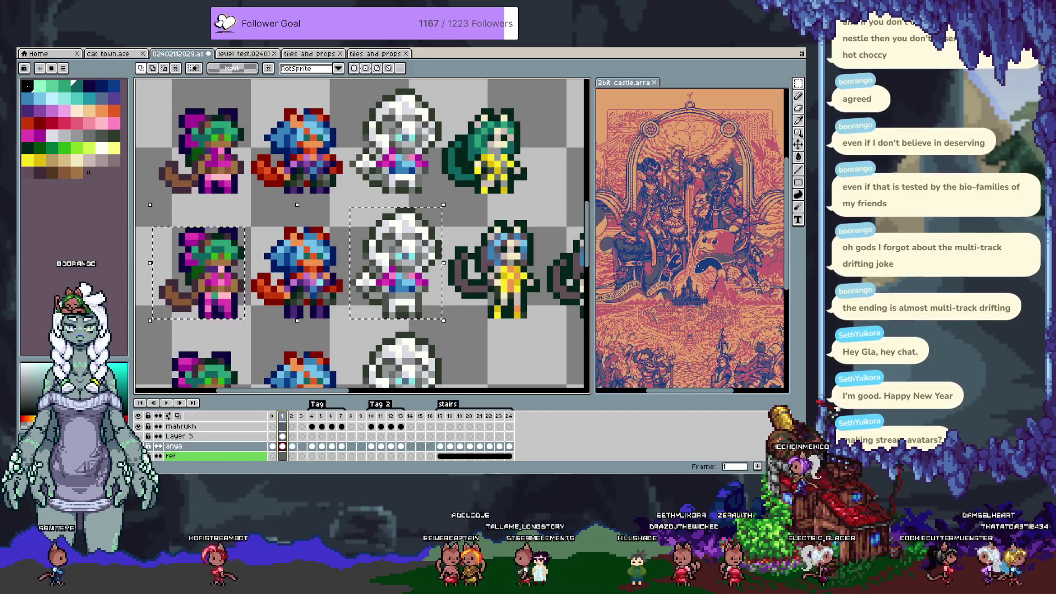
left_click(277, 434)
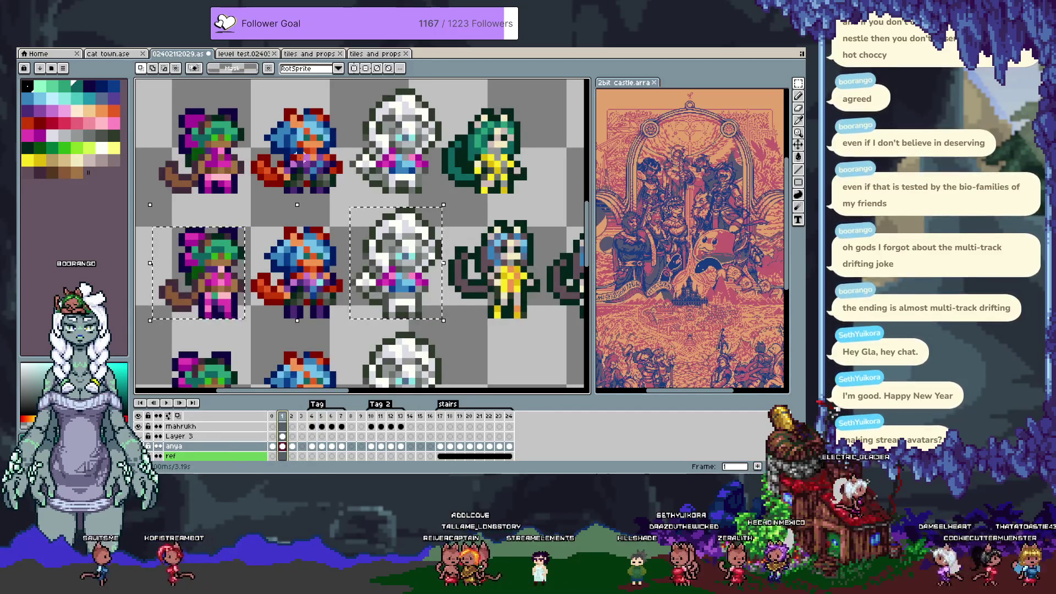
left_click(389, 257)
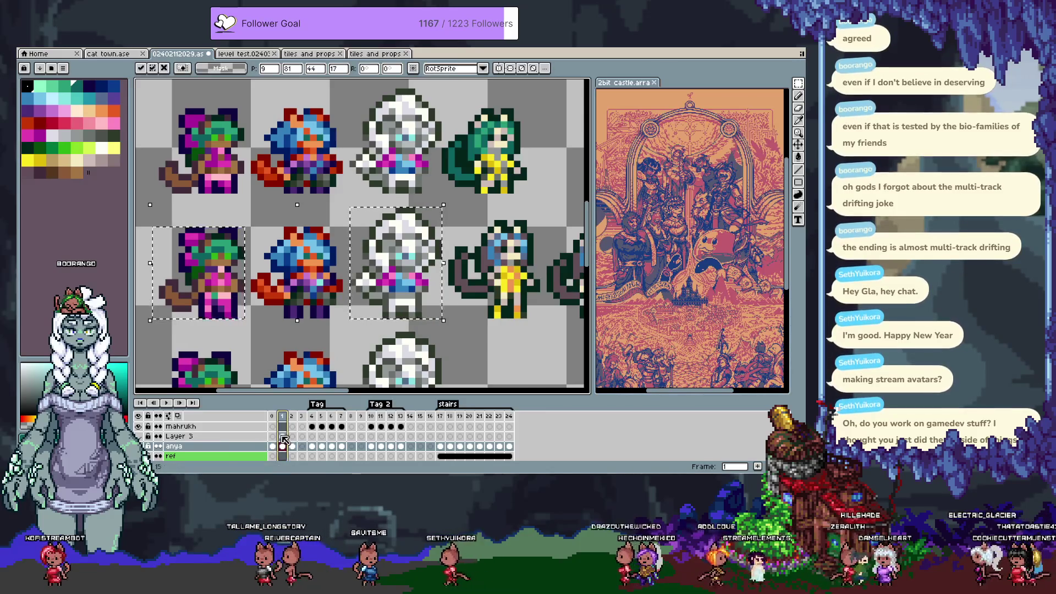
In frame 13, select and copy the rightmost red-clad sprite in the lower row.
left_click(421, 446)
scroll(393, 234, "down", 5)
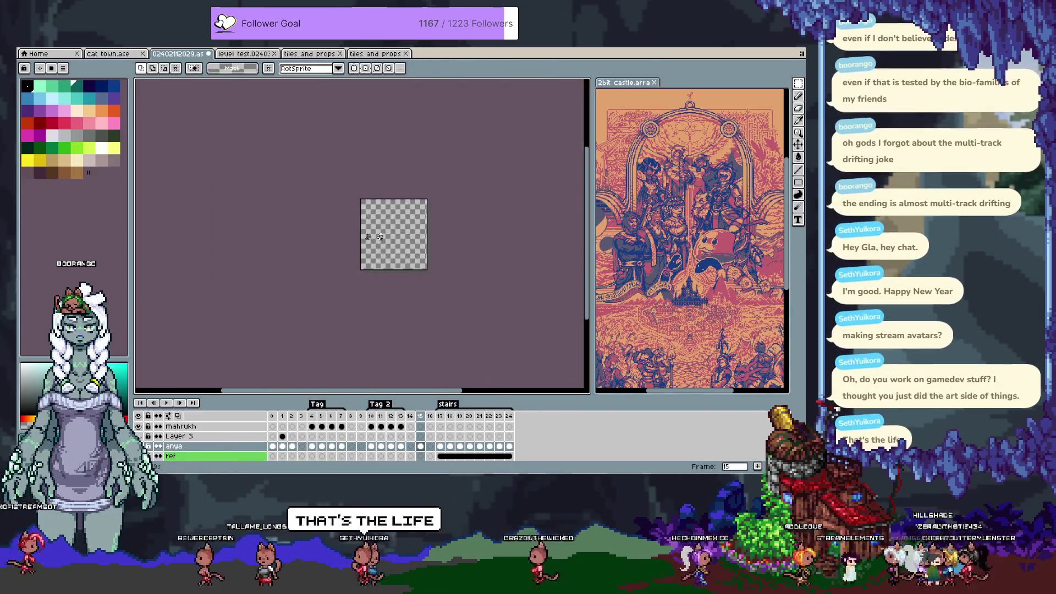
scroll(379, 237, "up", 6)
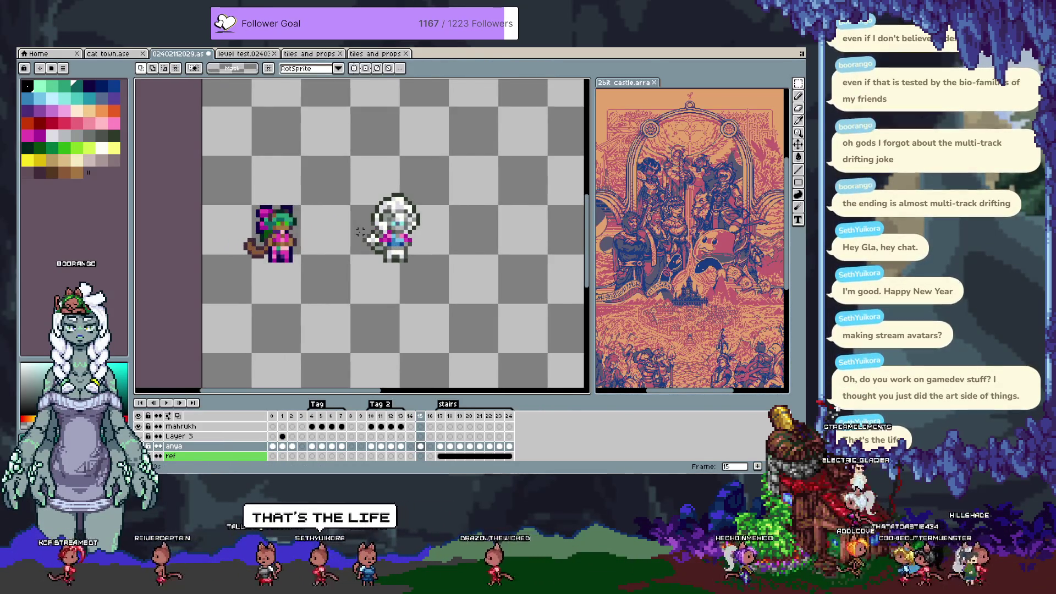
key("Right")
key("Right")
key("Left")
key("Left")
key("Left")
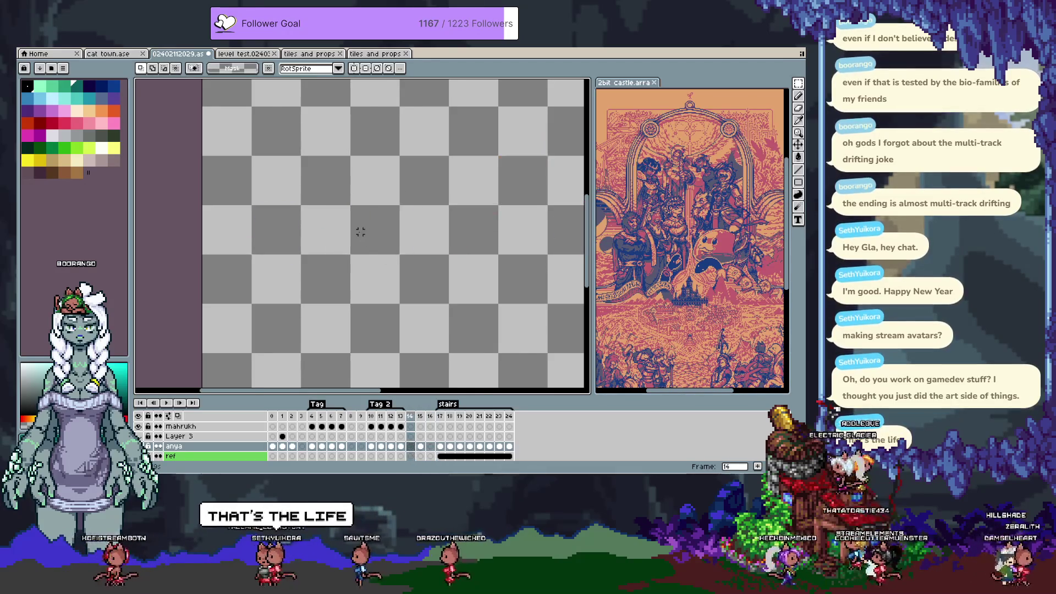
key("Right")
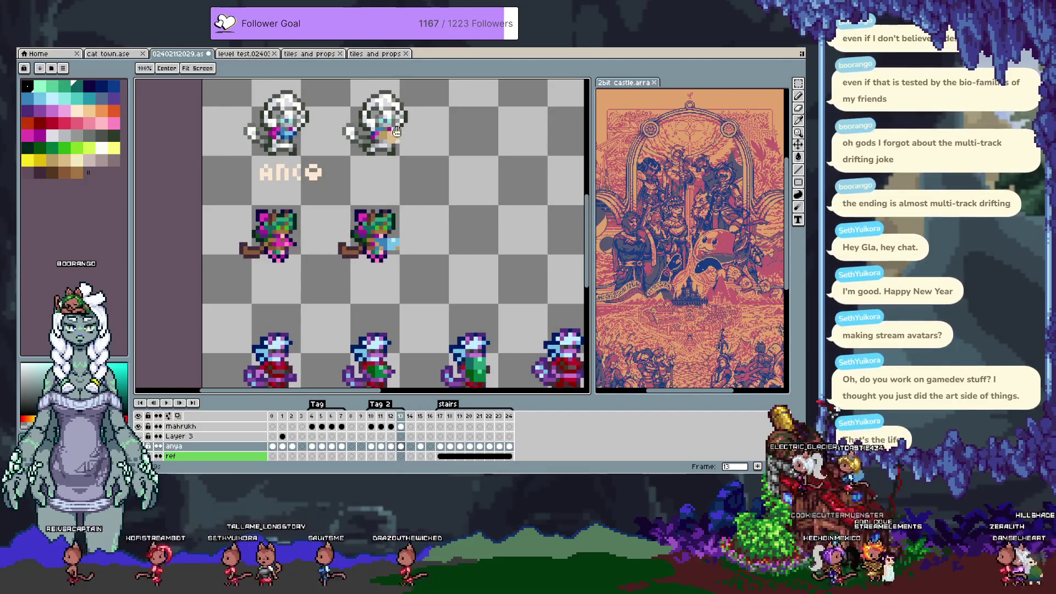
scroll(405, 207, "down", 3)
left_click_drag(455, 239, 540, 347)
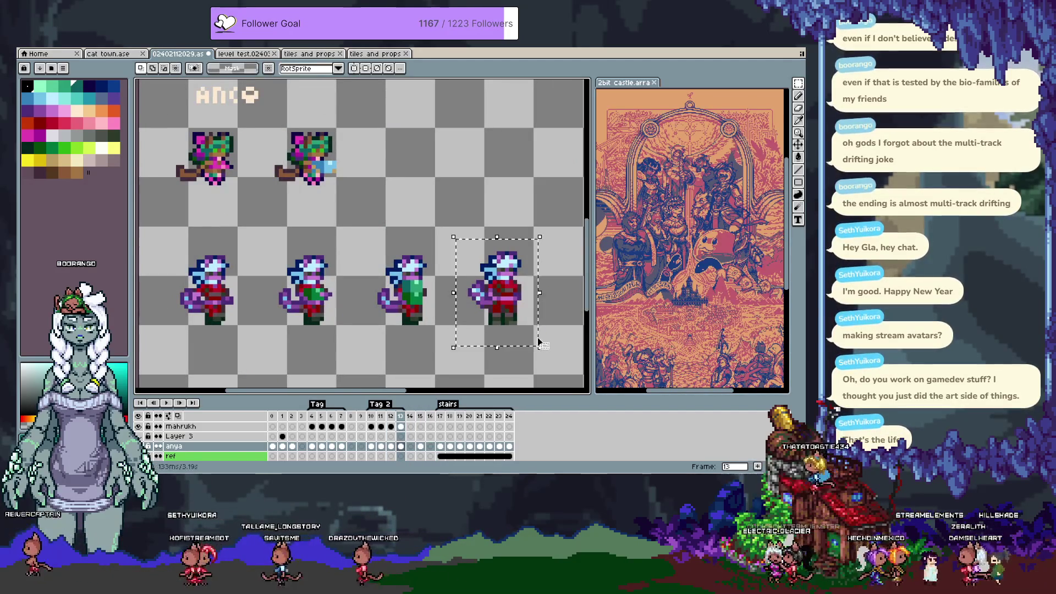
key("b")
Paste the red-clad sprite into frame 15 on the anya layer, between the other two characters.
key("shift+n")
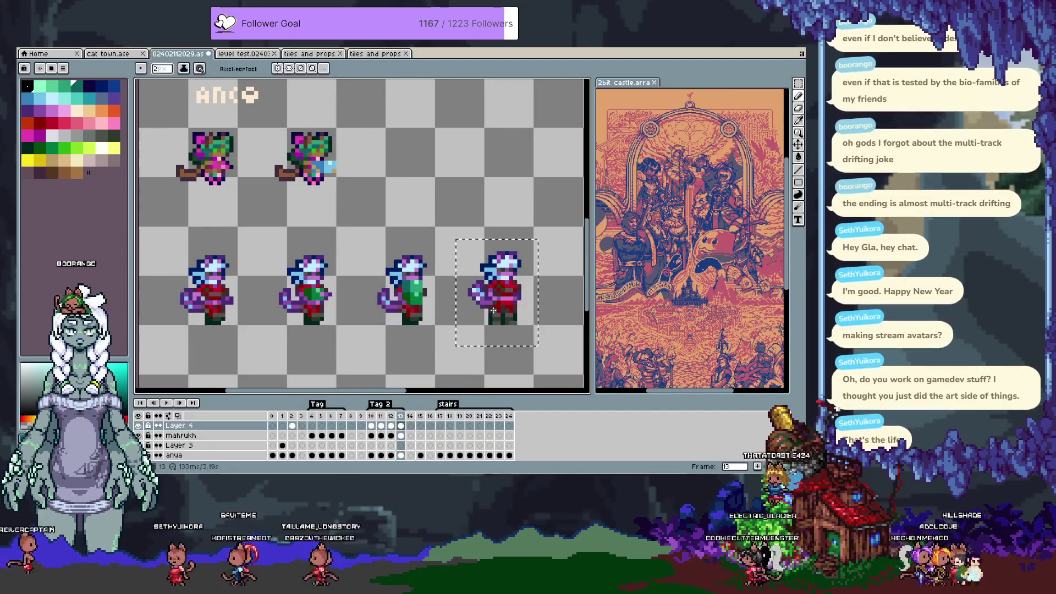
left_click(421, 456)
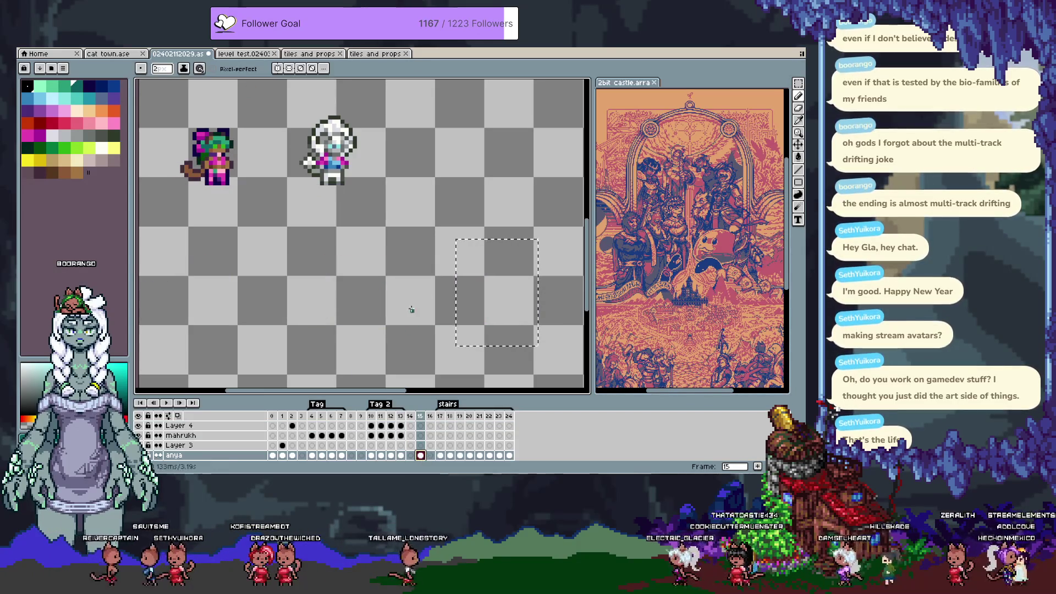
key("ctrl+v")
left_click_drag(496, 301, 267, 160)
scroll(308, 198, "up", 2)
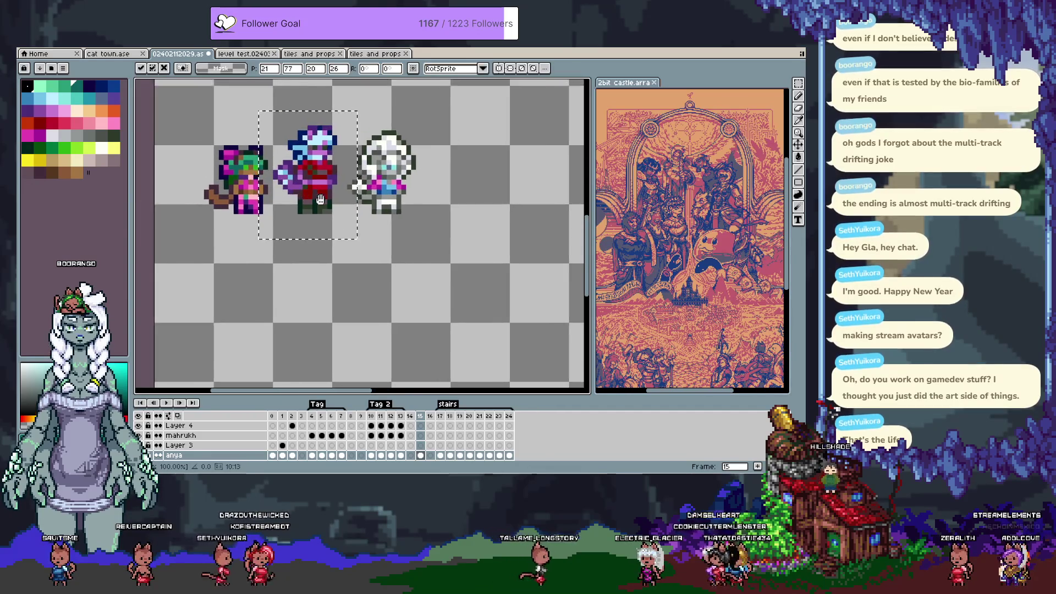
left_click(425, 238)
scroll(425, 238, "up", 2)
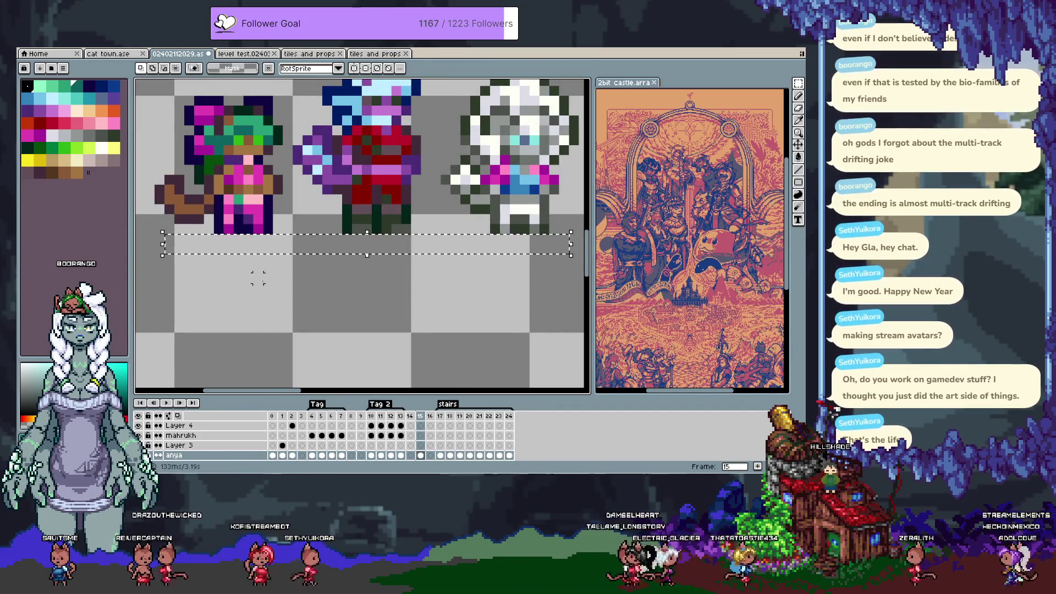
key("i")
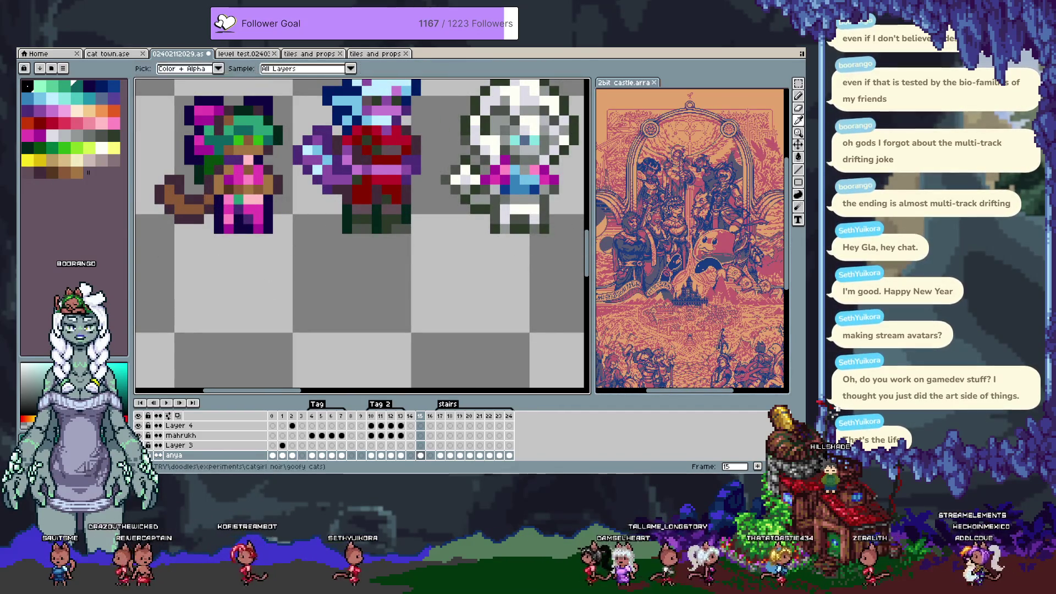
key("m")
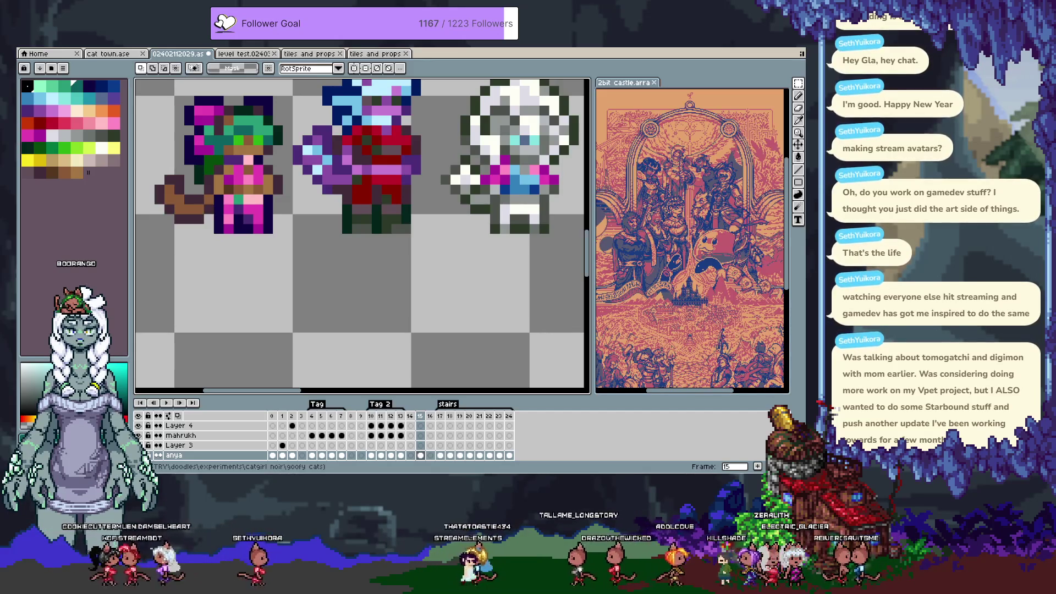
scroll(451, 282, "down", 2)
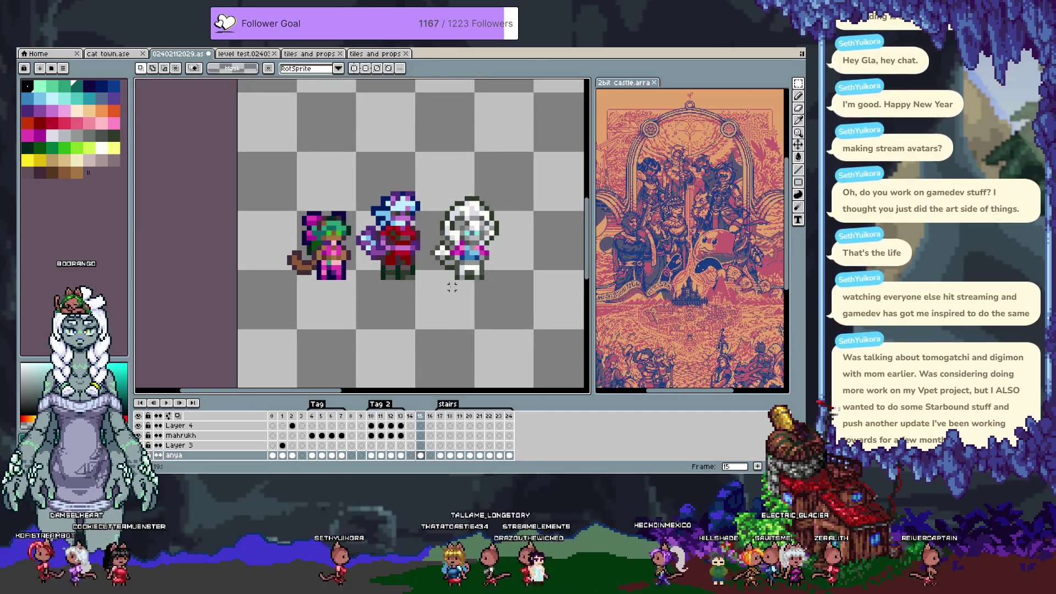
Marquee the red and white characters and view frames 11, 12 and 13, then return to frame 15.
scroll(476, 282, "up", 1)
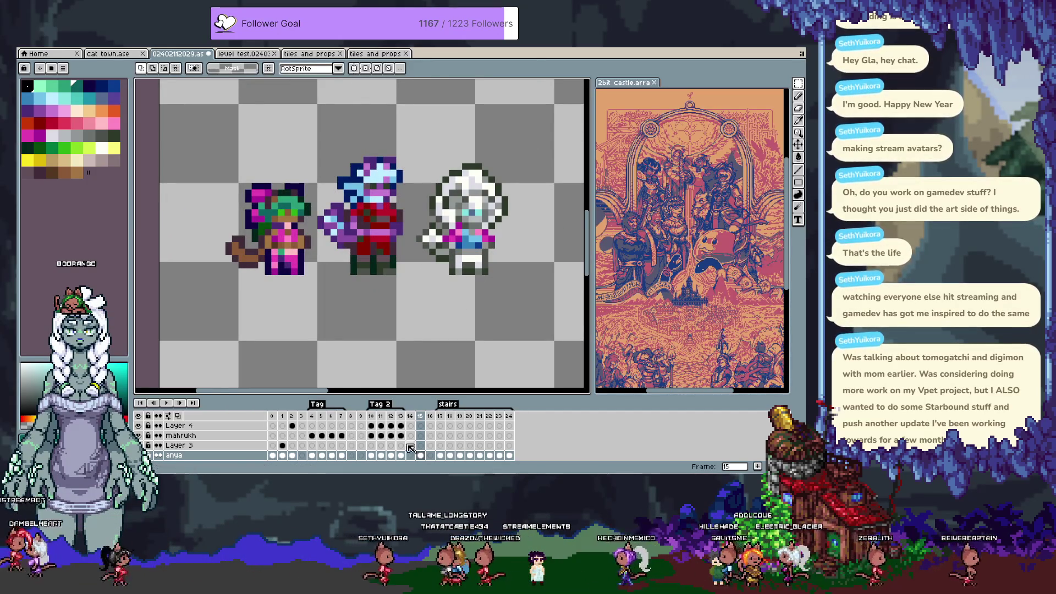
scroll(440, 242, "down", 2)
scroll(423, 246, "up", 1)
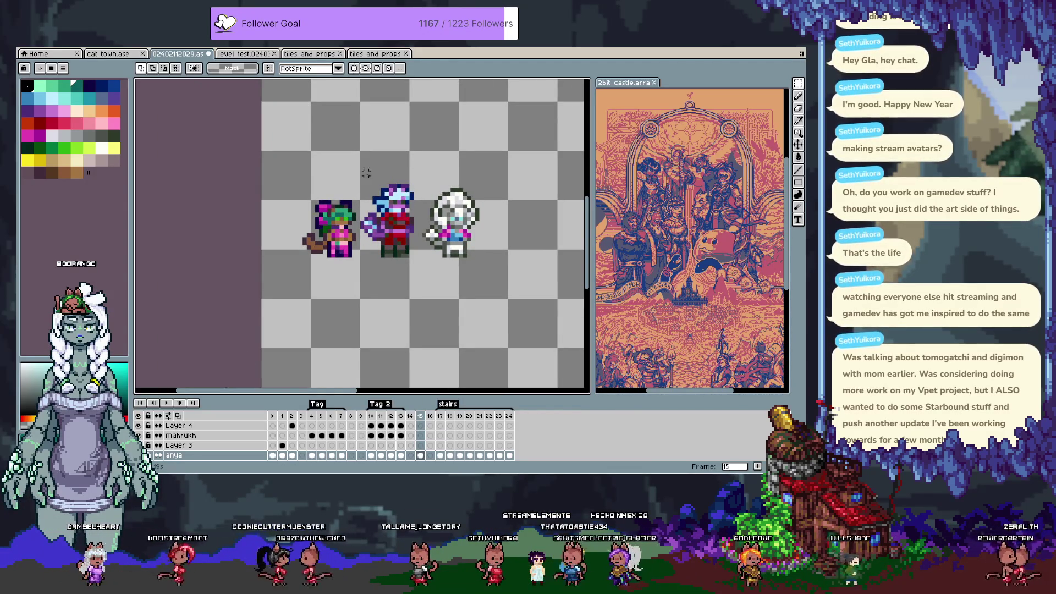
left_click_drag(423, 221, 477, 280)
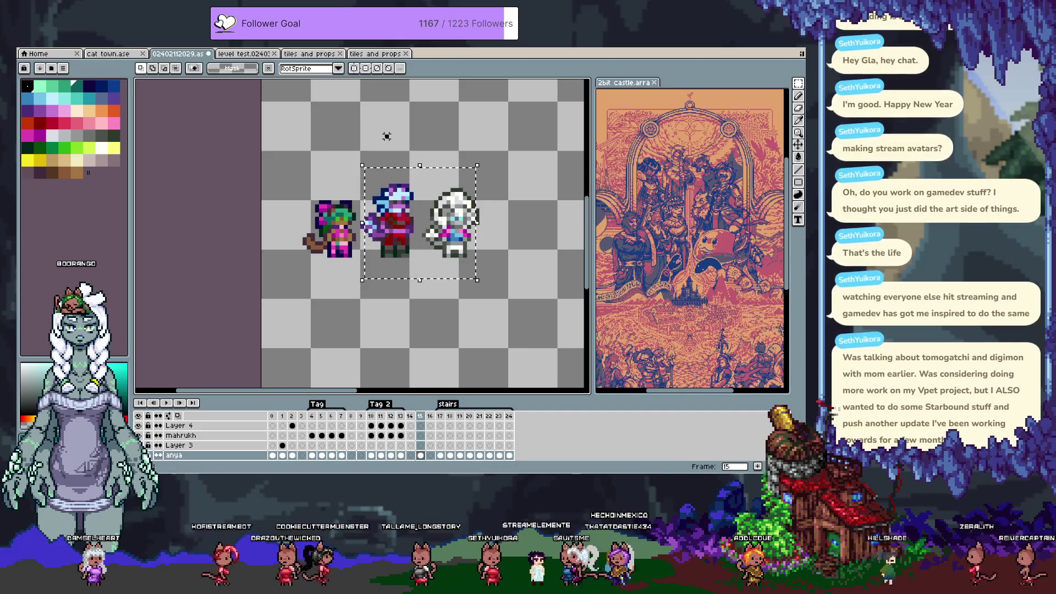
key("Left")
key("Left")
key("Left")
key("Right")
key("Right")
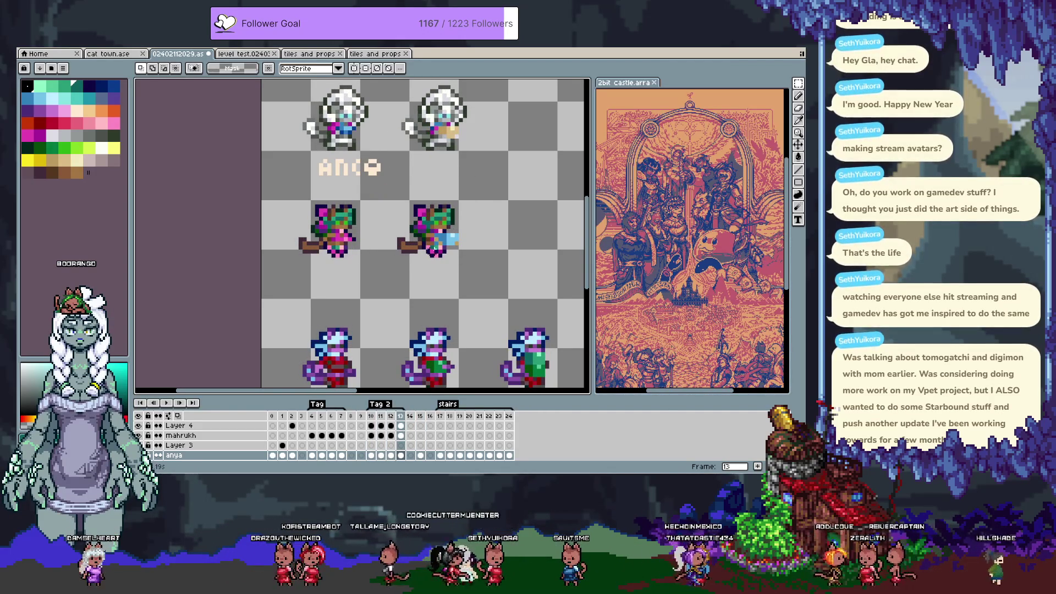
left_click(431, 446)
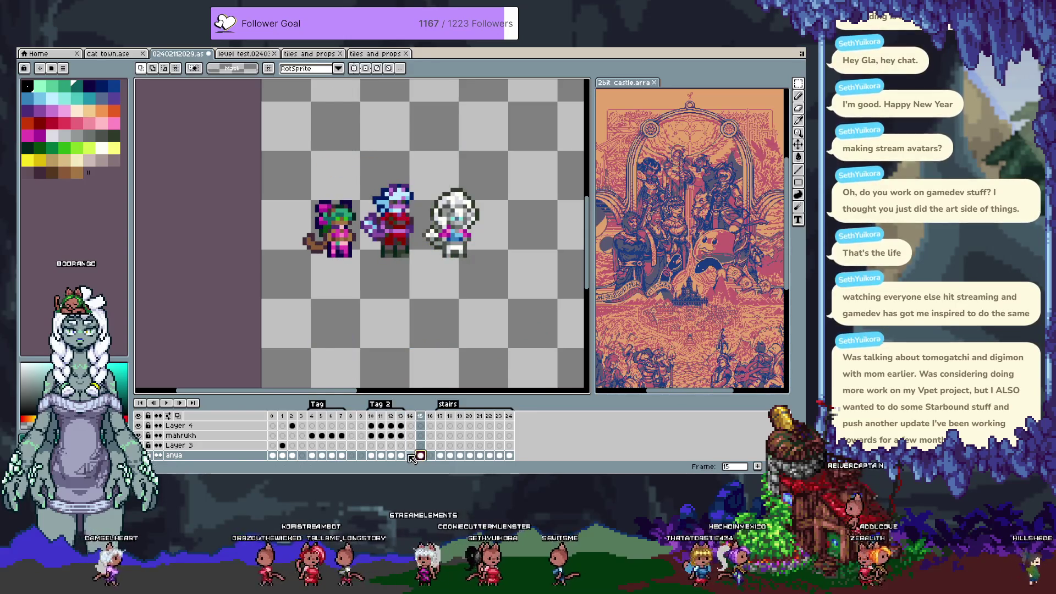
left_click(402, 456)
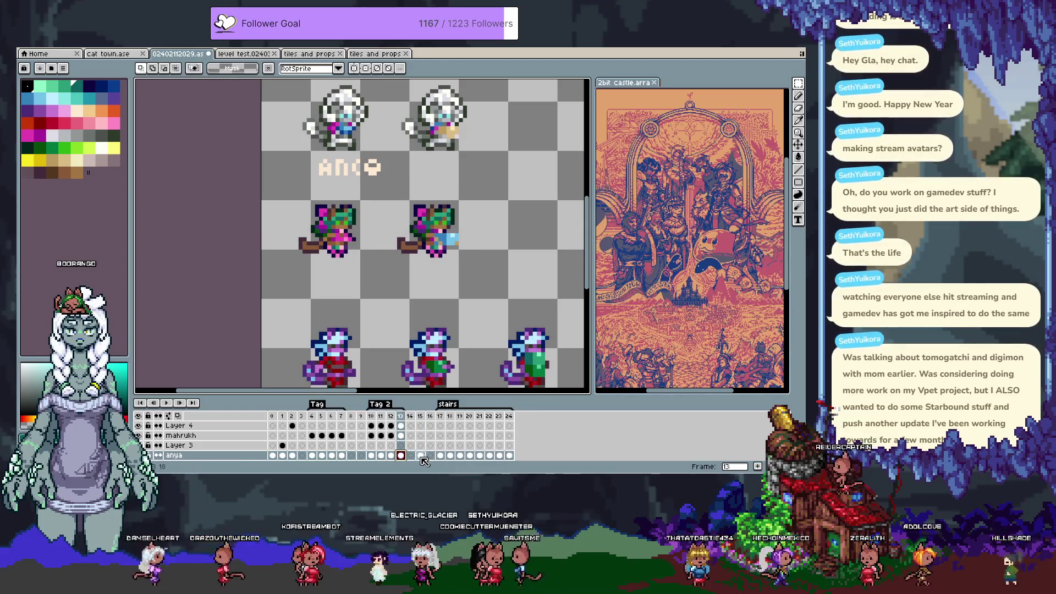
left_click(420, 456)
mouse_move(358, 166)
left_mouse_down()
mouse_move(426, 253)
mouse_move(428, 300)
mouse_move(358, 387)
left_mouse_up()
Nudge the red-clad character down one pixel in frame 15, comparing against frames 13 and 17.
scroll(363, 358, "down", 3)
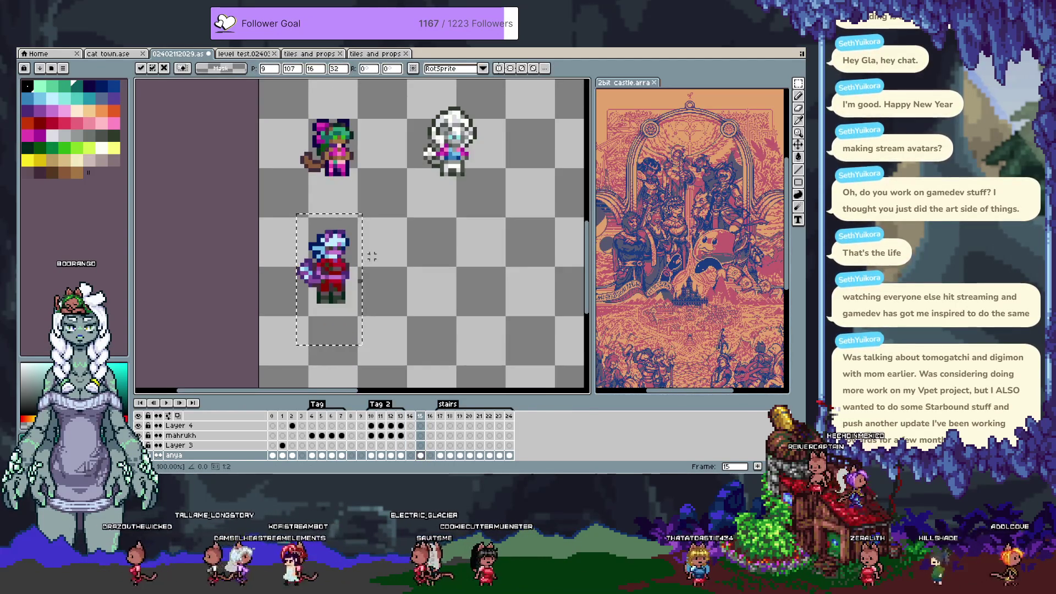
left_click(440, 416)
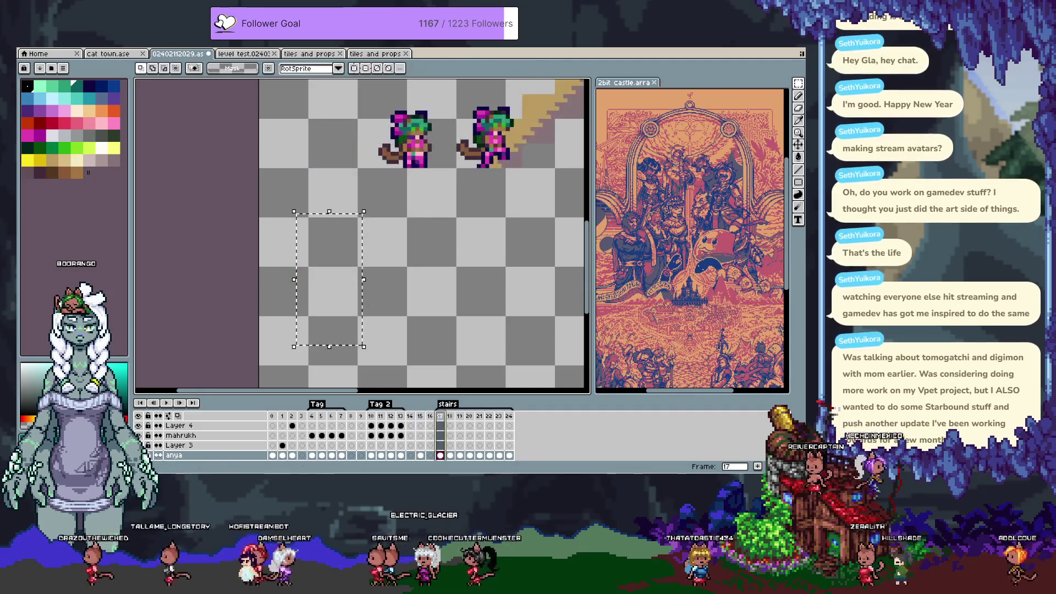
left_click(400, 417)
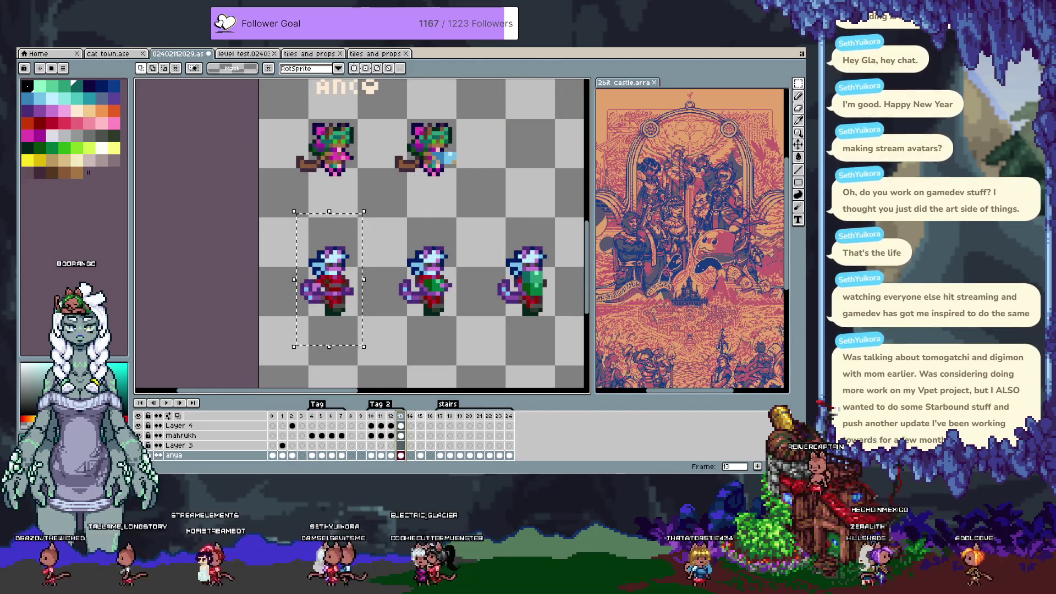
left_click(422, 416)
key("Down")
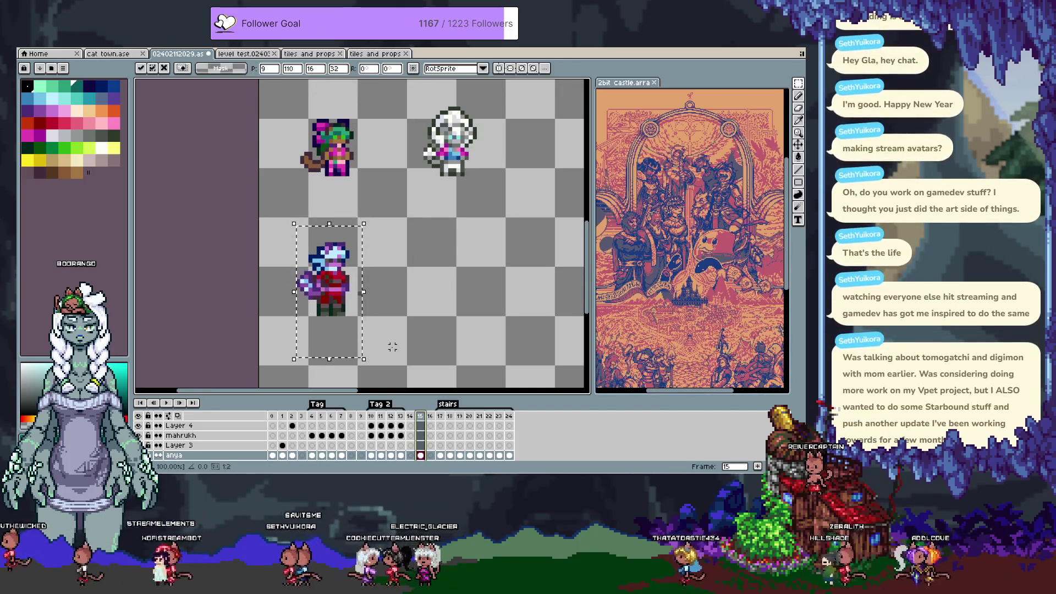
left_click(400, 416)
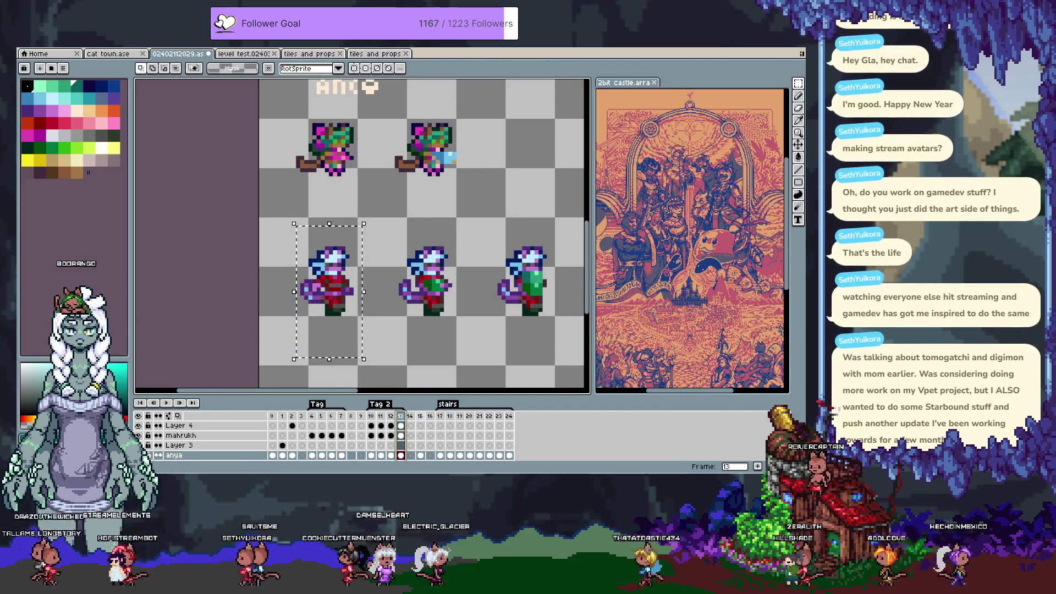
left_click(420, 416)
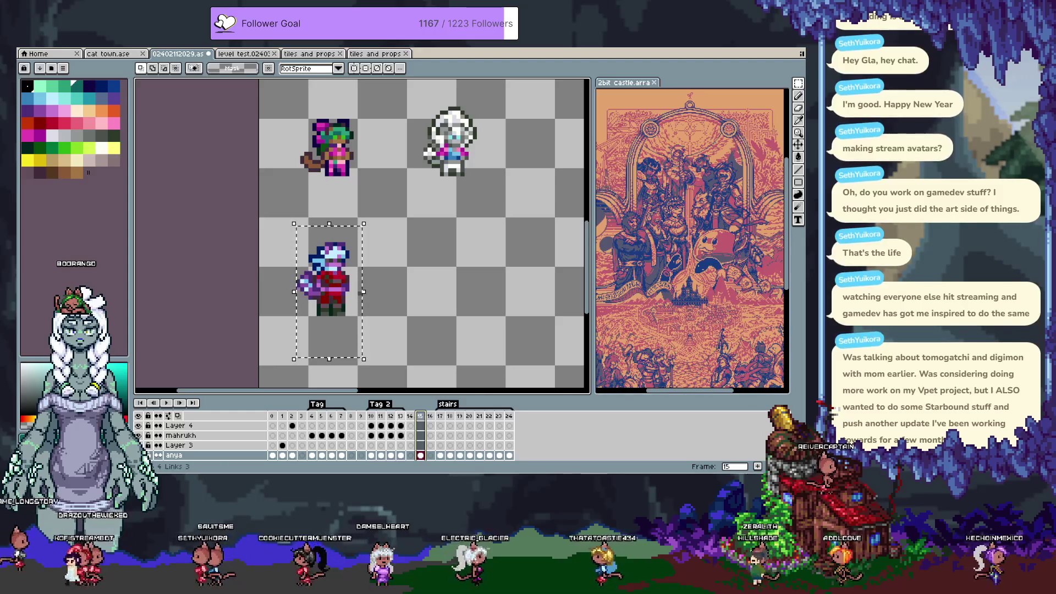
left_click(401, 455)
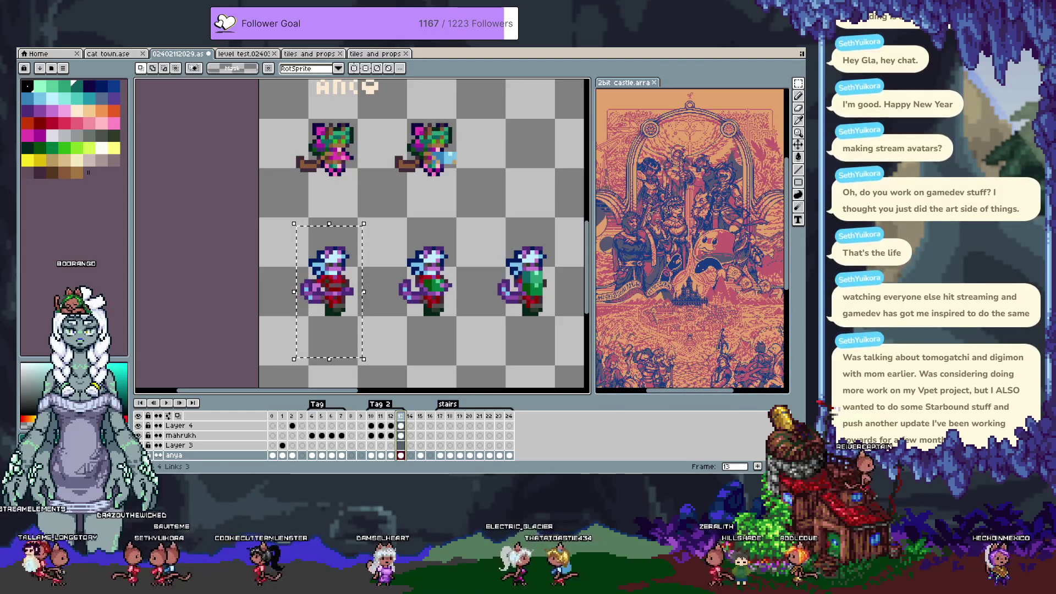
left_click(420, 455)
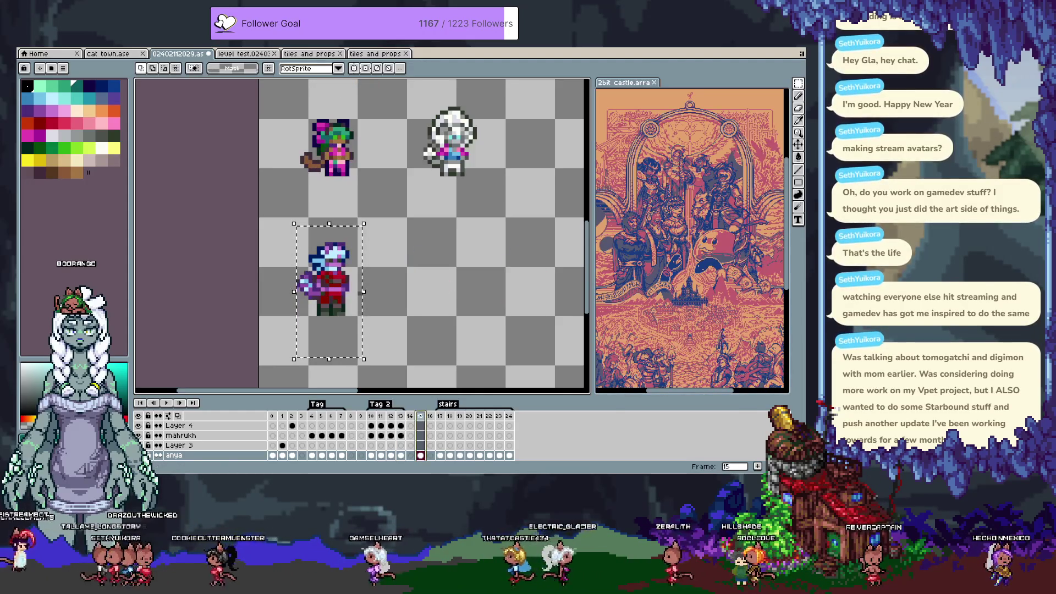
Move the white-haired sprite up and left to match frame 13, then nudge it one pixel right.
left_click_drag(416, 96, 491, 191)
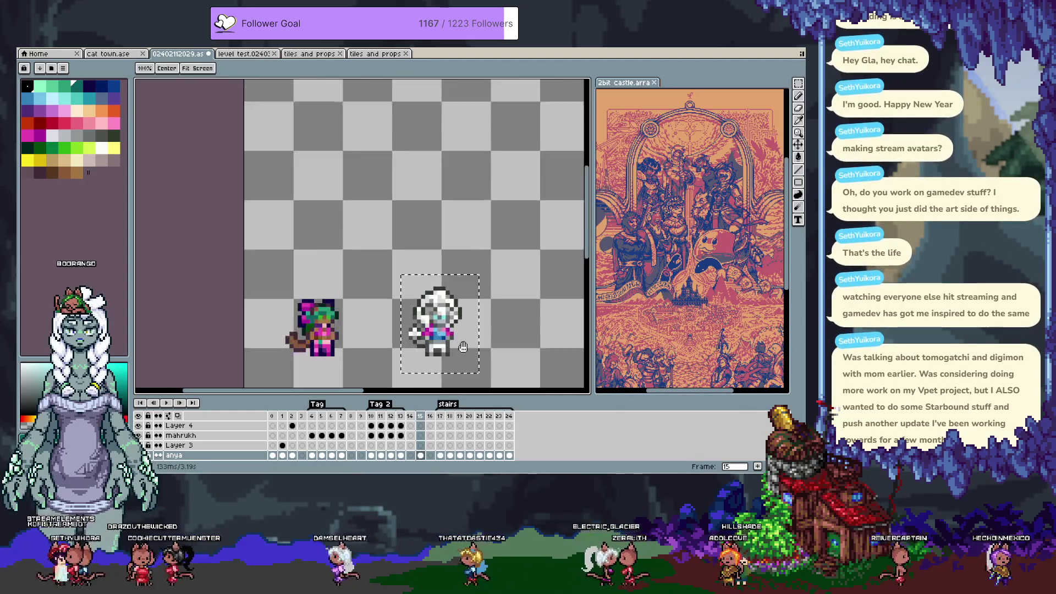
left_click(401, 417)
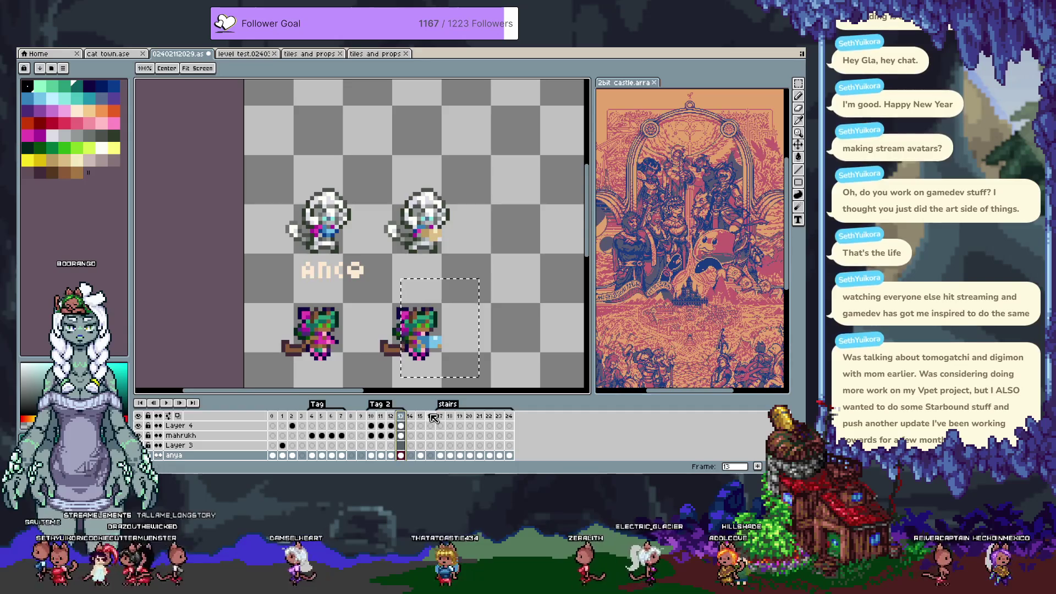
left_click(420, 416)
left_click_drag(444, 342, 324, 225)
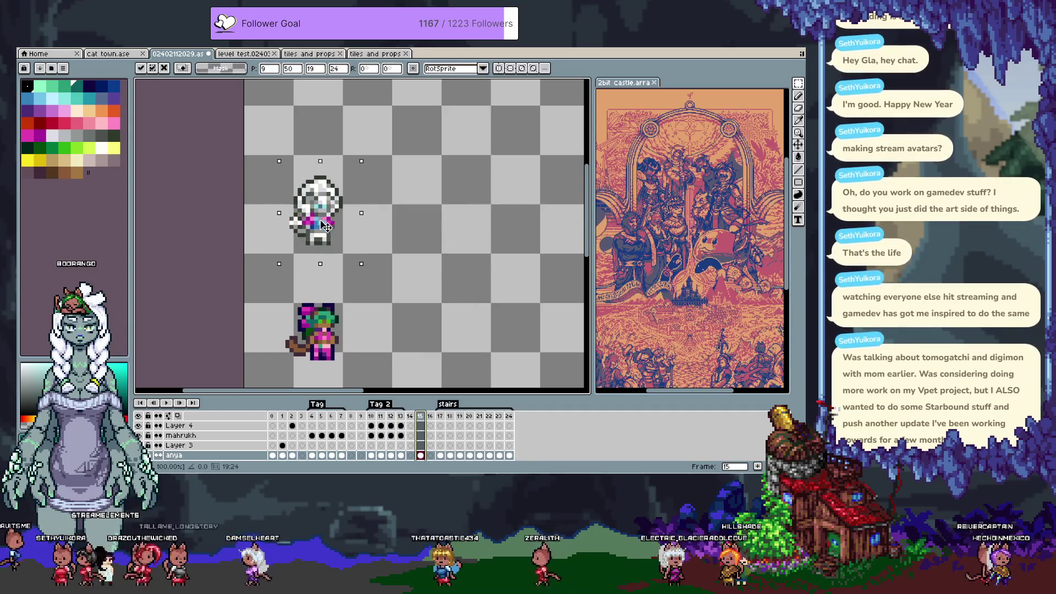
left_click(402, 416)
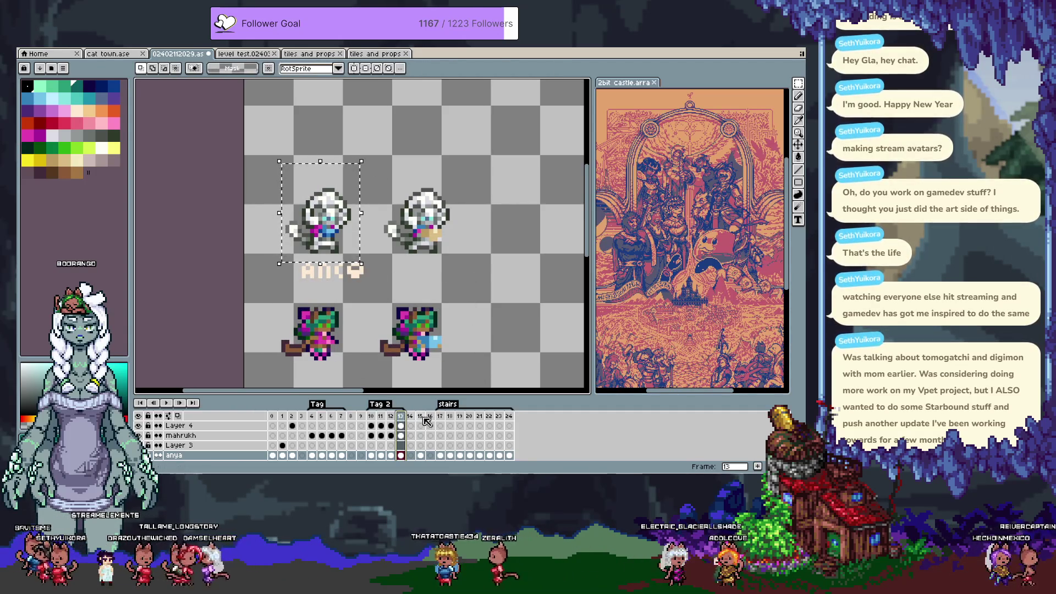
left_click(419, 418)
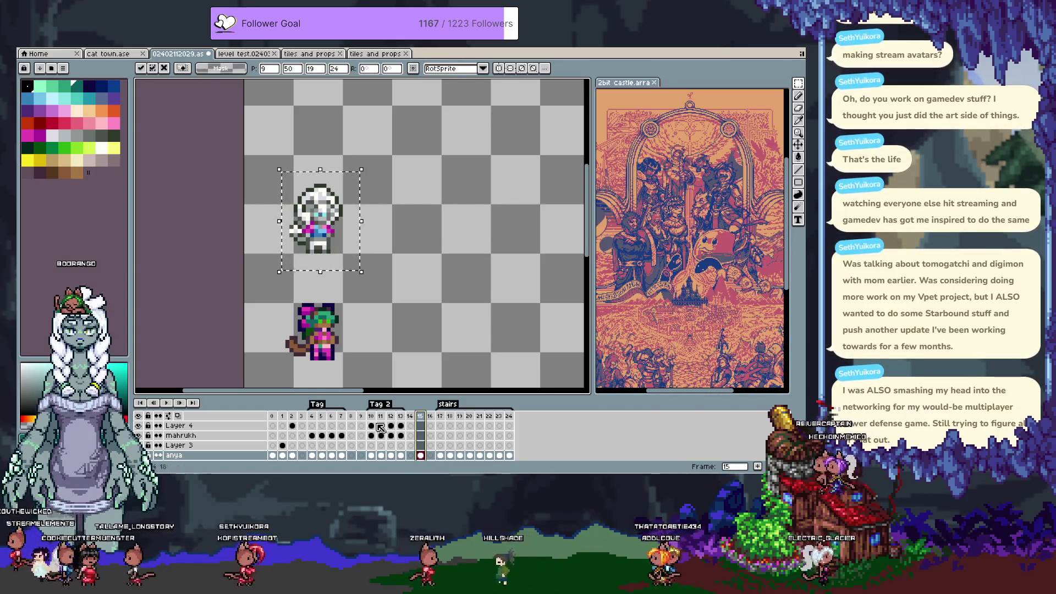
left_click(400, 455)
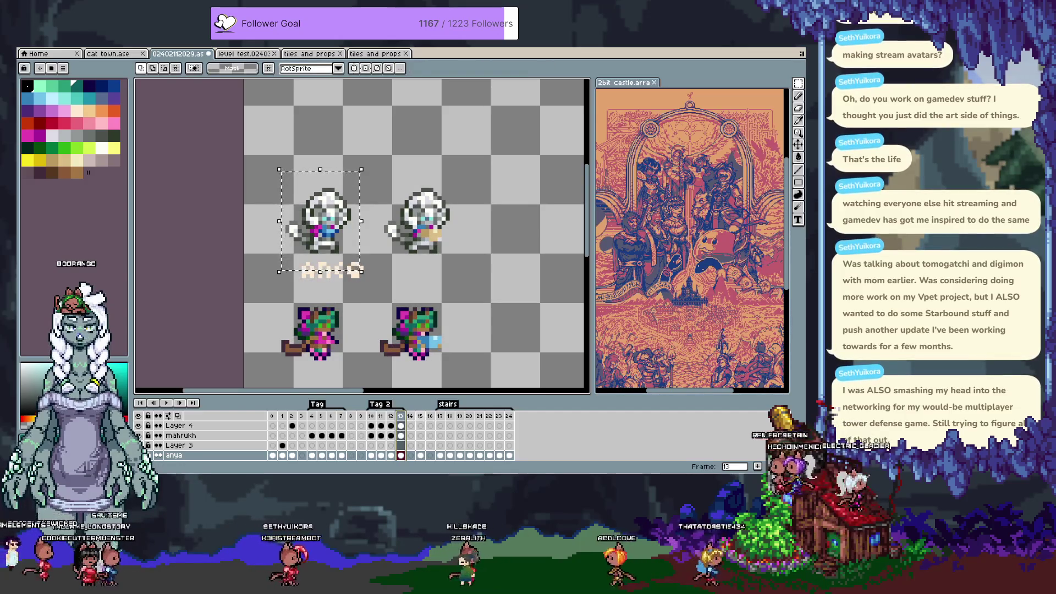
left_click(420, 456)
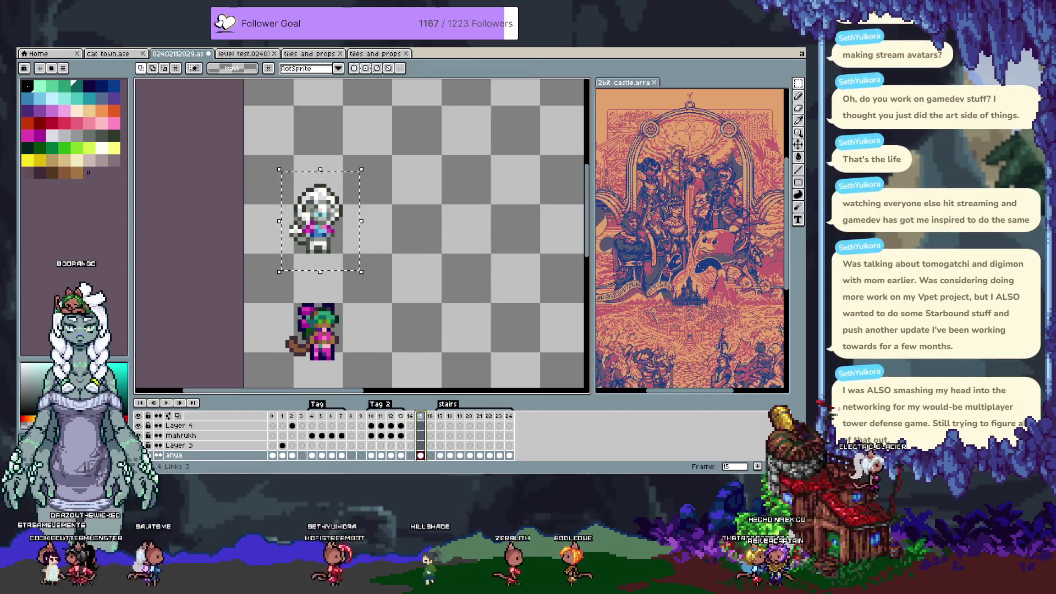
left_click(400, 455)
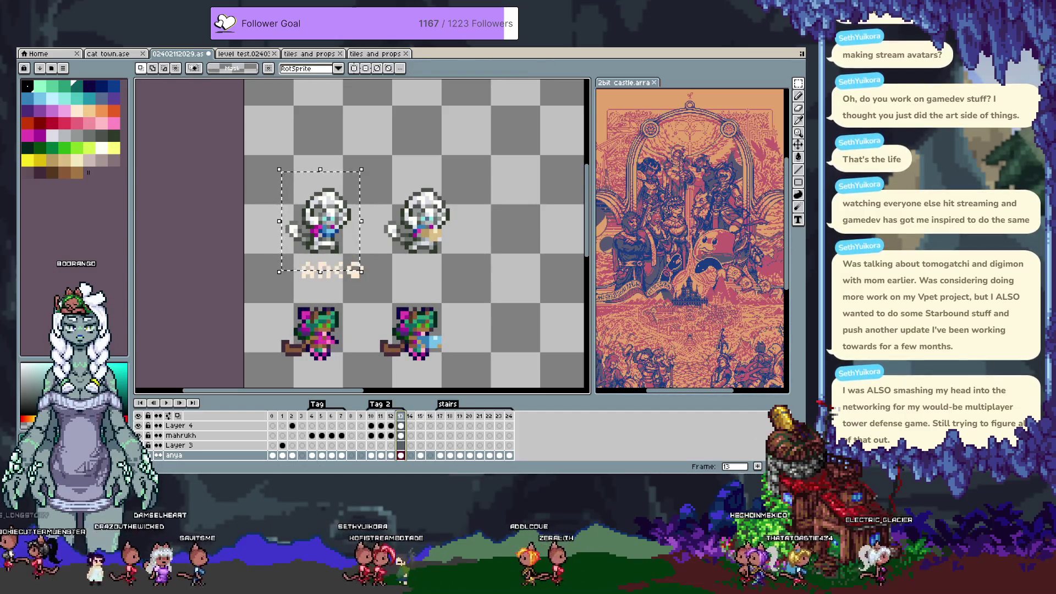
left_click(421, 416)
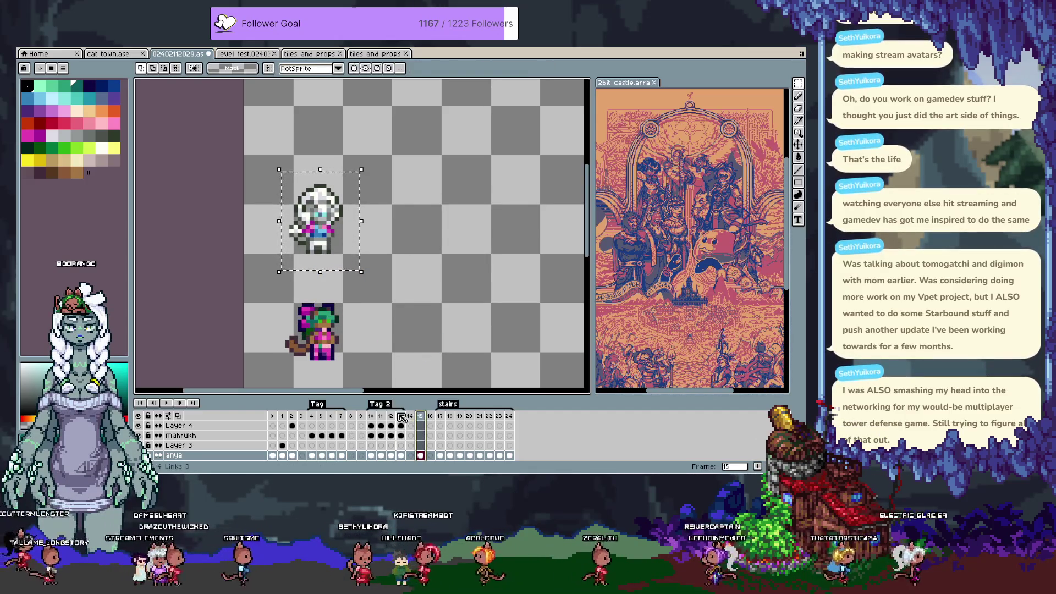
left_click(400, 416)
left_click(420, 416)
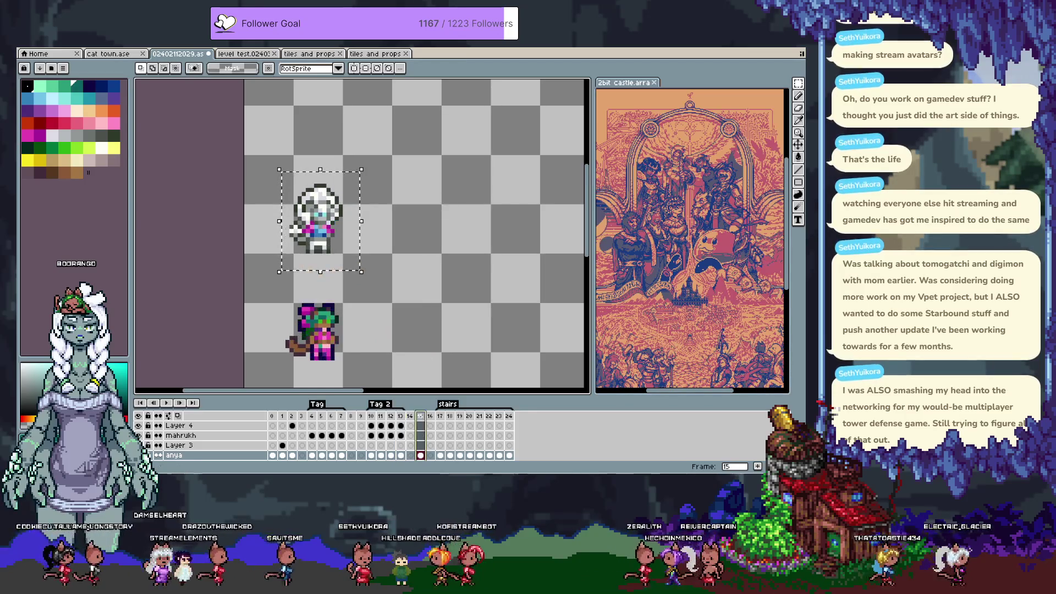
key("Right")
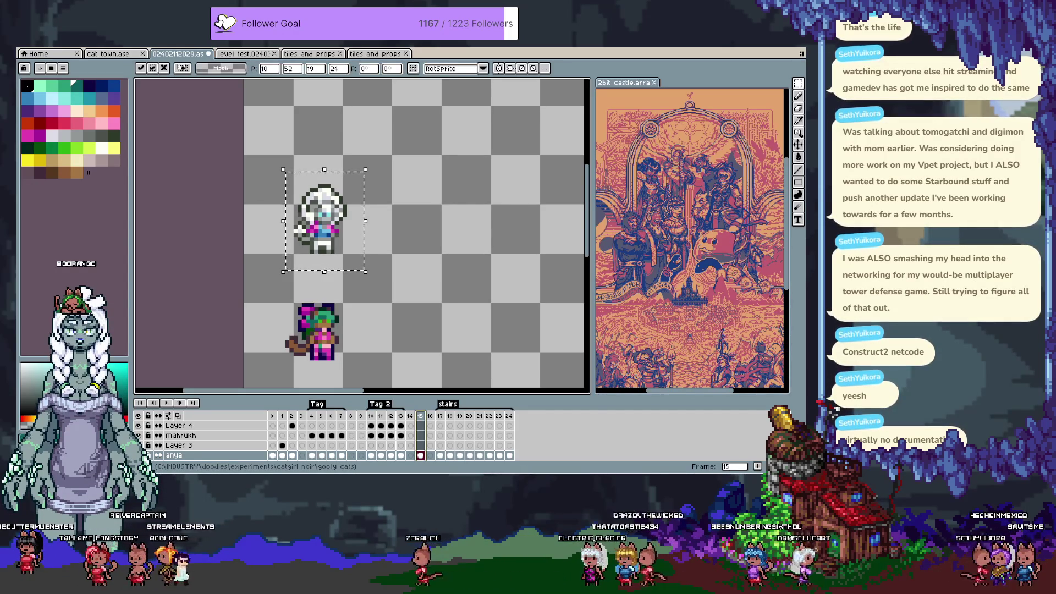
Check frame 15's layout against frame 13, then insert a new frame 16 with Alt+N.
key("Tab")
left_click_drag(414, 306, 414, 264)
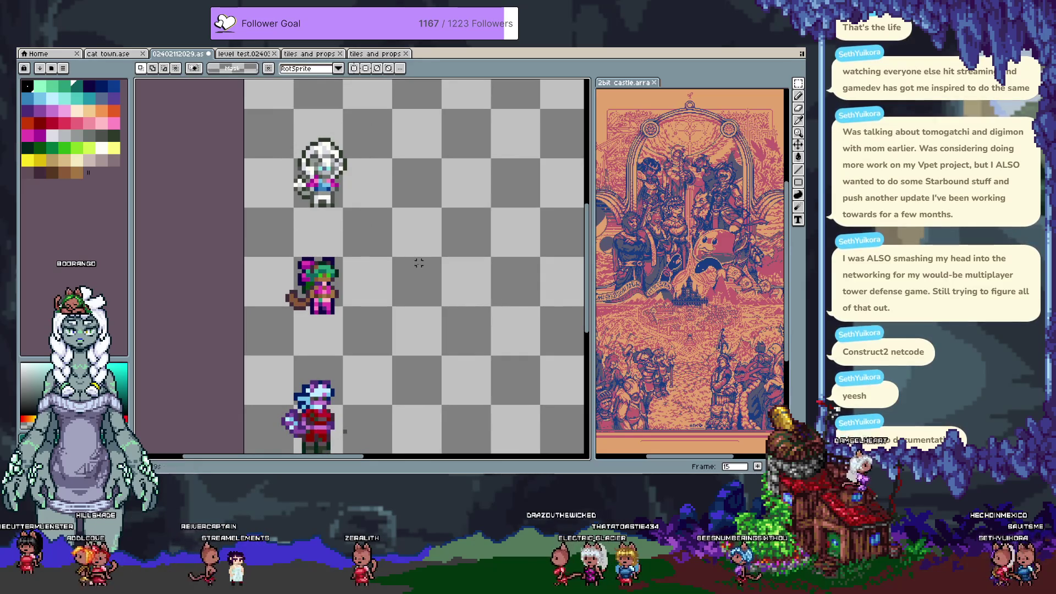
key("Tab")
left_click(402, 417)
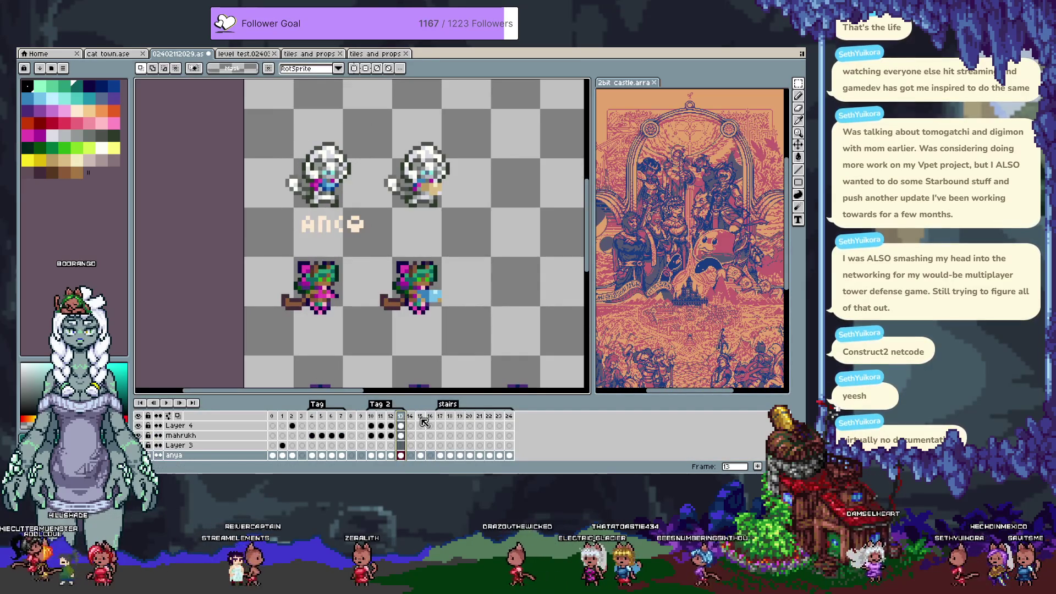
left_click(421, 416)
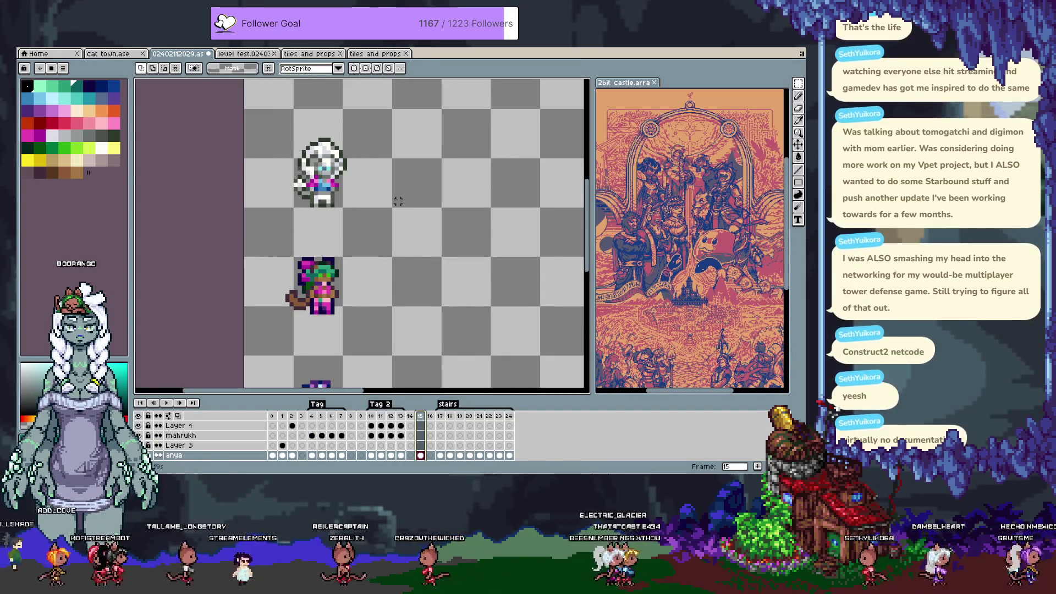
key("alt+n")
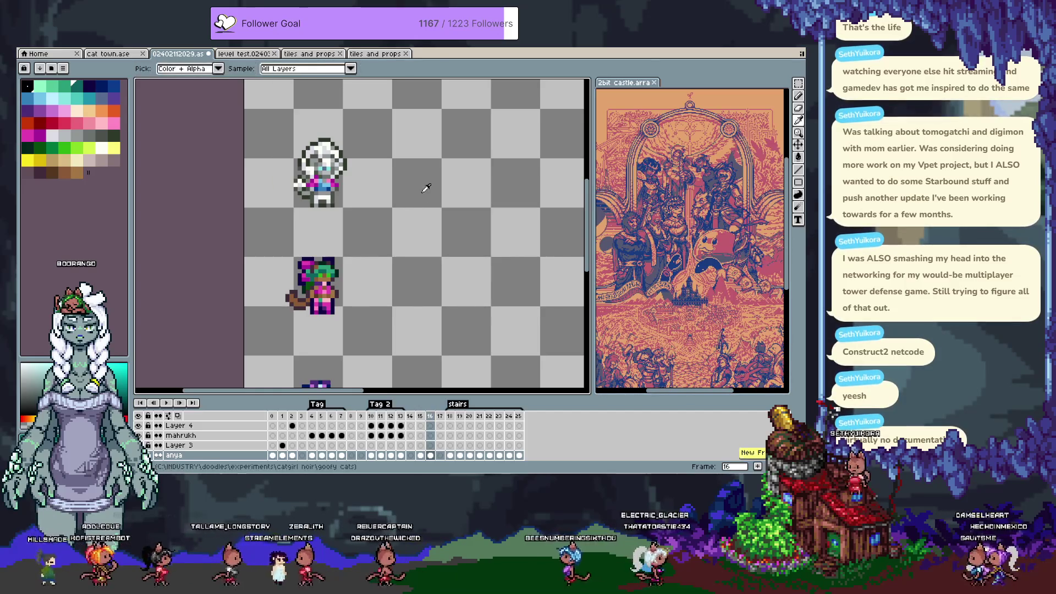
Advance to frame 17 with the timeline hidden, then pan and zoom in on the green-haired sprite.
key("ctrl+v")
key("Right")
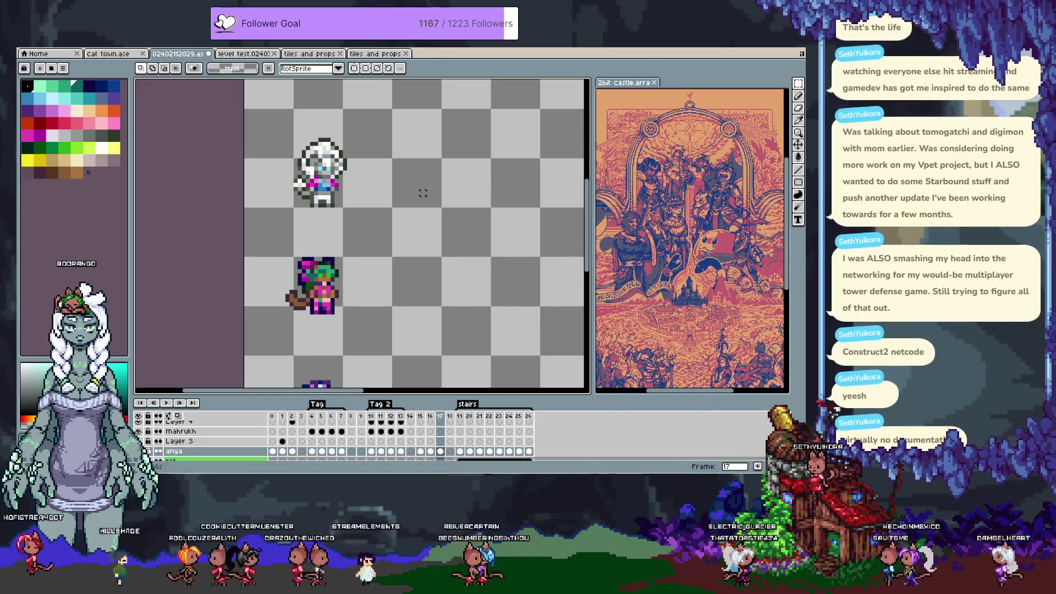
key("Tab")
key("space")
left_click_drag(373, 324, 375, 299)
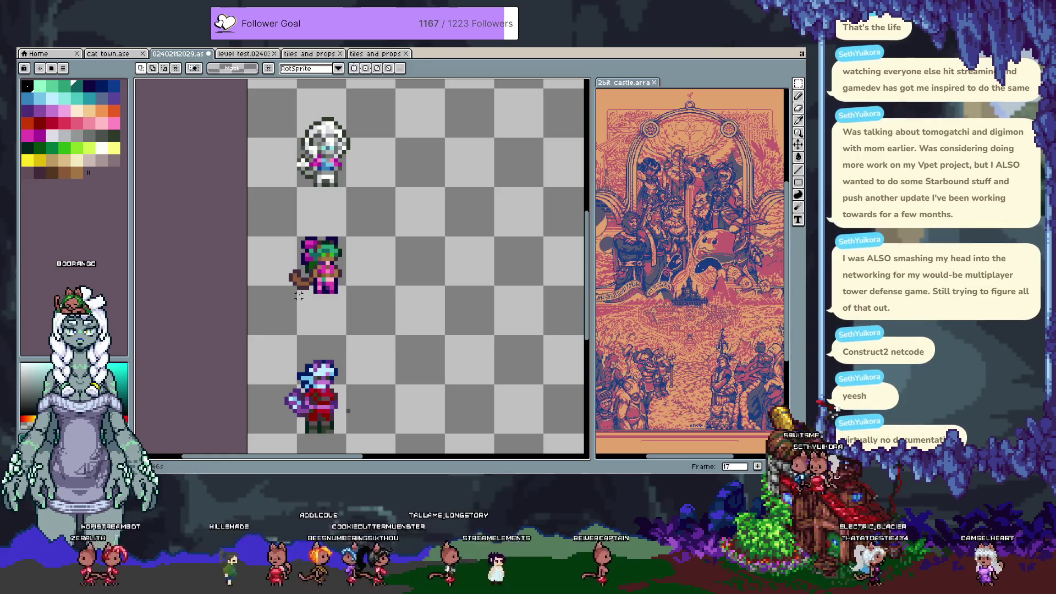
scroll(330, 275, "up", 1)
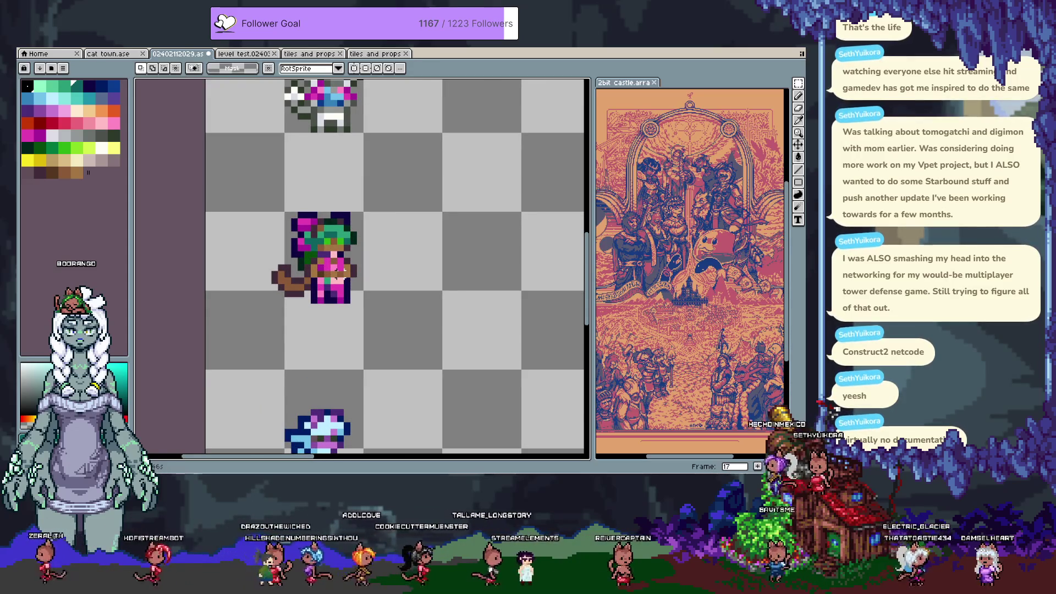
left_click_drag(381, 255, 386, 238)
key("m")
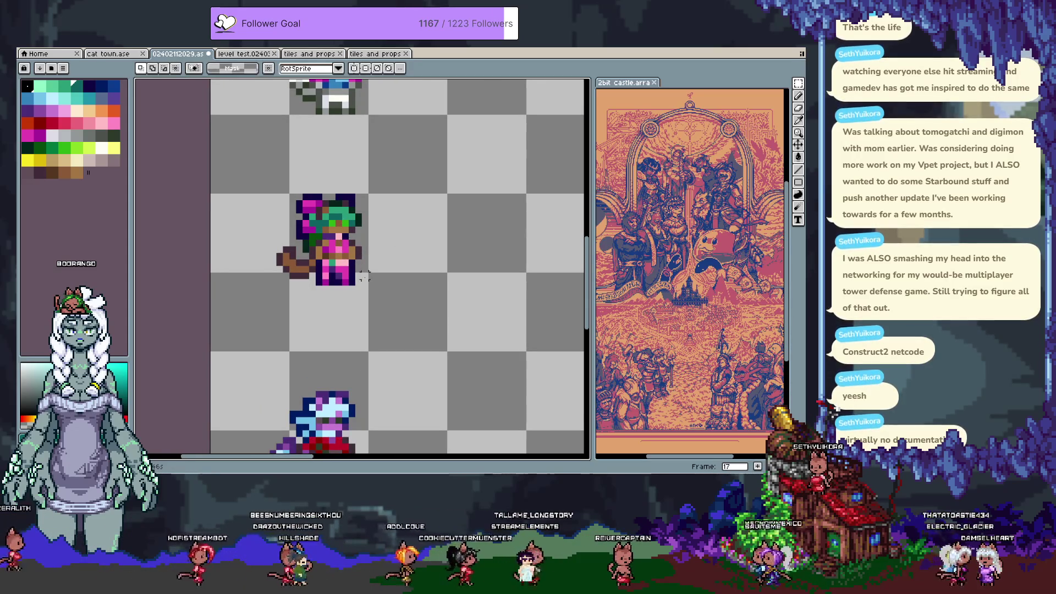
scroll(311, 213, "up", 3)
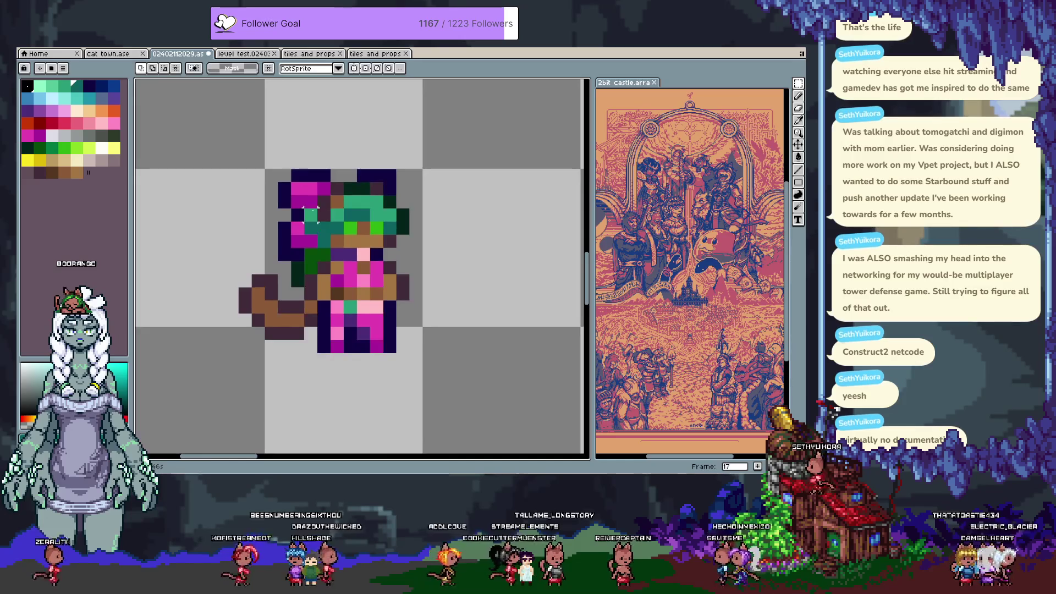
Select the green-haired sprite's head and upper body, move it down one pixel, then zoom out.
left_click_drag(310, 346, 418, 352)
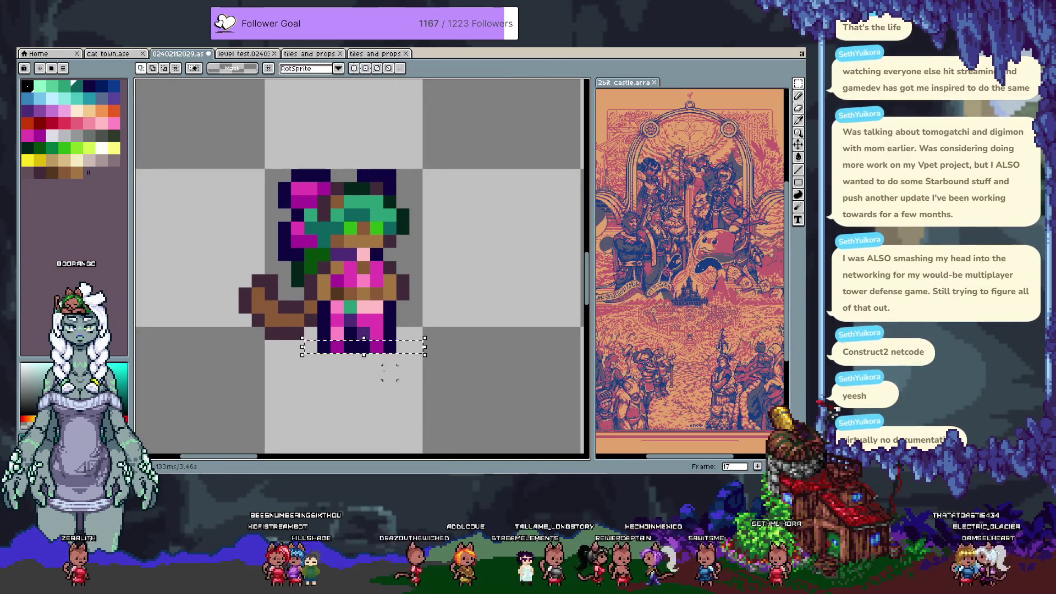
mouse_move(262, 140)
left_mouse_down()
mouse_move(386, 224)
mouse_move(448, 237)
mouse_move(451, 250)
mouse_move(305, 313)
left_mouse_up()
mouse_move(308, 252)
left_mouse_down()
mouse_move(299, 308)
mouse_move(310, 318)
left_mouse_up()
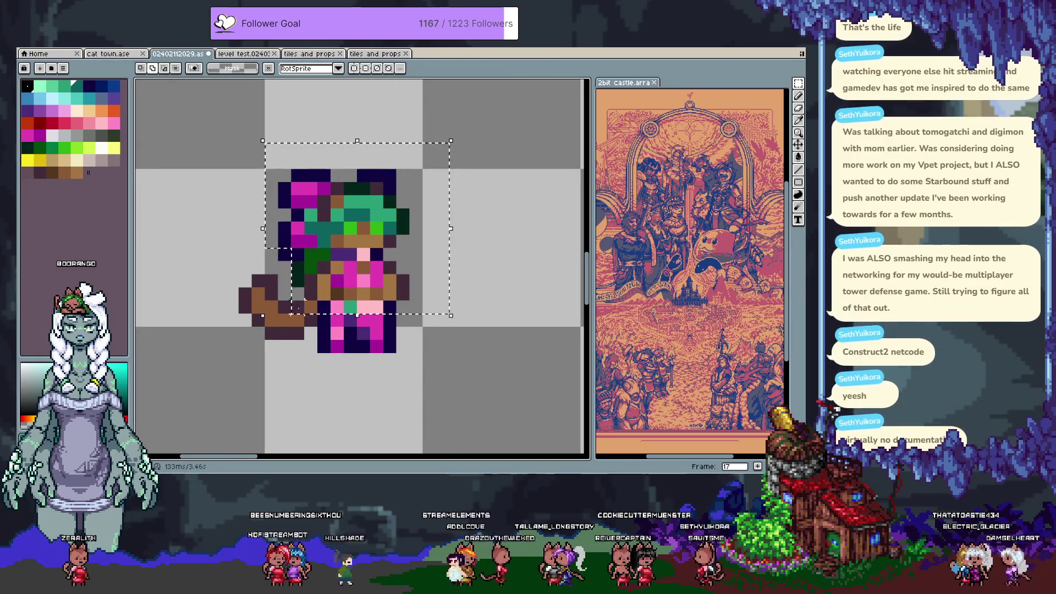
left_click_drag(342, 247, 341, 261)
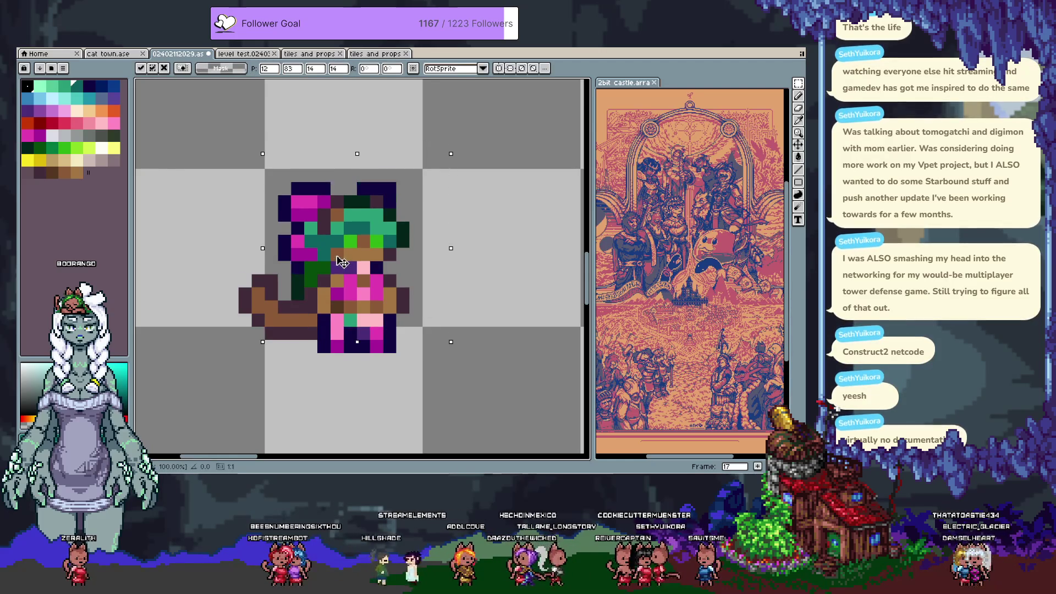
key("Escape")
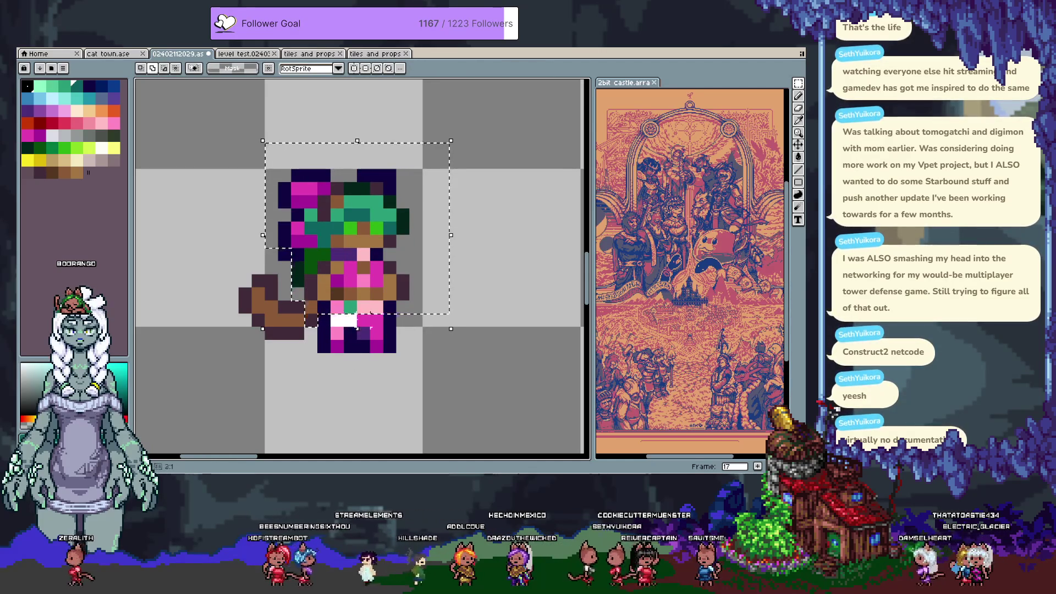
left_click(377, 258)
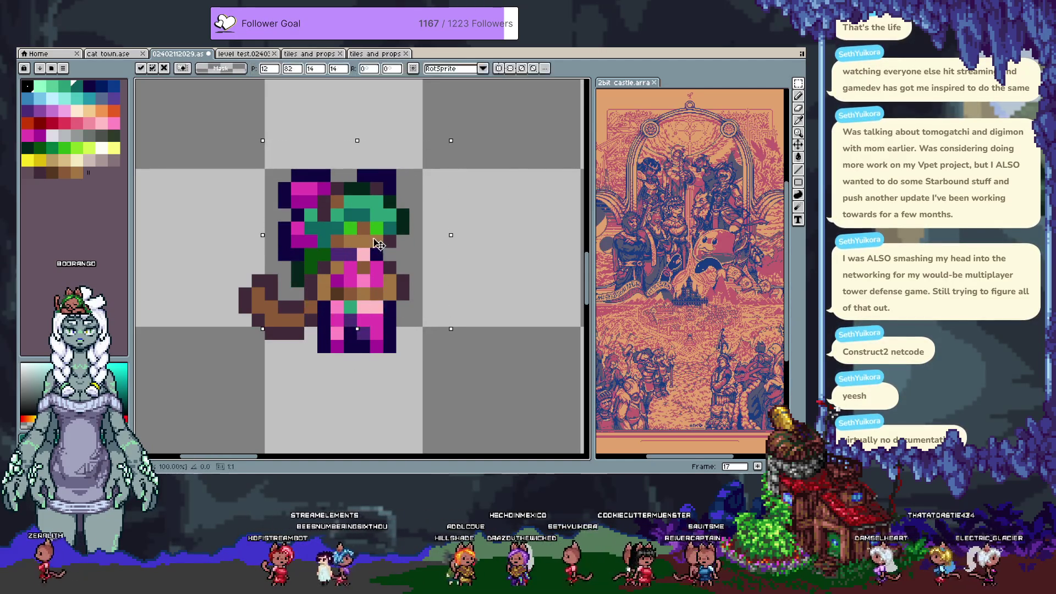
key("Down")
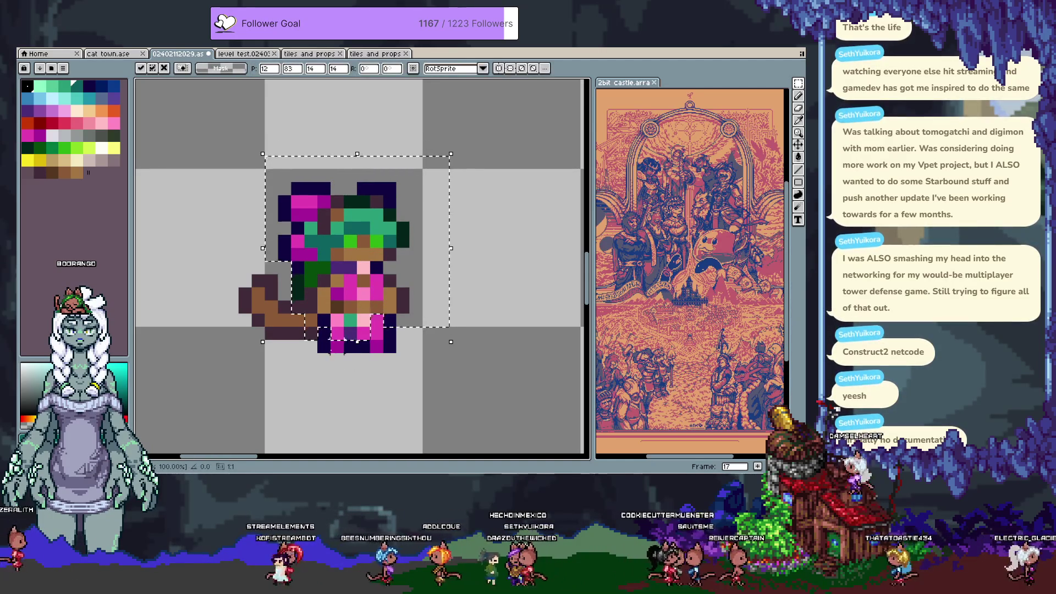
key("Return")
mouse_move(315, 338)
left_mouse_down()
mouse_move(361, 355)
mouse_move(335, 349)
left_mouse_up()
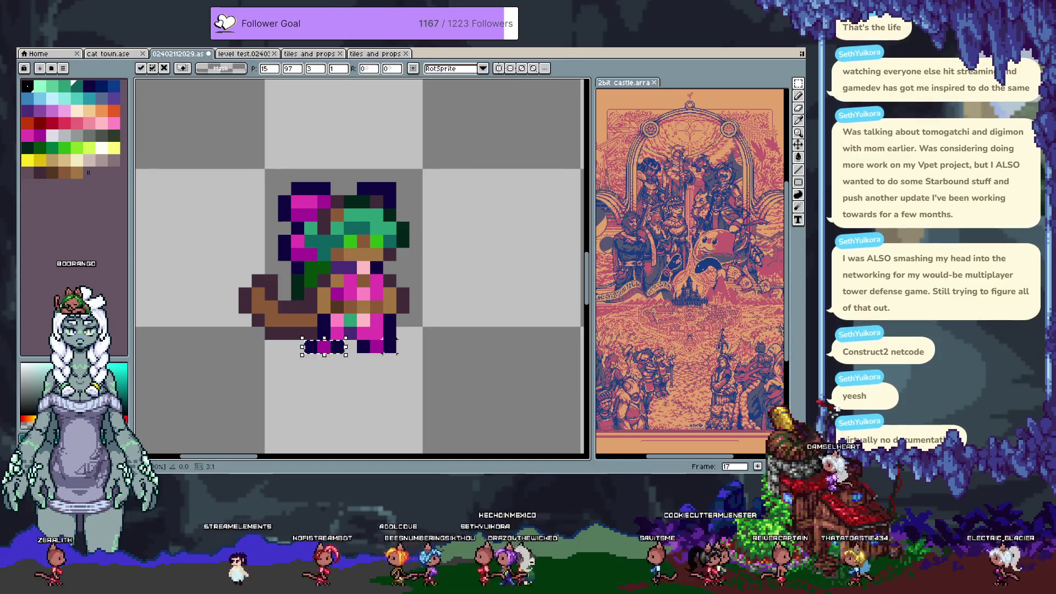
key("Return")
key("minus")
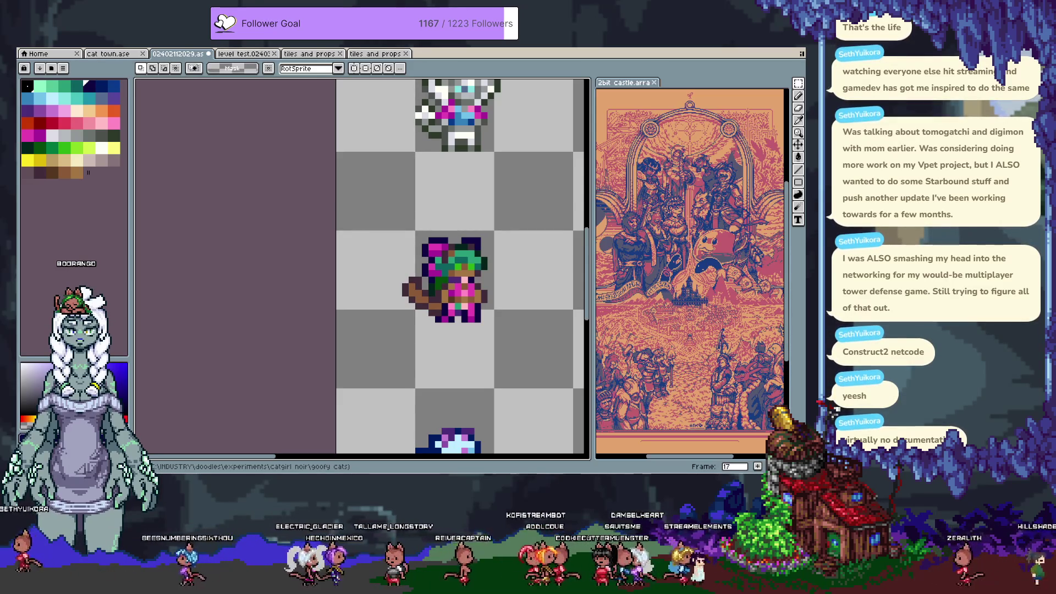
Pan and zoom to the white-haired sprite in frame 17 and select pixels at its feet.
mouse_move(401, 193)
left_mouse_down()
mouse_move(349, 225)
mouse_move(389, 245)
left_mouse_up()
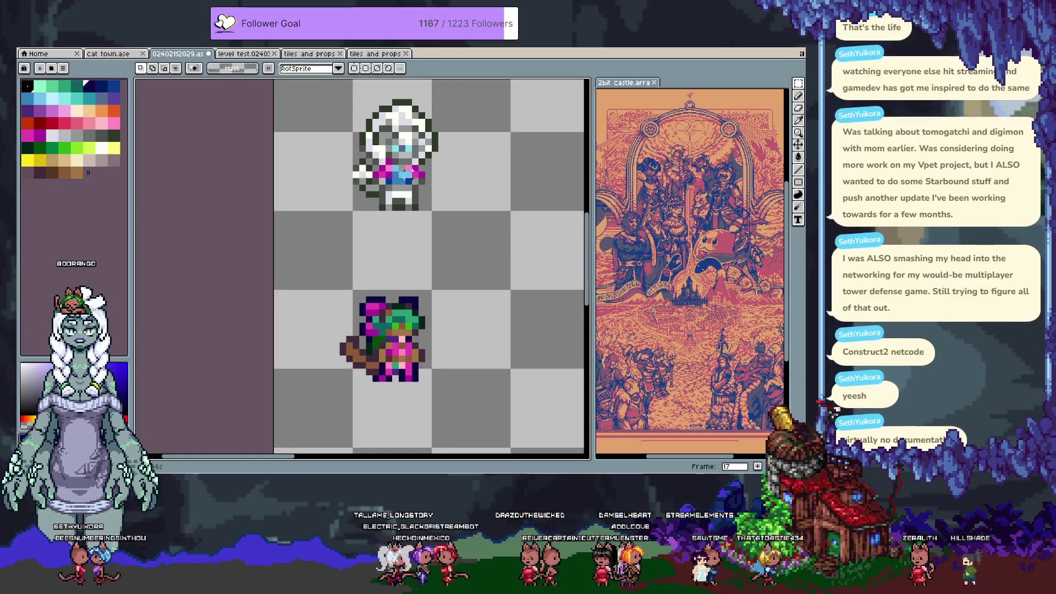
scroll(398, 150, "up", 1)
left_click_drag(398, 151, 391, 212)
left_click_drag(337, 323, 381, 339)
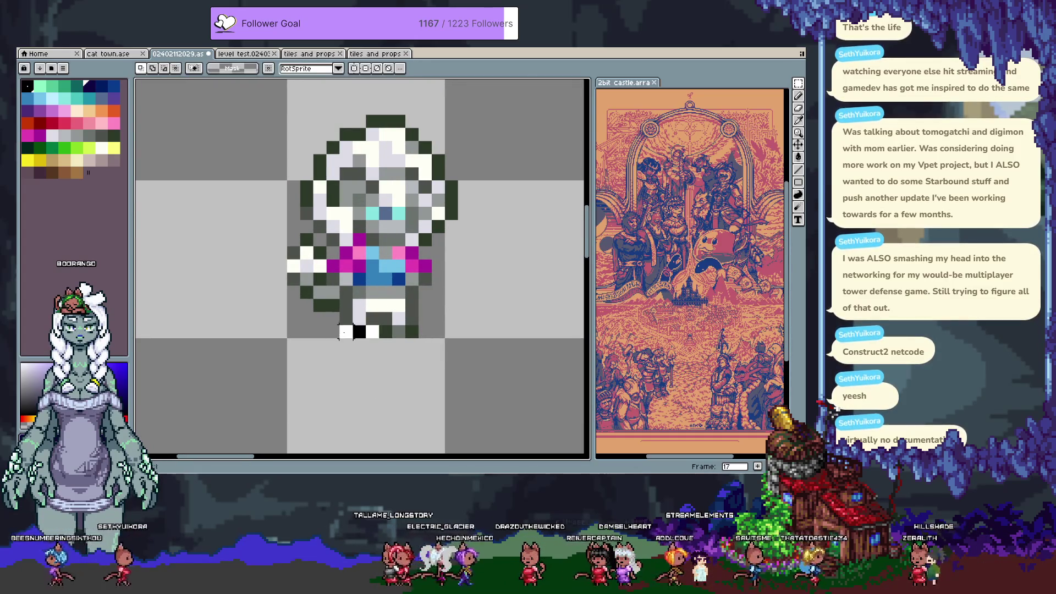
Select the white-haired sprite's lower body and try nudging it up and down one pixel.
key("Left")
mouse_move(272, 101)
left_mouse_down()
mouse_move(473, 247)
mouse_move(485, 301)
mouse_move(471, 313)
left_mouse_up()
scroll(410, 325, "up", 1)
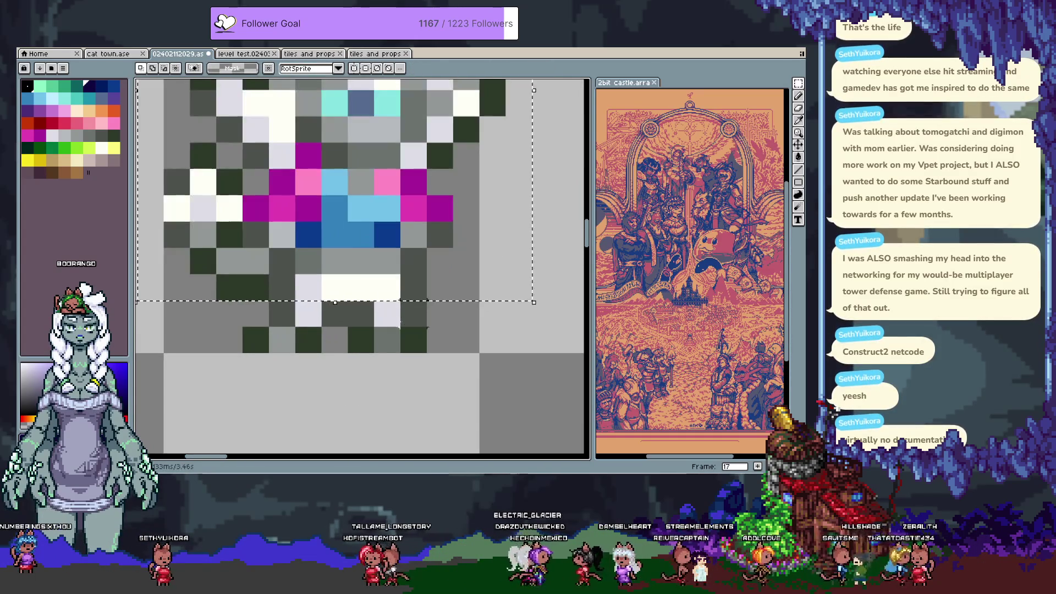
key("Down")
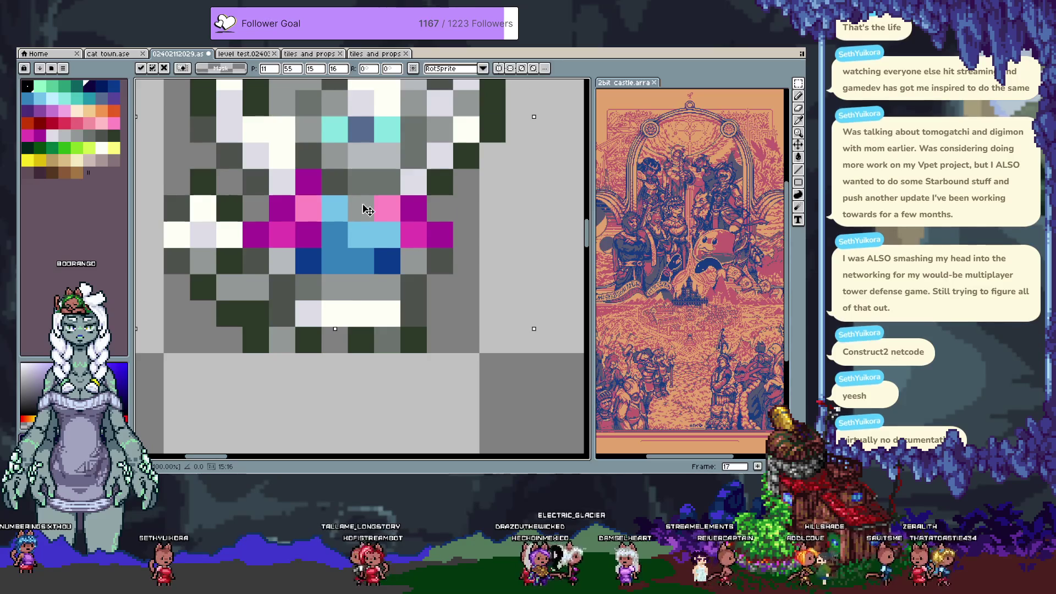
key("Up")
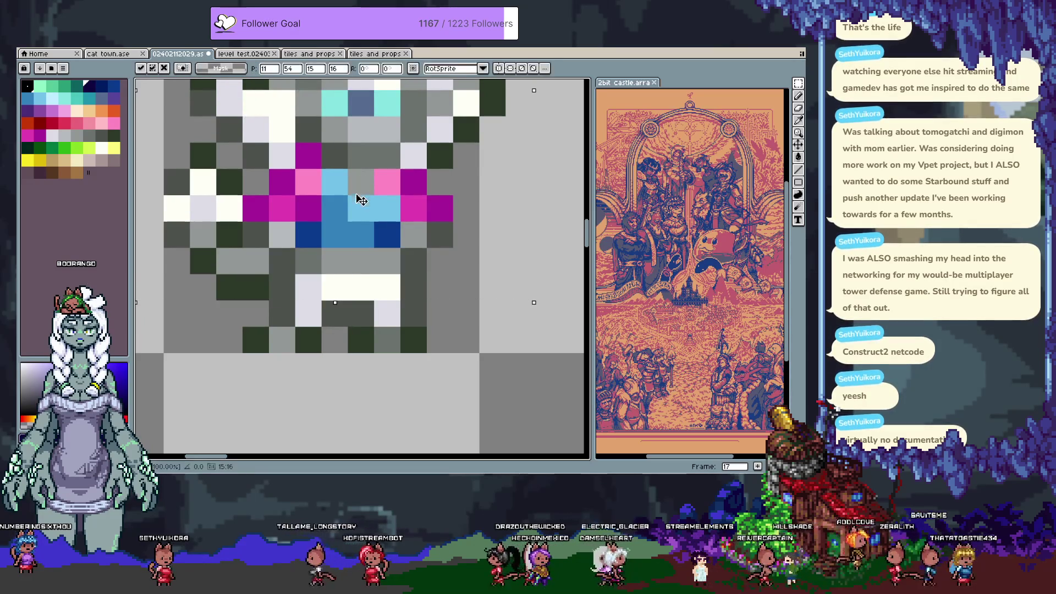
key("Down")
key("Escape")
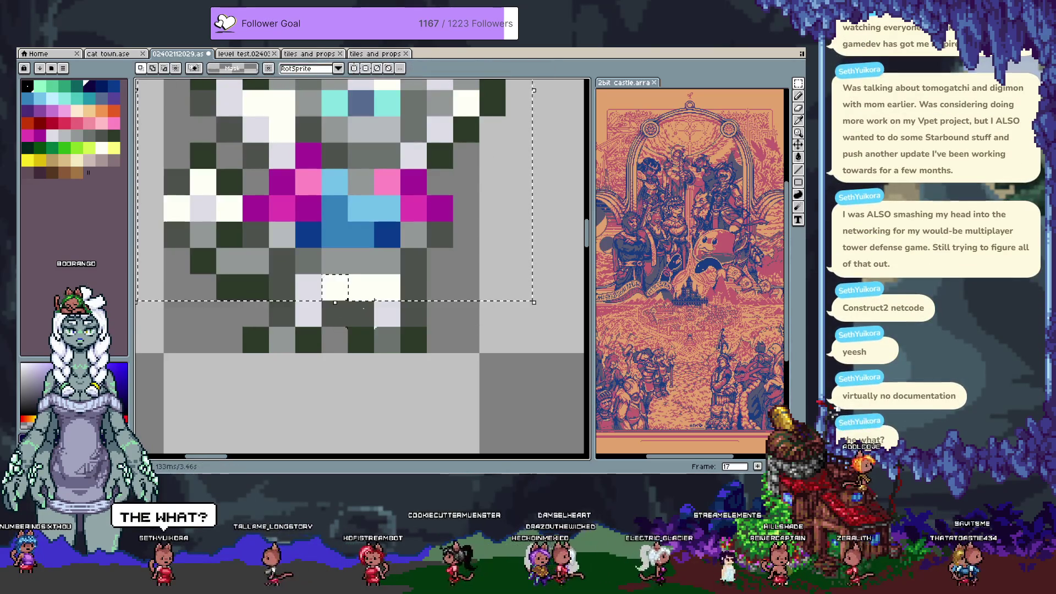
key("Down")
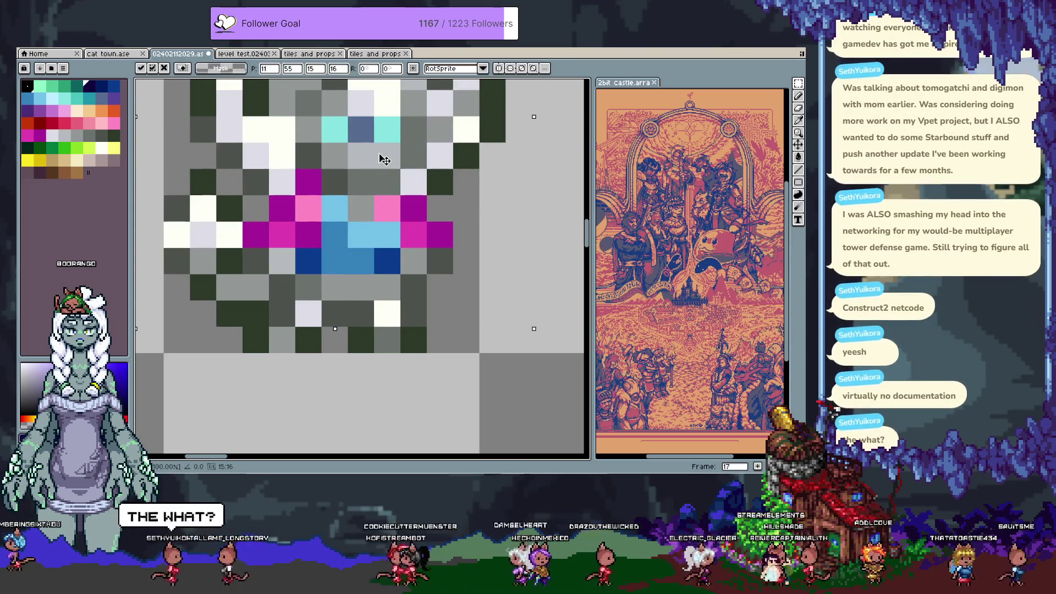
key("Escape")
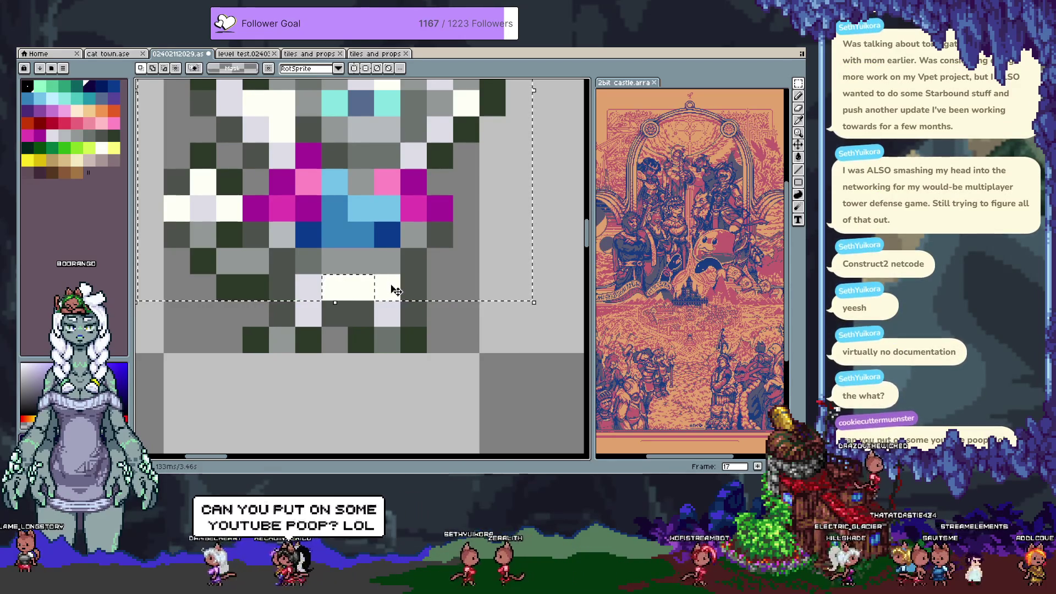
key("Up")
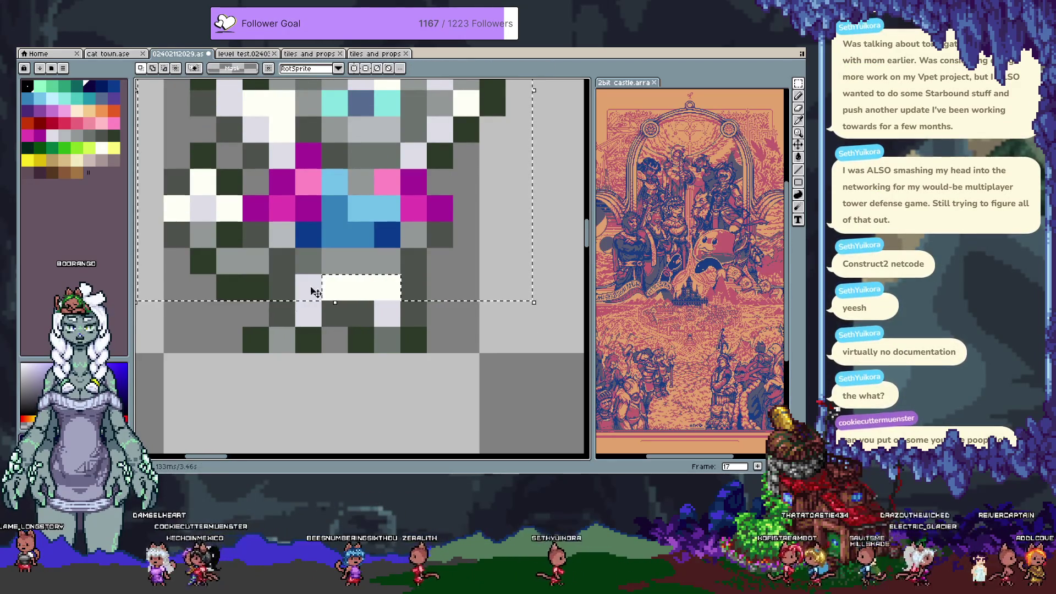
key("Down")
key("Up")
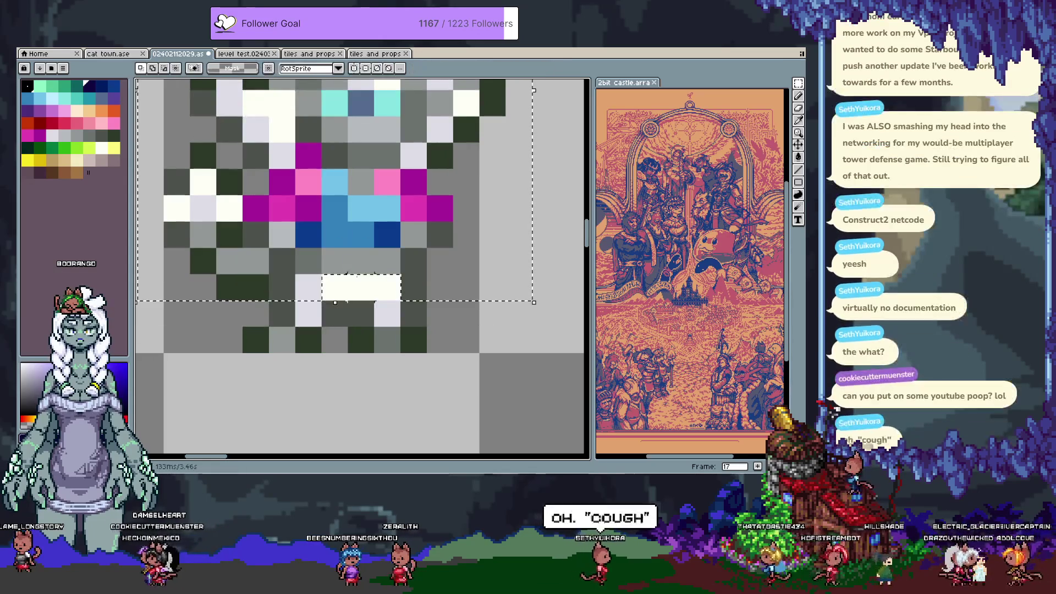
Widen the light-pixel selection one pixel left, then move the block down one pixel and commit.
left_click_drag(394, 135, 393, 158)
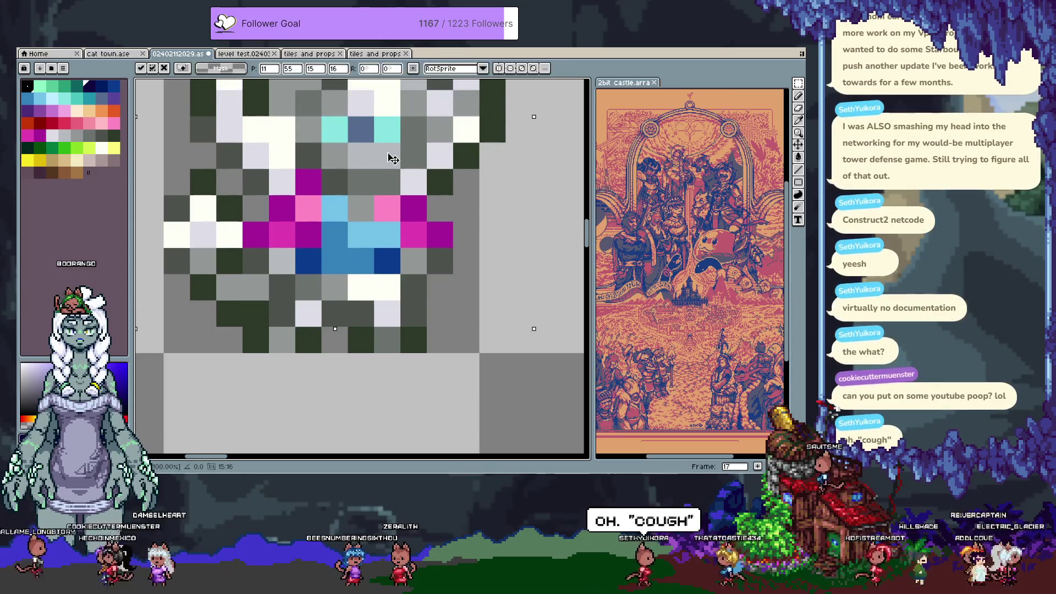
key("ctrl+z")
left_click_drag(403, 110, 403, 125)
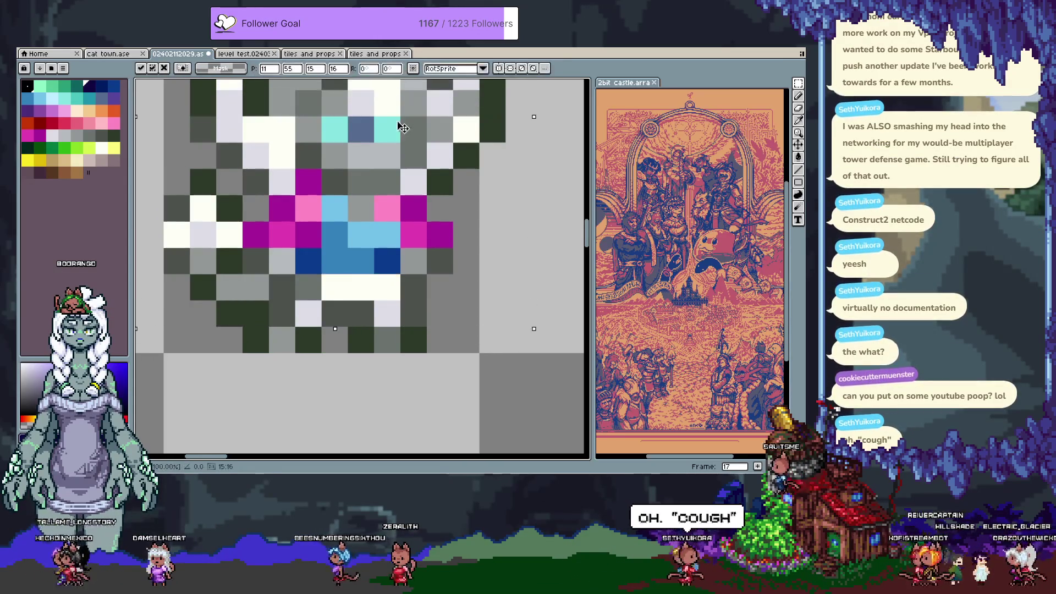
key("ctrl+z")
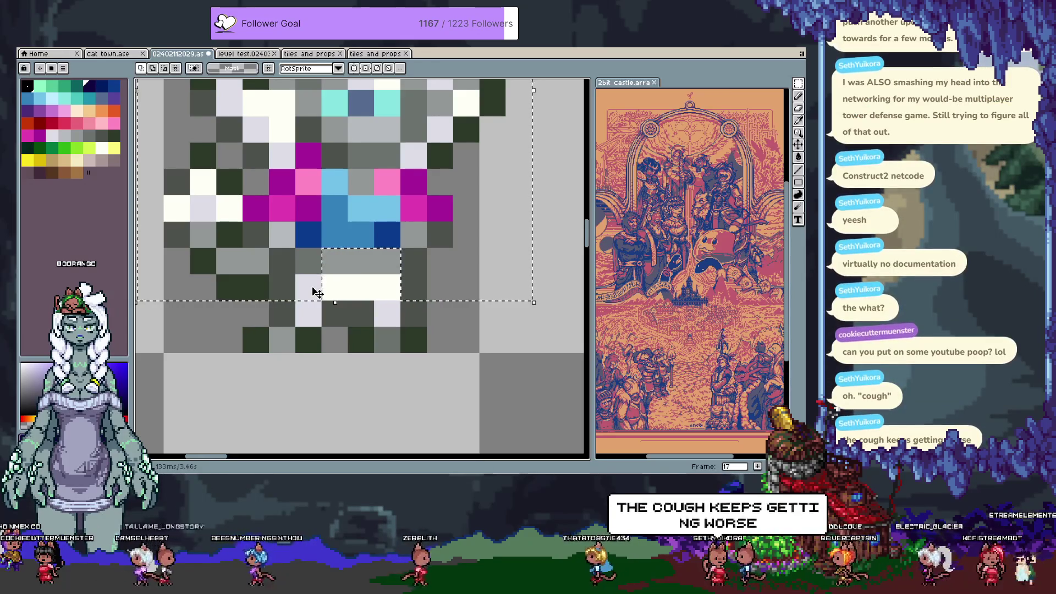
left_click(311, 286, "shift")
left_click_drag(358, 173, 359, 189)
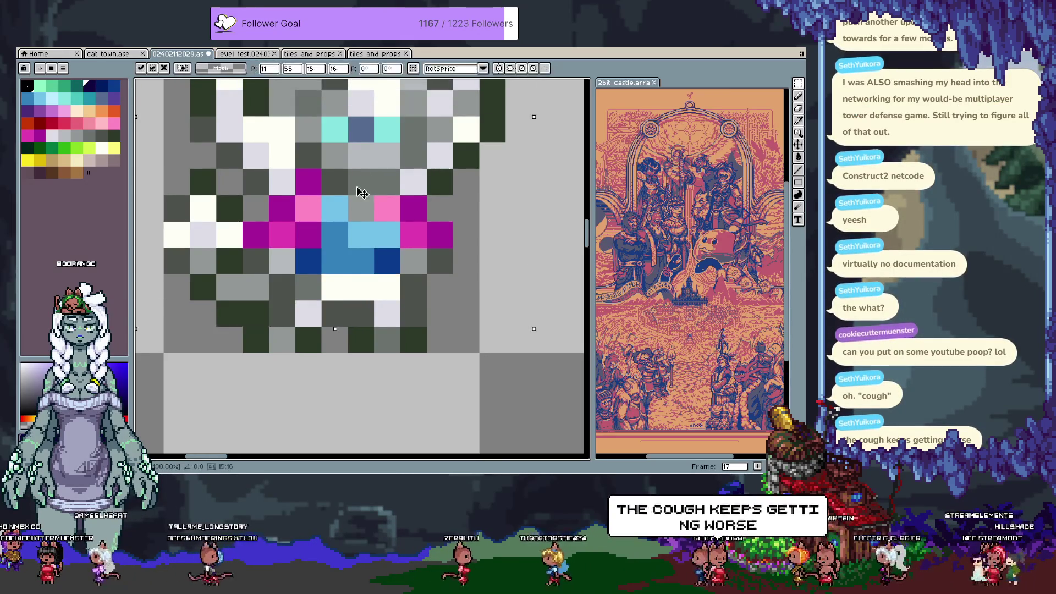
key("ctrl+z")
key("Return")
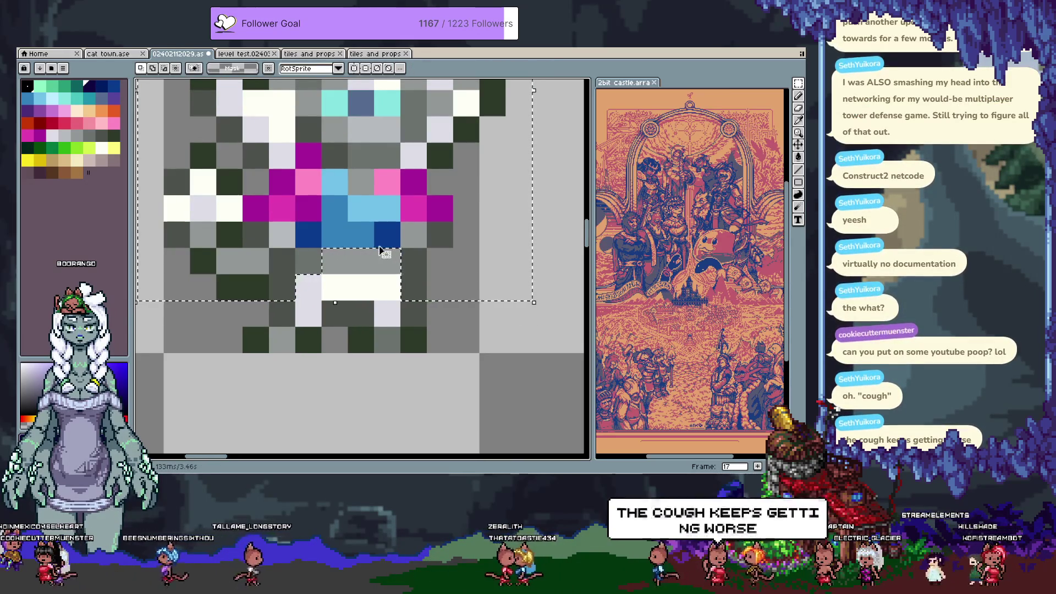
left_click_drag(384, 188, 385, 211)
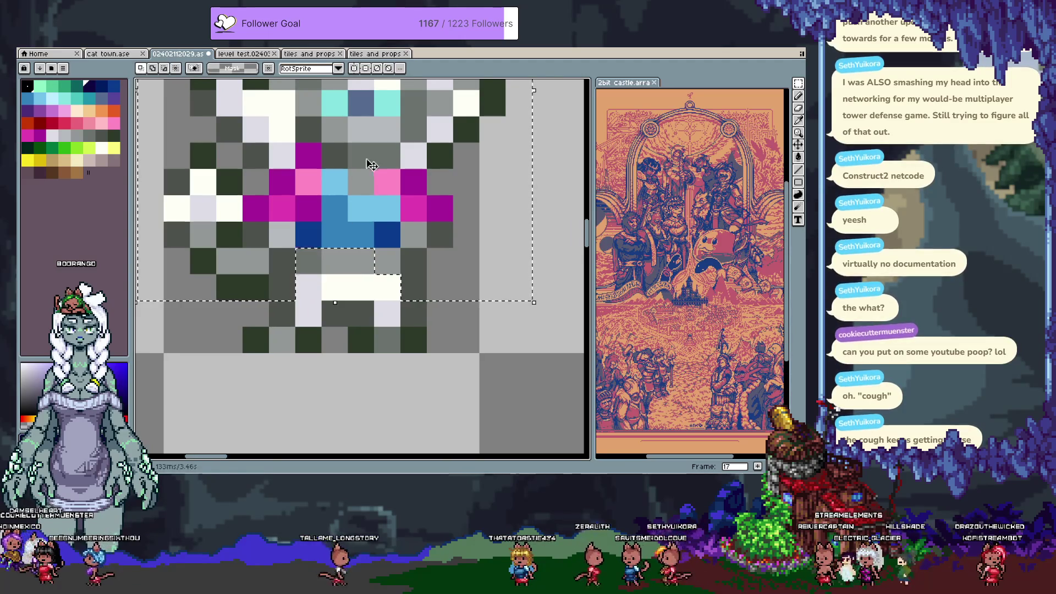
key("Return")
scroll(378, 271, "down", 3)
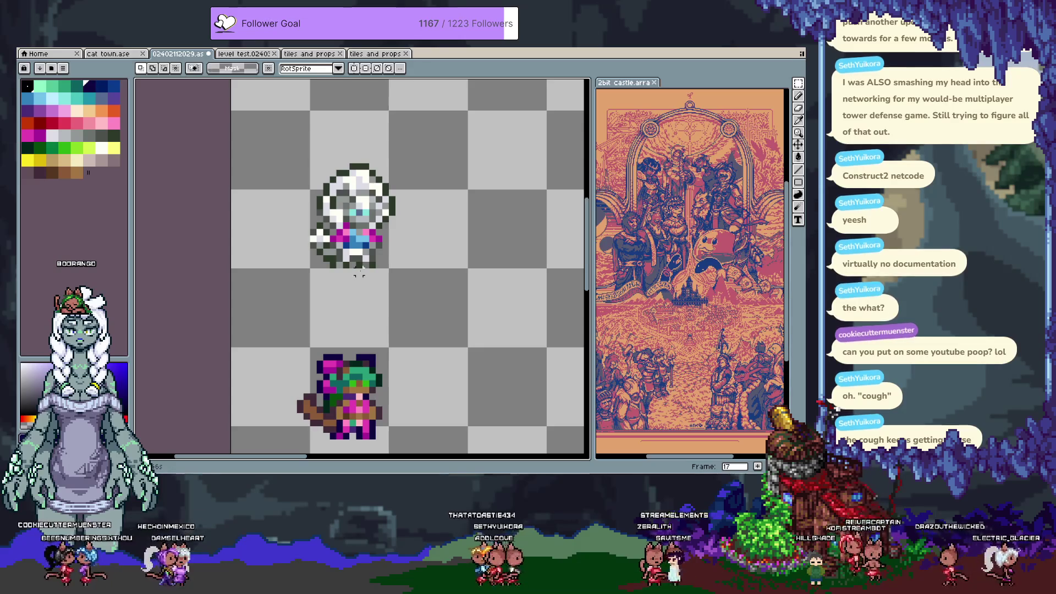
left_click_drag(344, 260, 366, 262)
Repaint the white-haired sprite's leg pixels with dark grey and lavender.
scroll(353, 263, "up", 3)
key("b")
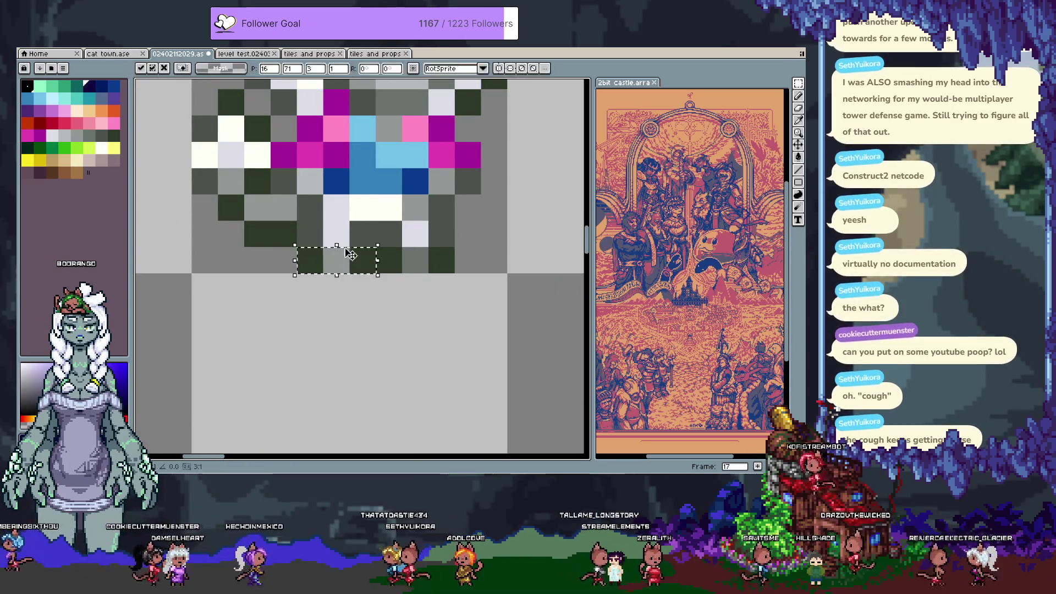
left_click(336, 234, "alt")
left_click(355, 232)
key("ctrl+z")
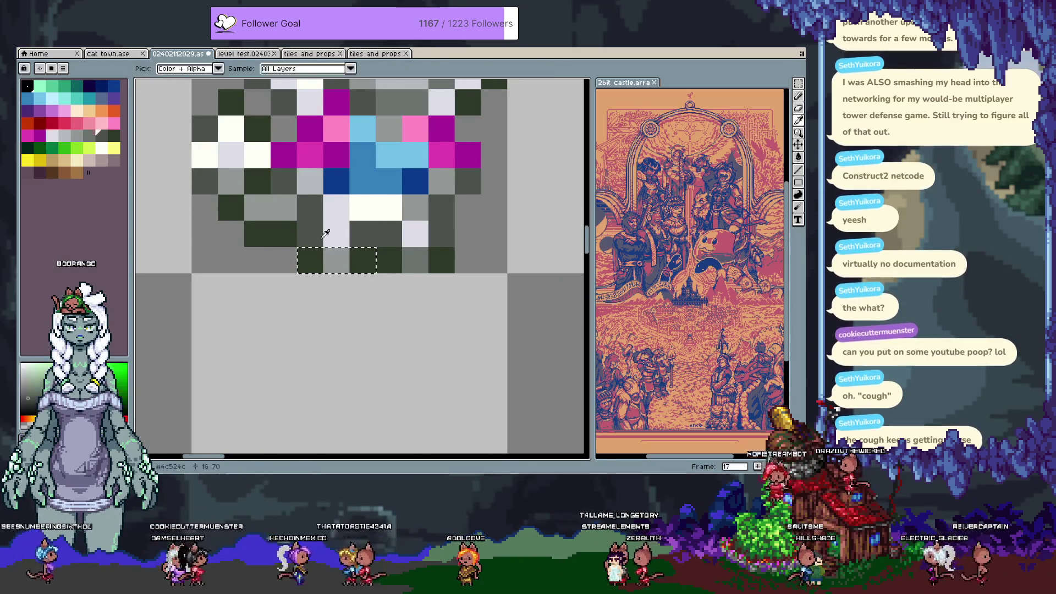
left_click(356, 232, "alt")
left_click(334, 229)
left_click(415, 233, "alt")
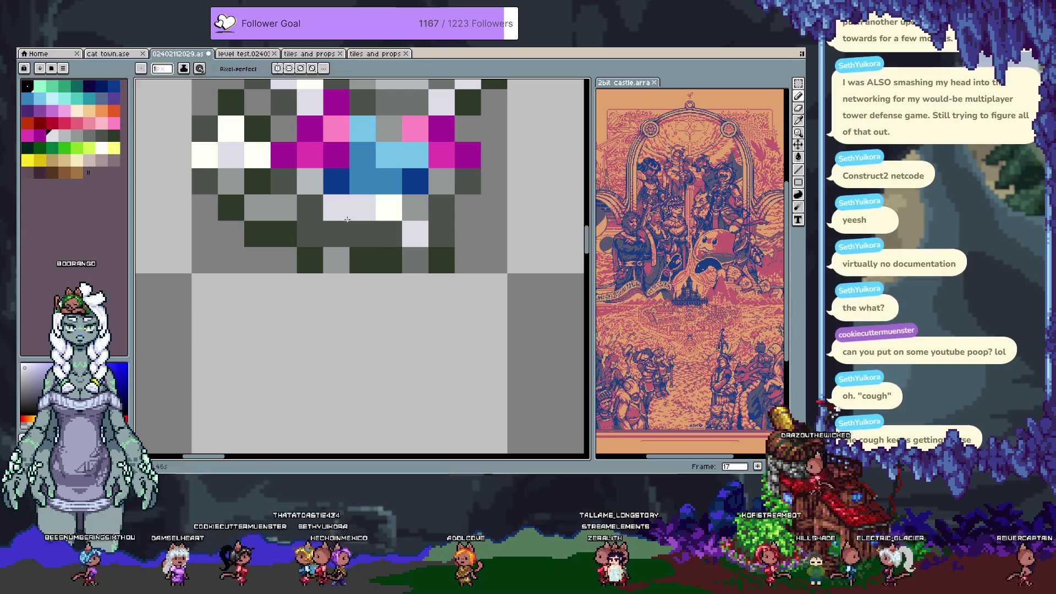
left_click(363, 233)
Eyedrop the dark green from the sprite while zooming in and out.
scroll(313, 271, "down", 5)
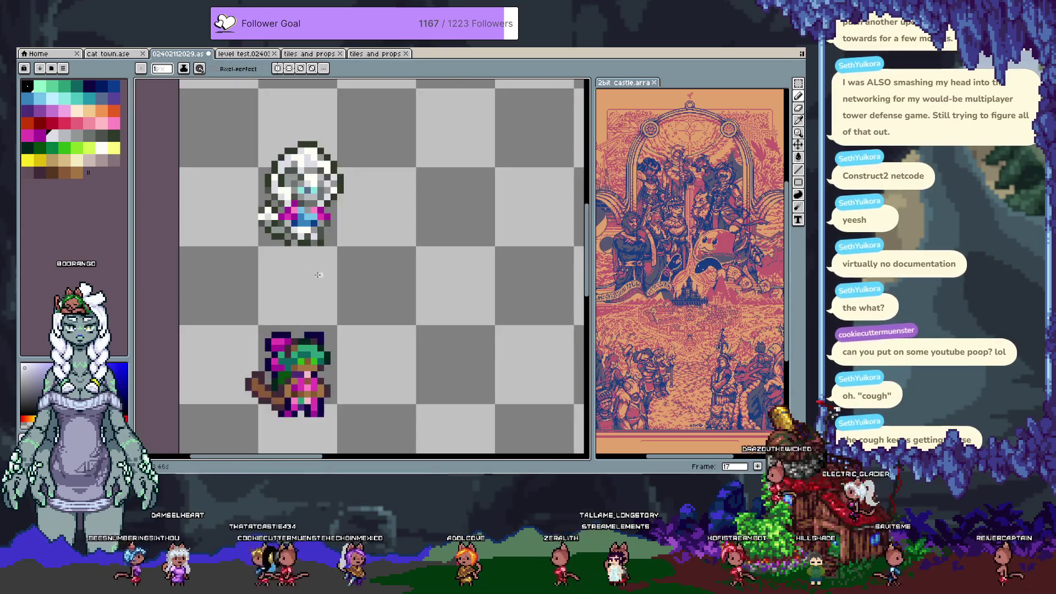
scroll(309, 258, "up", 2)
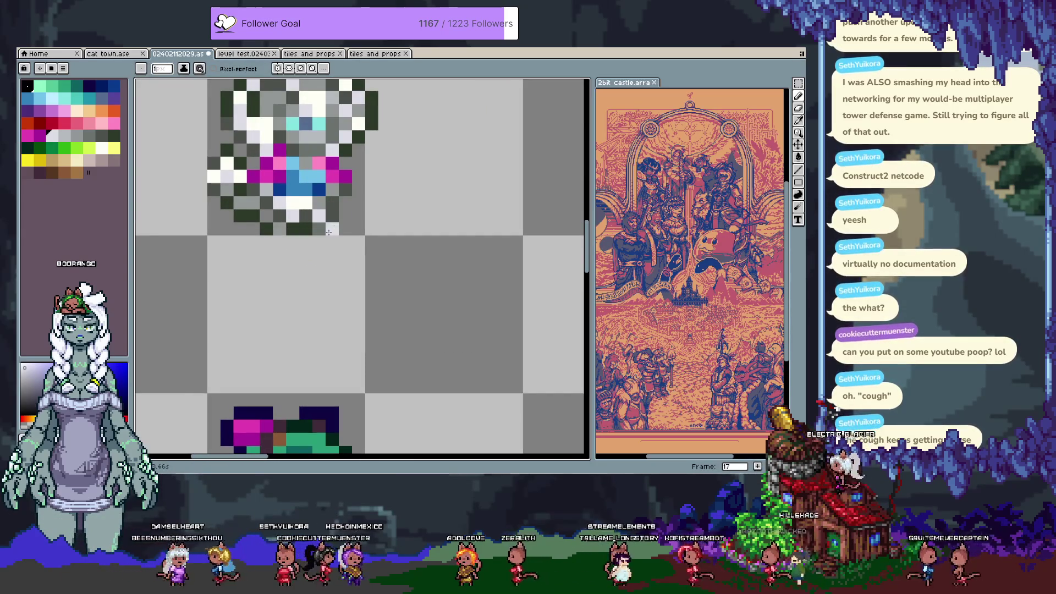
scroll(330, 229, "up", 1)
key("alt")
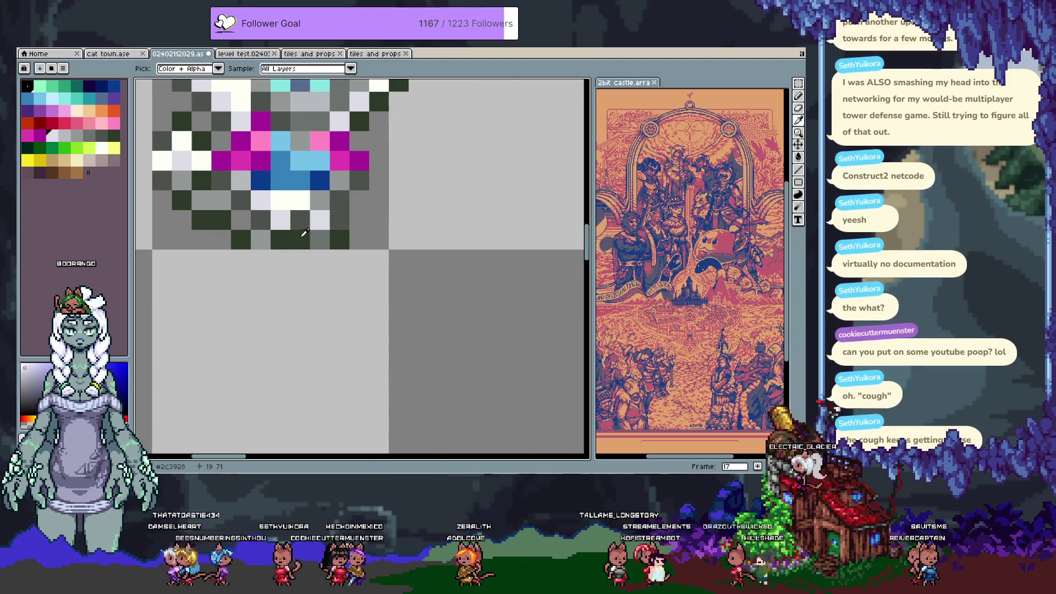
left_click(303, 235, "alt")
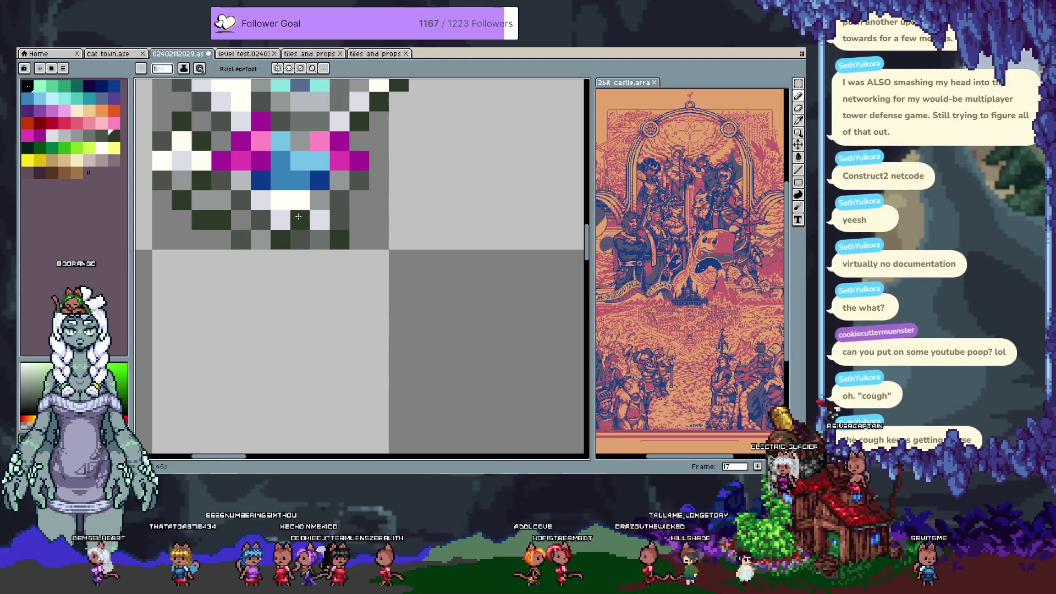
scroll(378, 217, "down", 3)
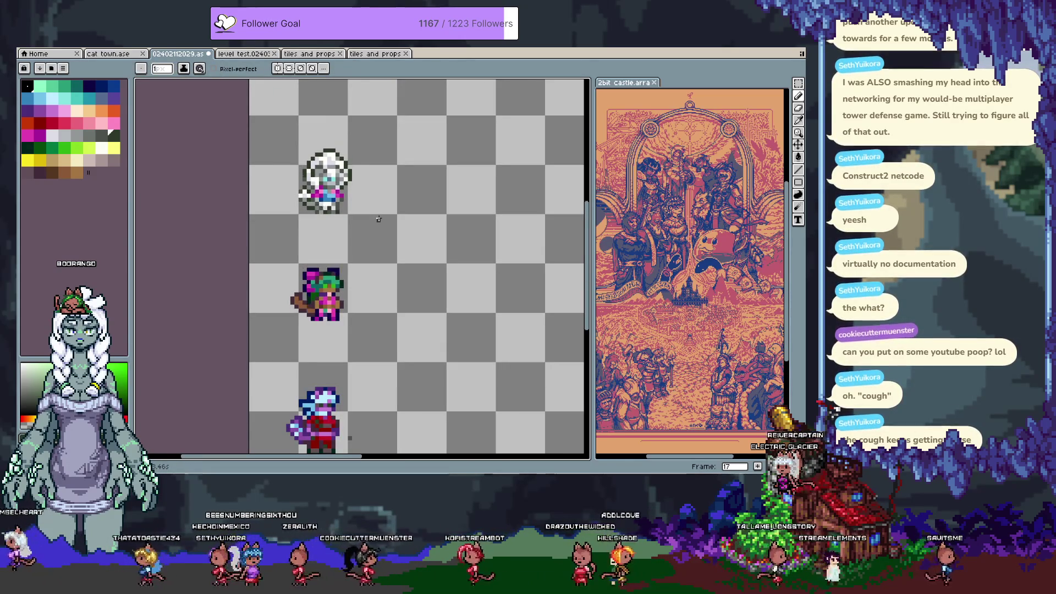
scroll(332, 323, "up", 4)
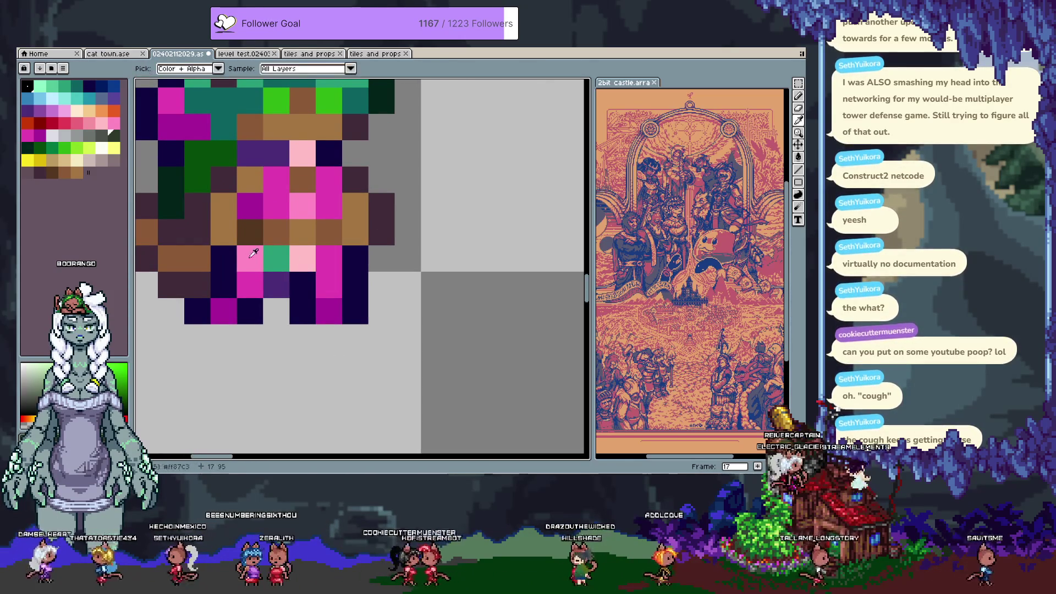
scroll(396, 263, "down", 4)
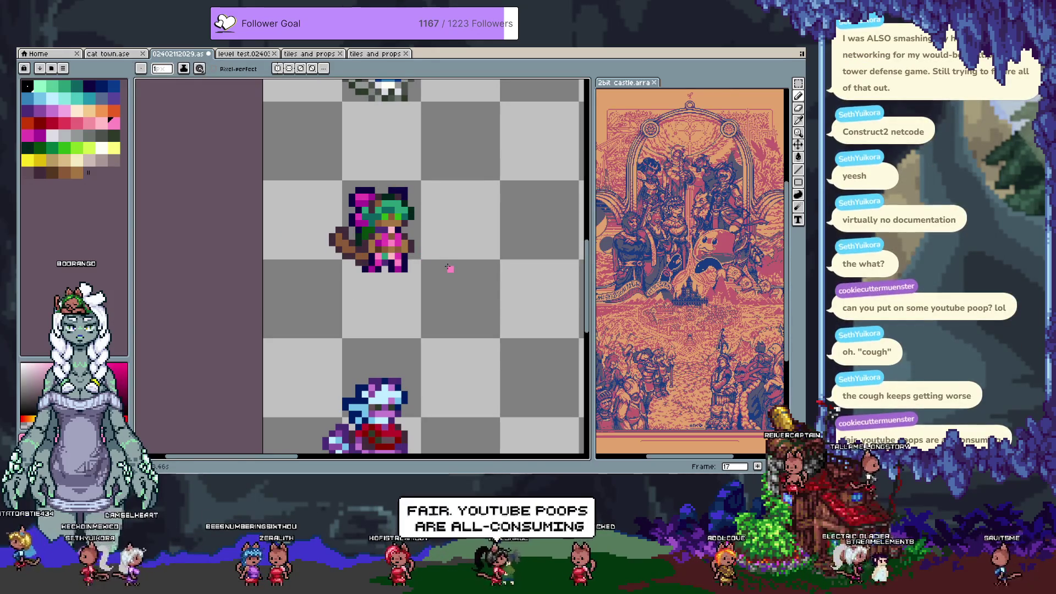
scroll(418, 286, "up", 3)
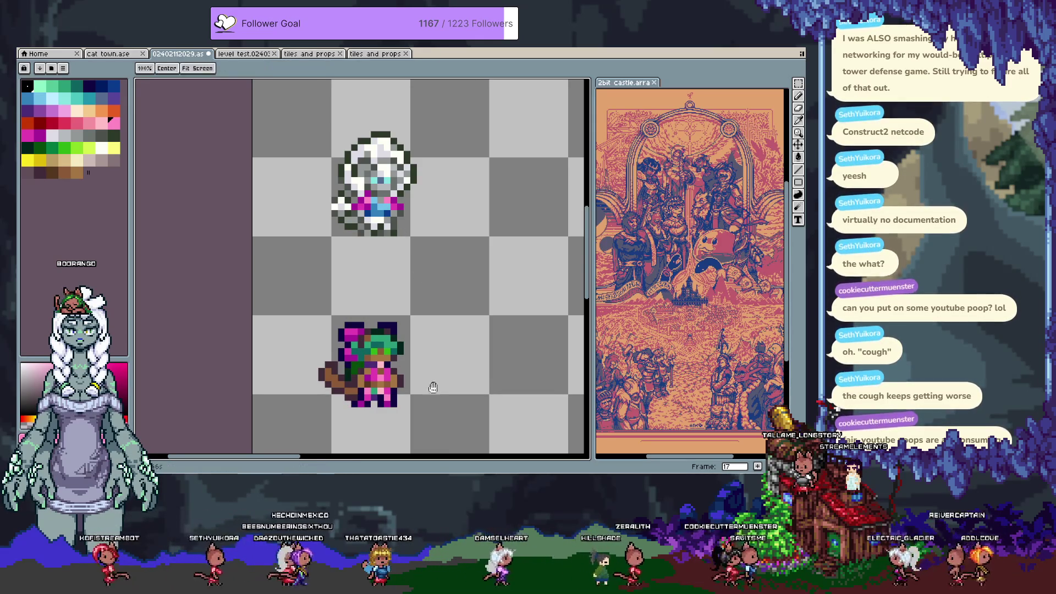
Pan to the sprite below and back, then briefly step back to frame 16.
left_click_drag(431, 366, 445, 143)
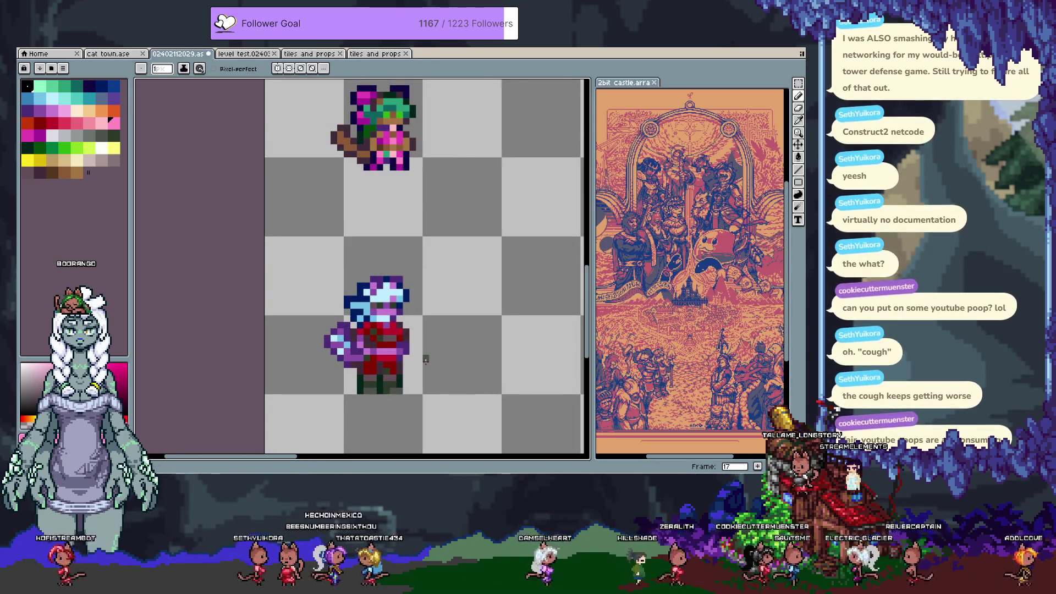
left_click_drag(436, 149, 431, 358)
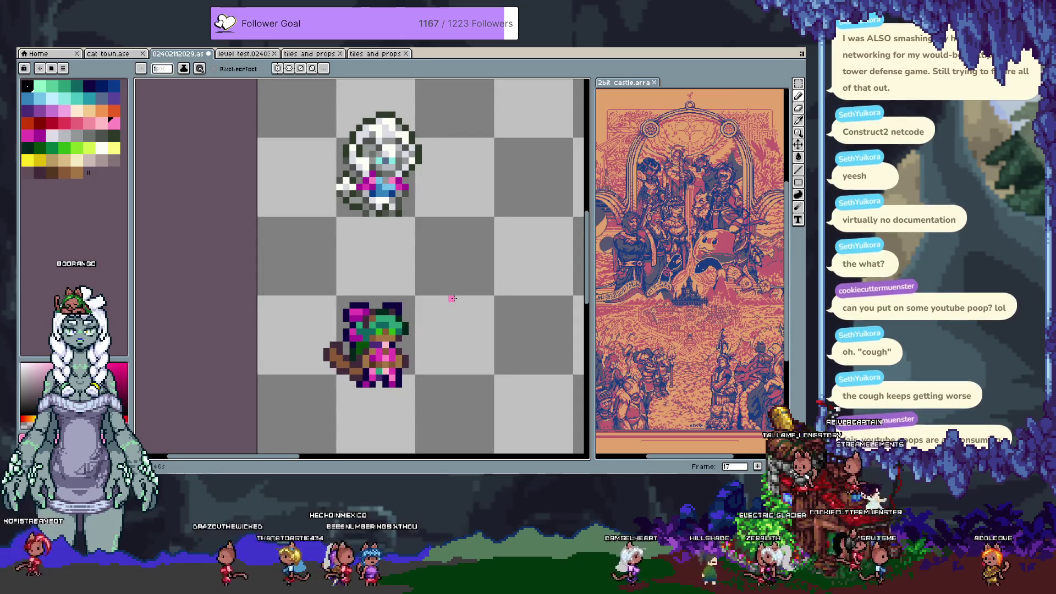
scroll(419, 351, "up", 1)
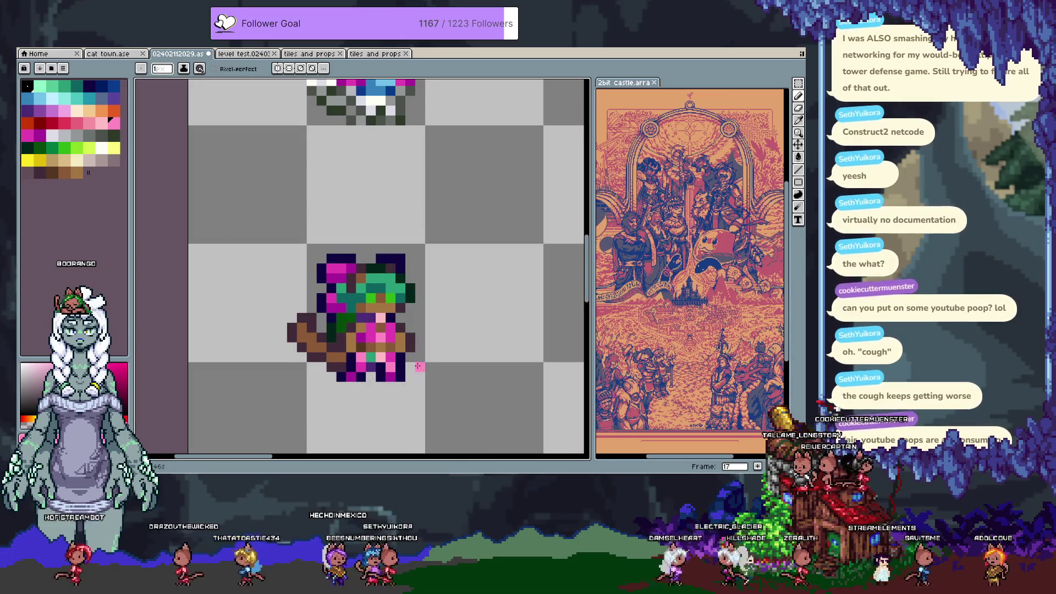
key("Tab")
key("Tab")
key("comma")
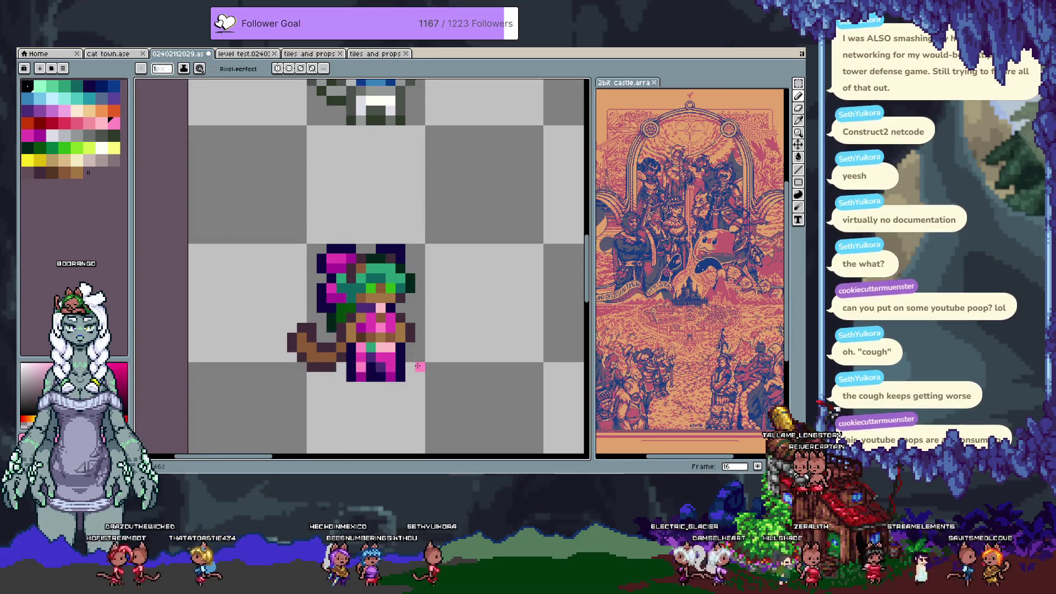
key("Tab")
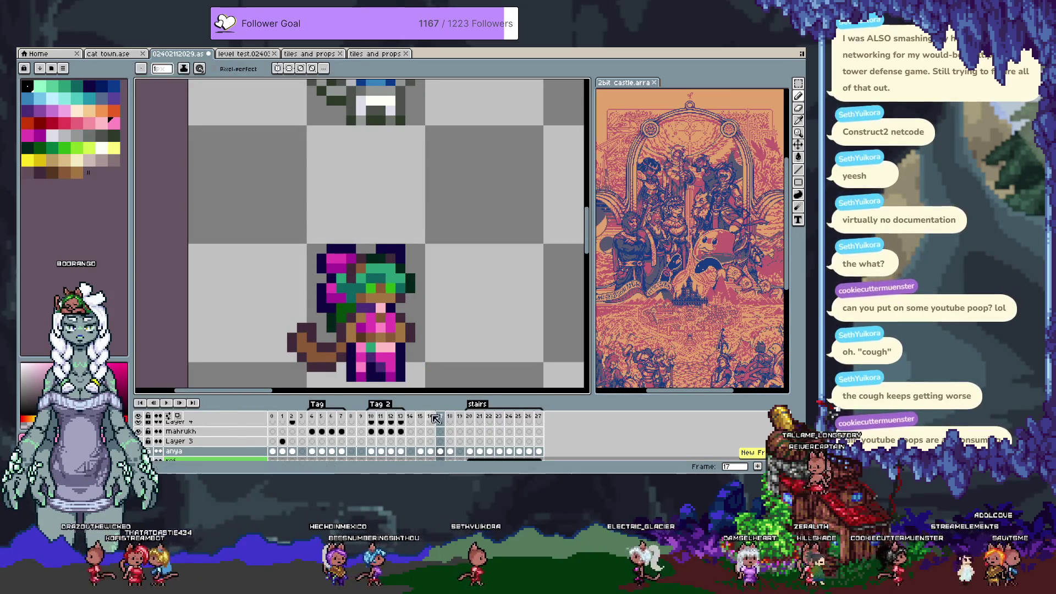
Go to frame 18, hide the timeline and recentre on the green-haired sprite.
left_click(444, 417)
left_click(448, 421)
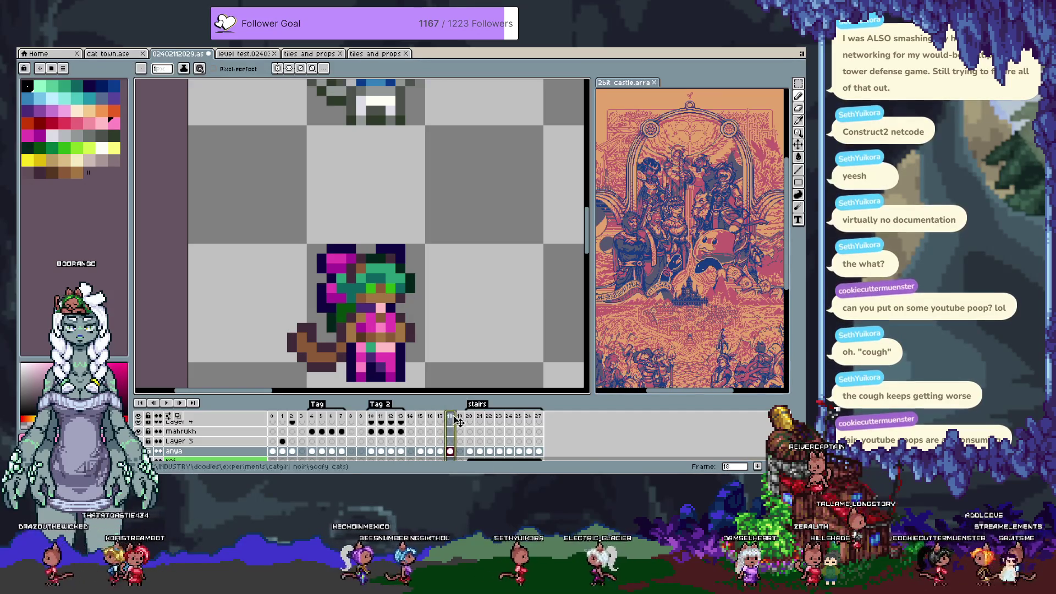
key("Tab")
left_click_drag(429, 386, 423, 367)
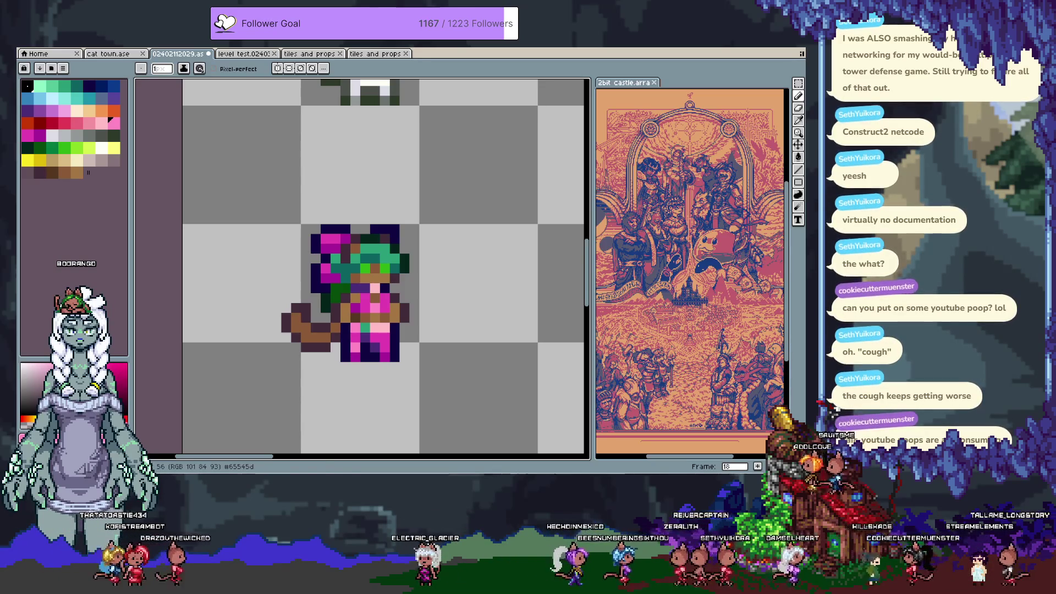
Zoom out over all three sprites, return to the Pencil, and show the timeline.
scroll(391, 363, "up", 1)
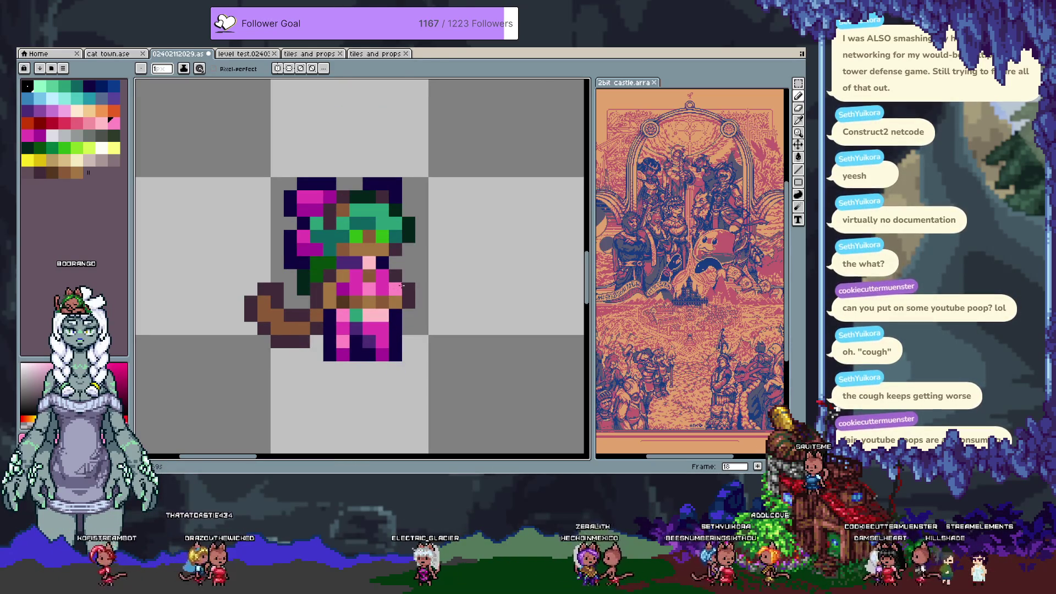
key("m")
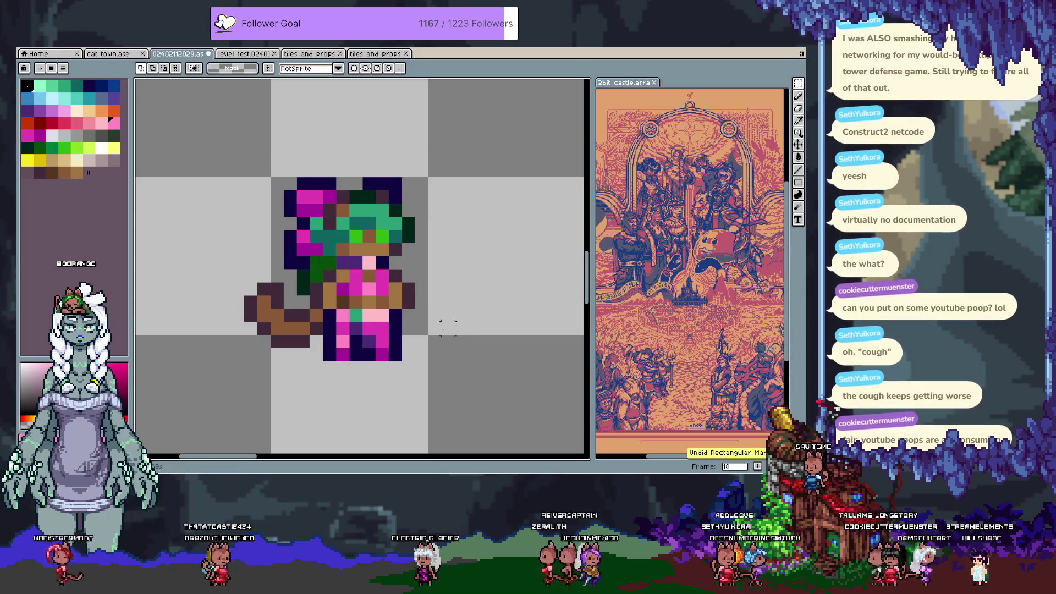
scroll(447, 332, "down", 3)
left_click_drag(437, 313, 413, 305)
key("v")
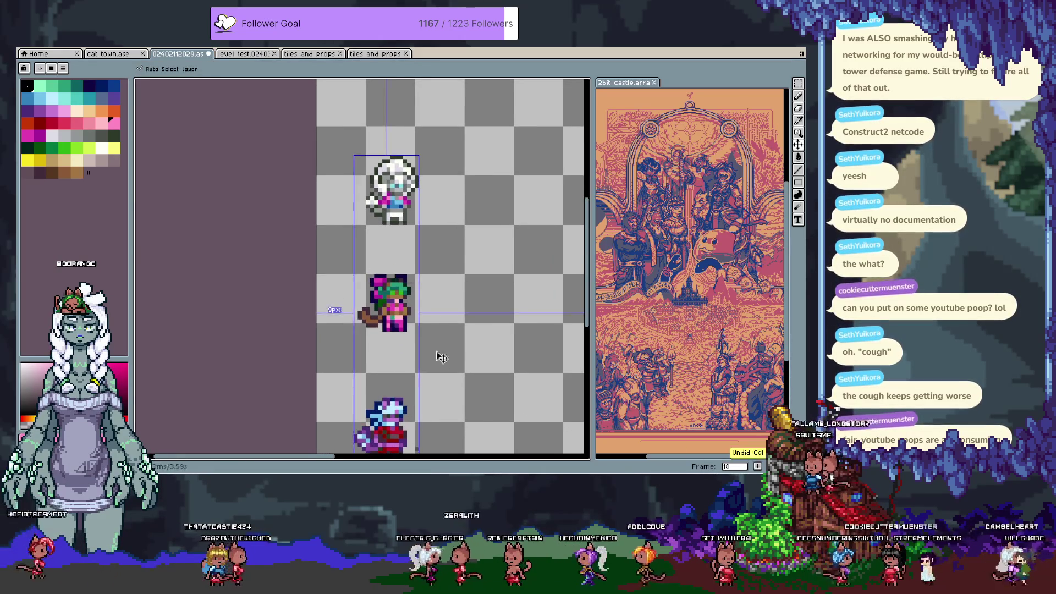
key("b")
scroll(419, 371, "up", 3)
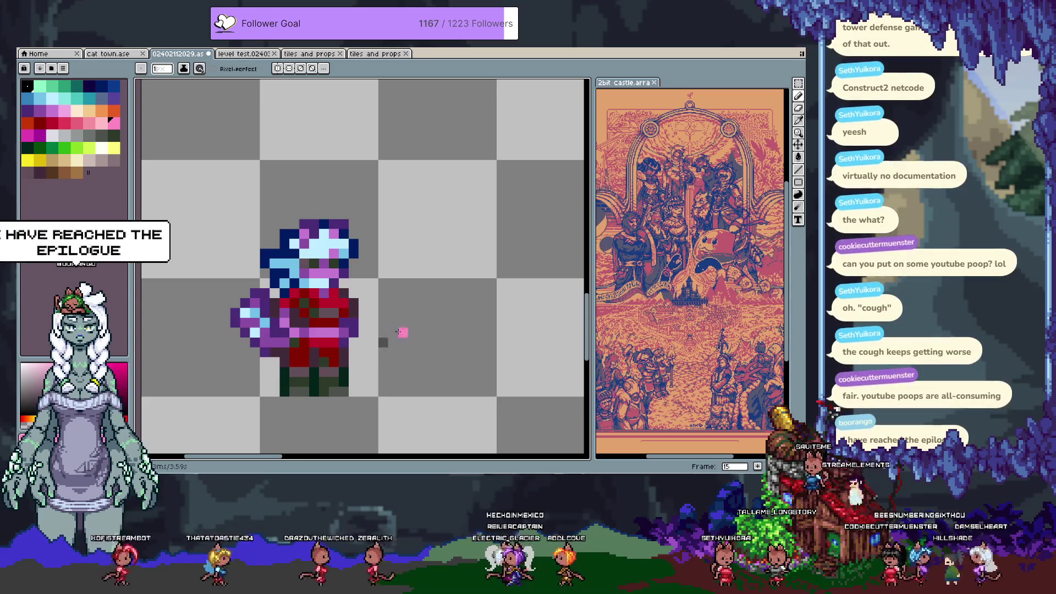
scroll(402, 270, "down", 2)
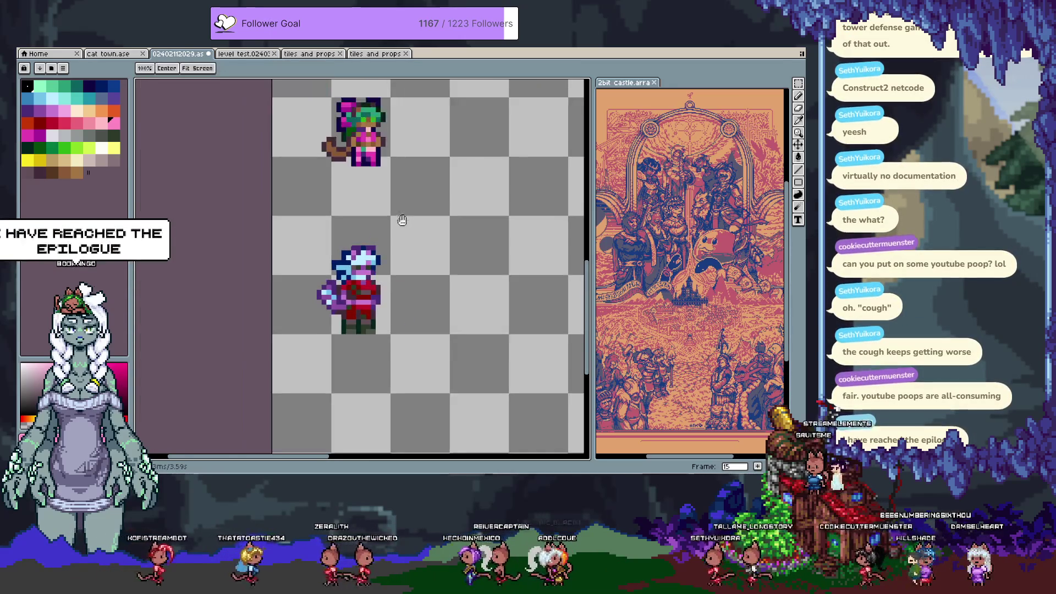
scroll(404, 286, "up", 2)
key("Tab")
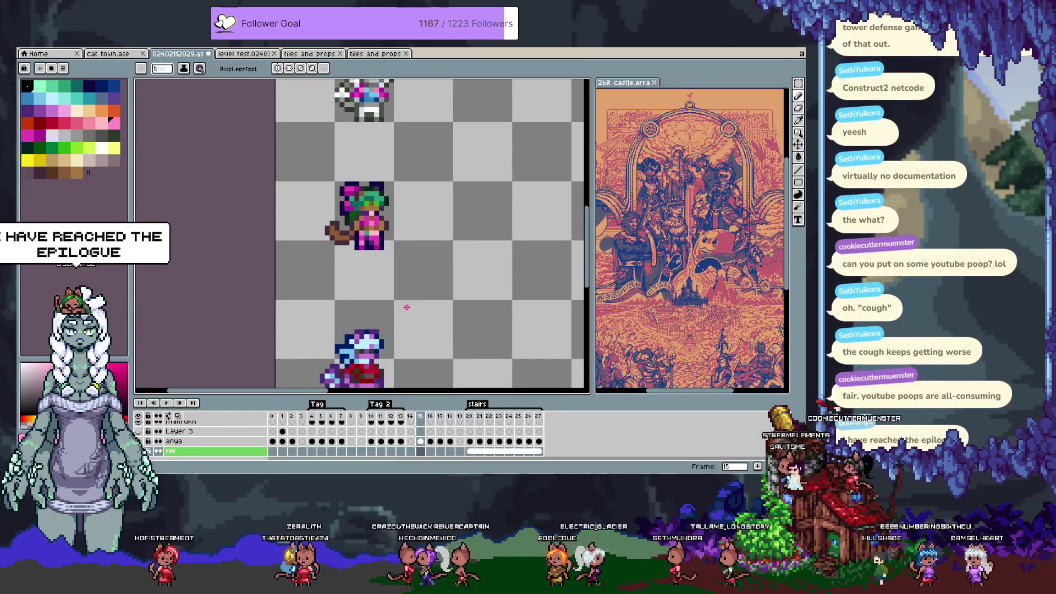
Pick red and draw a ground line under the green-haired sprite.
key("Tab")
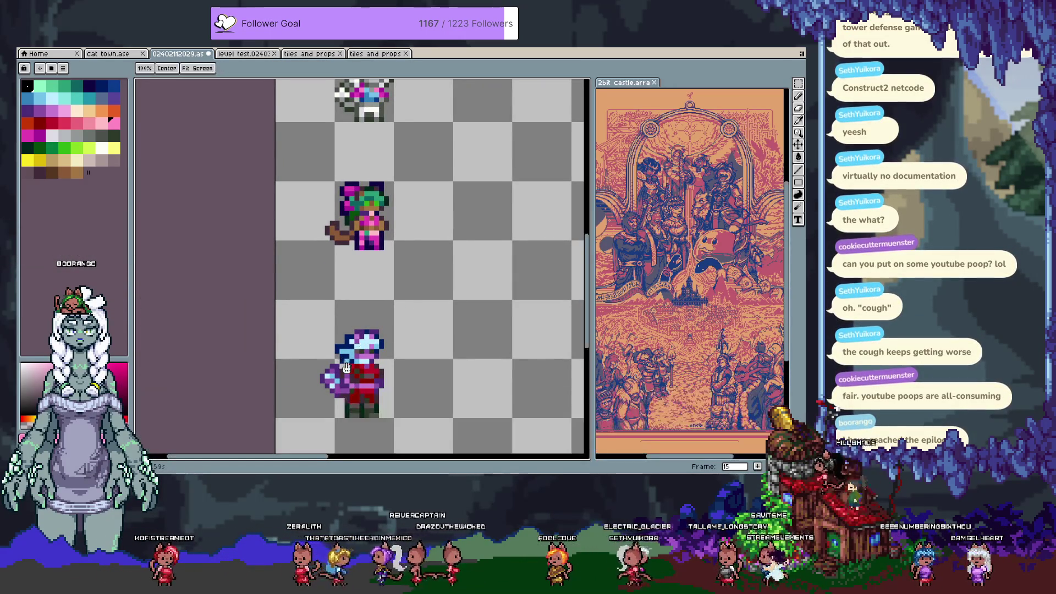
left_click_drag(358, 330, 346, 253)
left_click(53, 122)
scroll(297, 347, "up", 2)
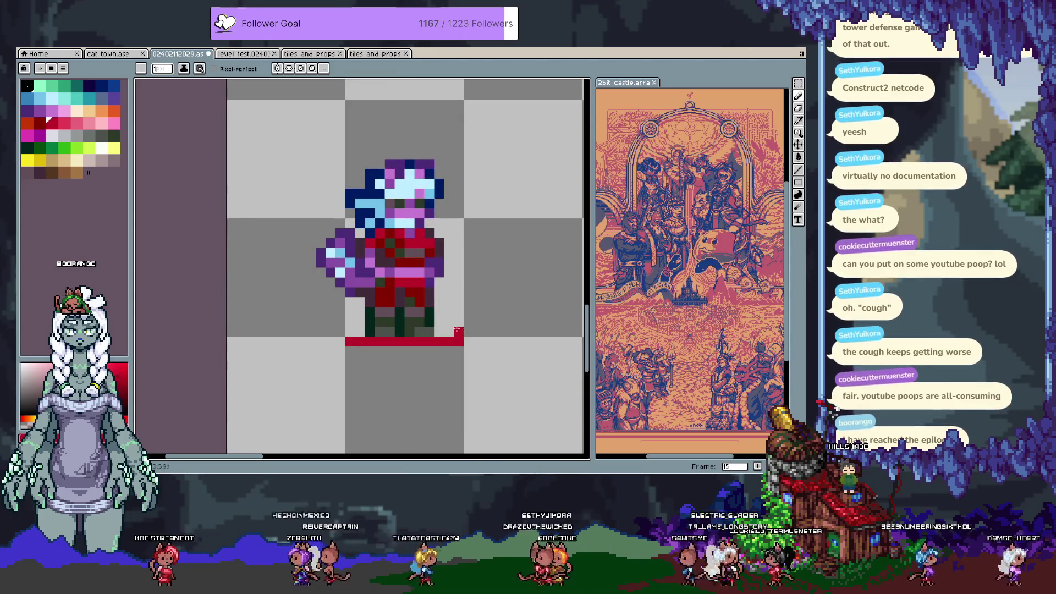
scroll(459, 175, "down", 2)
left_click_drag(436, 285, 434, 322)
scroll(474, 266, "up", 3)
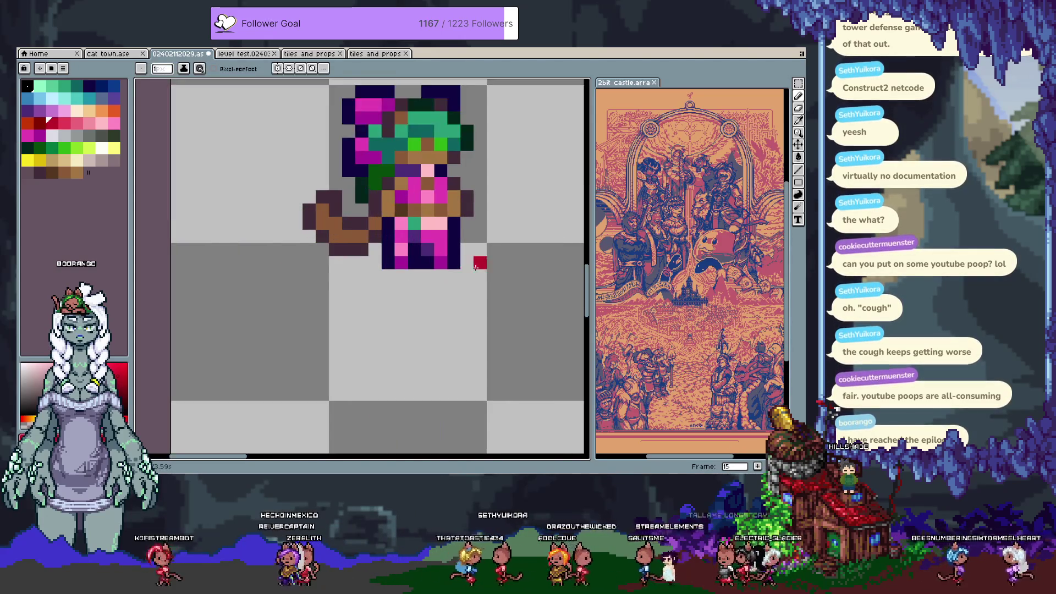
left_click_drag(480, 275, 320, 276)
Pan to the white-haired sprite, then back out to view all three sprites.
scroll(346, 264, "down", 2)
mouse_move(432, 440)
left_mouse_down()
mouse_move(430, 220)
mouse_move(199, 219)
left_mouse_up()
scroll(429, 240, "up", 3)
scroll(200, 219, "down", 3)
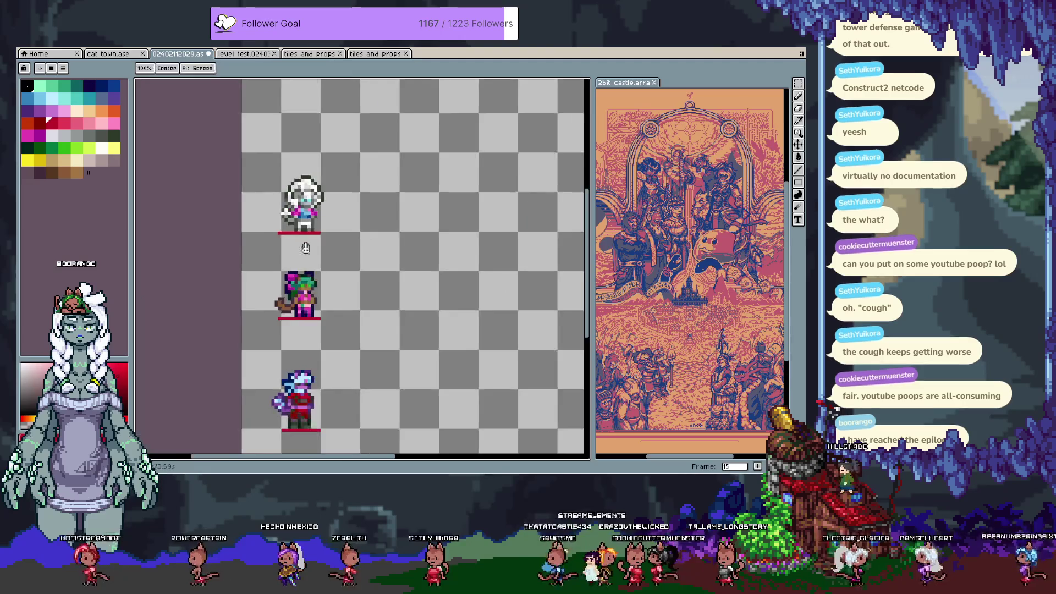
left_click_drag(333, 285, 333, 246)
key("ctrl")
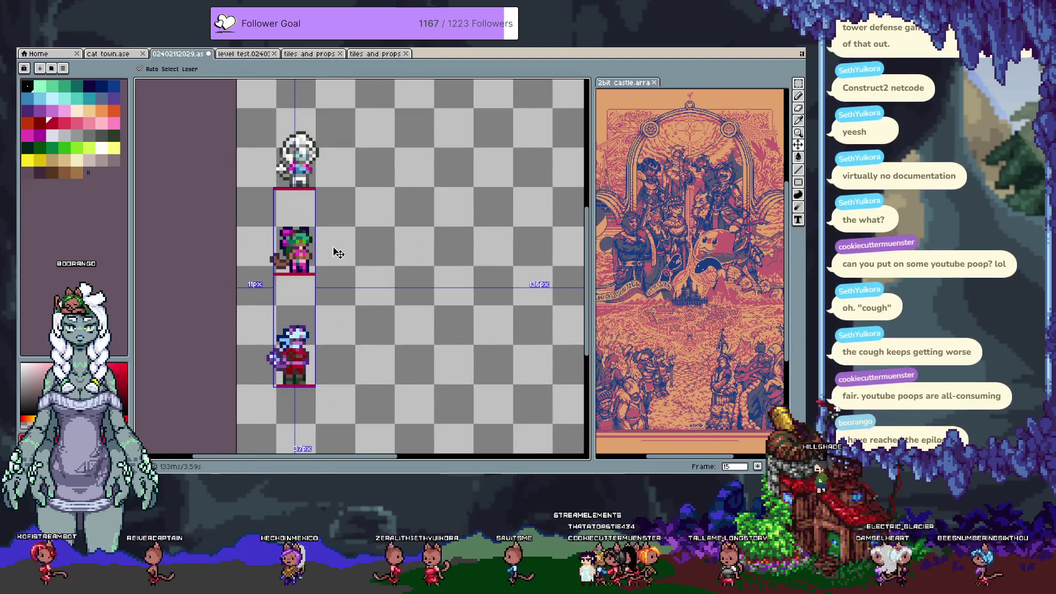
Open Save As with the cursor placed just before the .ase extension.
key("ctrl+shift+s")
key("End")
key("Left")
key("Left")
key("Left")
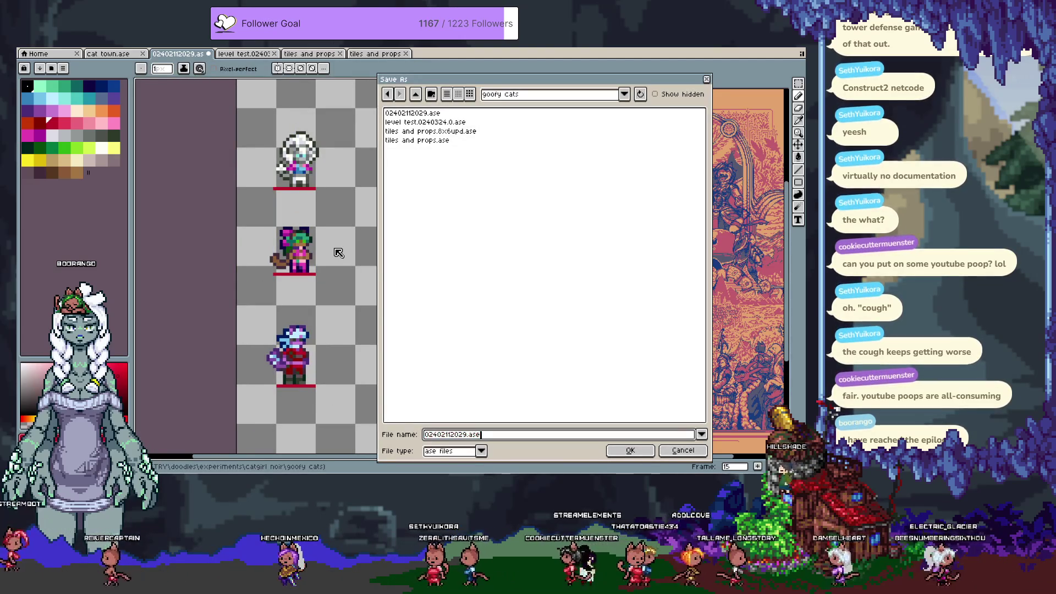
Append '.02601011926' to the file name and save the copy.
type(".0")
type("260101192")
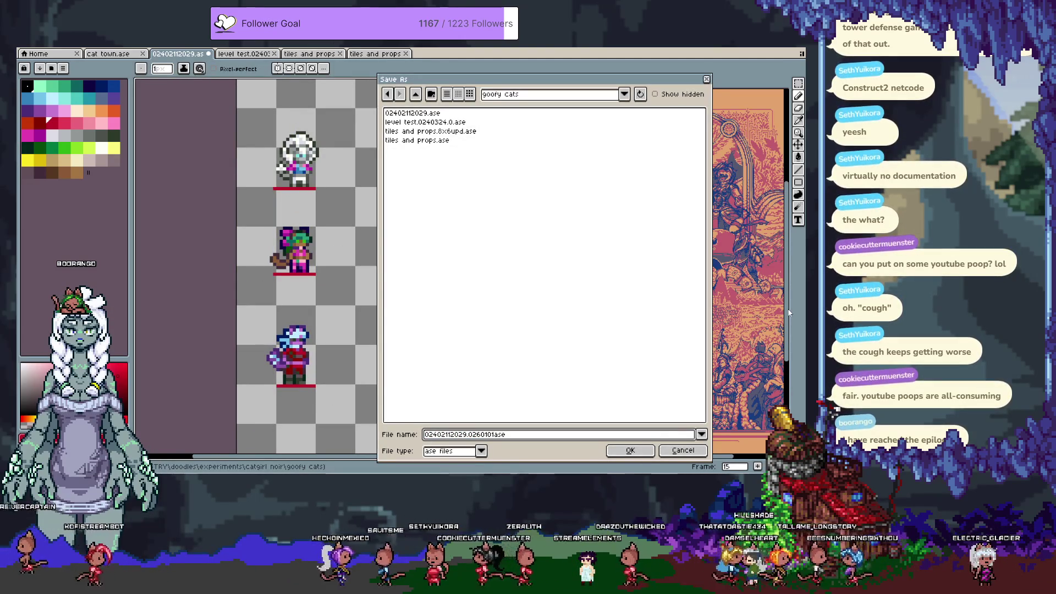
type("6")
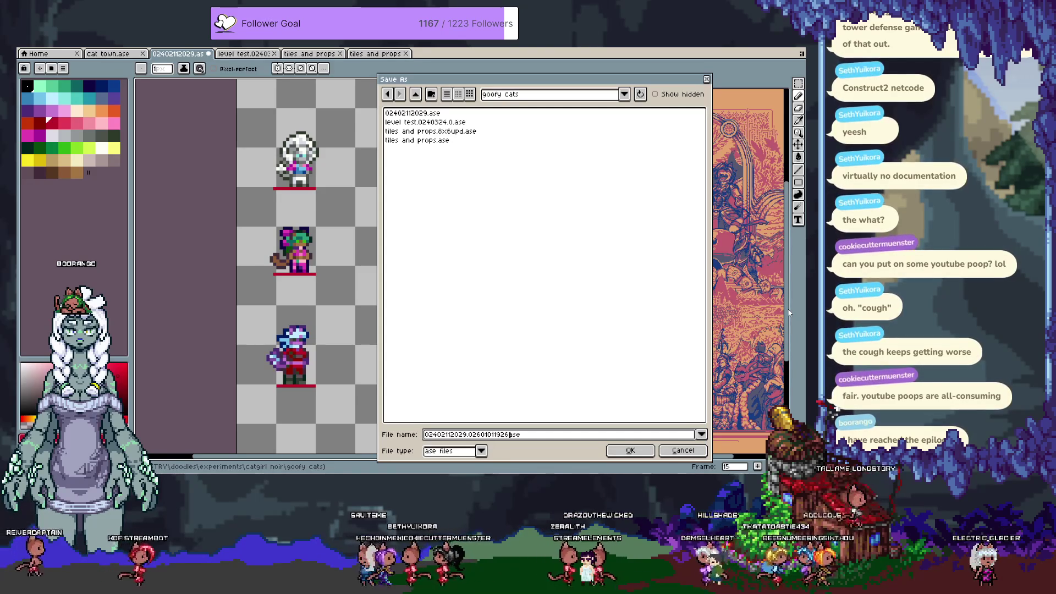
key("Return")
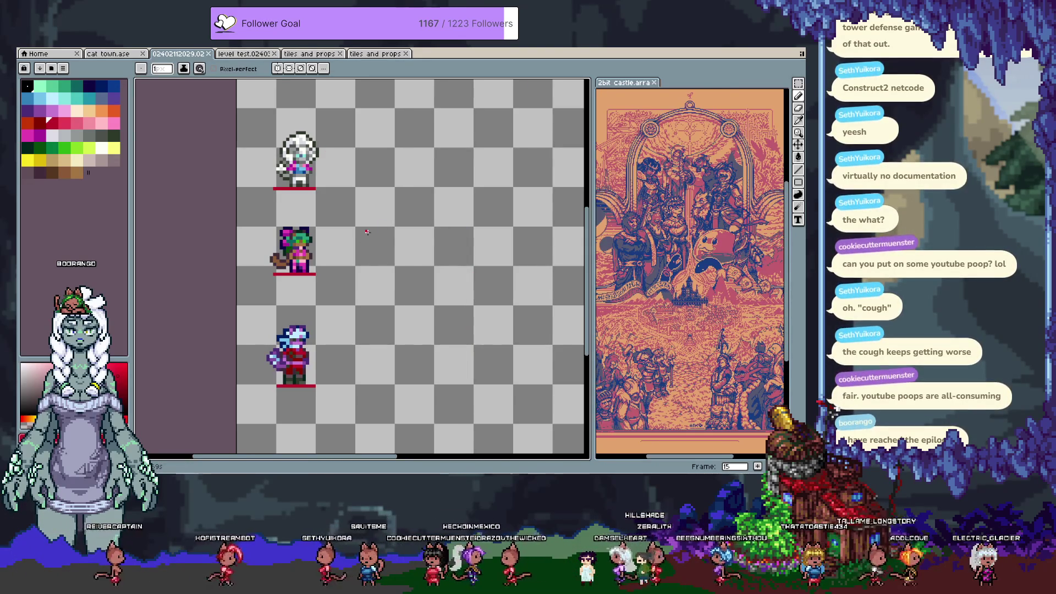
Step through the timeline frames and undo an accidentally added frame.
key("Tab")
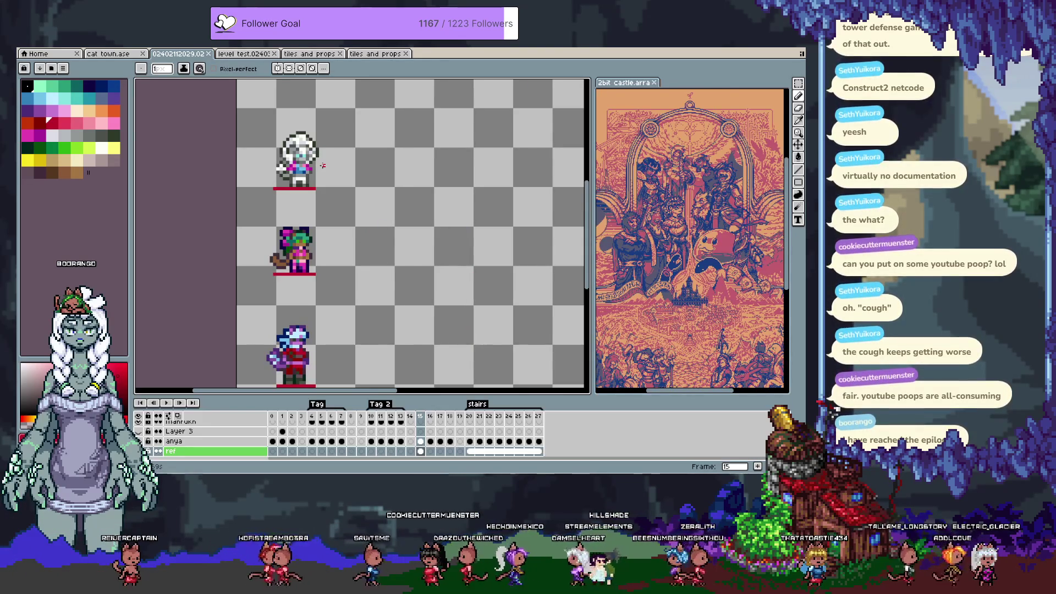
key("Right")
key("Right")
key("v")
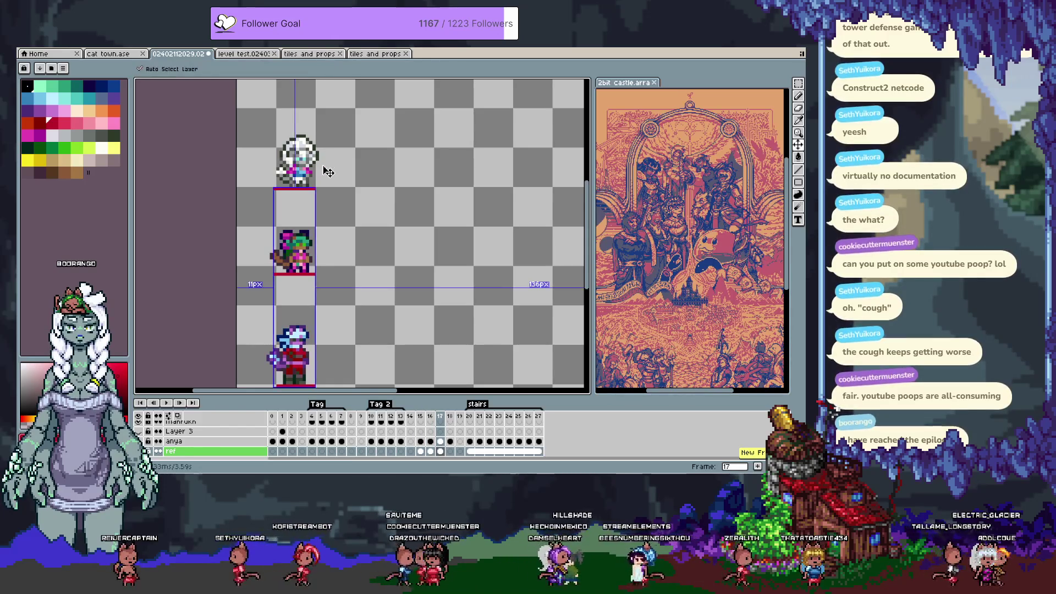
key("Left")
key("Left")
key("b")
key("alt+n")
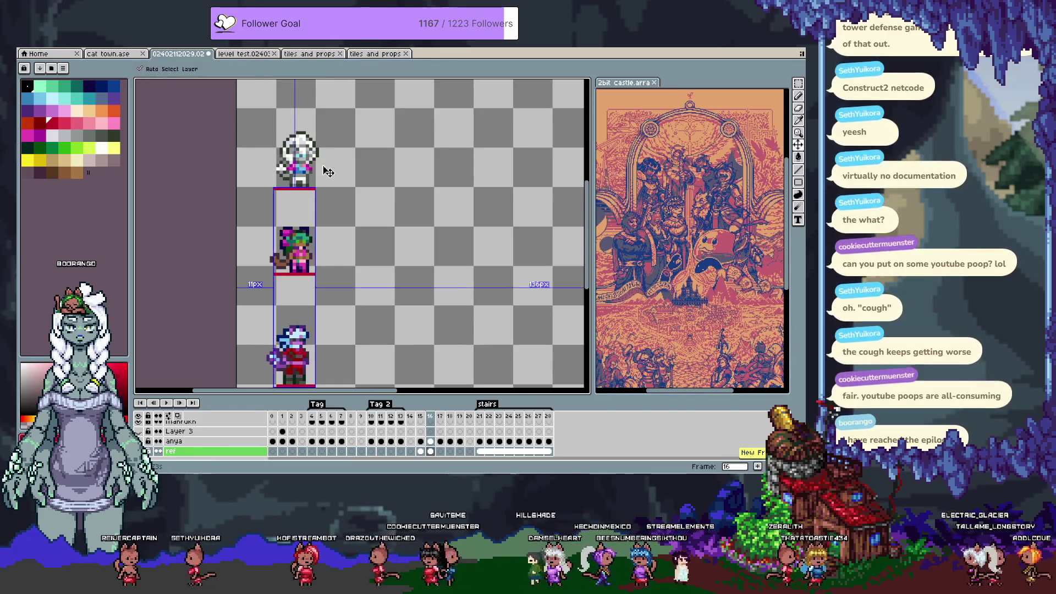
key("ctrl+z")
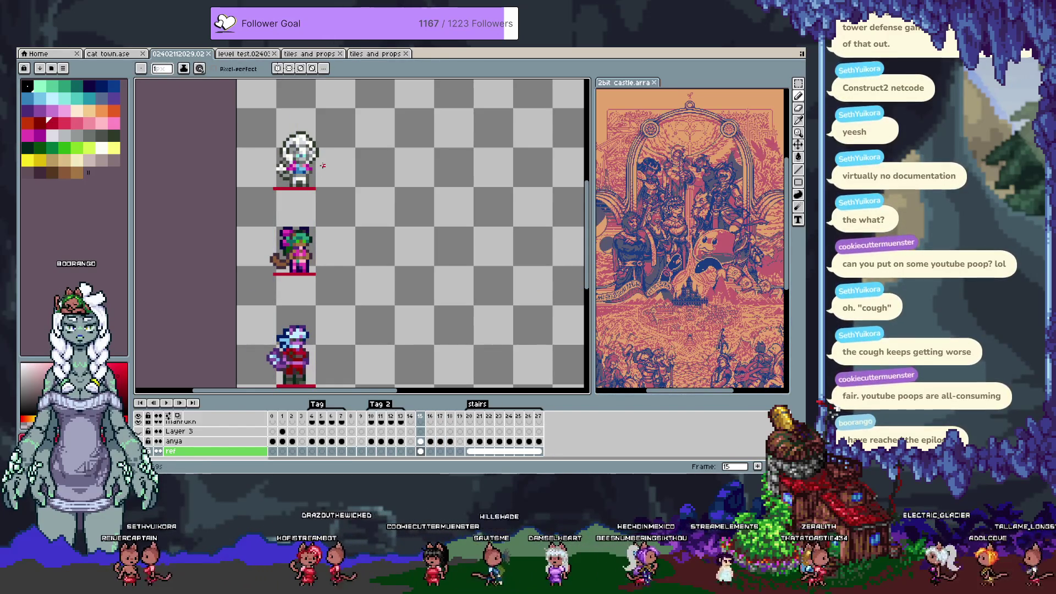
Hide the timeline, return to frame 17 and zoom in on the white-haired sprite.
key("i")
key("Right")
key("Right")
key("Right")
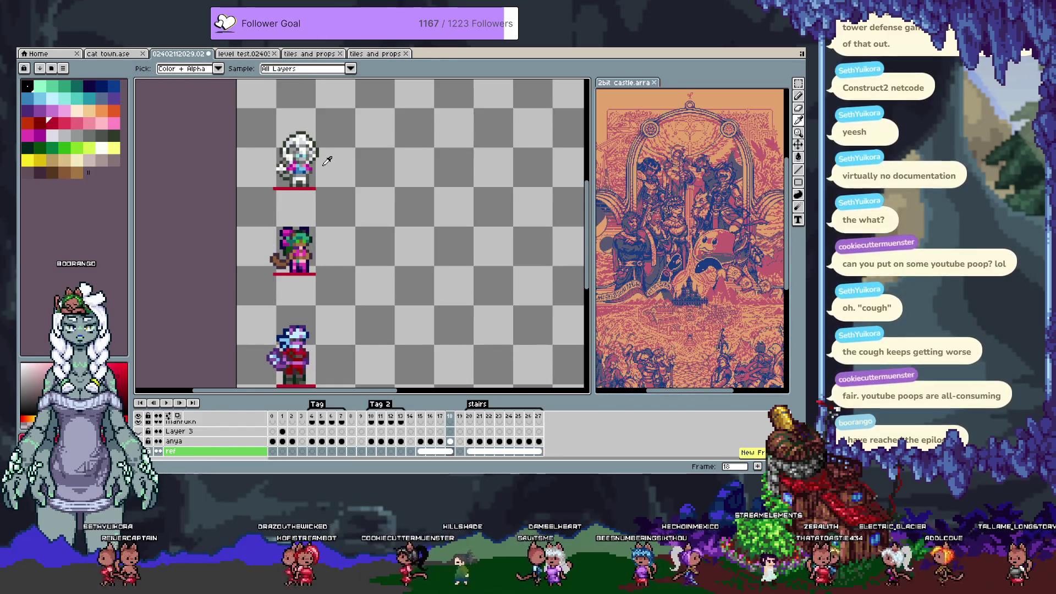
key("b")
key("Tab")
key("Left")
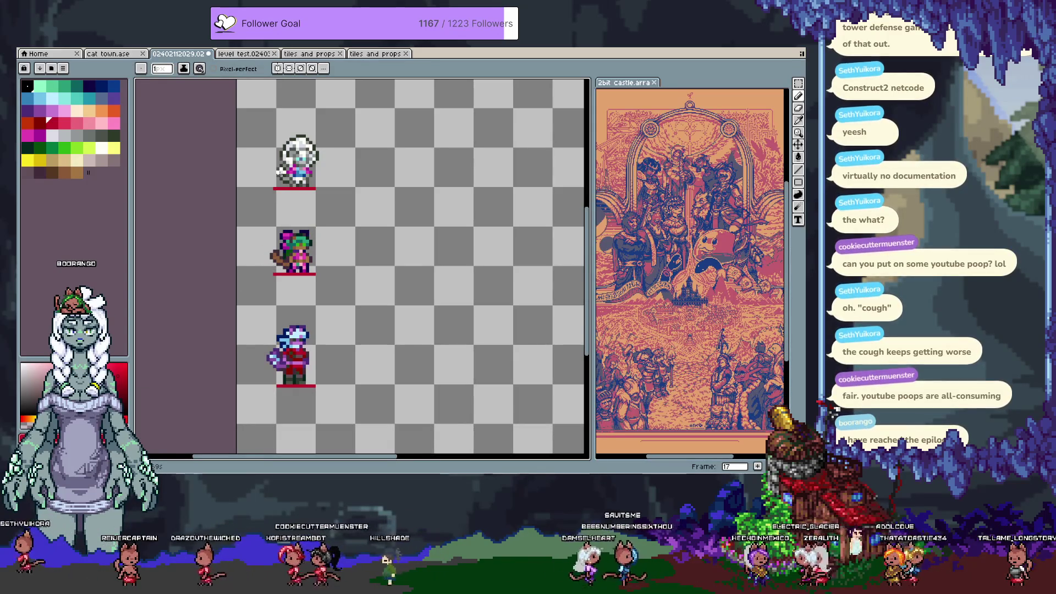
scroll(278, 155, "up", 3)
scroll(280, 235, "up", 2)
Shift the arm pixel block one cell right and repaint its outer pixels white.
key("i")
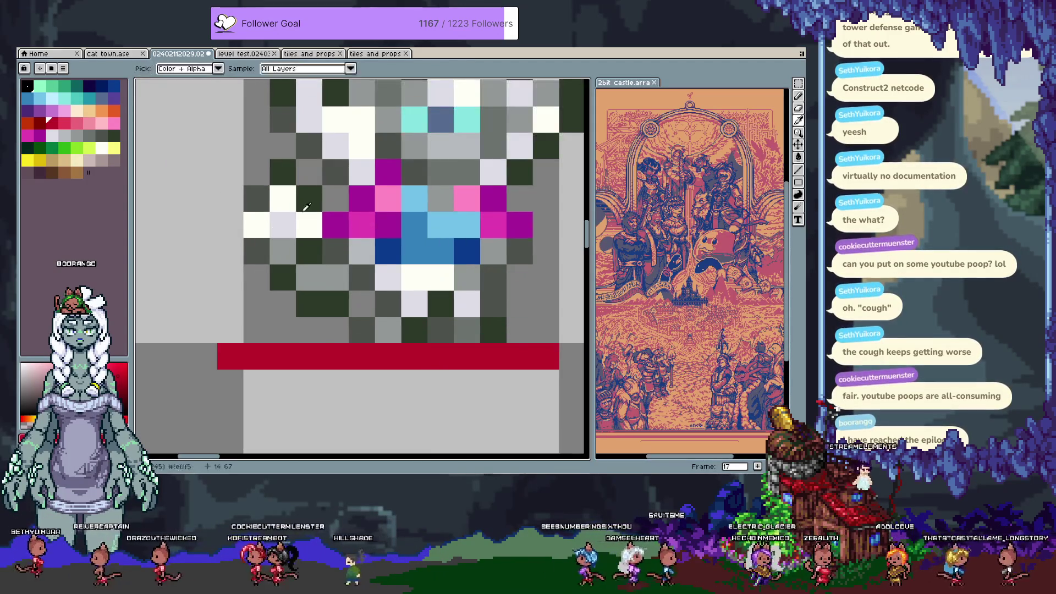
key("m")
mouse_move(256, 177)
left_mouse_down()
mouse_move(322, 237)
mouse_move(323, 264)
left_mouse_up()
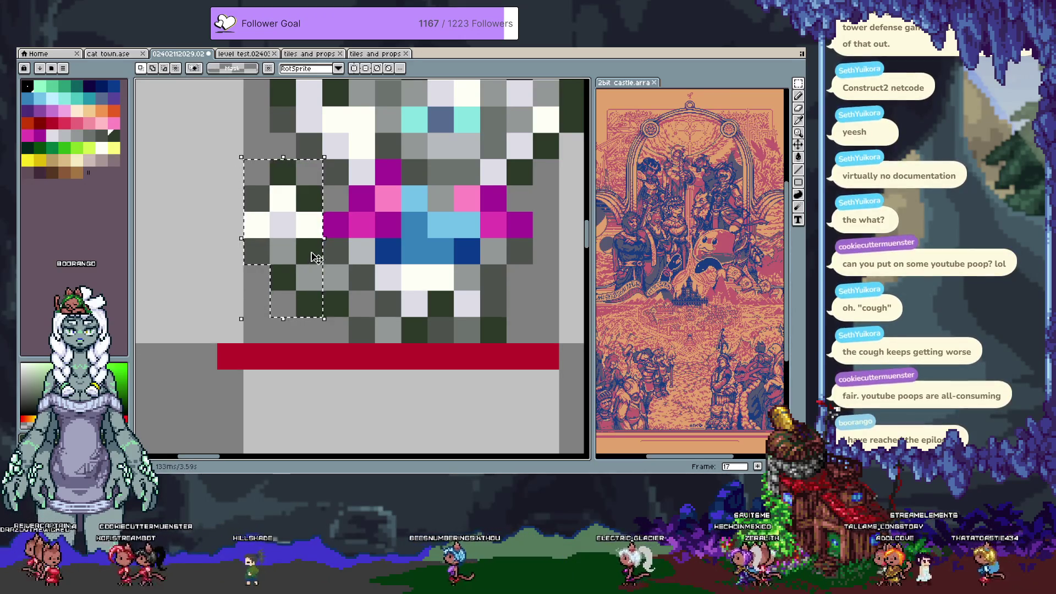
key("b")
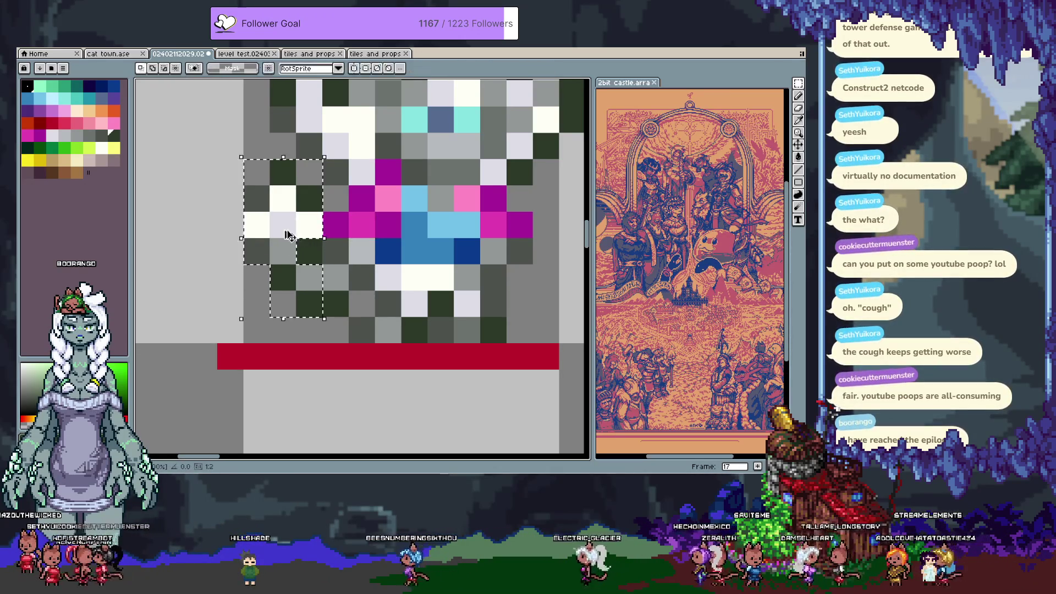
key("ctrl+z")
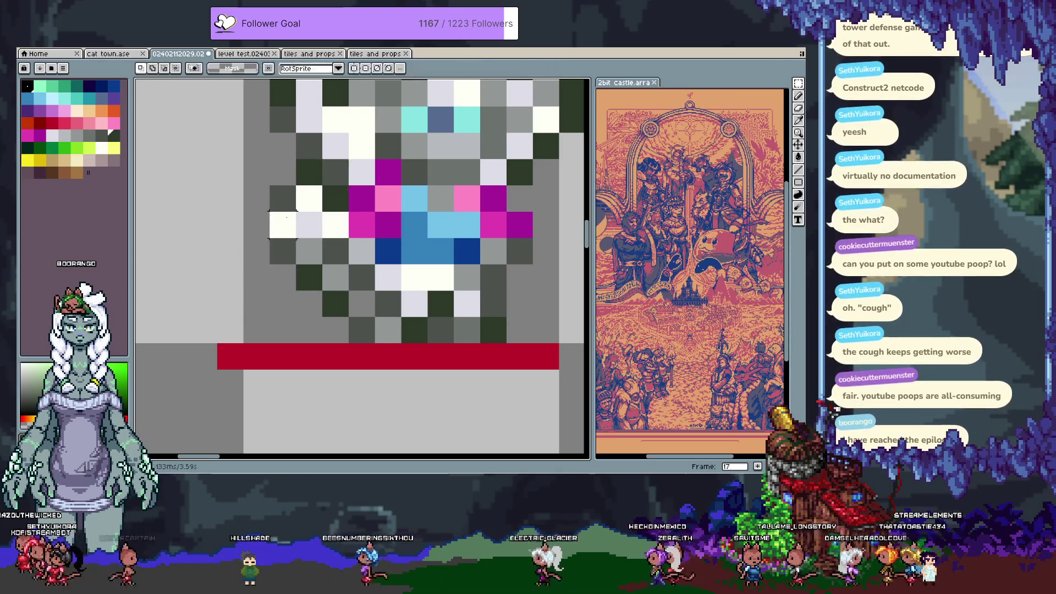
key("b")
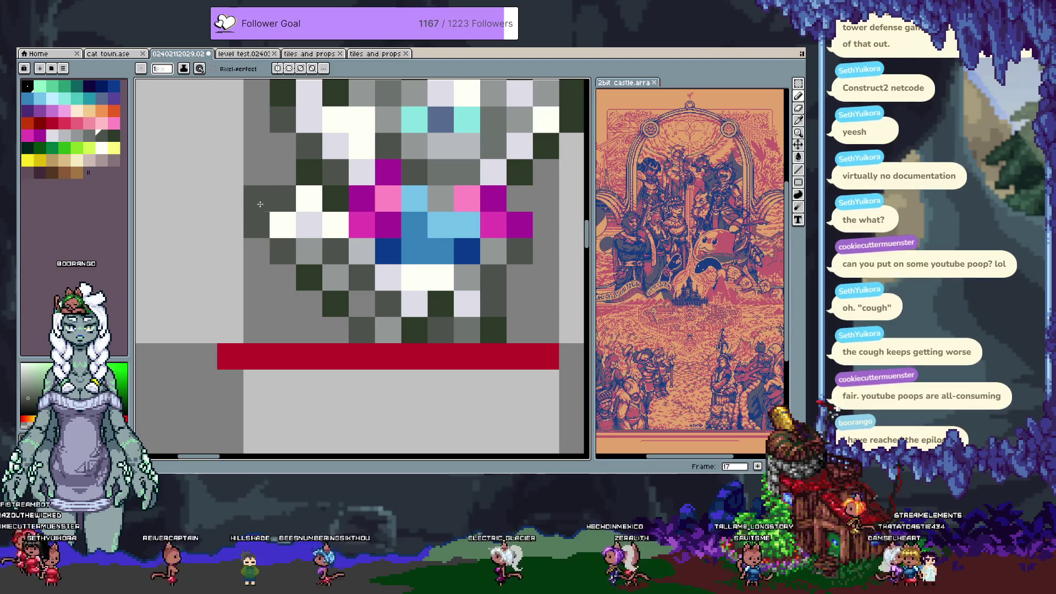
left_click_drag(307, 204, 256, 203)
Eyedrop the sprite's grey and darken several arm pixels with it.
key("i")
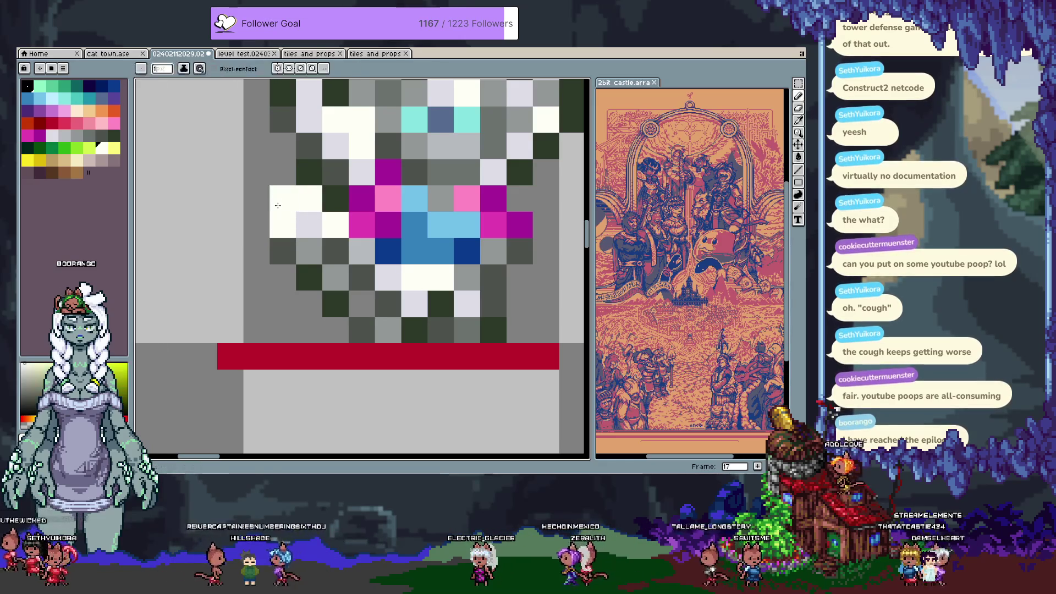
left_click(282, 250)
key("b")
left_click(256, 251)
left_click_drag(264, 217, 257, 251)
left_click(270, 171)
left_click(335, 225)
key("ctrl+z")
Eyedrop white from the sprite and paint an arm pixel white.
key("i")
left_click(302, 223)
key("b")
left_click(283, 249)
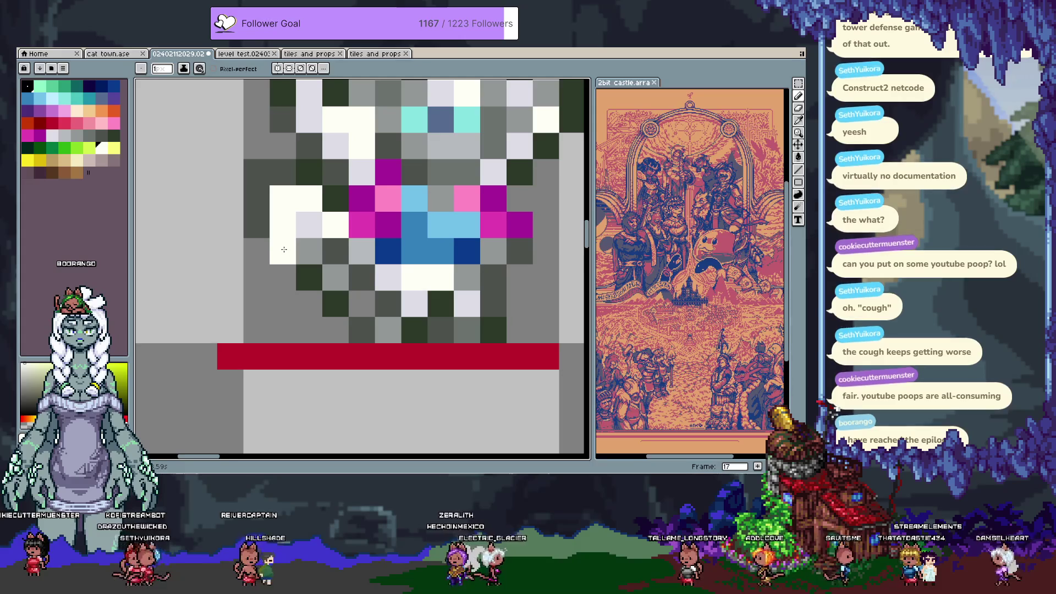
scroll(338, 229, "down", 5)
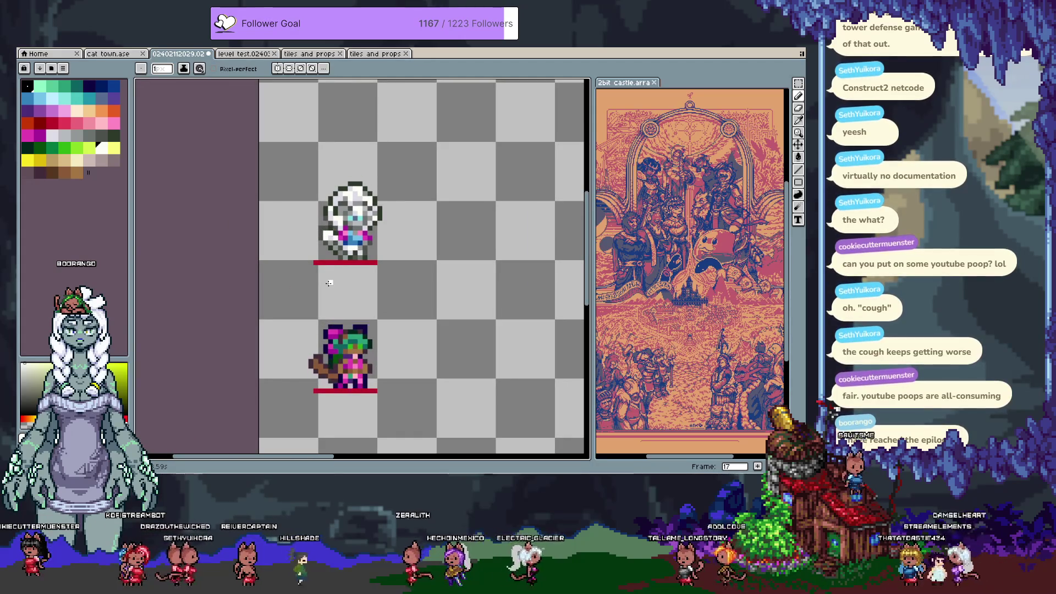
Compare neighbouring frames, pick pale lavender, and save the sprite sheet.
key("Left")
key("Right")
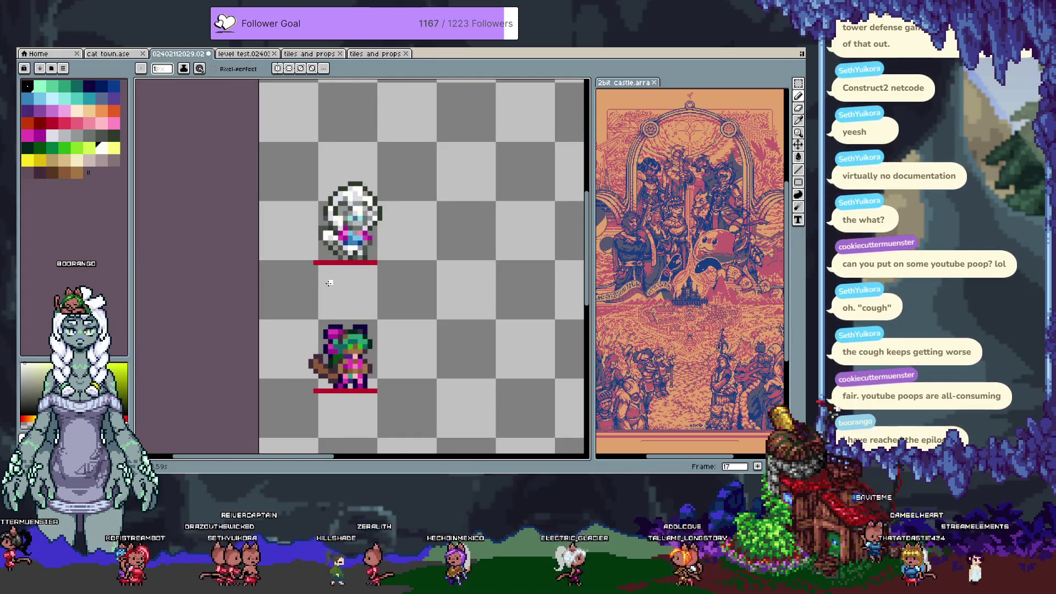
scroll(330, 247, "up", 3)
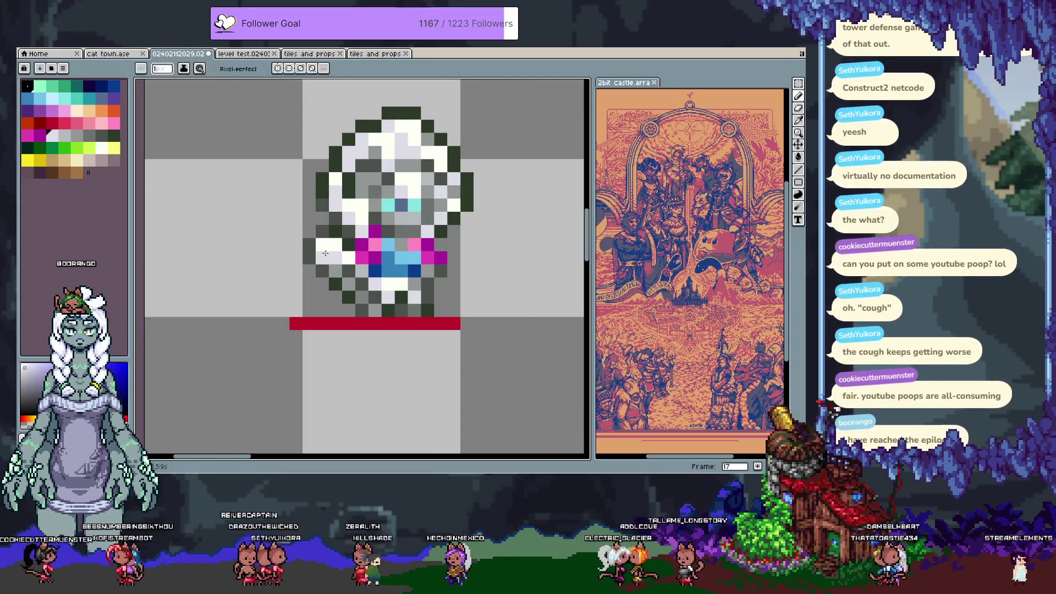
left_click(325, 243, "alt")
key("ctrl+s")
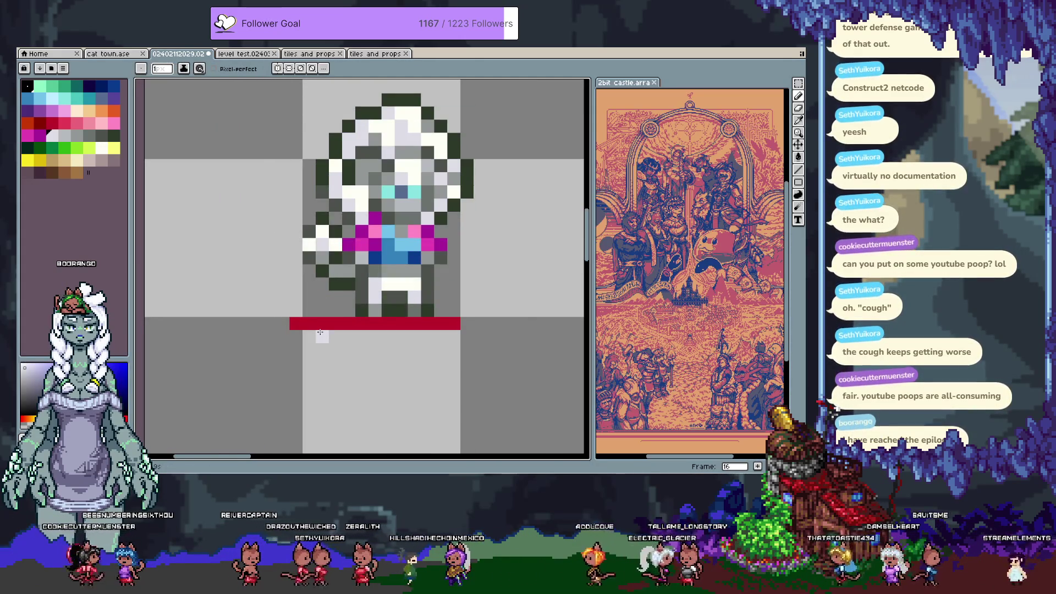
key("comma")
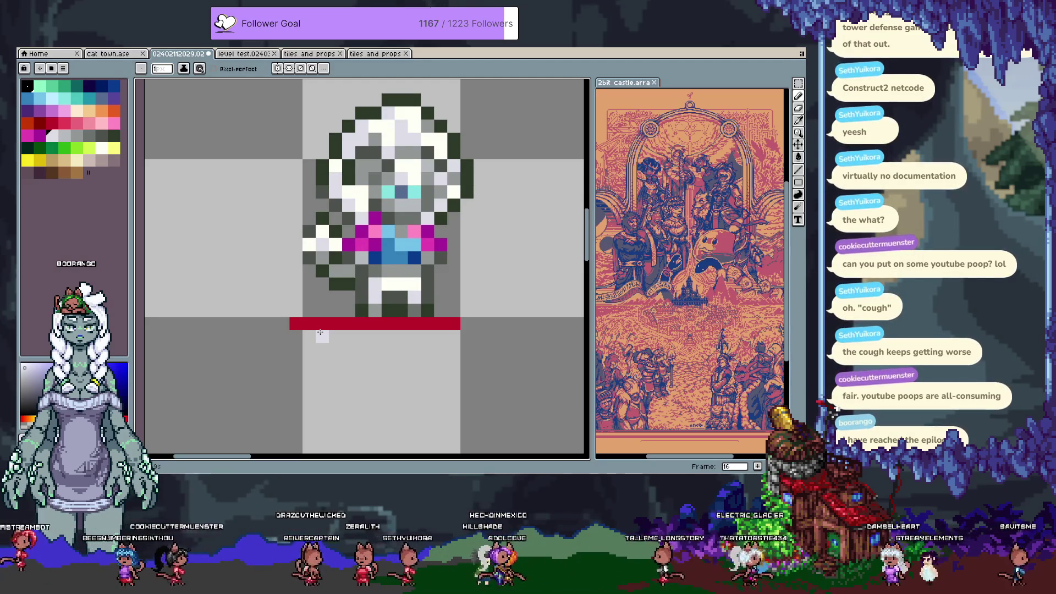
key("period")
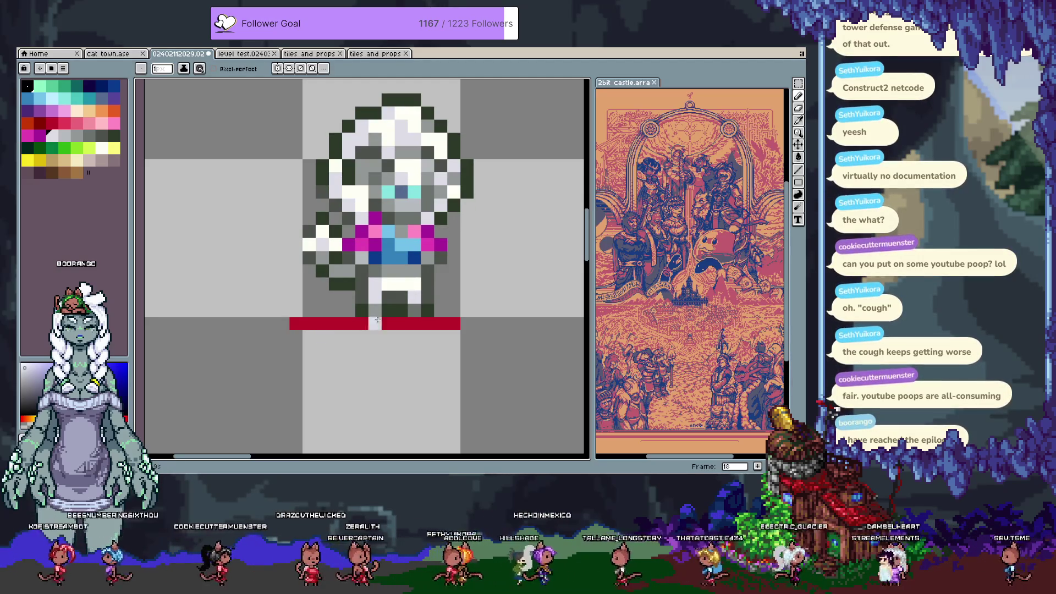
Marquee the top sprite and nudge it up one pixel and right one pixel.
scroll(325, 328, "down", 3)
key("space")
key("m")
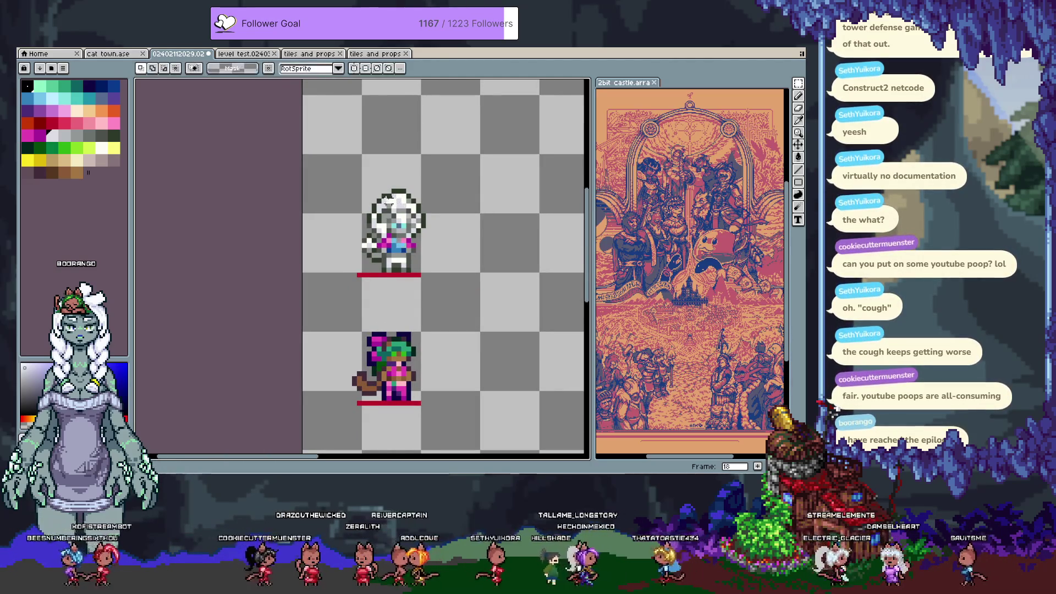
left_click_drag(337, 175, 456, 292)
scroll(397, 251, "up", 1)
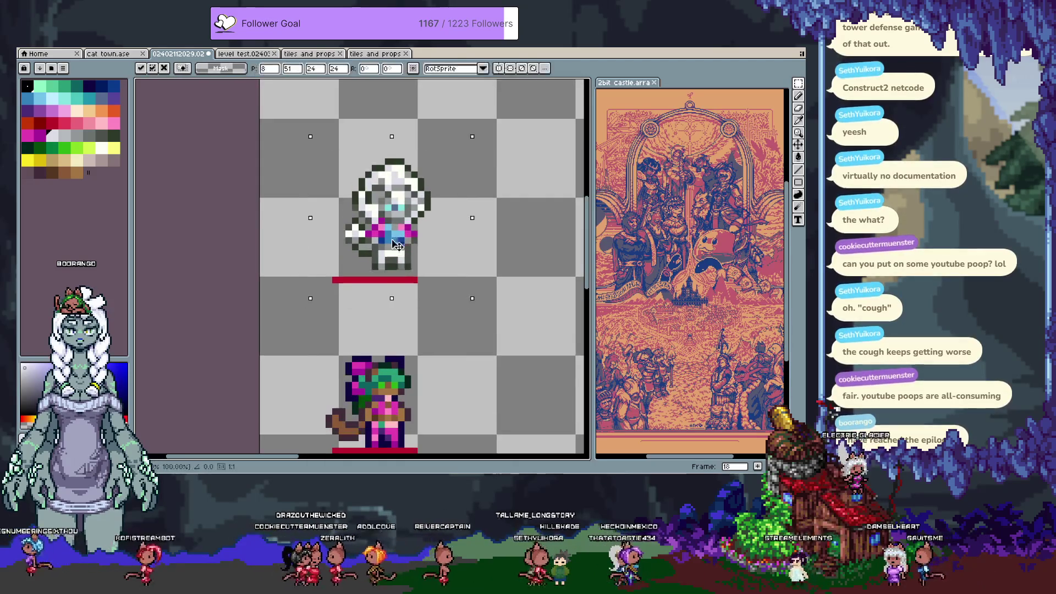
key("Up")
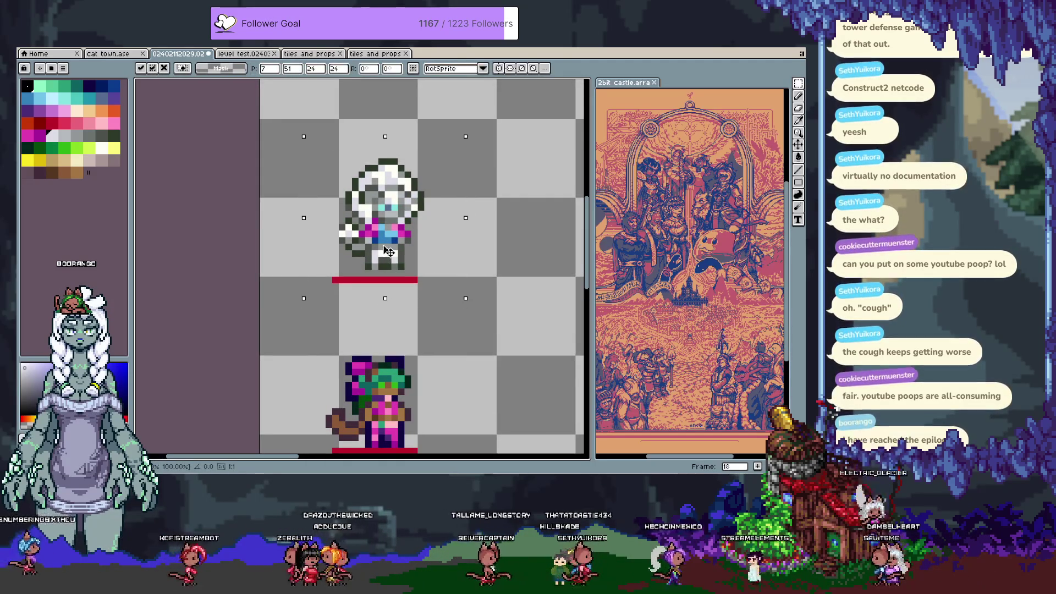
key("Right")
key("Return")
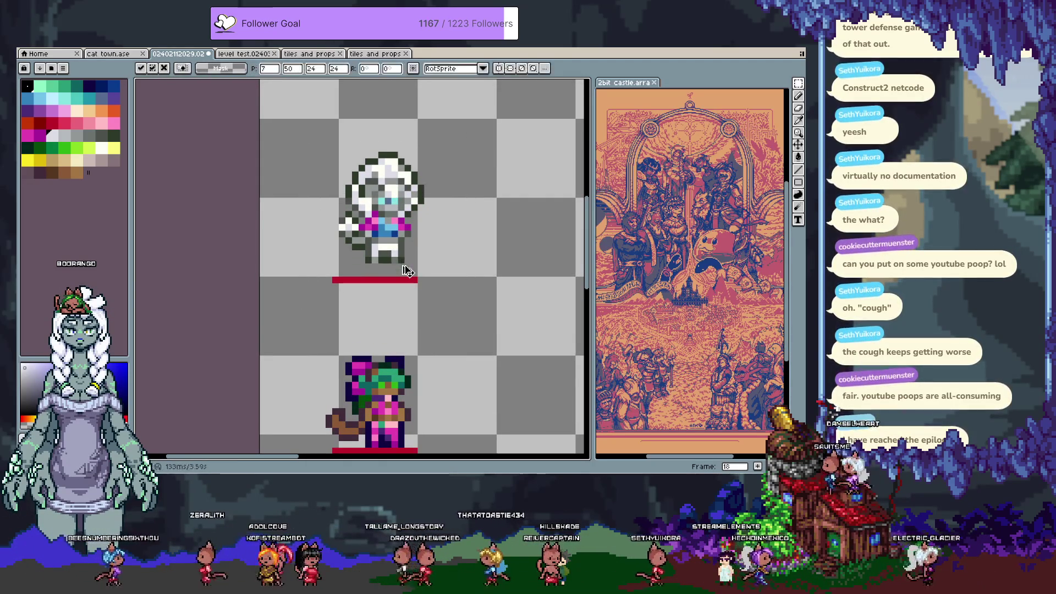
In frame 18, reselect the top sprite and nudge it right and down one pixel.
key("Left")
key("Right")
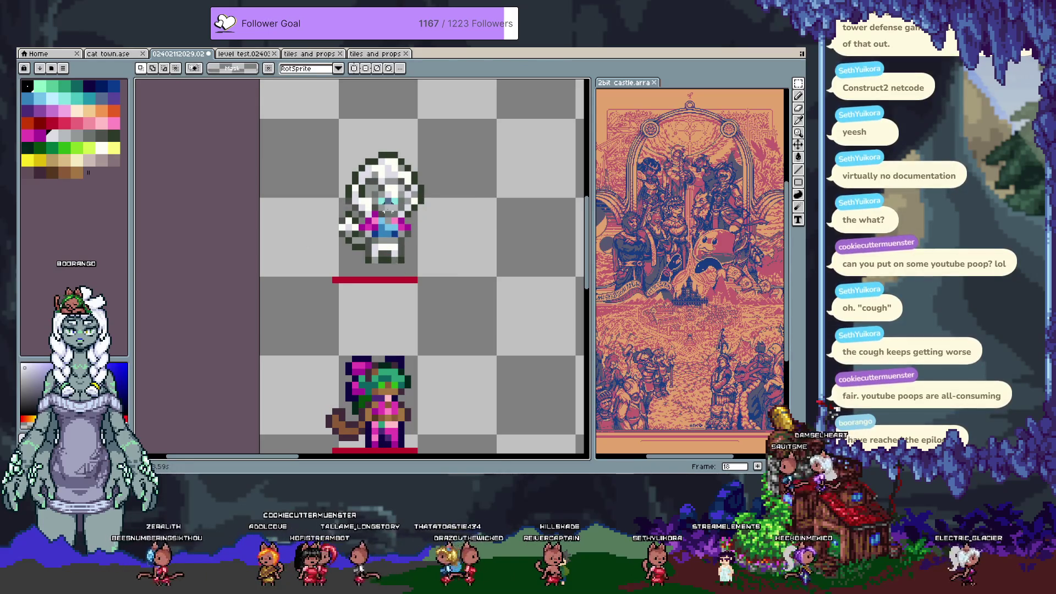
mouse_move(325, 137)
left_mouse_down()
mouse_move(451, 261)
mouse_move(451, 277)
left_mouse_up()
key("Right")
key("Down")
key("Return")
scroll(358, 234, "up", 2)
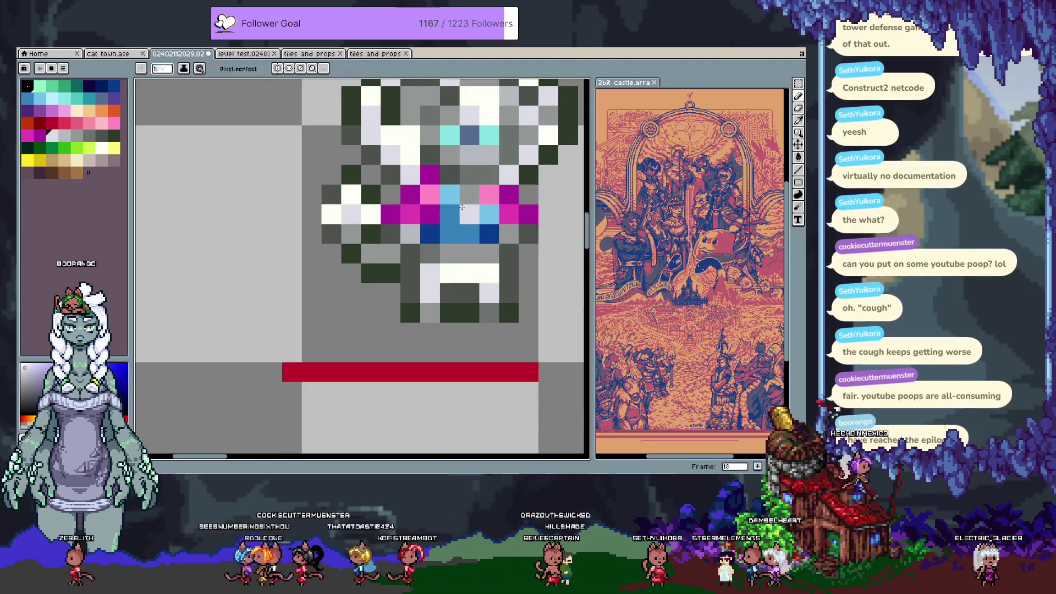
Lighten grey pixels on the left and right sides of the top sprite.
scroll(385, 220, "right", 2)
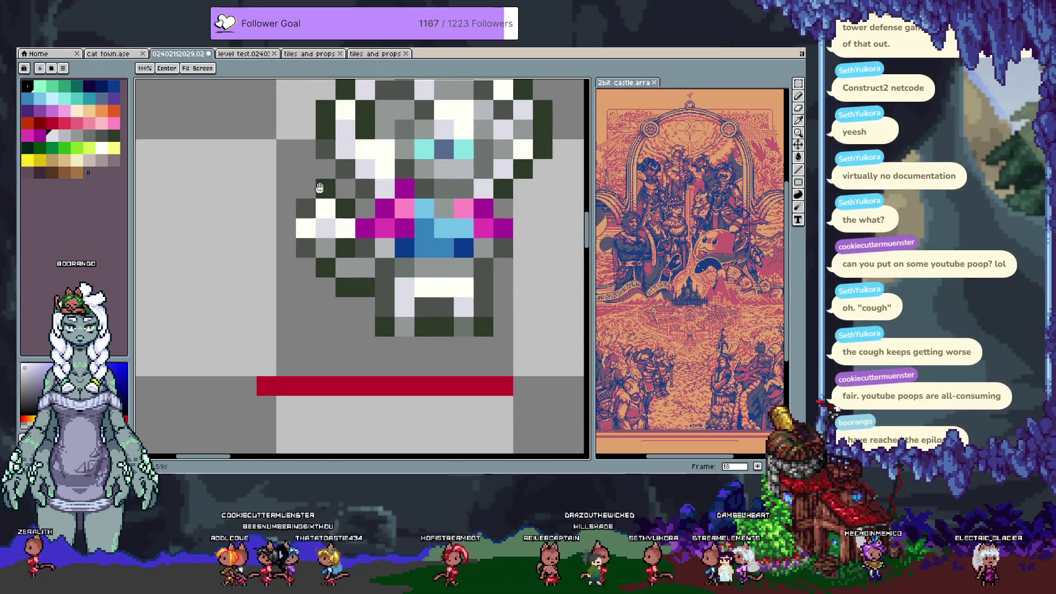
scroll(330, 230, "up", 2)
left_click(312, 297)
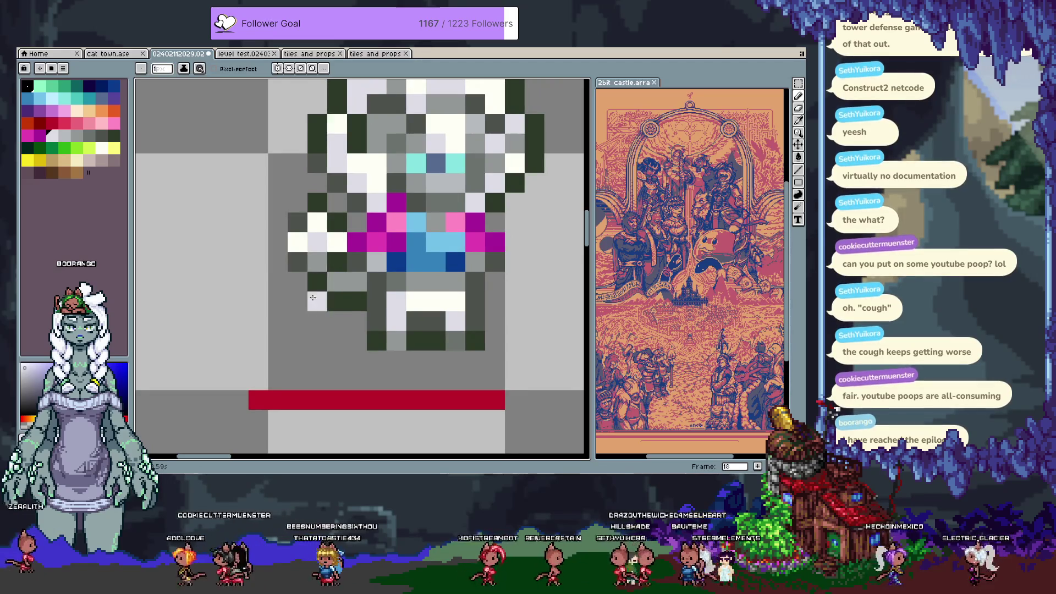
key("ctrl+z")
left_click_drag(326, 339, 322, 298)
left_click(325, 268)
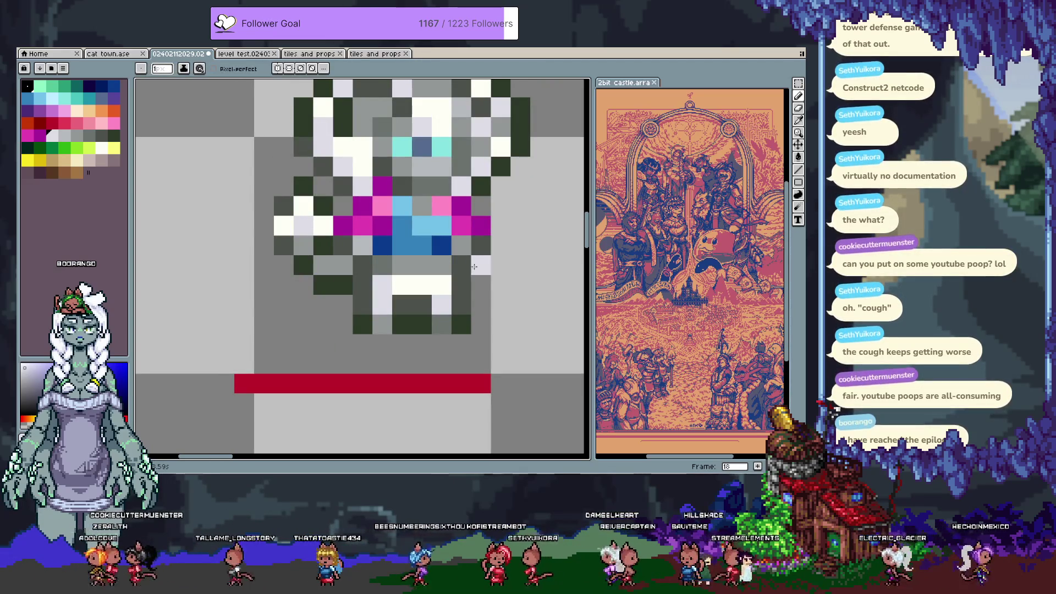
left_click(466, 274)
Paint dark green feet under the legs plus dark pixels between and beside them.
left_click(462, 326, "alt")
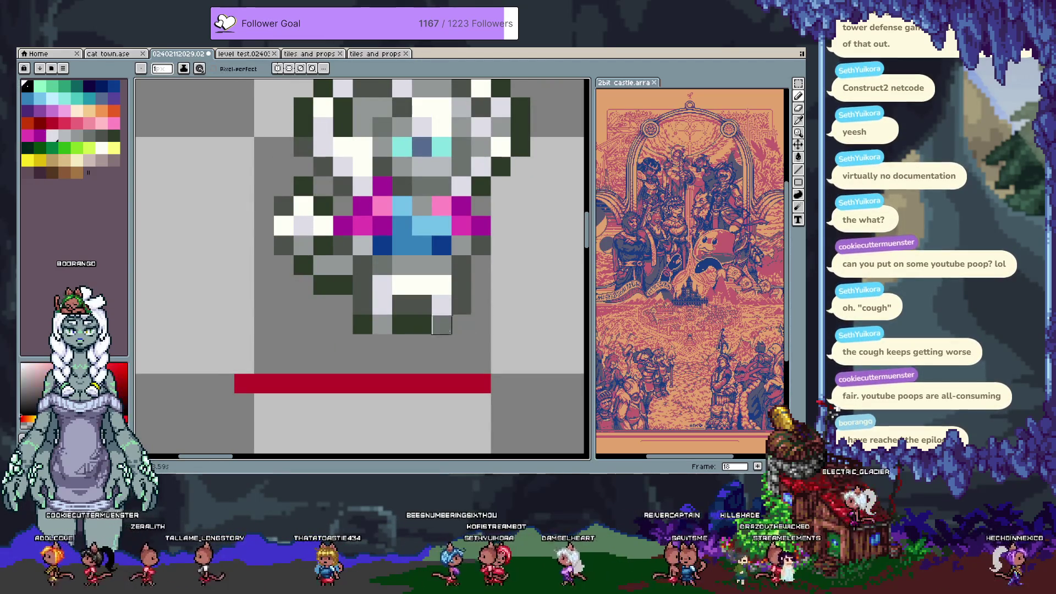
left_click(363, 325, "alt")
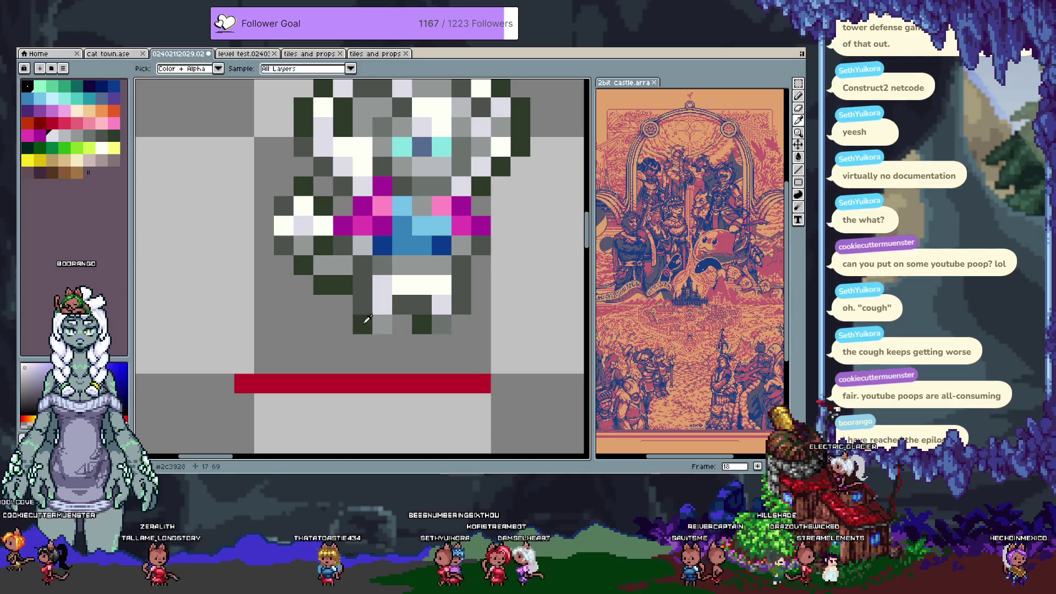
left_click_drag(362, 344, 381, 340)
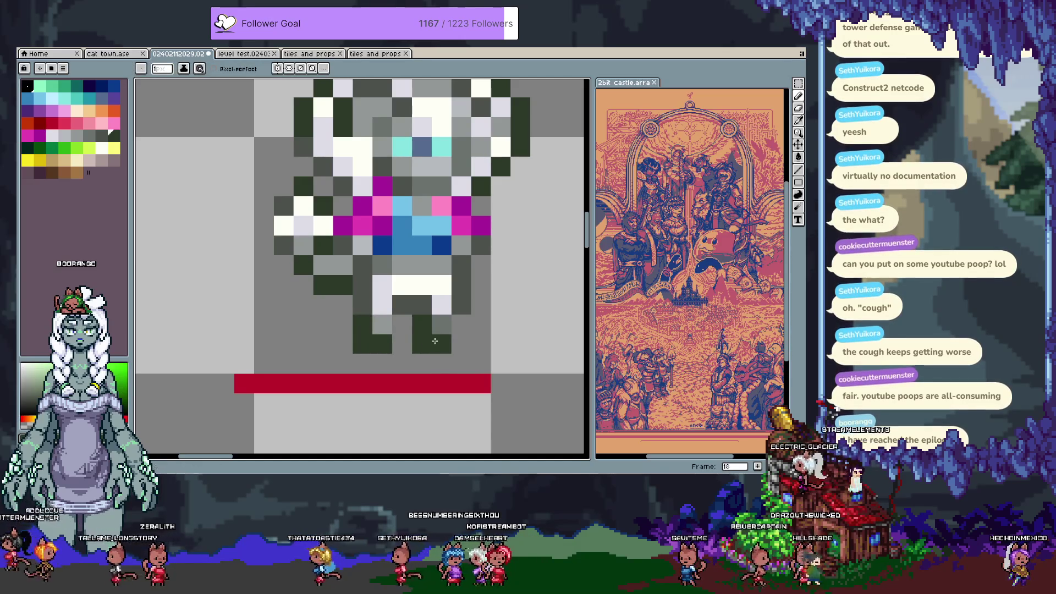
left_click(398, 330)
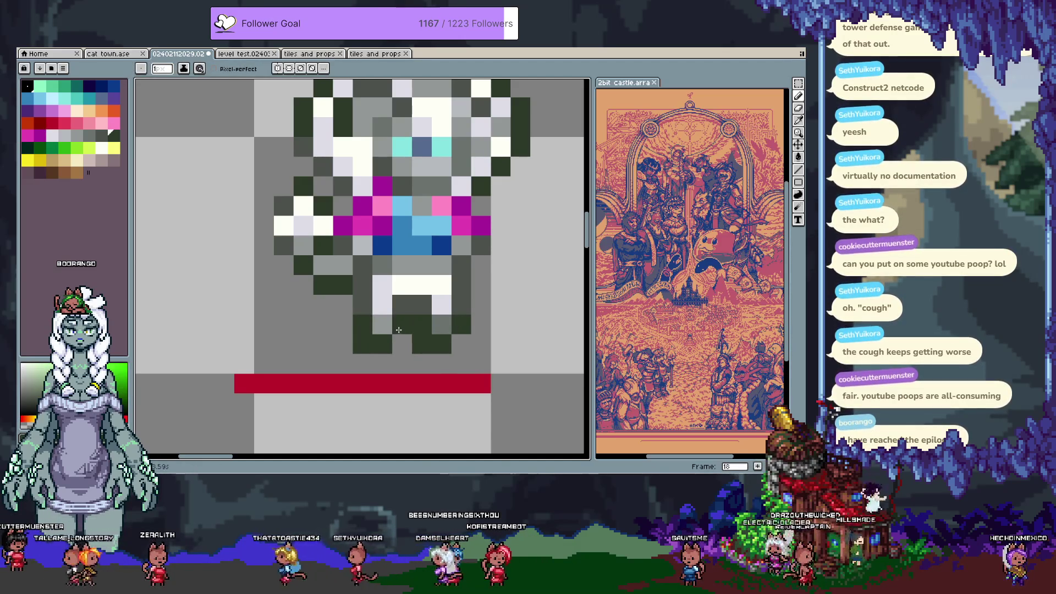
key("alt")
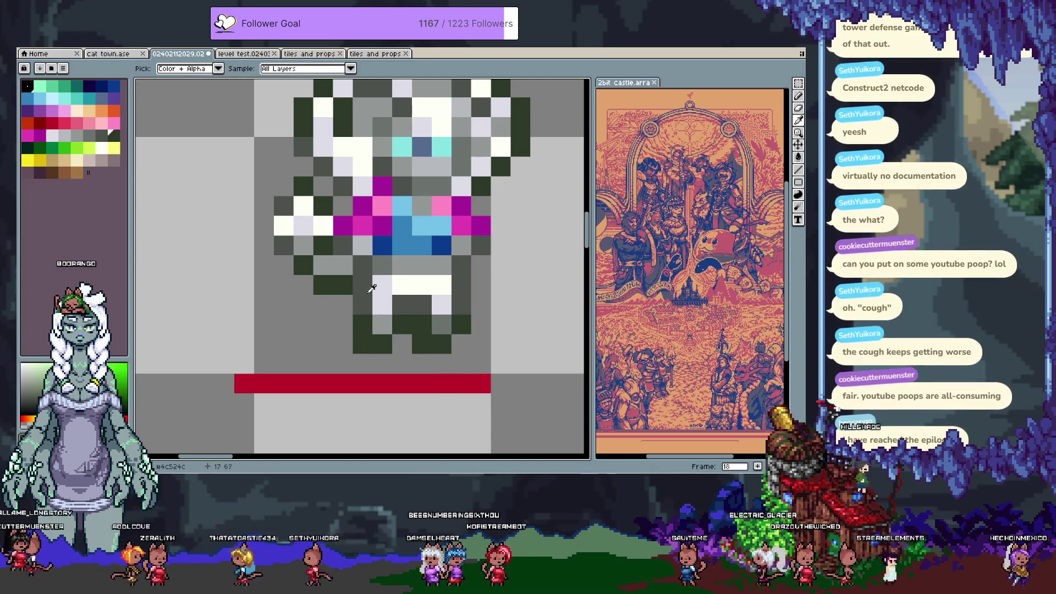
left_click_drag(347, 277, 367, 290)
left_click(306, 274)
Select the lower legs and move them down one pixel.
key("m")
left_click_drag(291, 188, 354, 311)
mouse_move(329, 271)
left_mouse_down()
mouse_move(329, 291)
mouse_move(361, 294)
mouse_move(367, 310)
mouse_move(359, 307)
left_mouse_up()
key("ctrl+d")
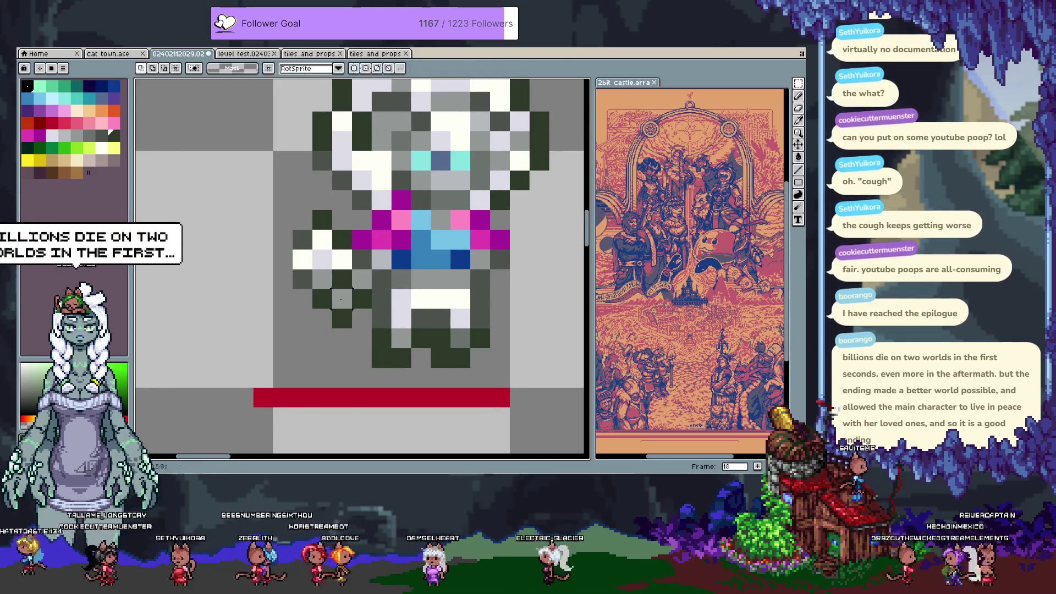
Draw the dark green outline beside the left arm and tone a white arm pixel to light grey.
key("b")
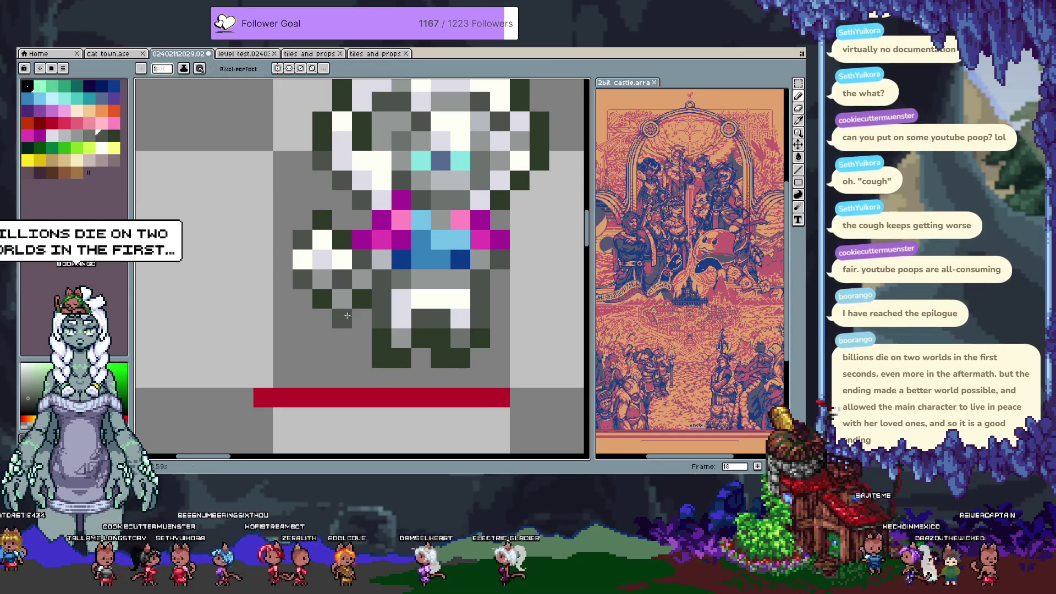
left_click(355, 292, "alt")
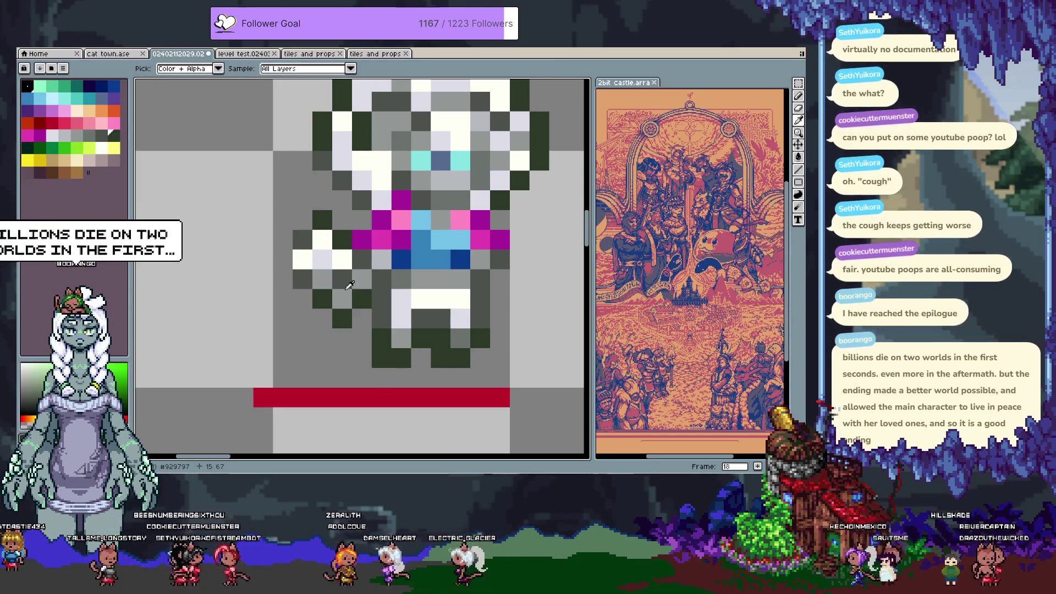
left_click(339, 278, "alt")
left_click(322, 220, "alt")
left_click_drag(342, 220, 342, 240)
left_click(322, 260, "alt")
left_click(327, 248)
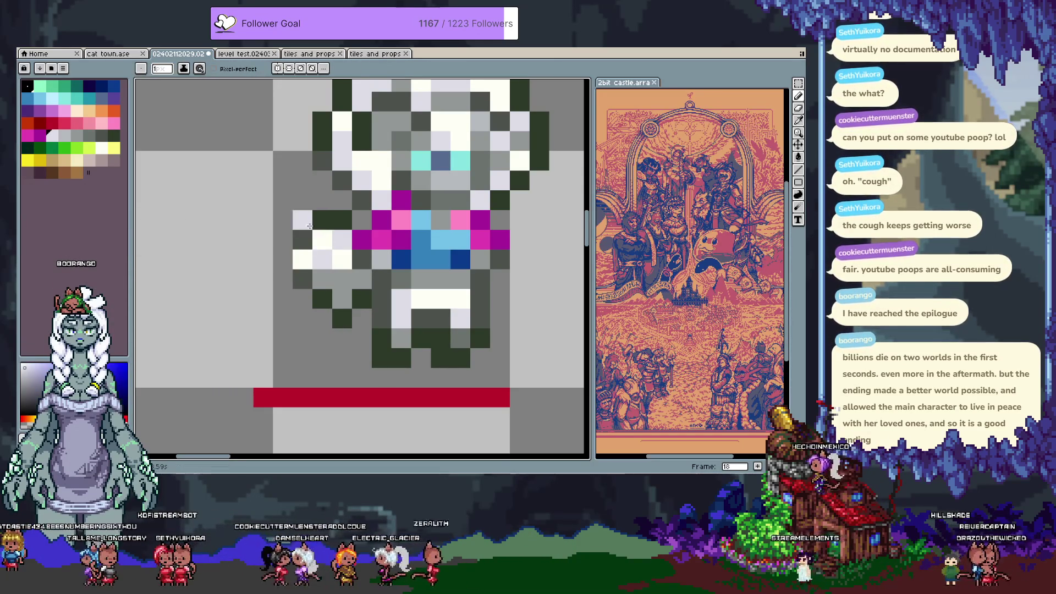
Extend the arm's dark green outline below it, erase a stray pixel, and add dark grey near the hand.
left_click(322, 299, "alt")
left_click(328, 310)
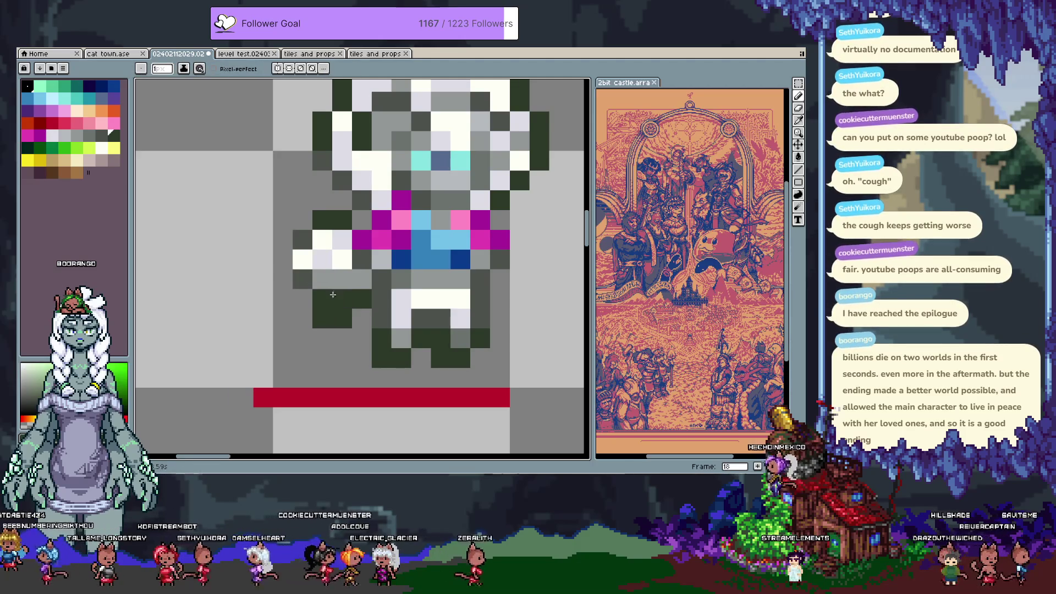
left_click(342, 280)
left_click(361, 317)
right_click(323, 317)
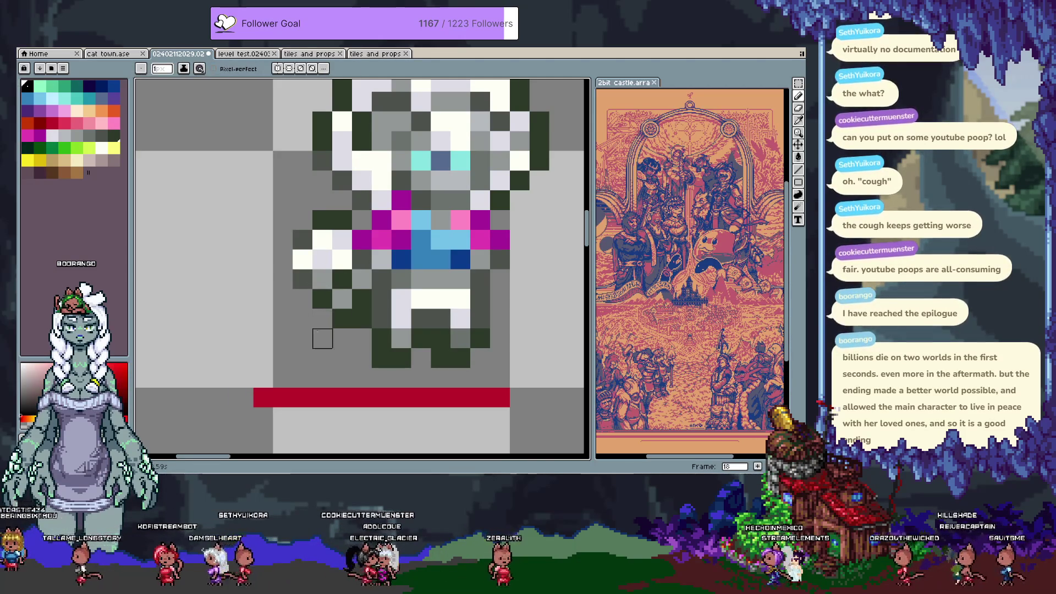
left_click(303, 280, "alt")
left_click(304, 297)
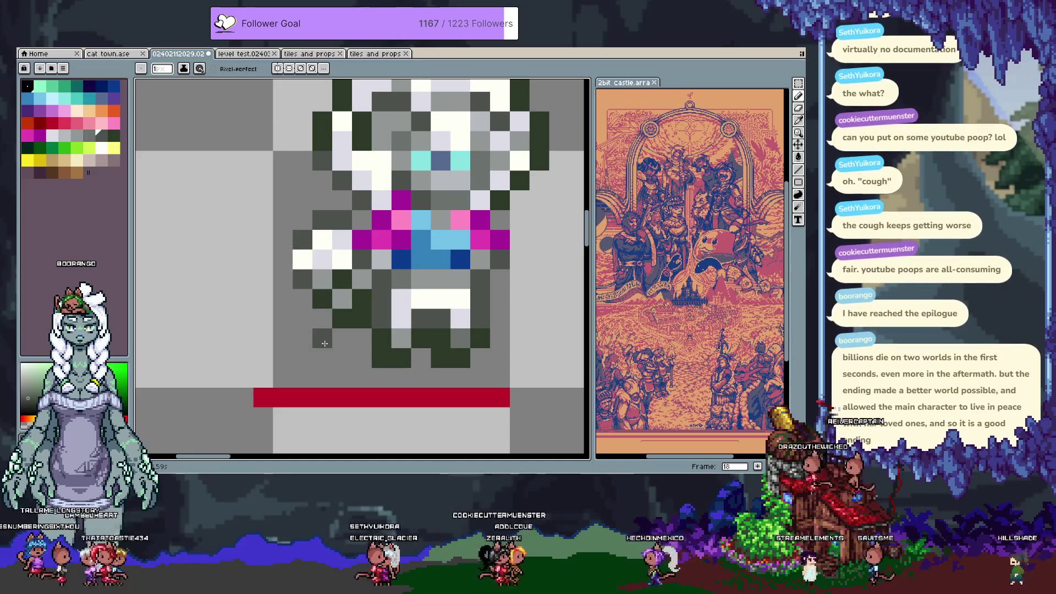
Select the white hand and shift it one pixel outward to the left.
key("m")
mouse_move(293, 211)
left_mouse_down()
mouse_move(352, 270)
mouse_move(330, 243)
mouse_move(314, 249)
left_mouse_up()
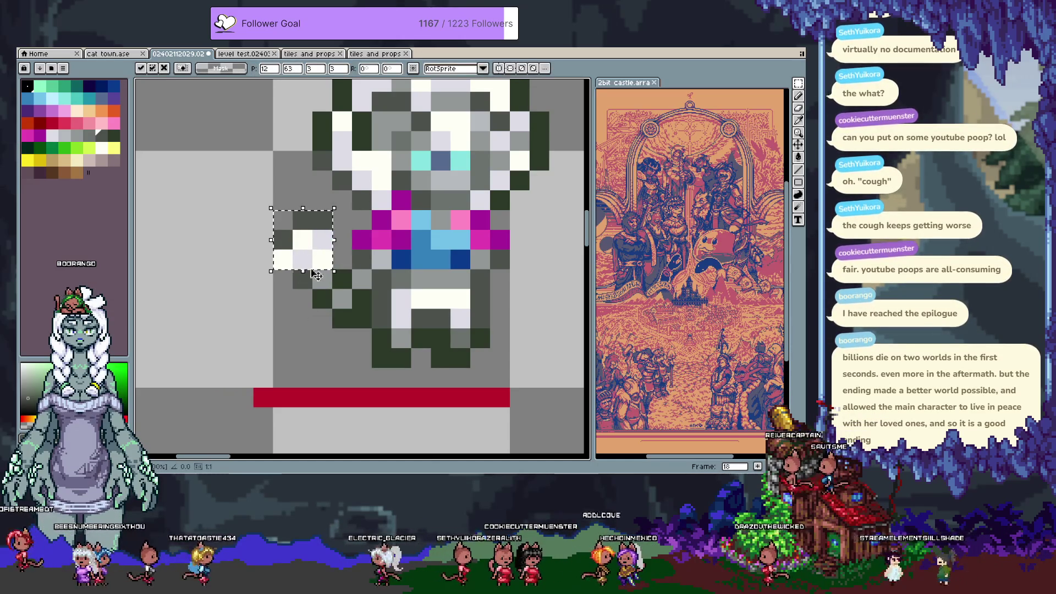
key("ctrl+d")
Touch up the moved hand with dark grey, dark green outline and white highlight pixels.
key("b")
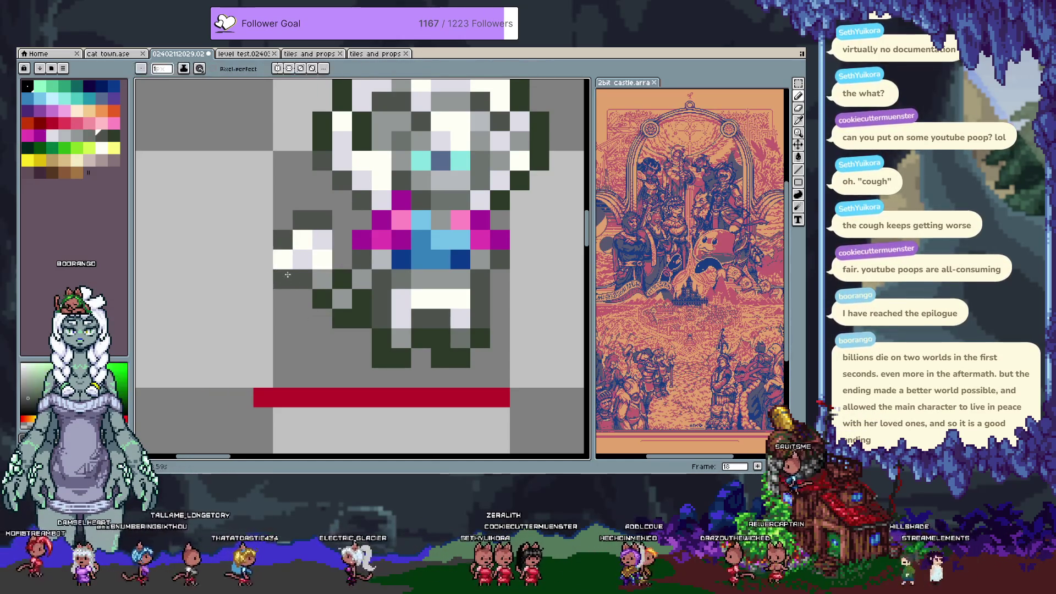
left_click(297, 291)
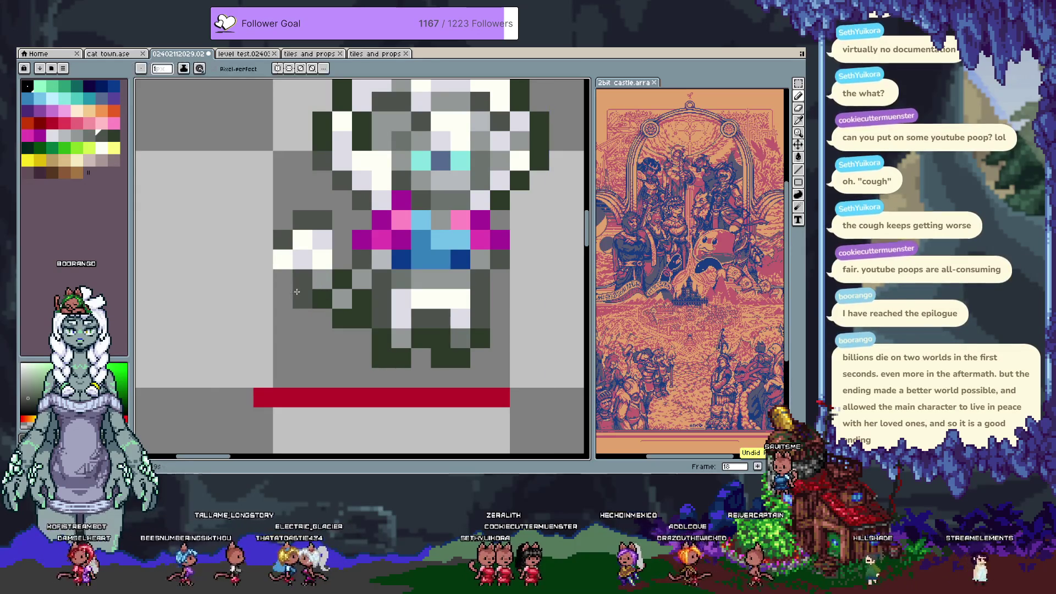
left_click(306, 297)
left_click(342, 279, "alt")
left_click(324, 278)
left_click(283, 240, "alt")
left_click(303, 240)
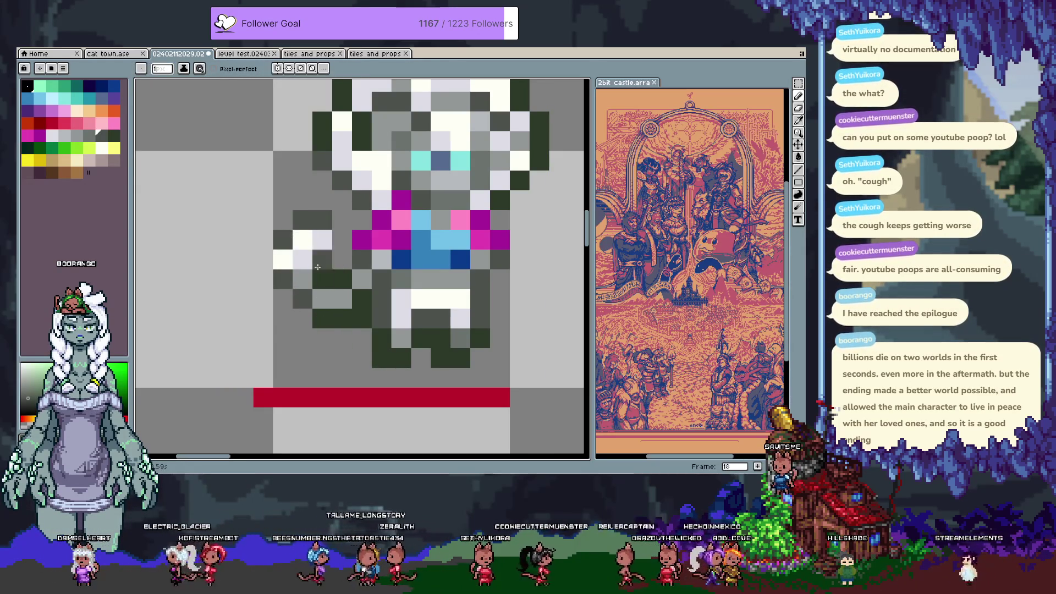
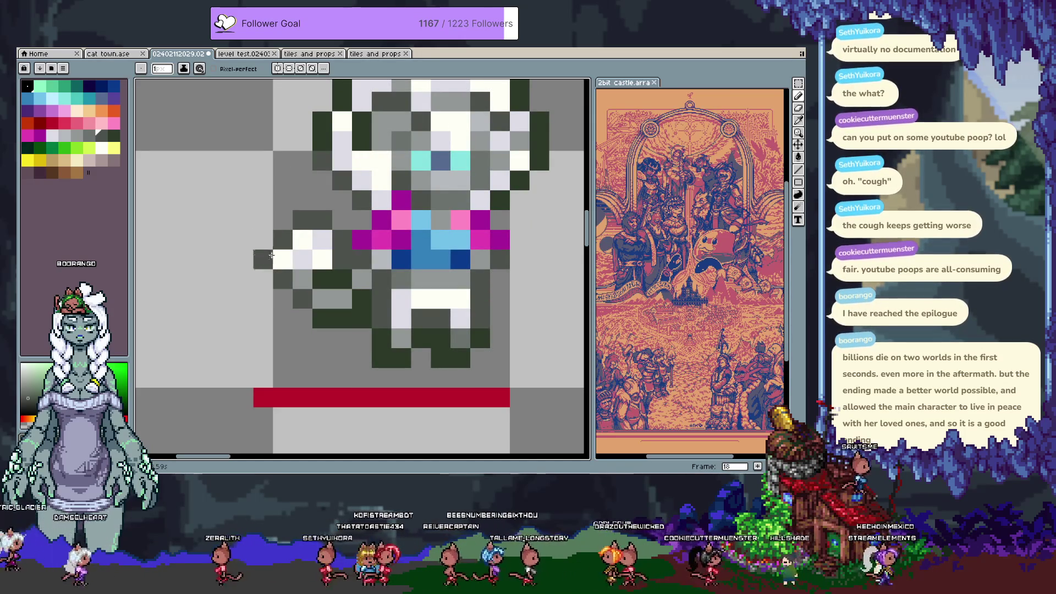
Shift the character's lower body down two pixels on frame 18.
key("m")
left_click_drag(270, 208, 334, 291)
left_click_drag(311, 253, 314, 278)
key("Return")
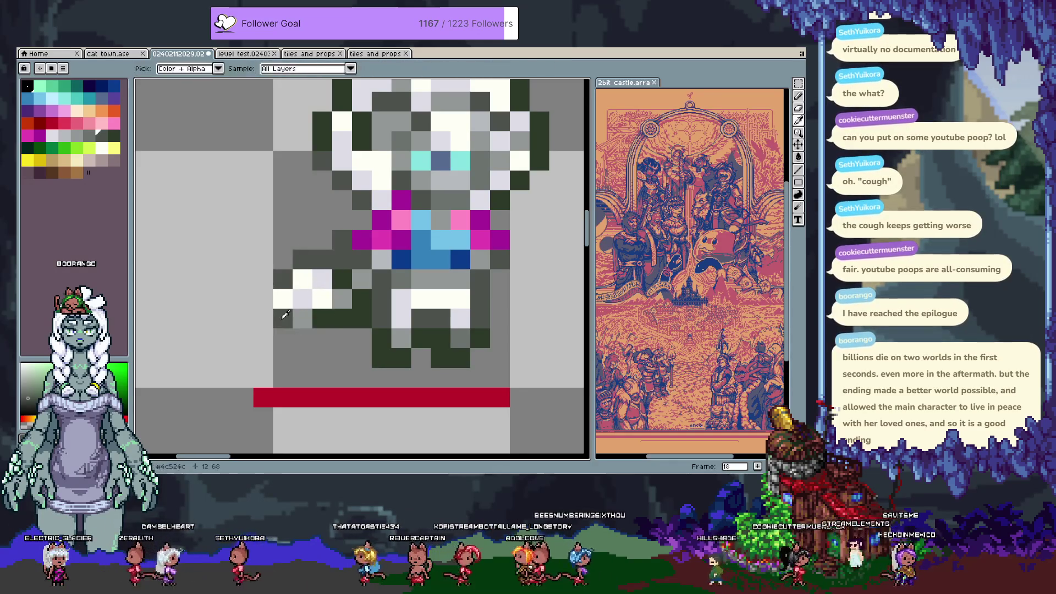
Redraw the leg outline, erase stray pixels, darken a foot pixel, then return to frame 17.
key("b")
left_click_drag(346, 326, 342, 338)
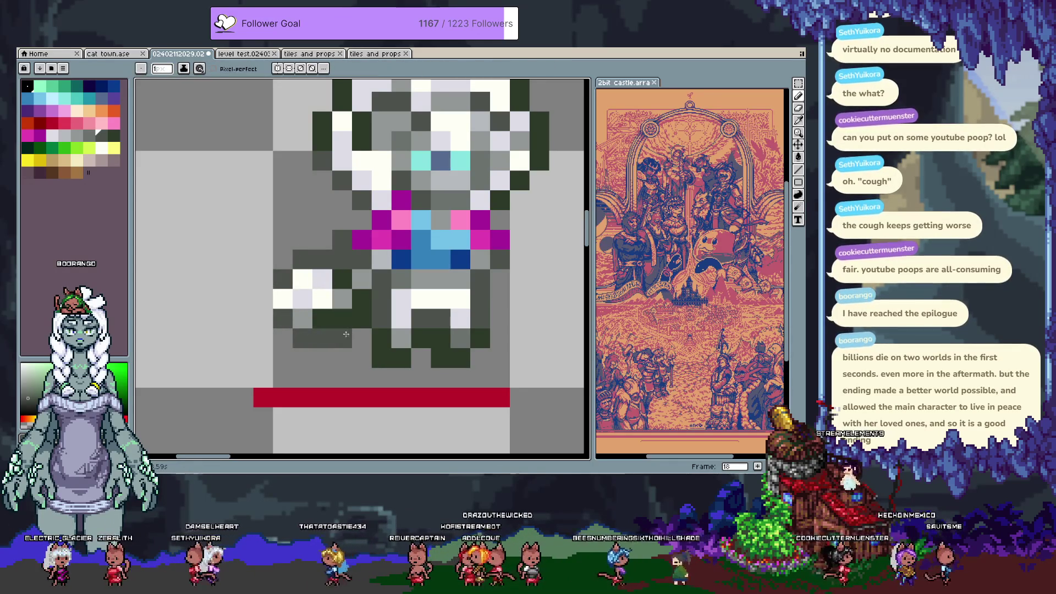
right_click(322, 338)
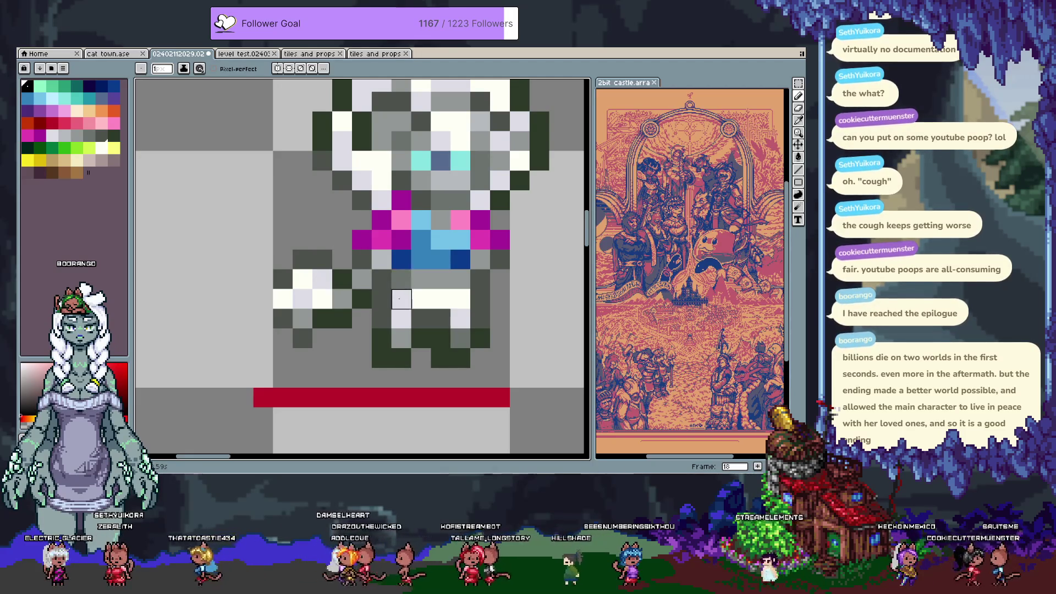
left_click(373, 273, "alt")
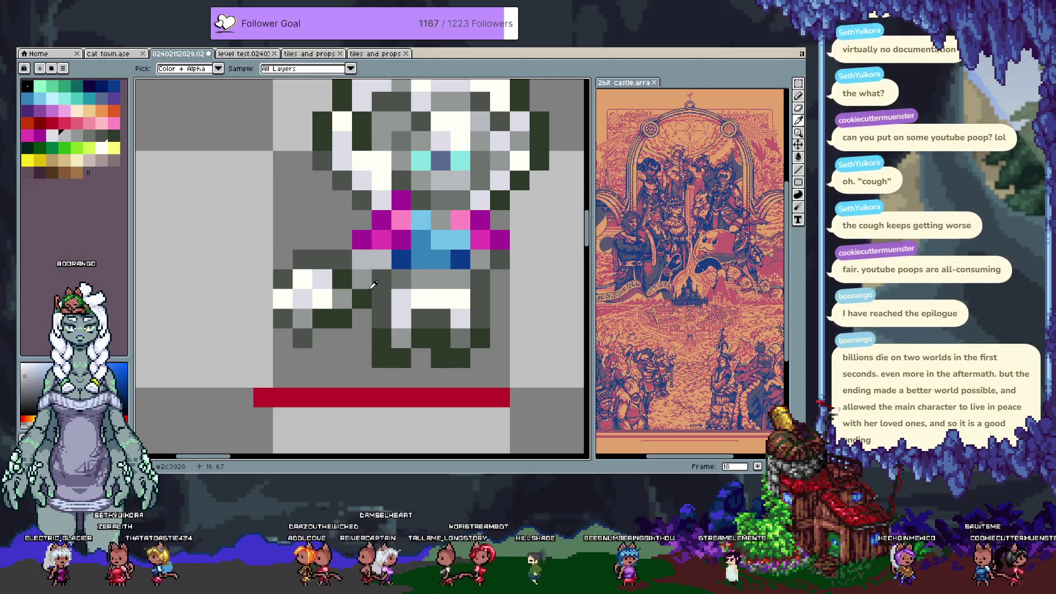
left_click(390, 263)
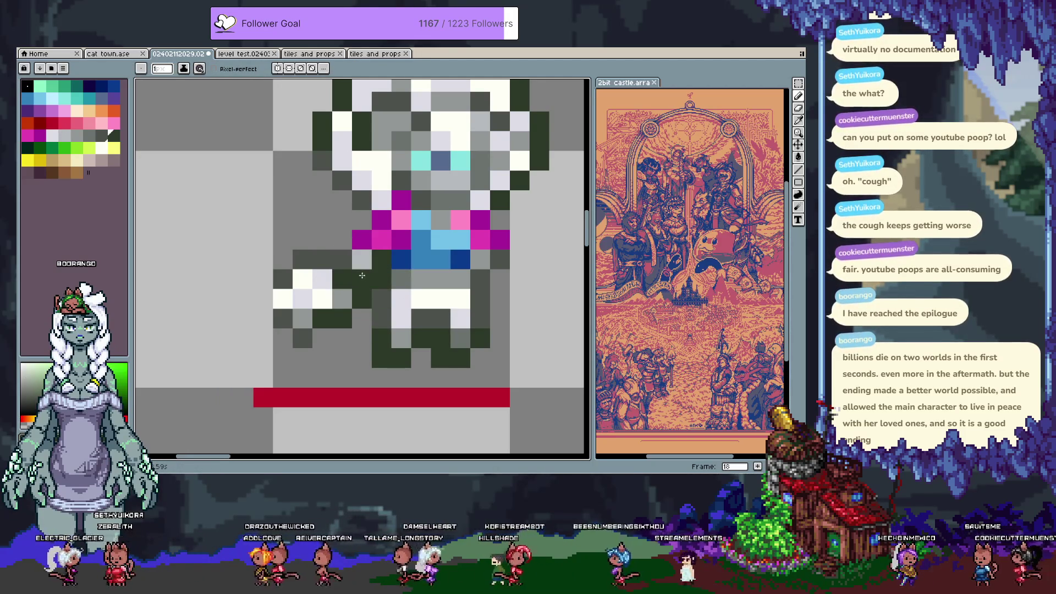
key("Left")
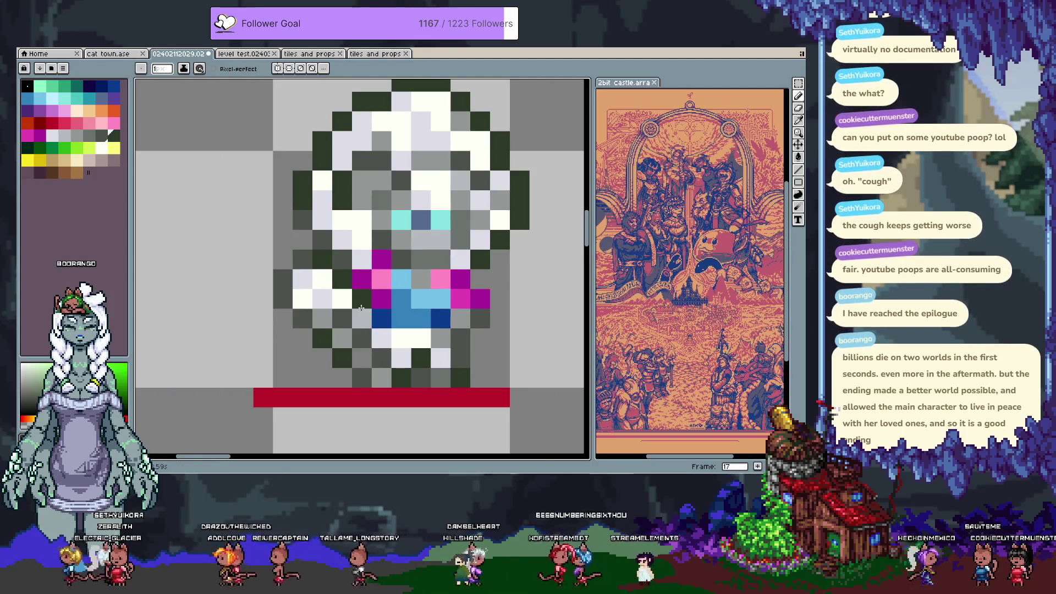
Repaint a chest pixel light grey and add magenta pixels below the bow.
scroll(395, 226, "down", 1)
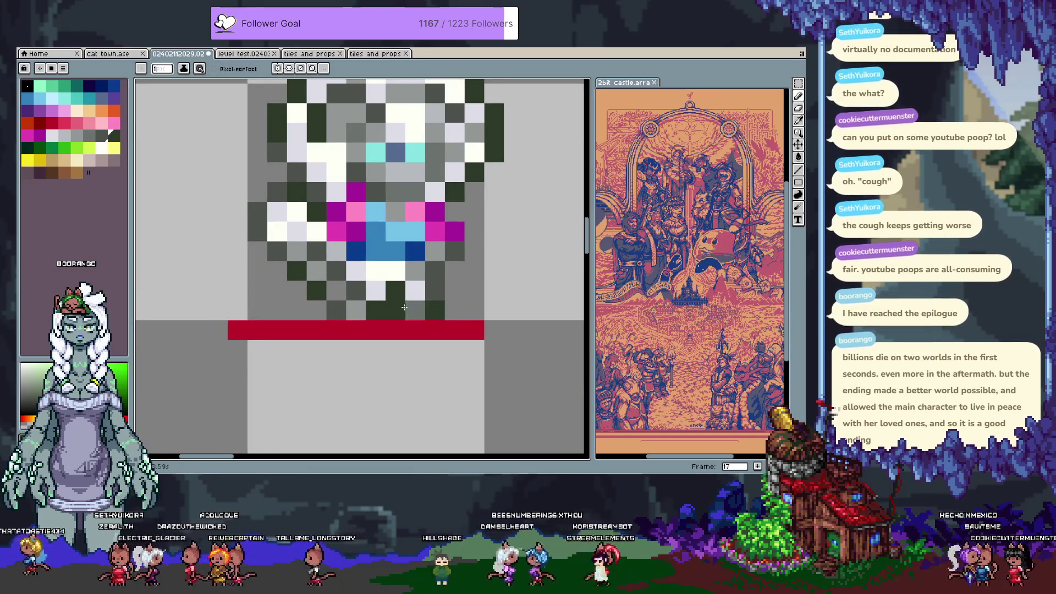
left_click(396, 213, "alt")
left_click(356, 231)
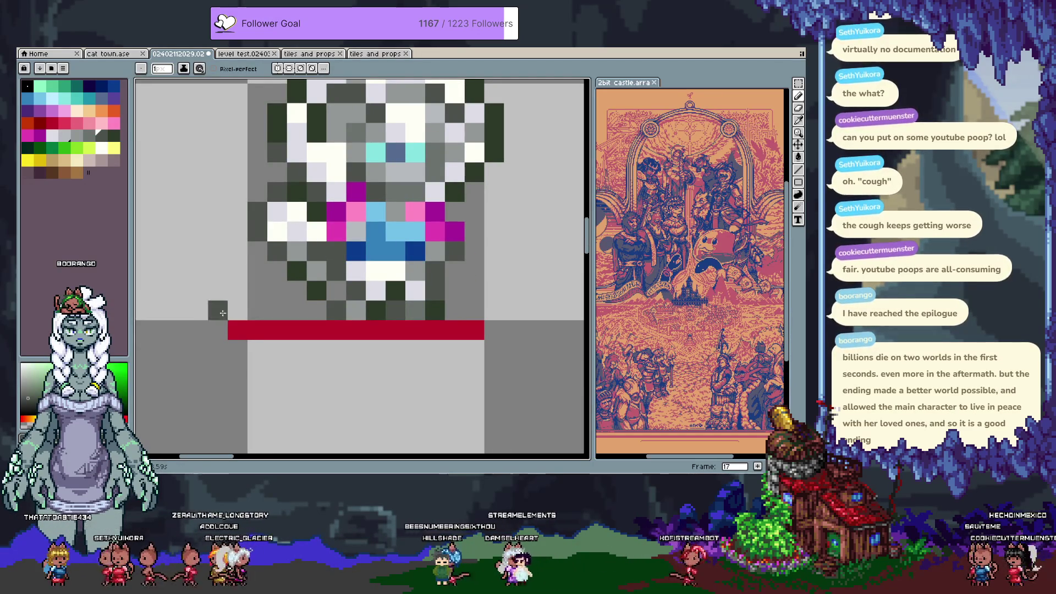
left_click(219, 266, "alt")
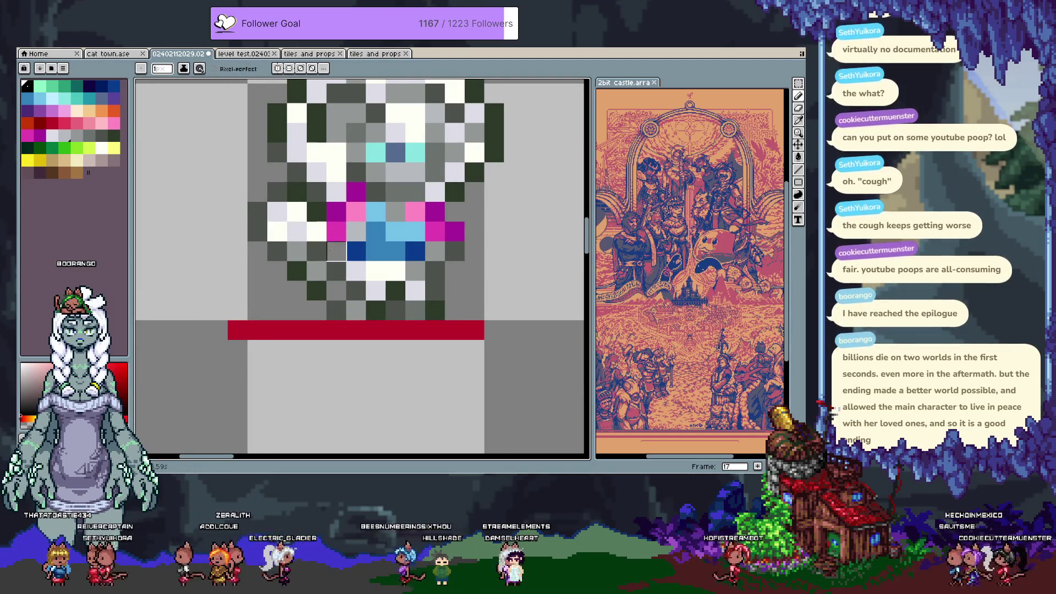
left_click(336, 231, "alt")
left_click(336, 252)
left_click(356, 289)
key("ctrl+z")
Turn a blue collar pixel grey and darken a pixel on the body's right edge.
left_click(376, 233, "alt")
left_click(435, 251, "alt")
left_click(375, 231)
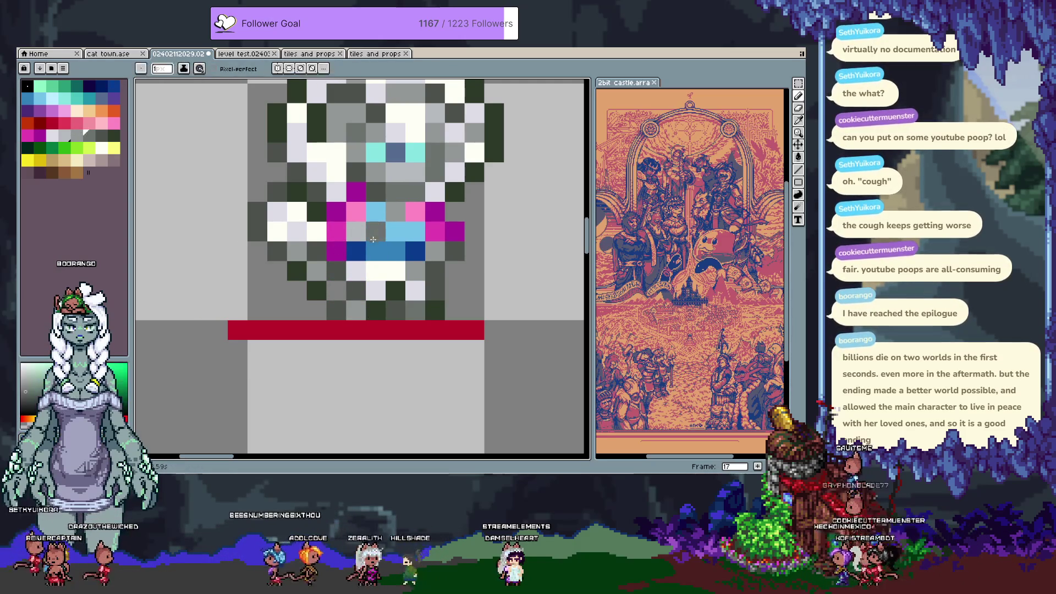
left_click(452, 252)
left_click(440, 270, "alt")
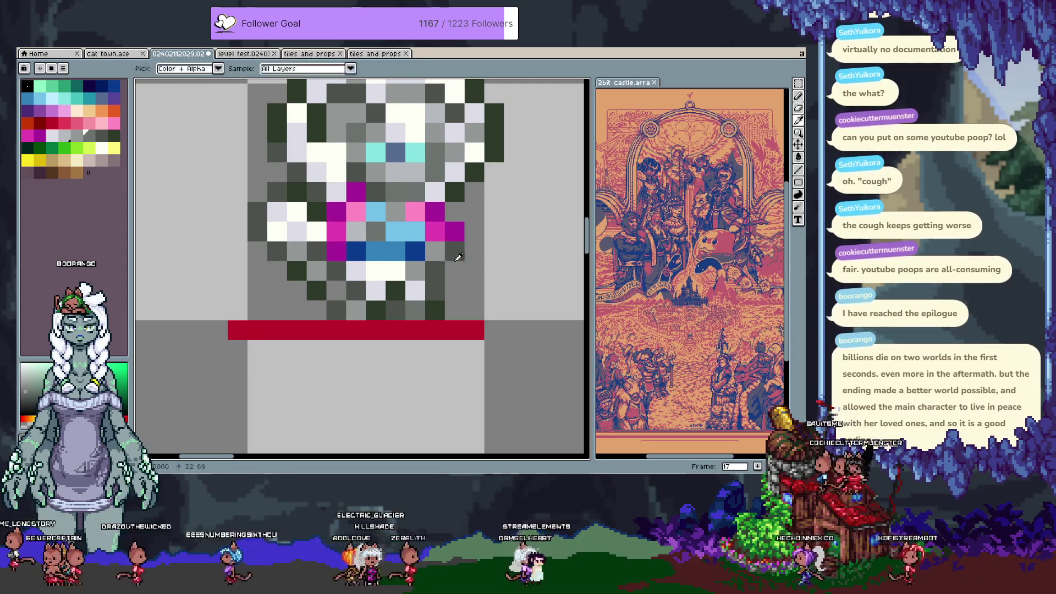
left_click(435, 231)
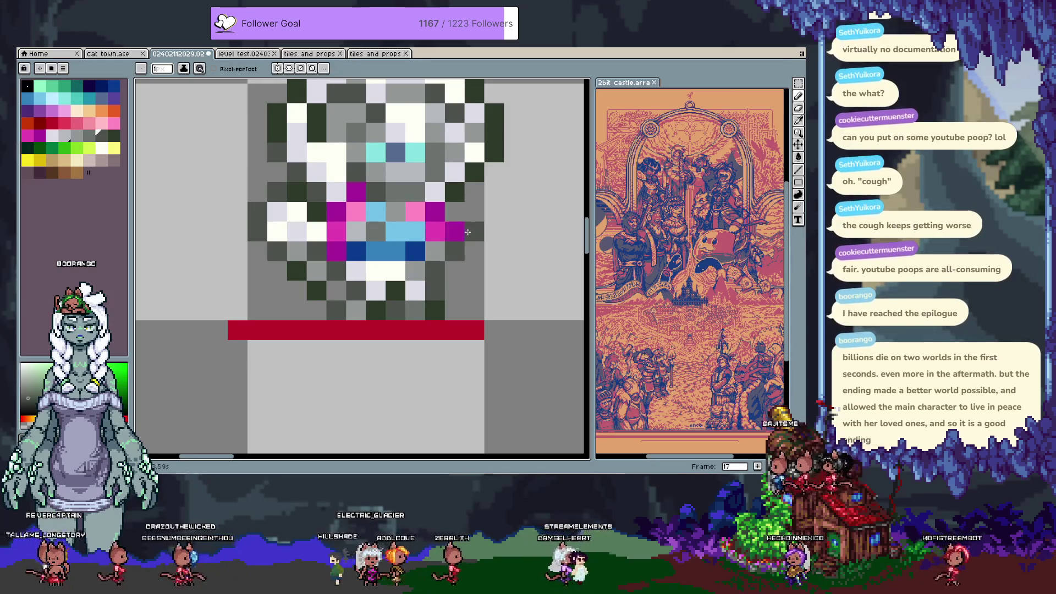
key("ctrl+z")
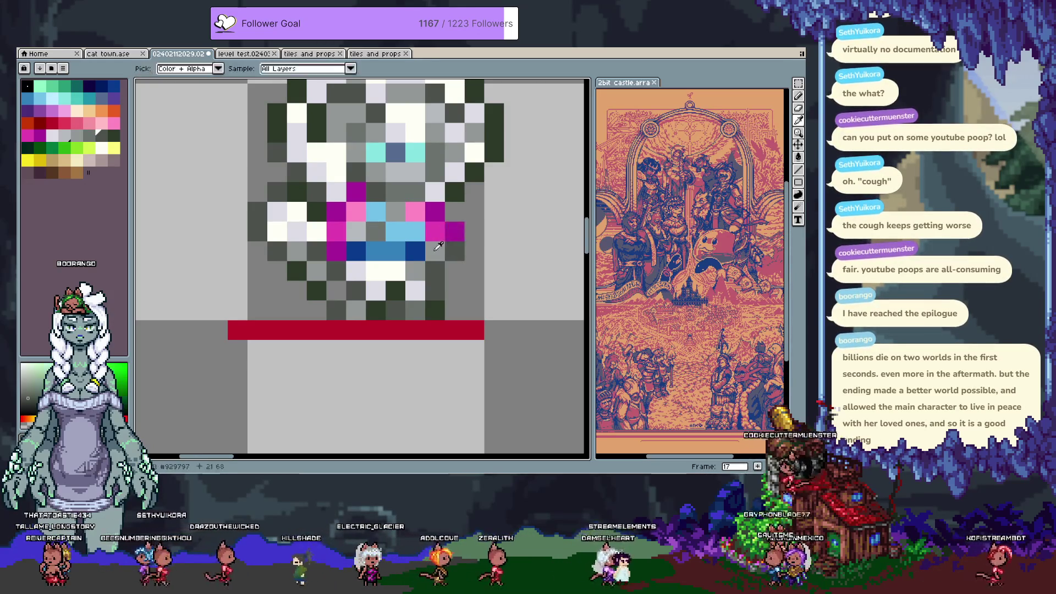
Try bluish grey on the right side, undo it, and sample magenta and dark grey.
left_click(457, 240, "alt")
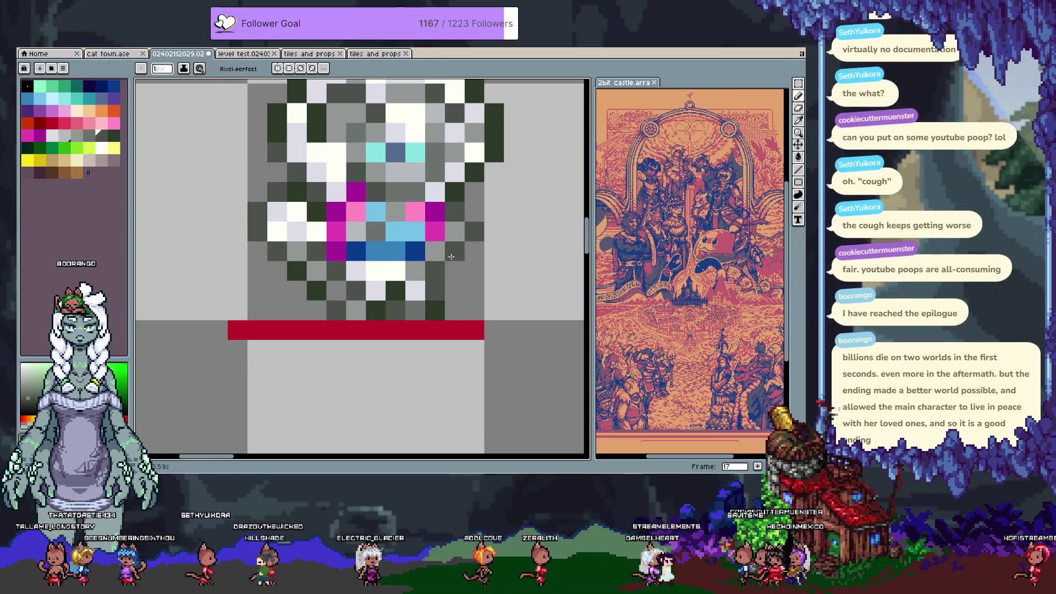
left_click(437, 257)
key("ctrl+z")
left_click(440, 255, "alt")
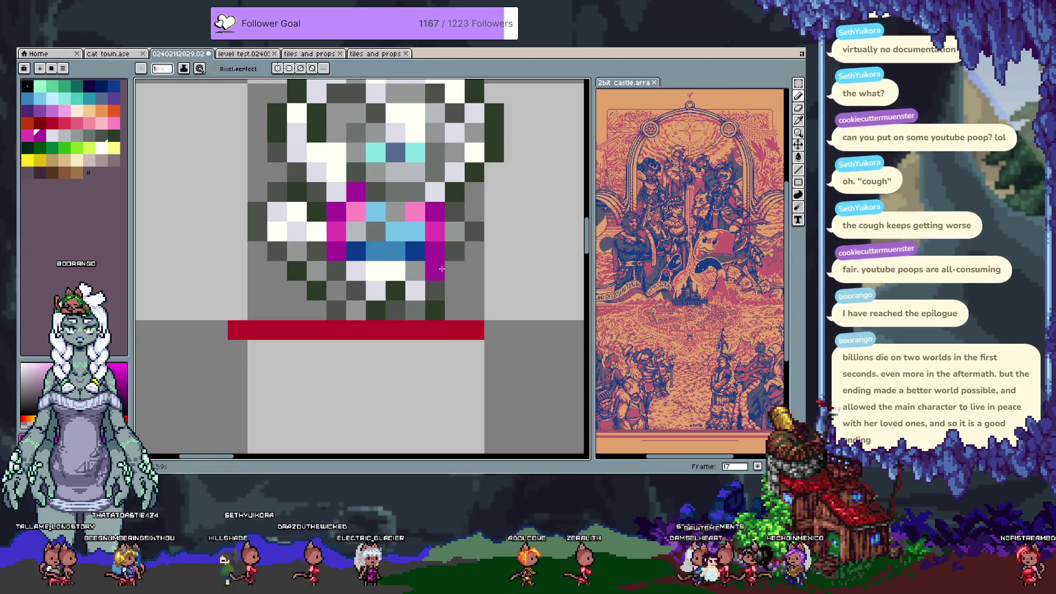
left_click(437, 288, "alt")
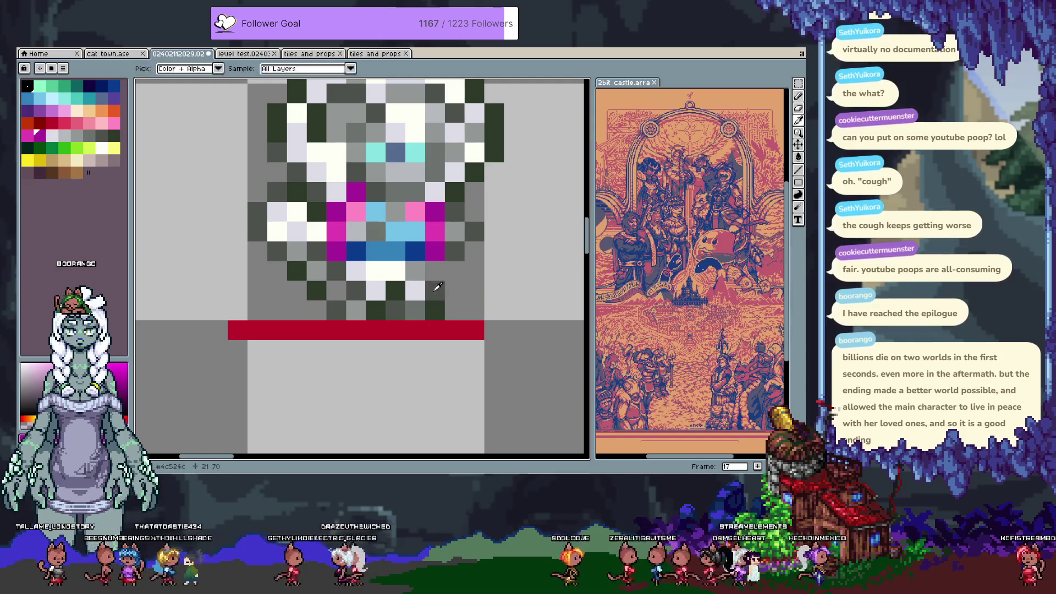
Zoom out to the whole chibi and sample its white hair, dark outline, grey body and dark green.
scroll(396, 340, "down", 3)
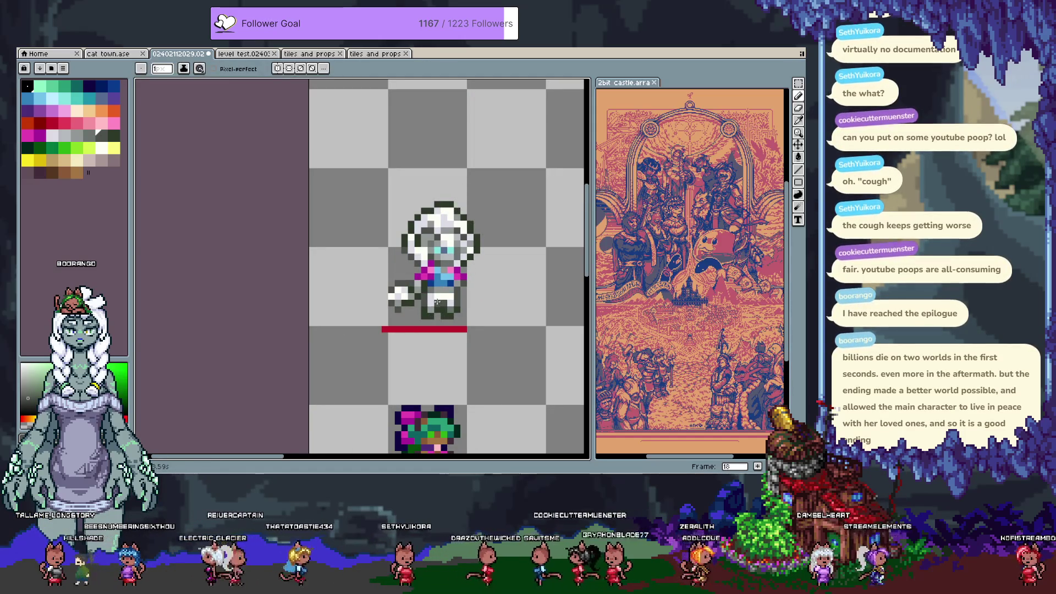
left_click(464, 283, "alt")
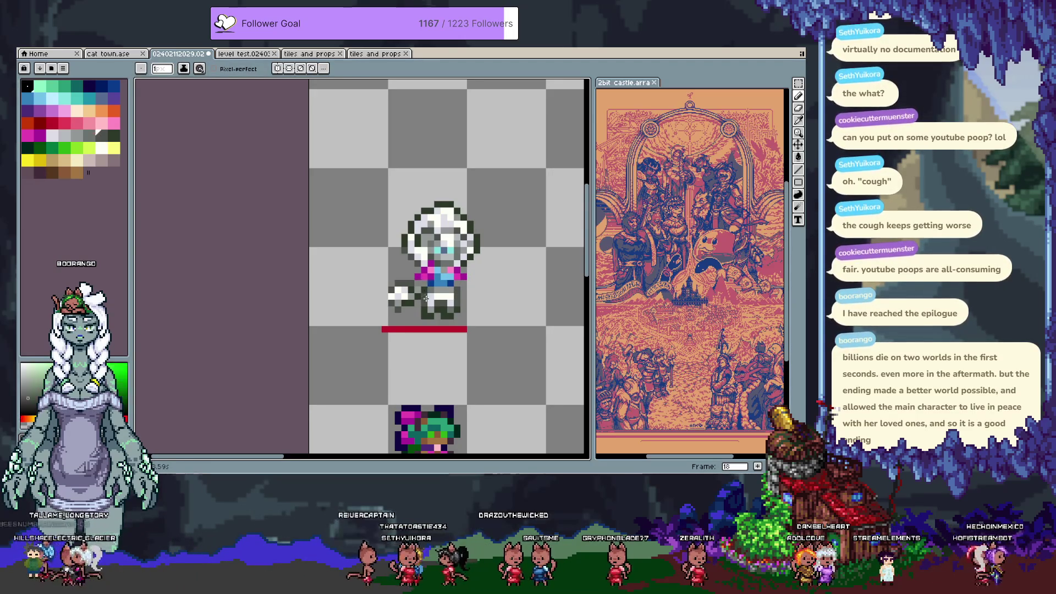
left_click(418, 289, "alt")
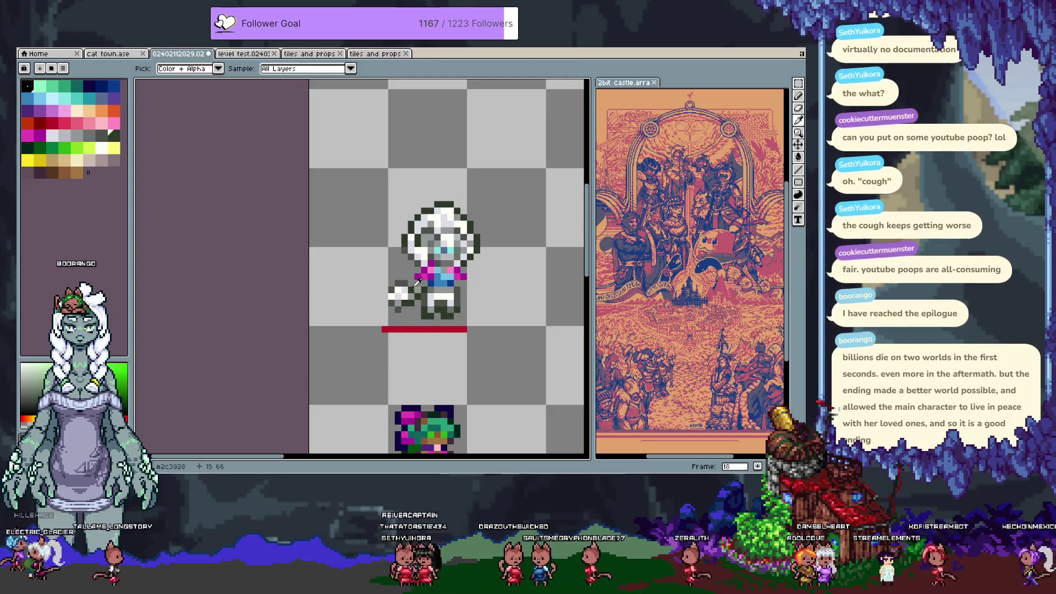
left_click(420, 283, "alt")
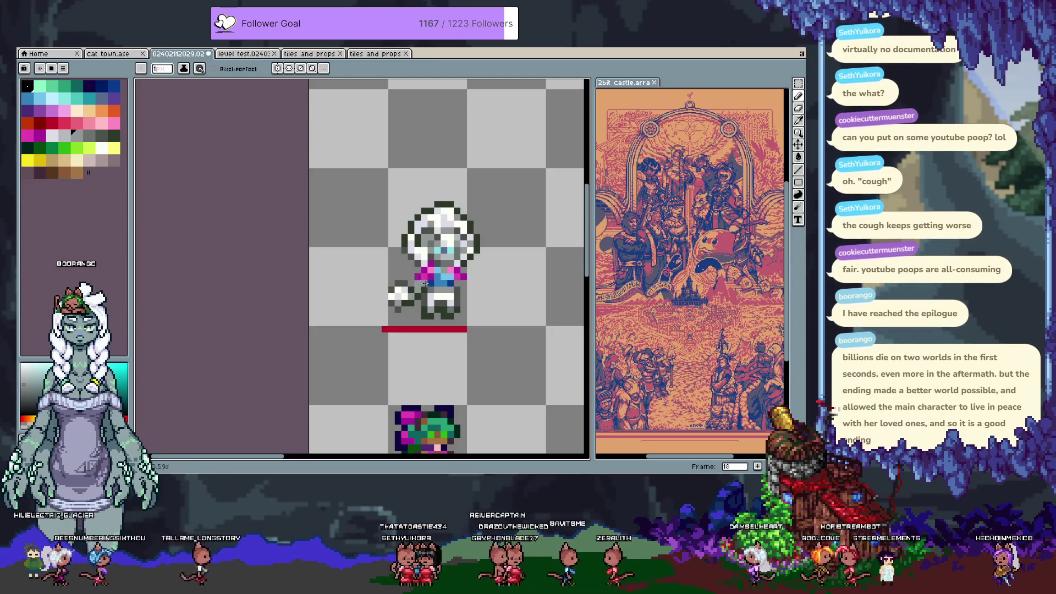
left_click(412, 285, "alt")
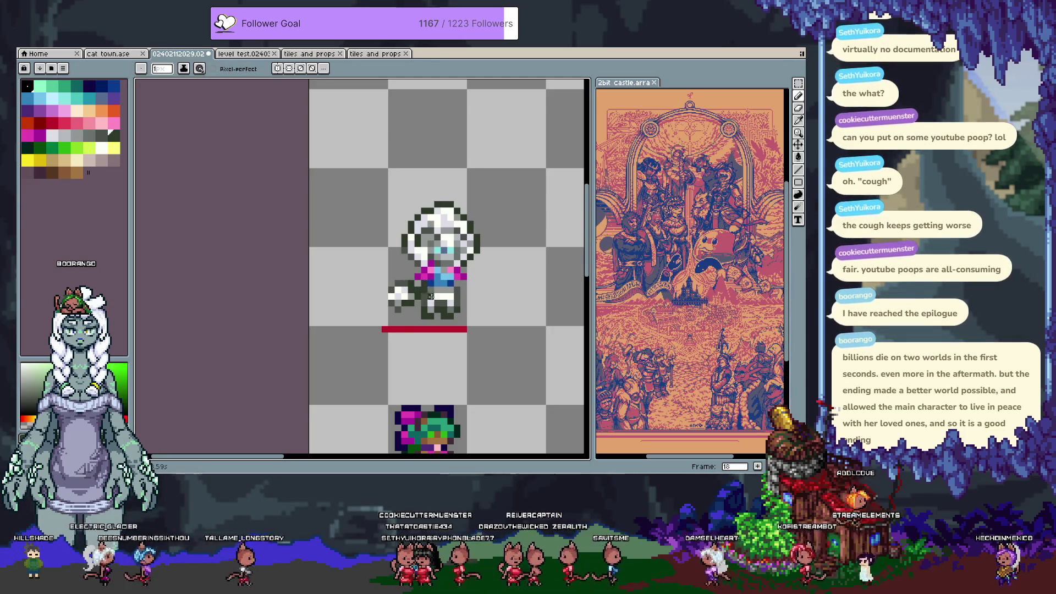
key("alt")
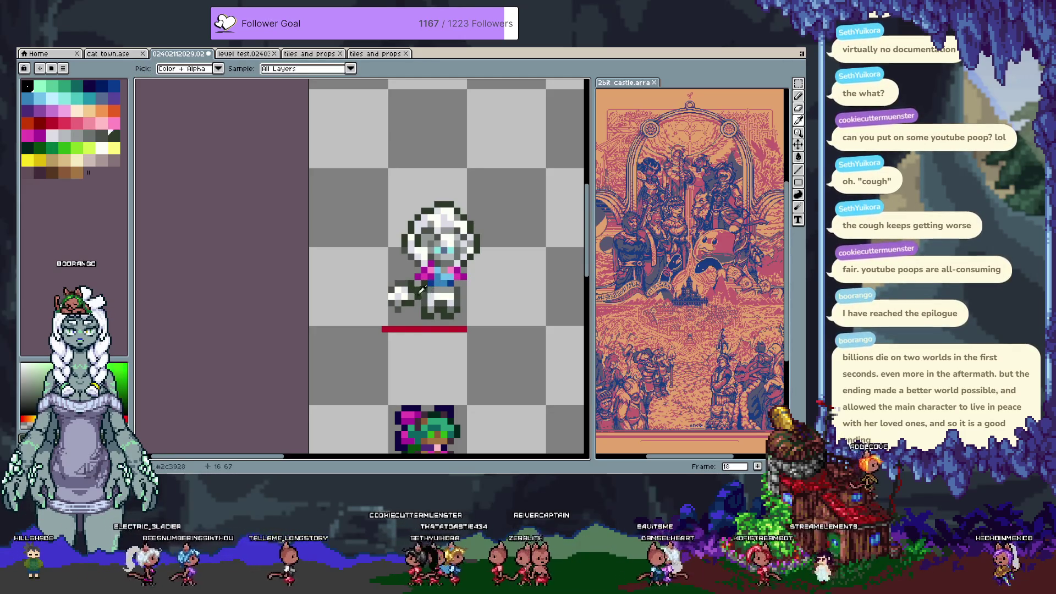
left_click(418, 293, "alt")
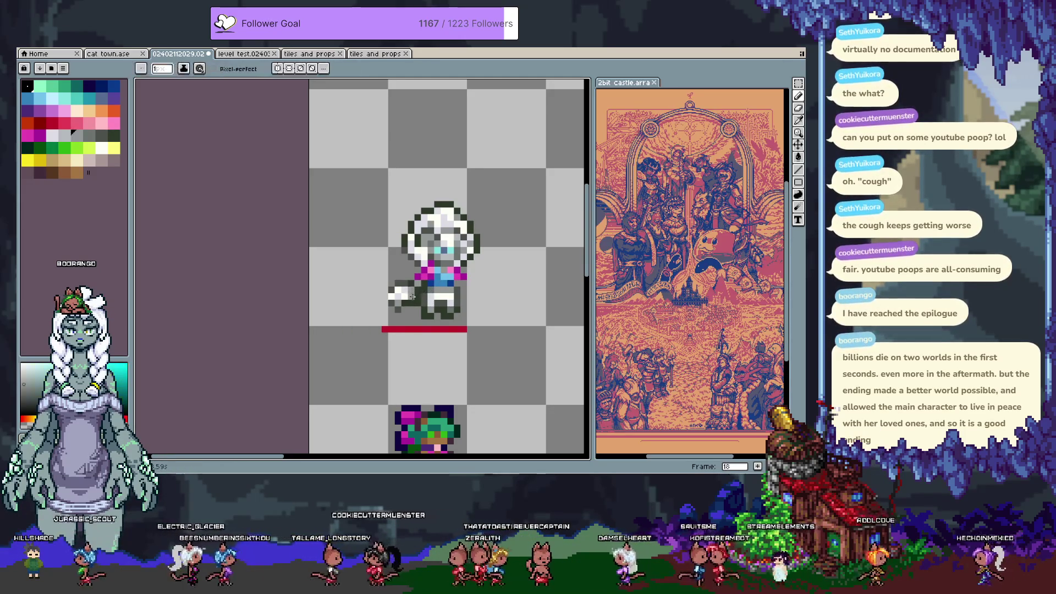
Sample the red accent, dark green, grey, shirt blue and bow magenta, then pan to the second sprite.
left_click(411, 303, "alt")
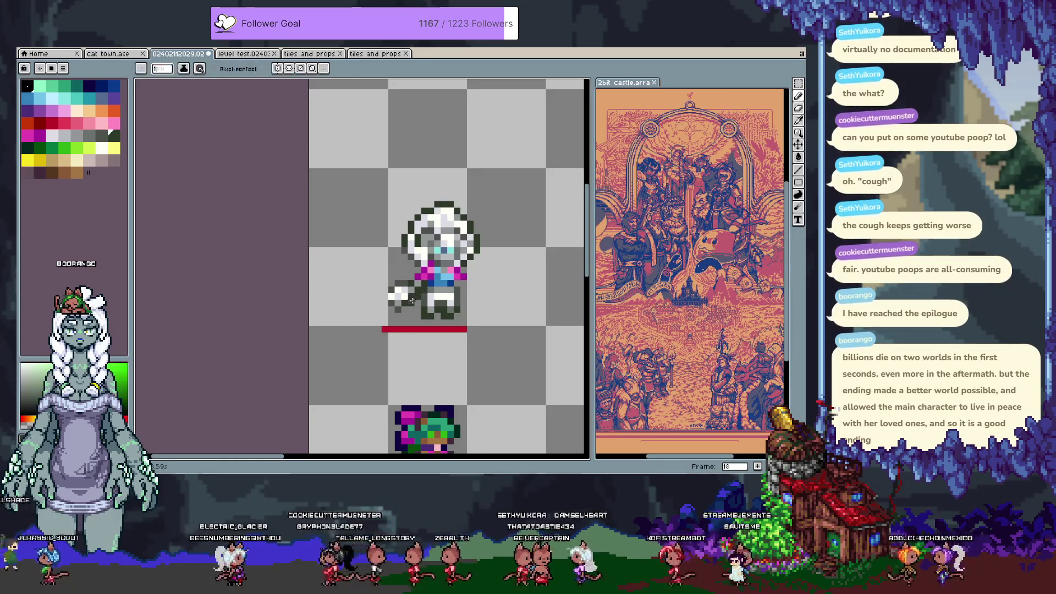
left_click(470, 277, "alt")
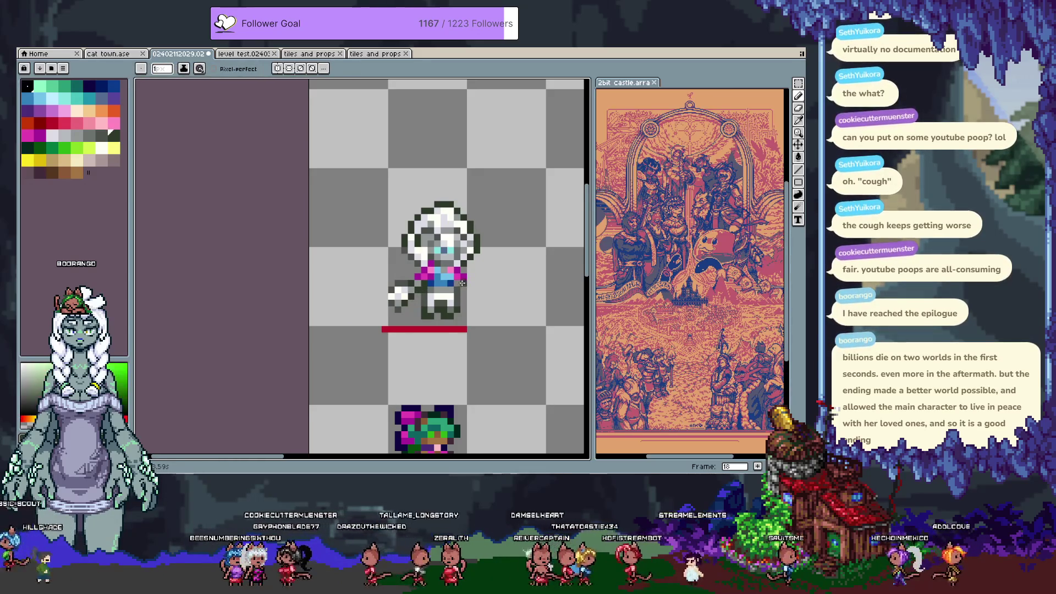
left_click(470, 282, "alt")
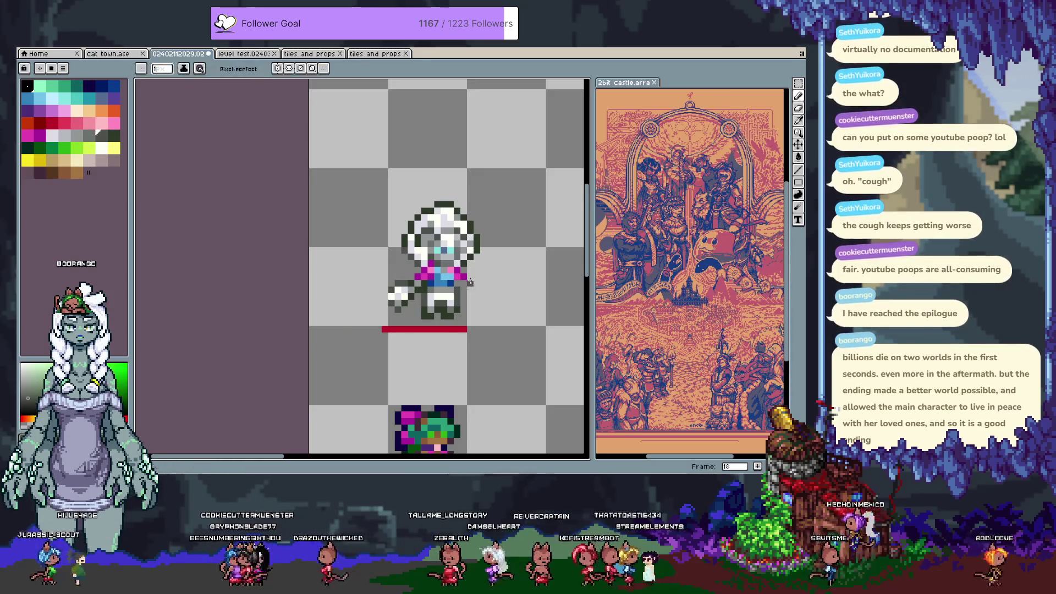
left_click(456, 287, "alt")
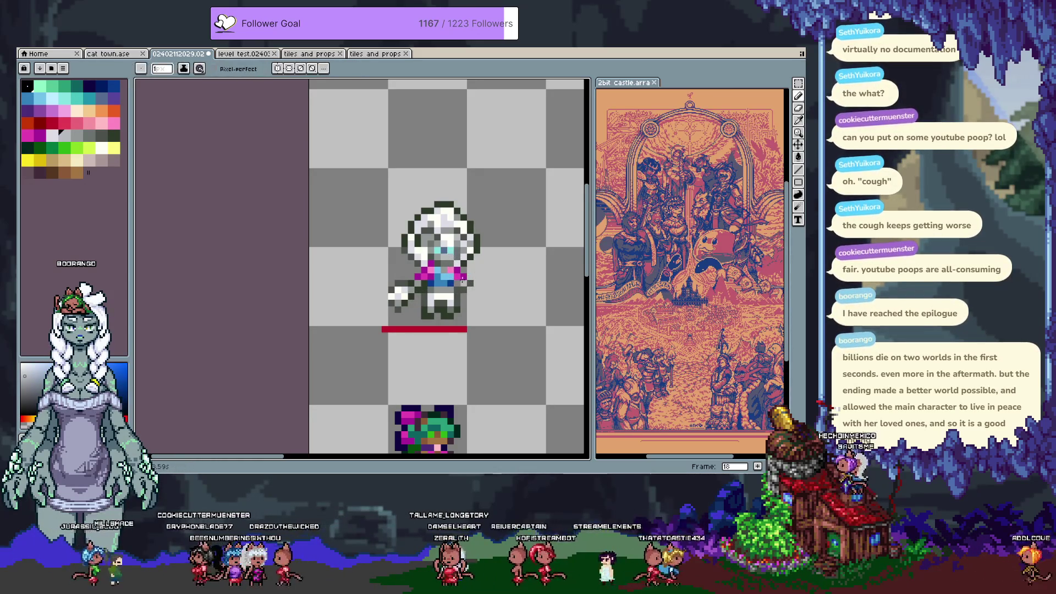
left_click(456, 272, "alt")
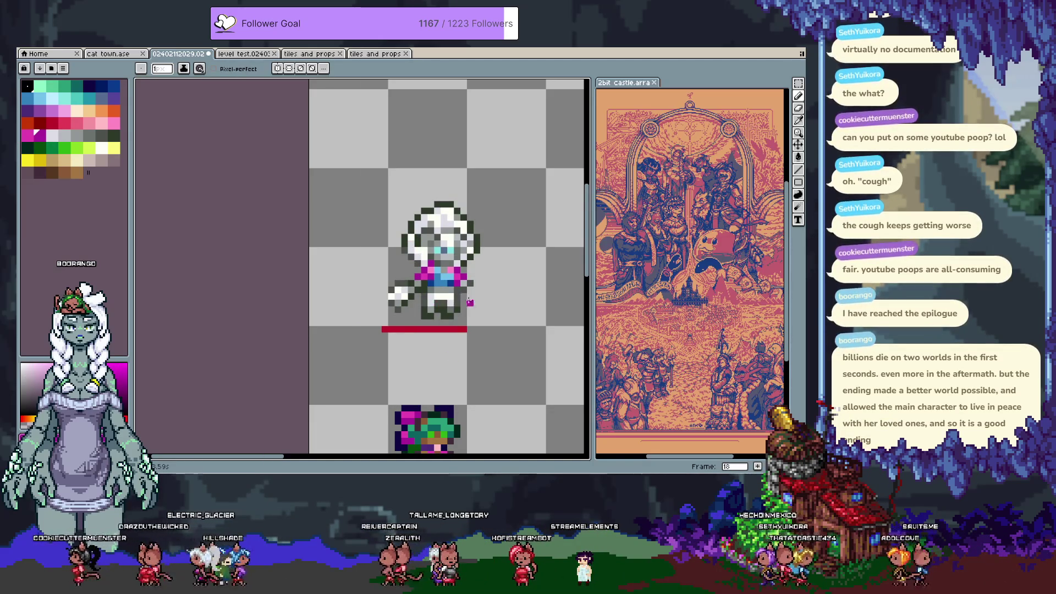
key("space")
left_click_drag(446, 250, 395, 107)
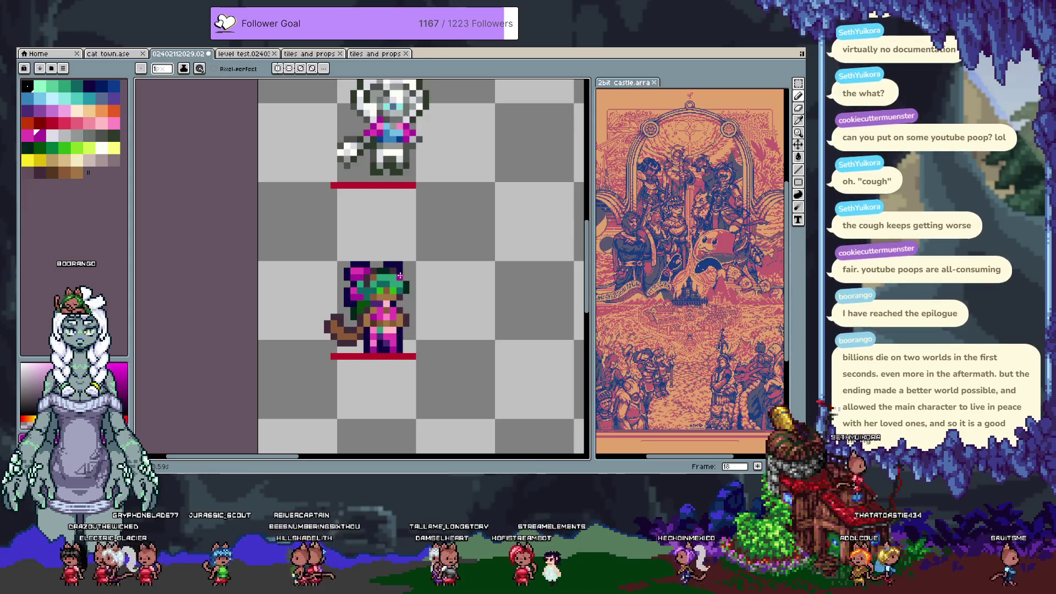
Move the whole green-haired chibi up two pixels and right one pixel.
scroll(388, 311, "up", 1)
key("m")
left_click_drag(262, 225, 494, 390)
key("Up")
key("Up")
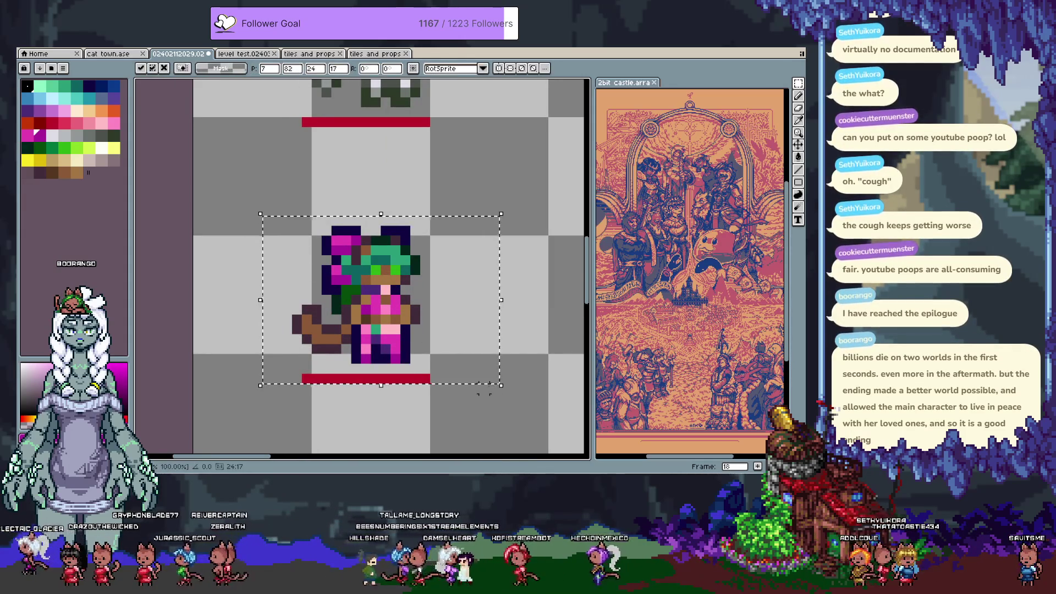
key("Right")
key("ctrl+d")
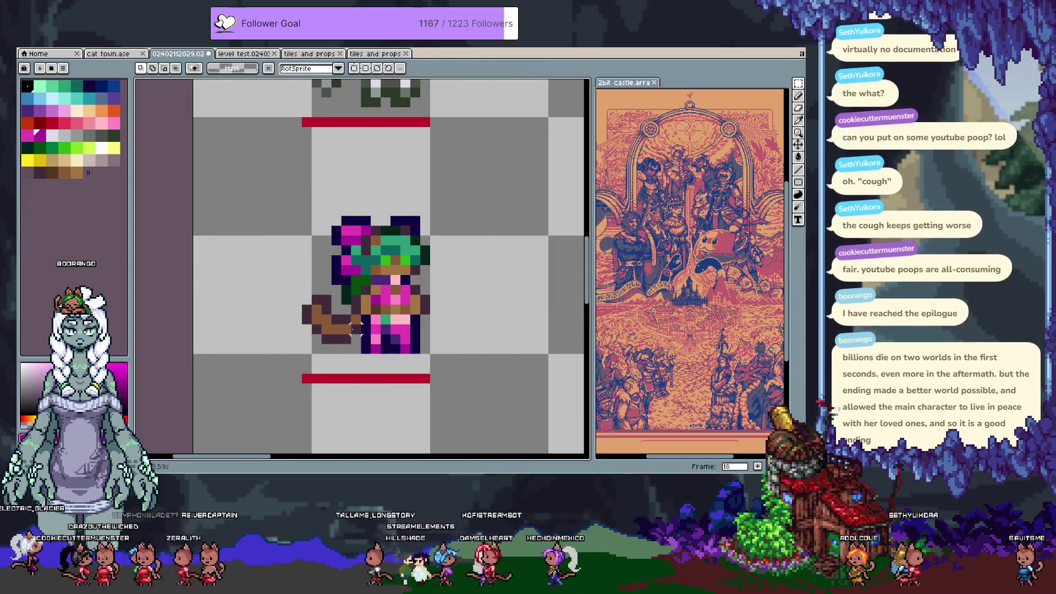
key("b")
left_click(367, 358)
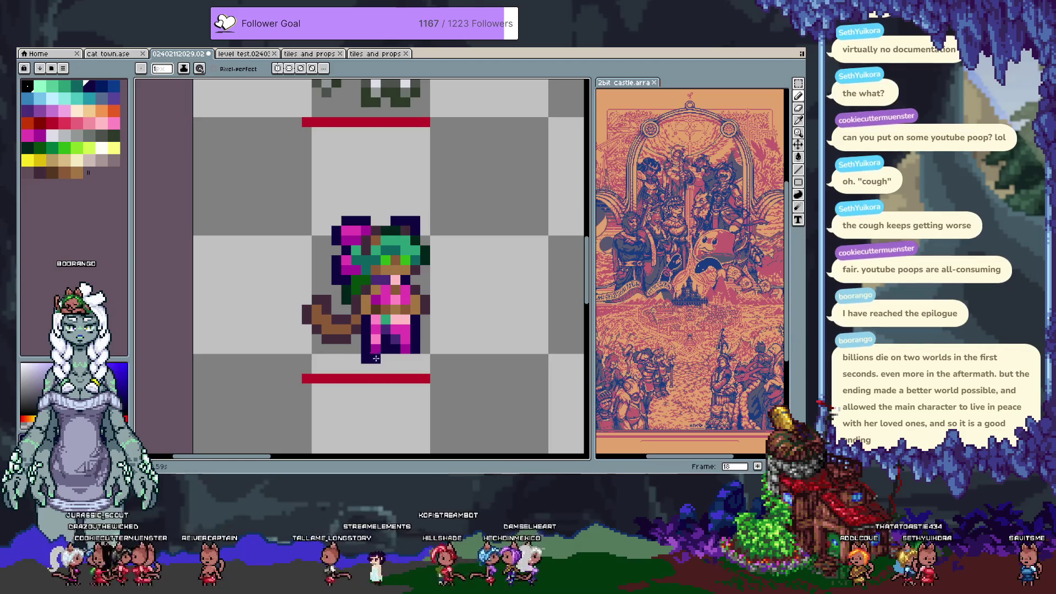
key("ctrl+z")
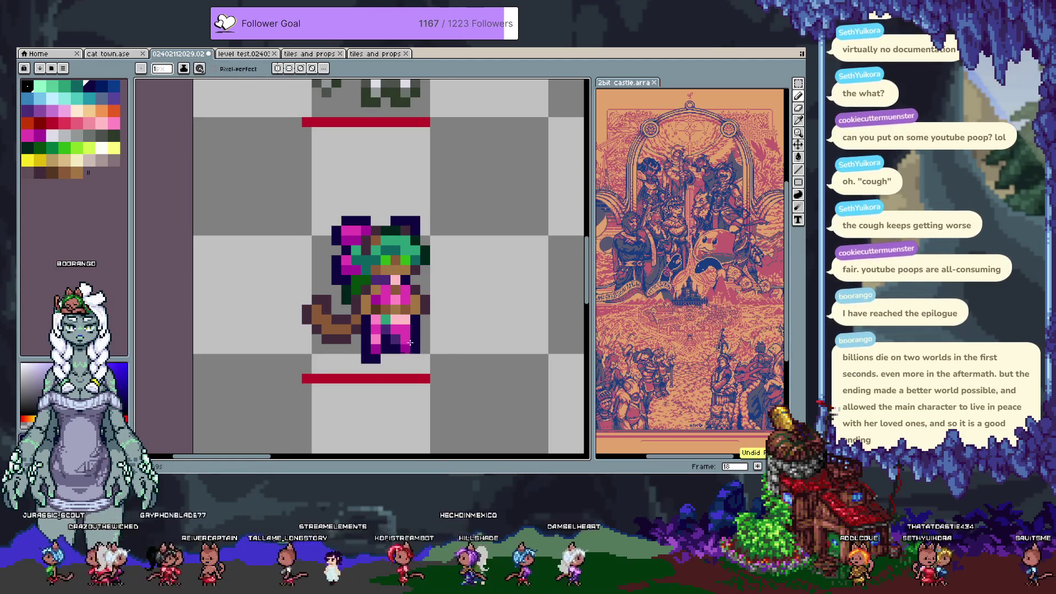
Shift the chibi's lower legs one pixel left and select the pixels around the feet.
key("m")
key("ctrl+z")
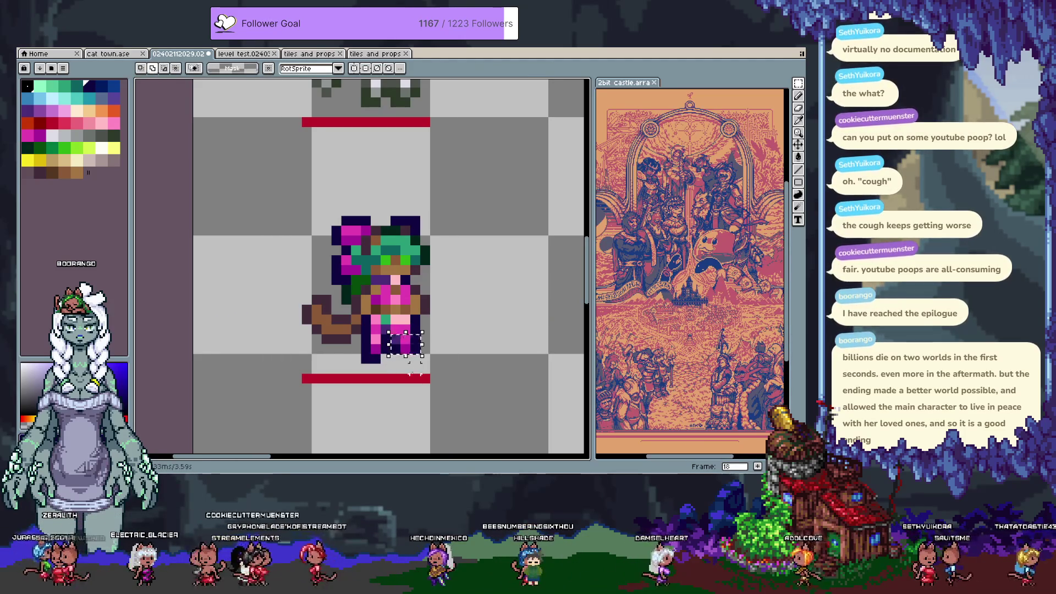
left_click_drag(388, 332, 421, 356)
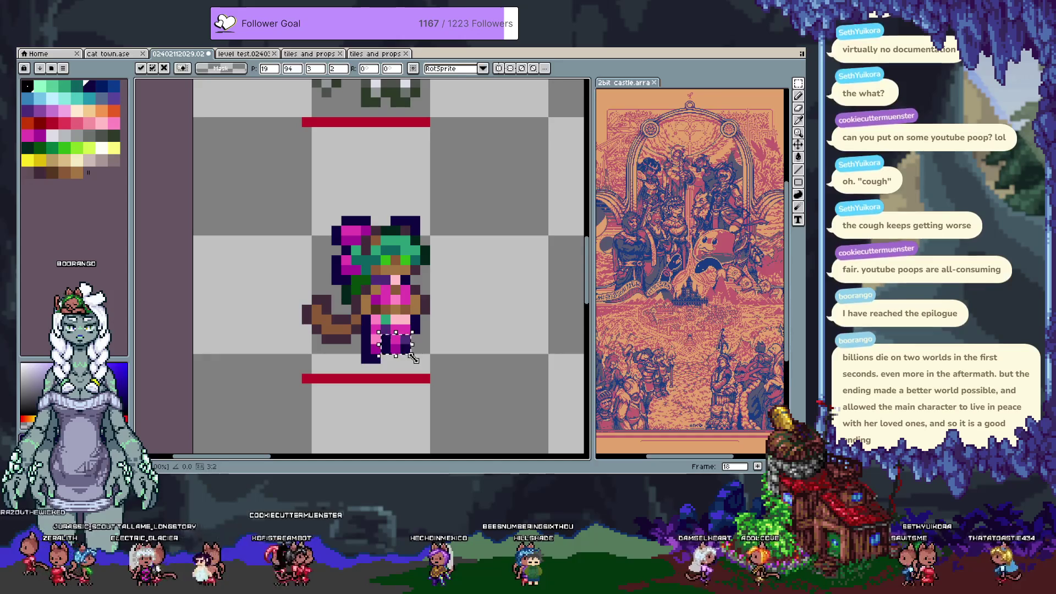
left_click(344, 265)
mouse_move(358, 342)
left_mouse_down()
mouse_move(411, 365)
mouse_move(400, 366)
left_mouse_up()
key("b")
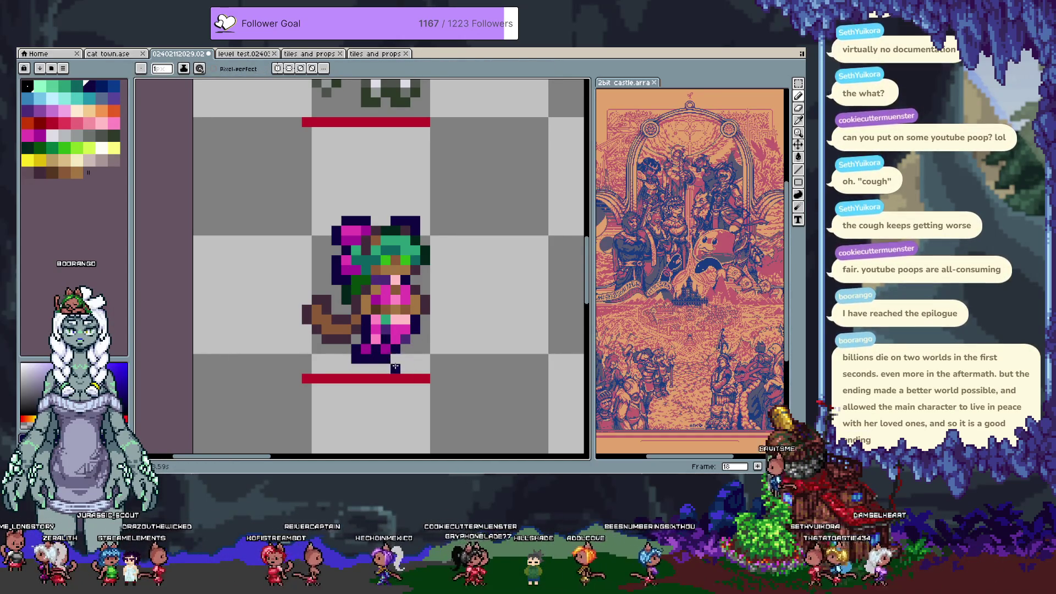
key("m")
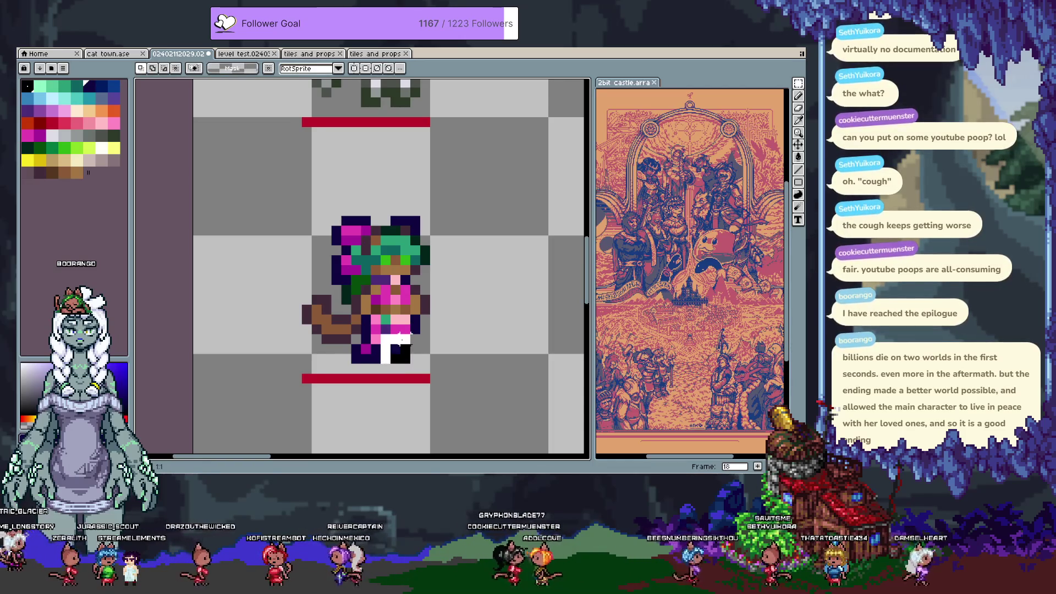
left_click_drag(391, 334, 418, 362)
key("i")
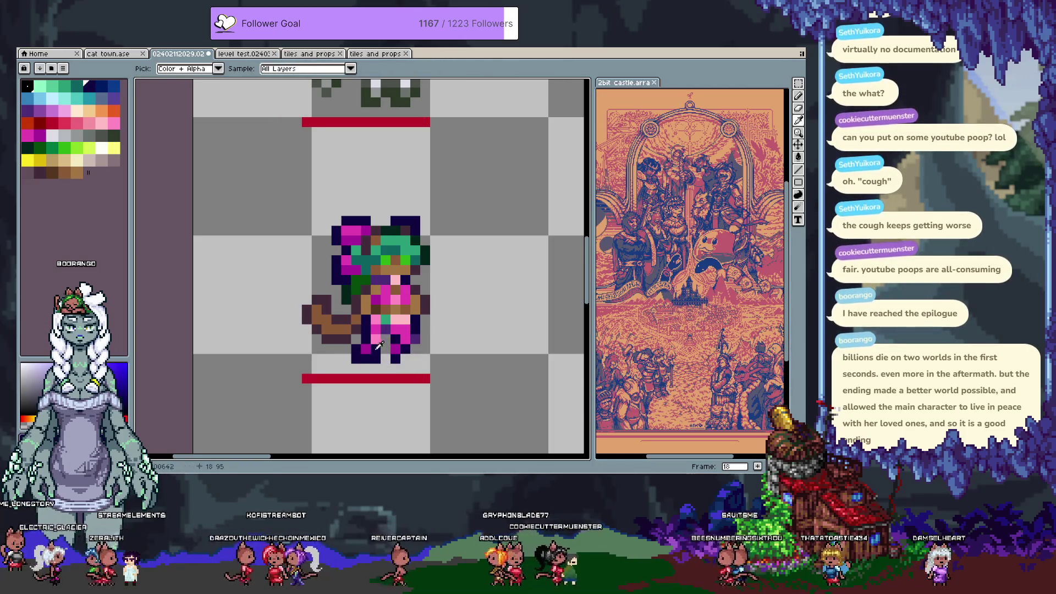
key("b")
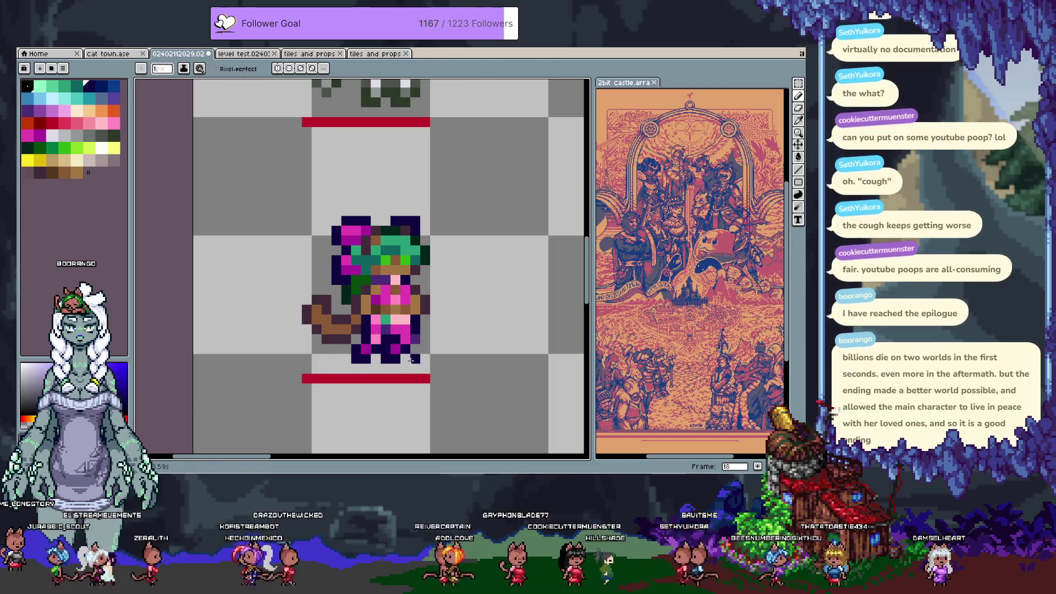
Sample magenta and browns, then repaint dark and light brown pixels at the tail's left end.
key("i")
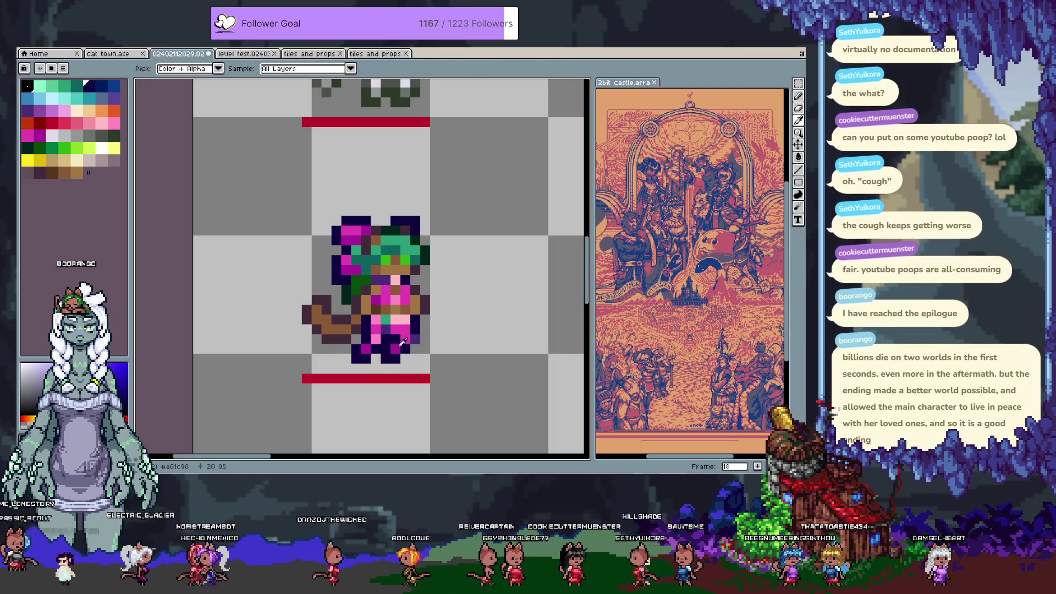
left_click(403, 342, "alt")
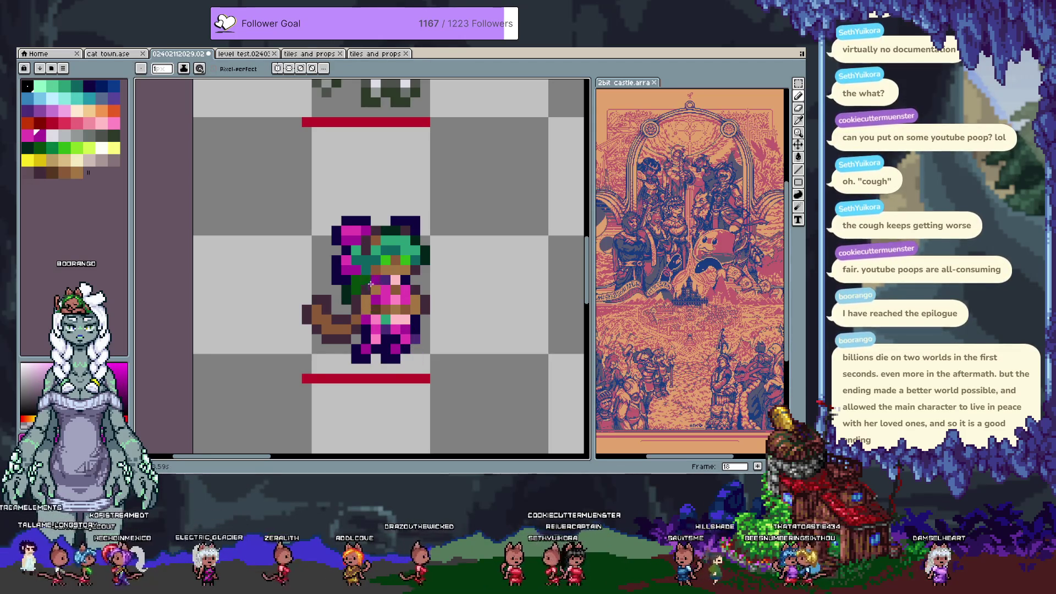
left_click(346, 311, "alt")
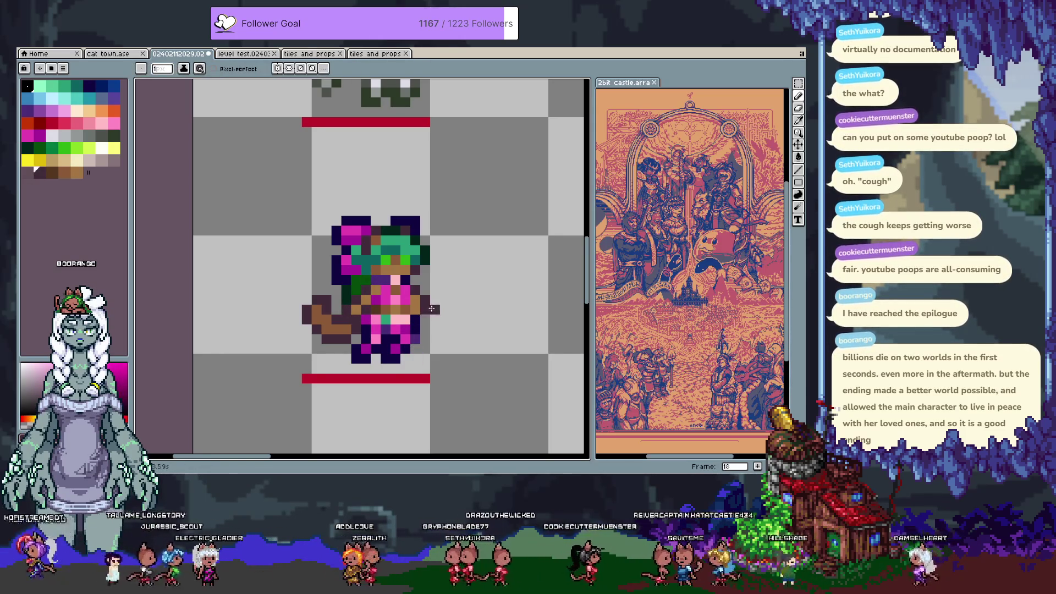
left_click(422, 309, "alt")
key("alt")
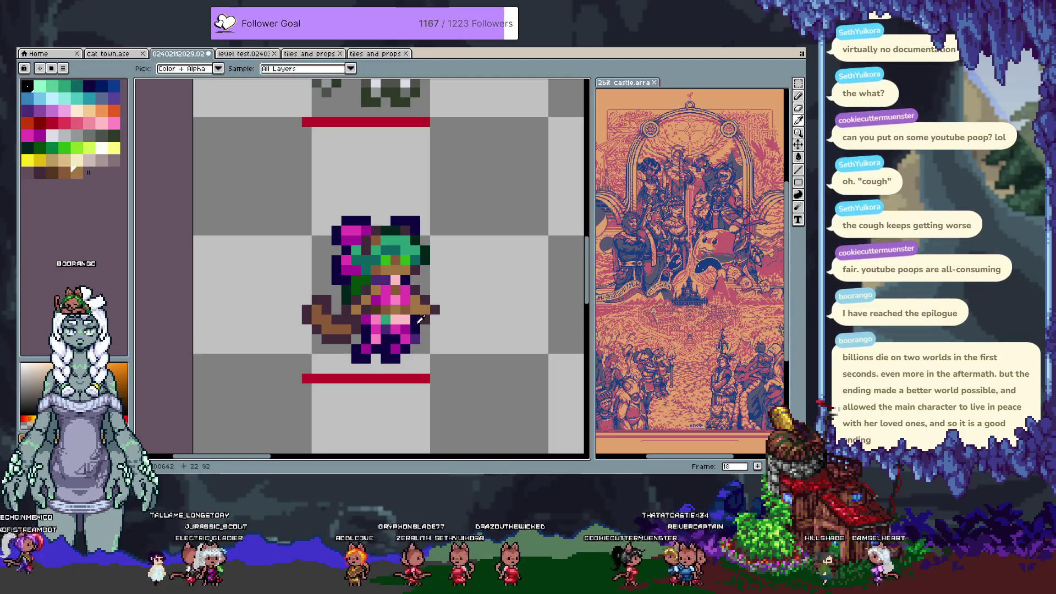
left_click(408, 296, "alt")
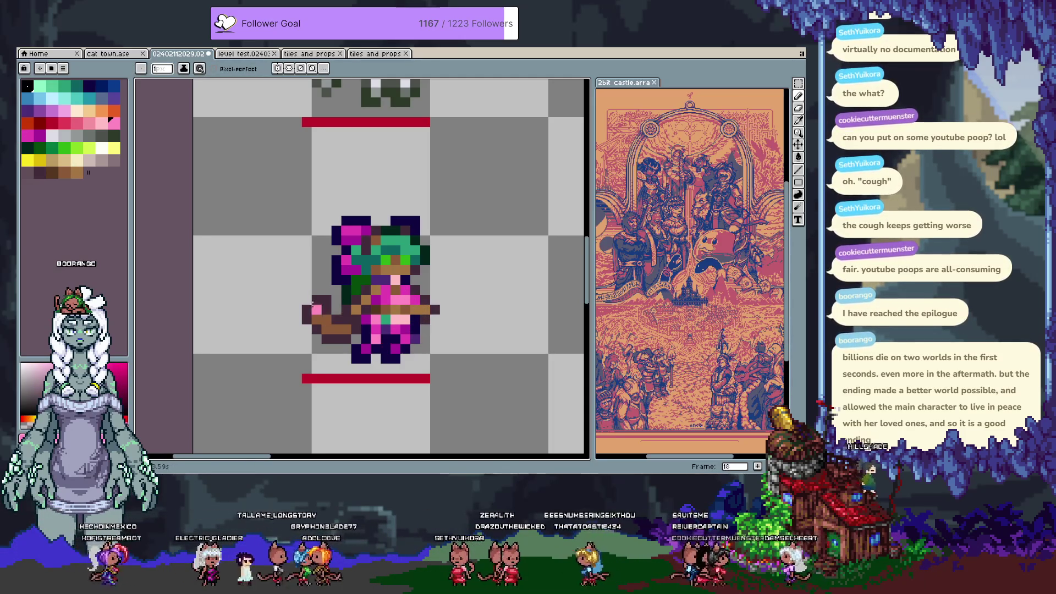
left_click(322, 313, "alt")
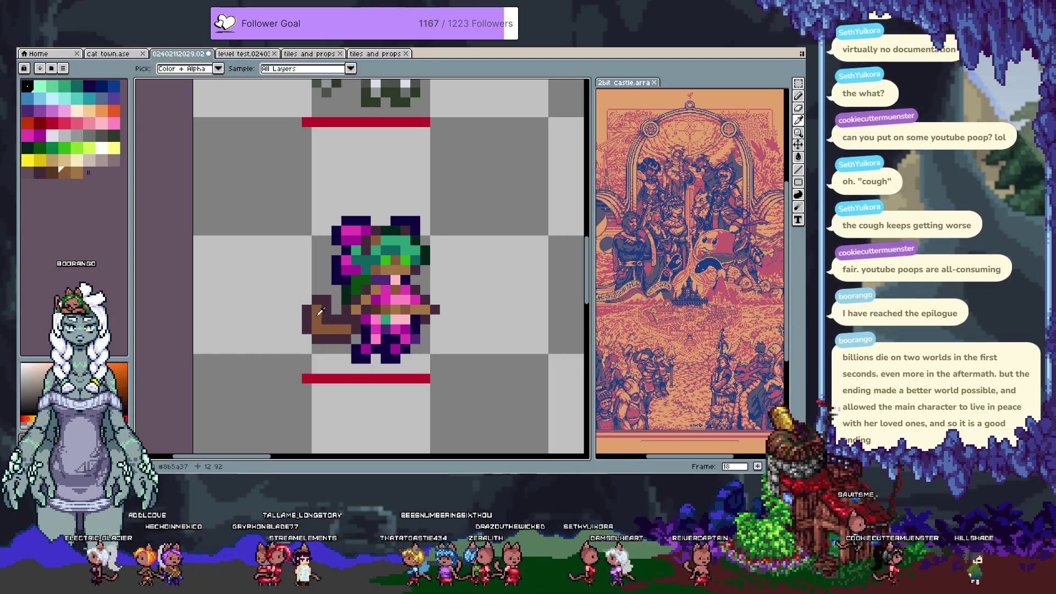
left_click(317, 327)
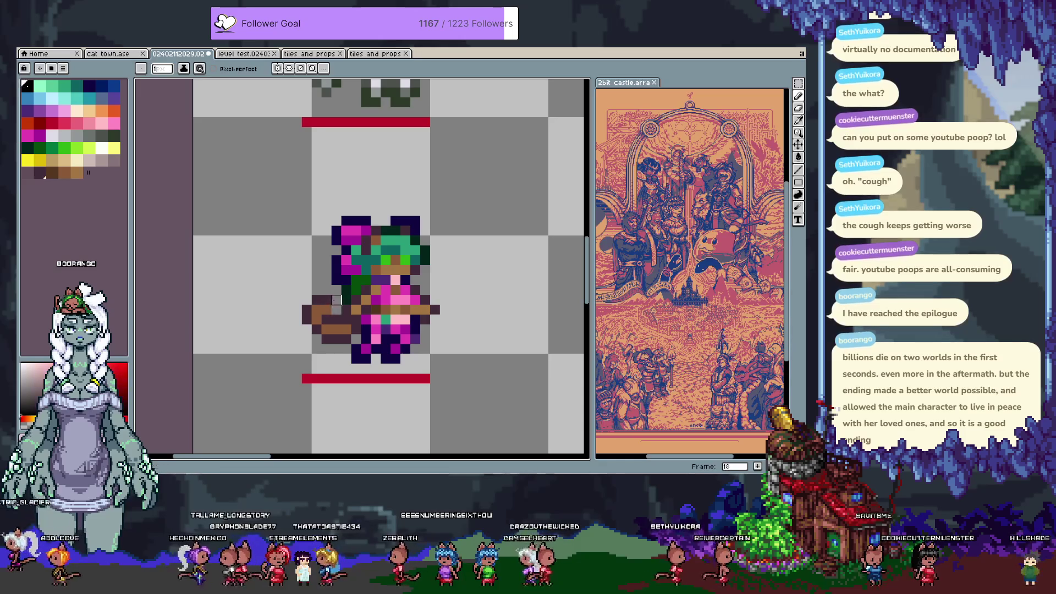
left_click(324, 329, "alt")
left_click(317, 314)
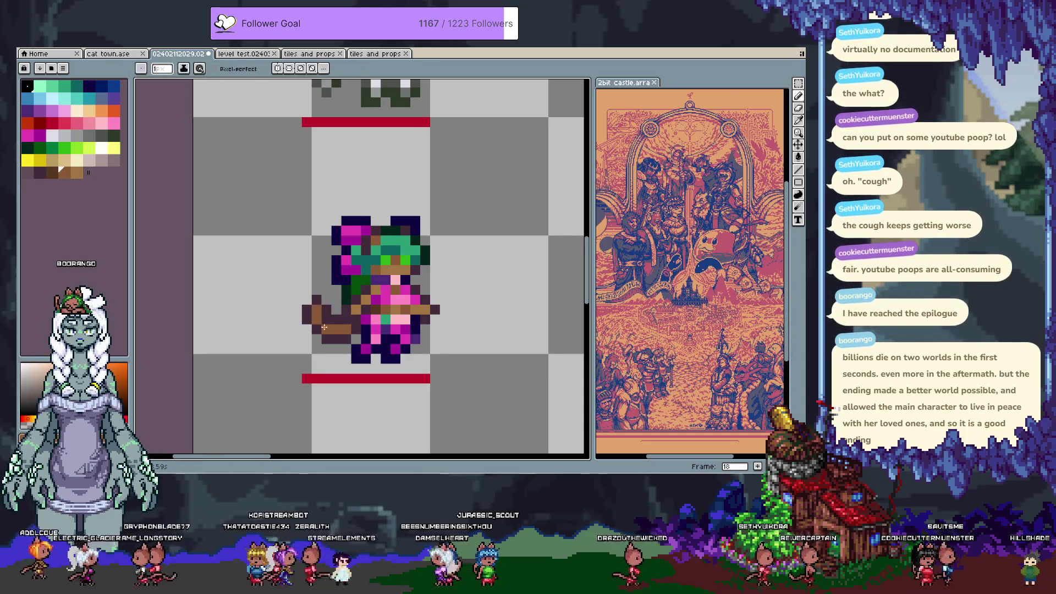
Compare with the previous frame and redo the last undone edit on frame 18.
key("Left")
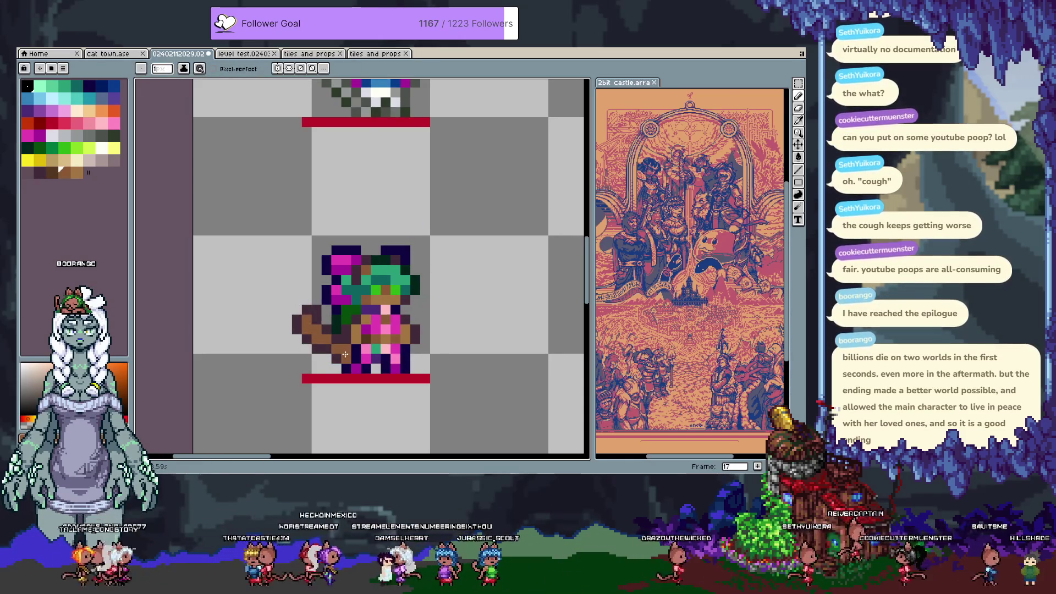
key("Right")
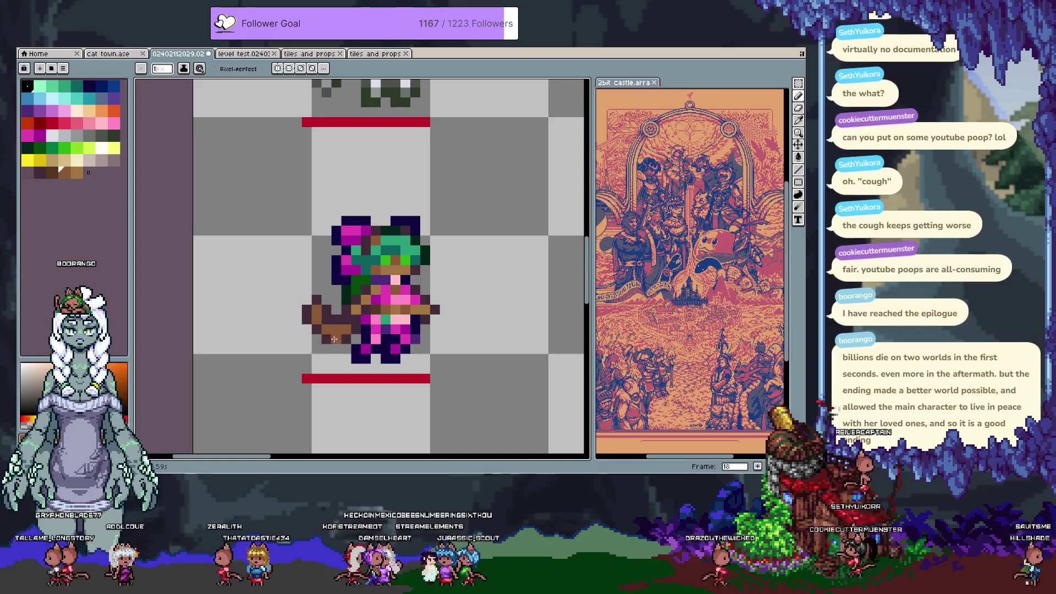
key("ctrl")
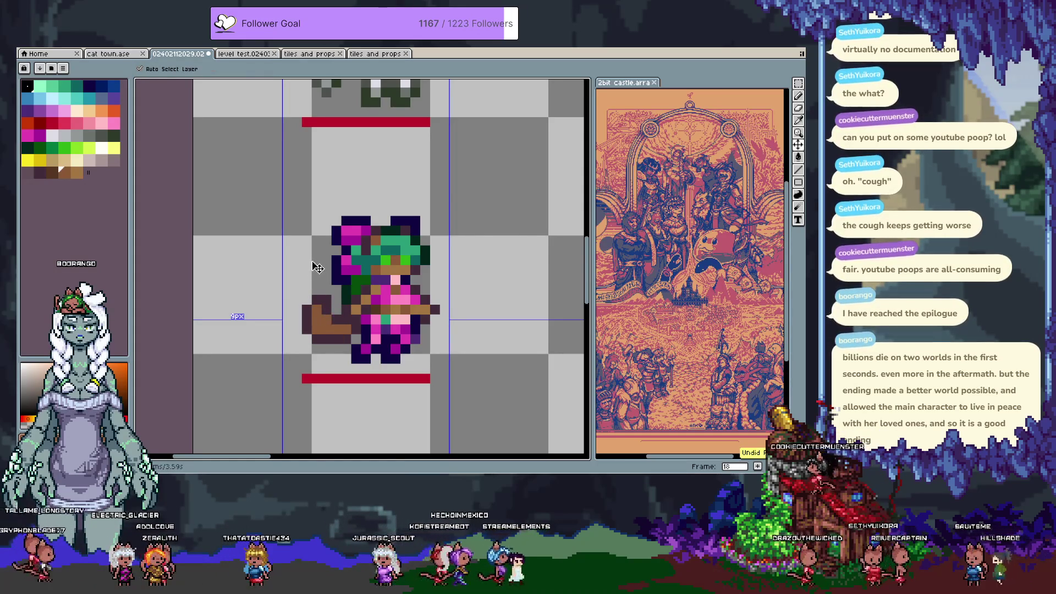
key("ctrl+y")
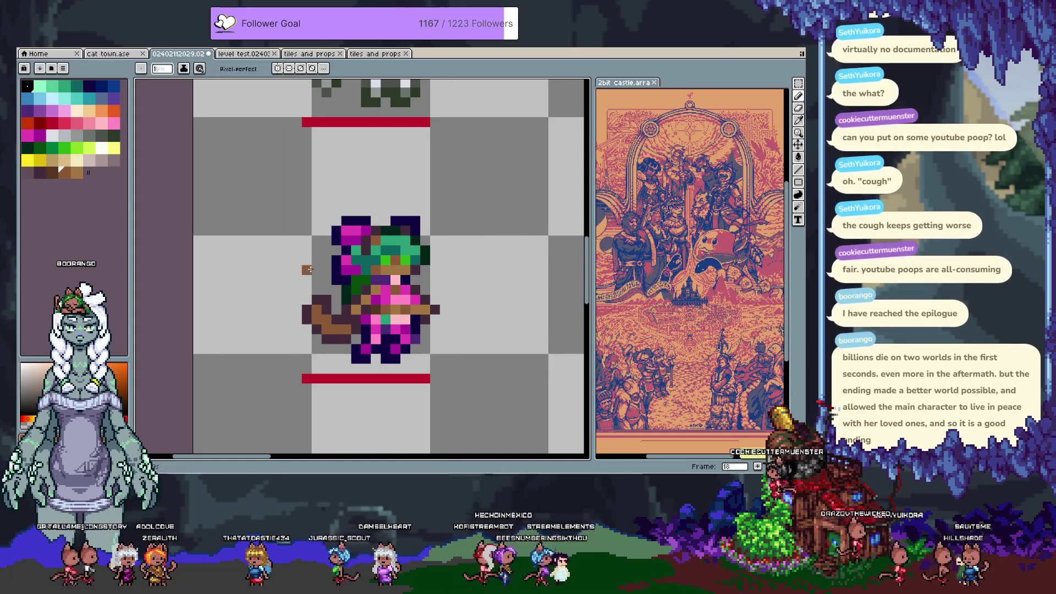
key("m")
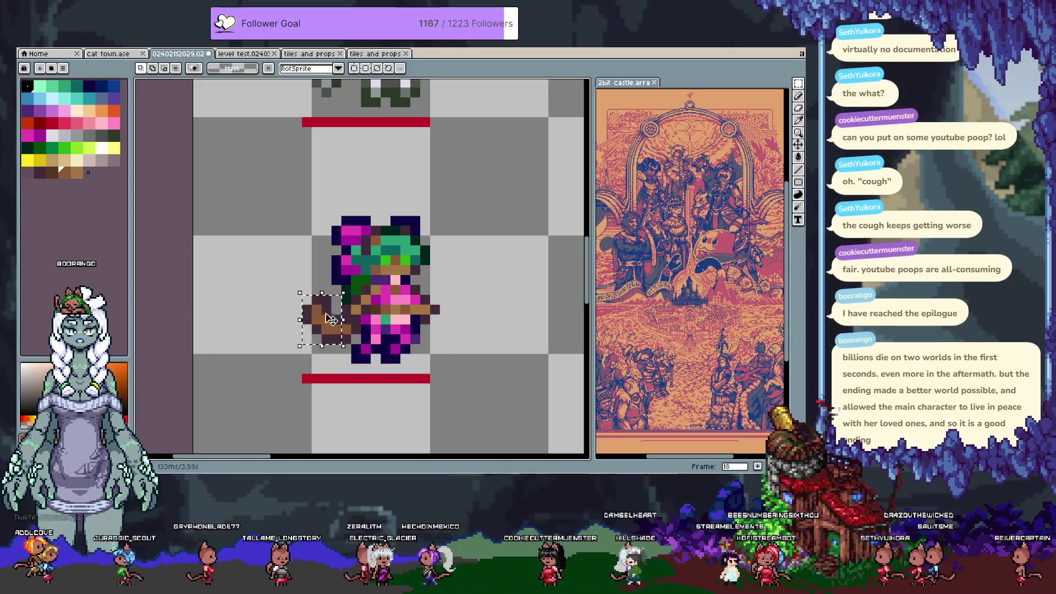
Move the brown tail piece down and left and outline it in dark brown.
left_click_drag(332, 340, 329, 326)
key("Return")
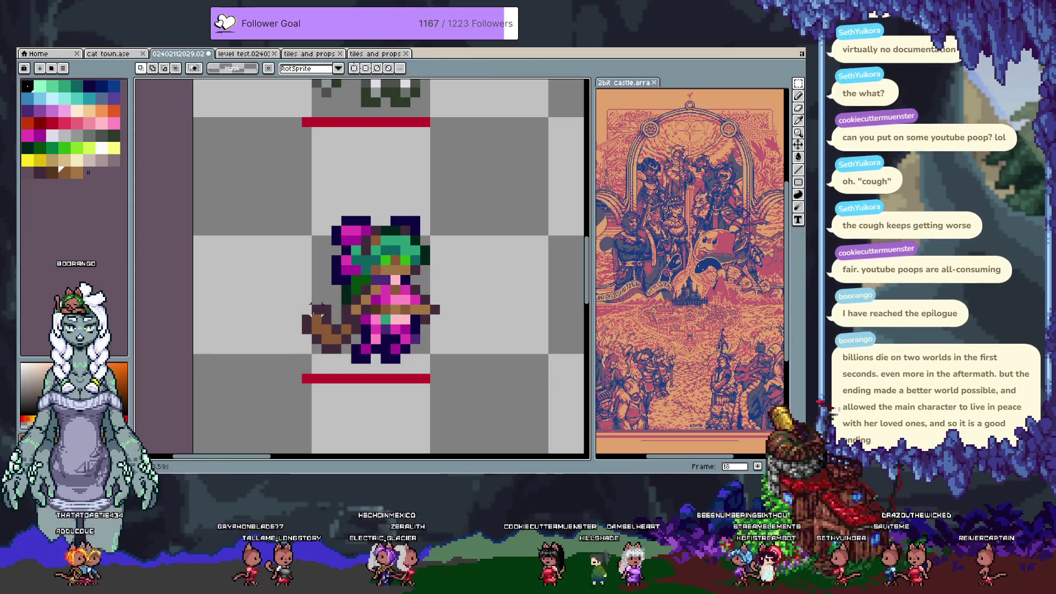
left_click_drag(325, 318, 335, 347)
key("i")
left_click(318, 316)
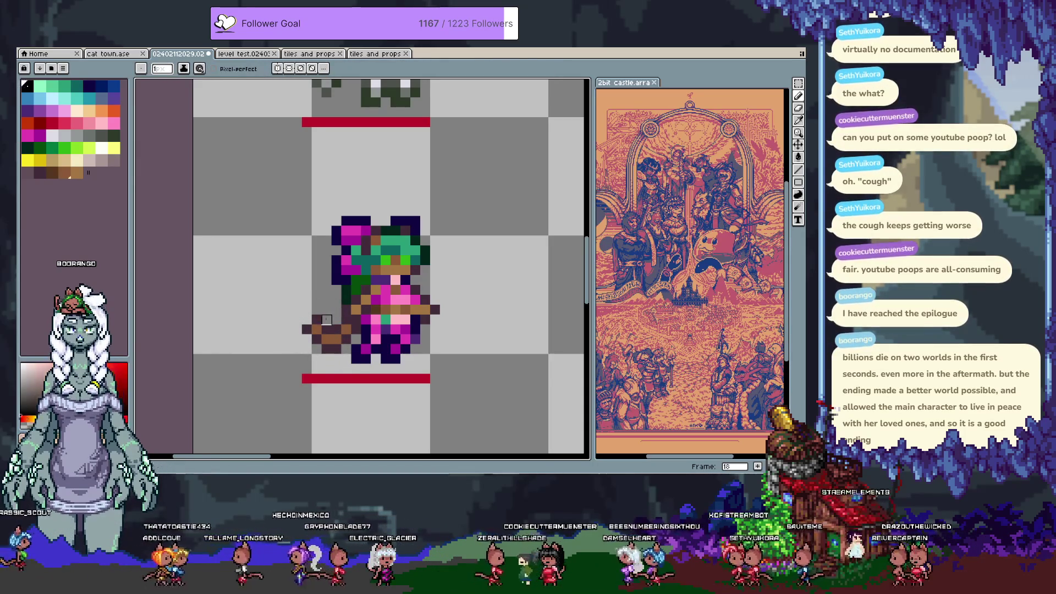
key("b")
left_click_drag(307, 319, 317, 320)
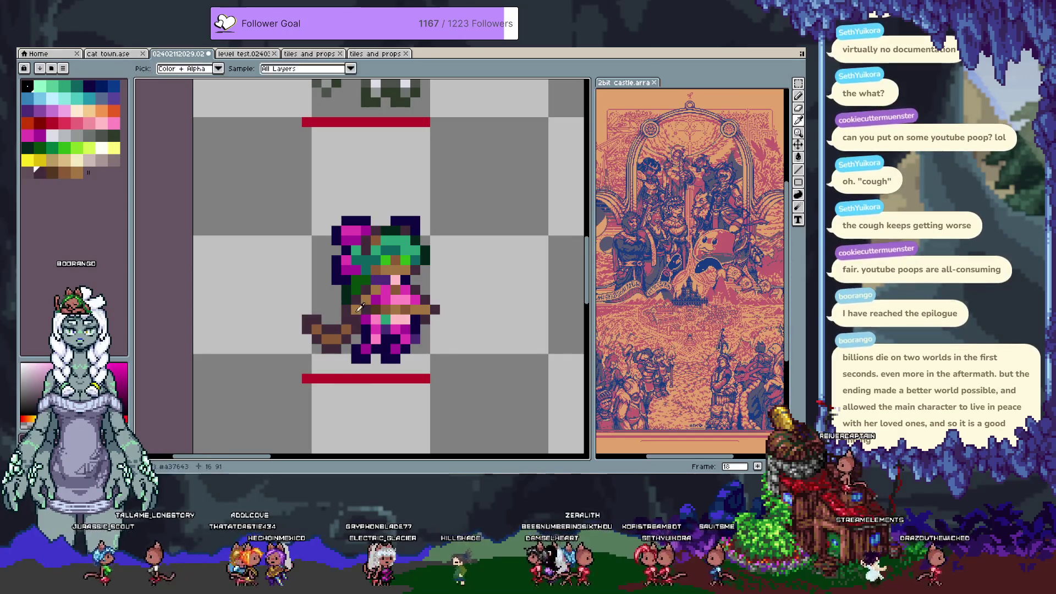
Sample browns, add a dark pixel at the sprite's lower right, and pick magenta.
left_click(377, 309, "alt")
left_click(368, 299, "alt")
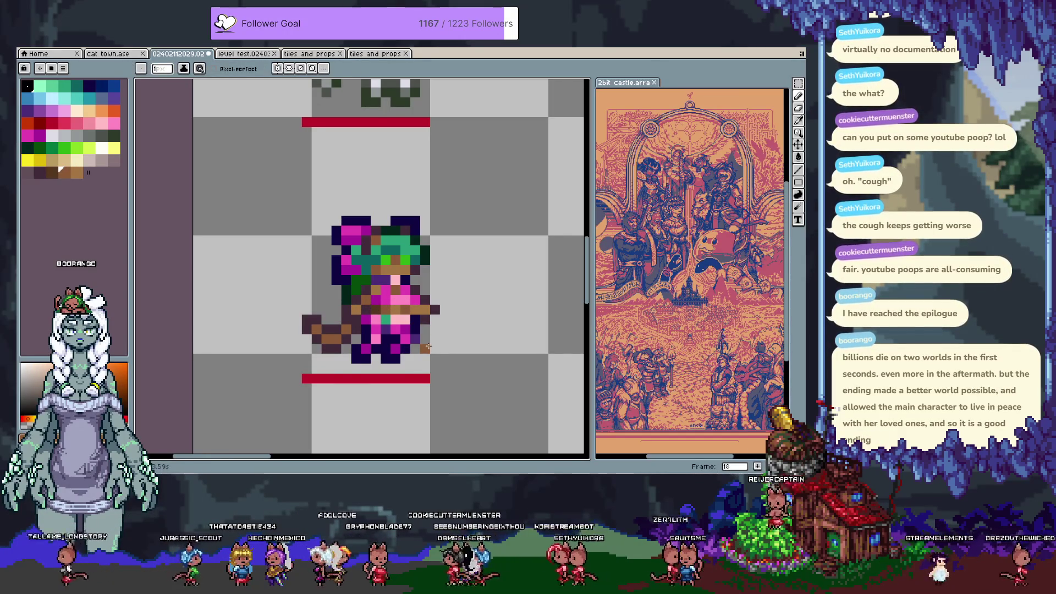
key("alt")
left_click(419, 319, "alt")
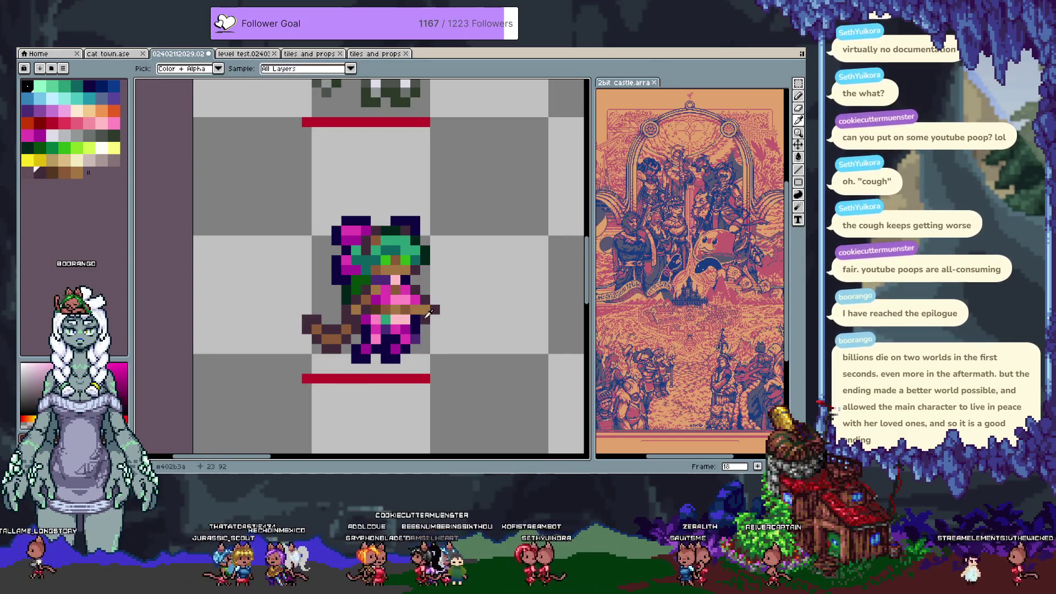
left_click(407, 356)
left_click(391, 346, "alt")
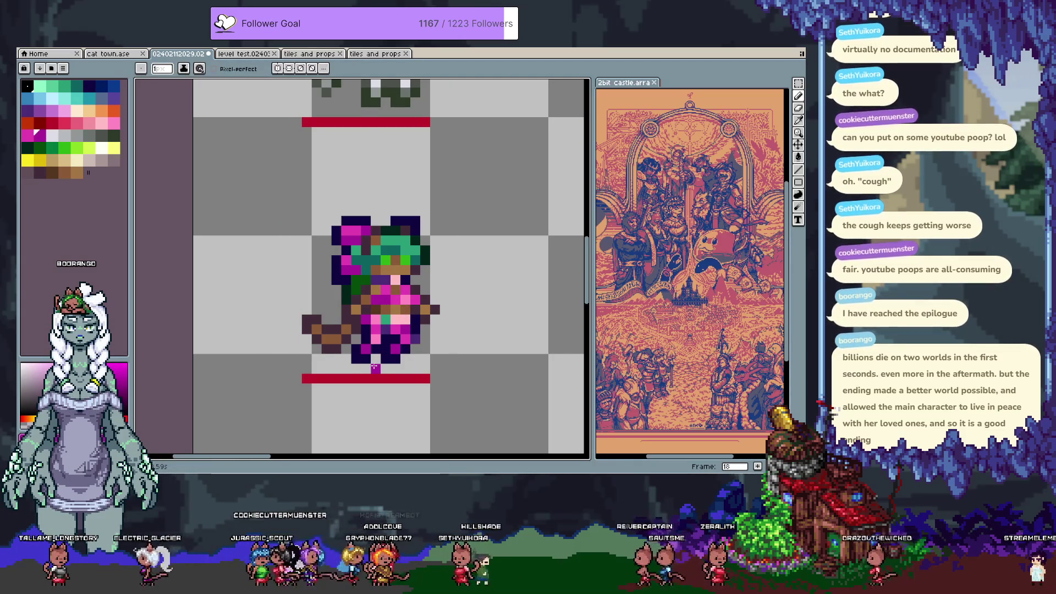
Flip between frames 16, 17 and 18 to compare poses, picking the dark navy outline colour.
key("comma")
key("period")
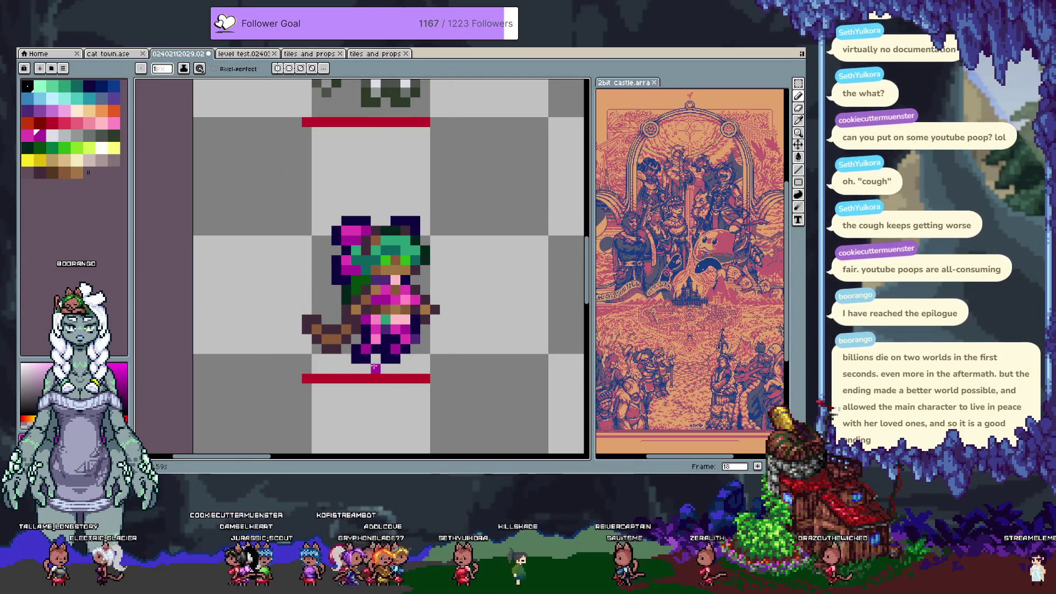
key("period")
key("comma")
key("comma")
key("period")
key("comma")
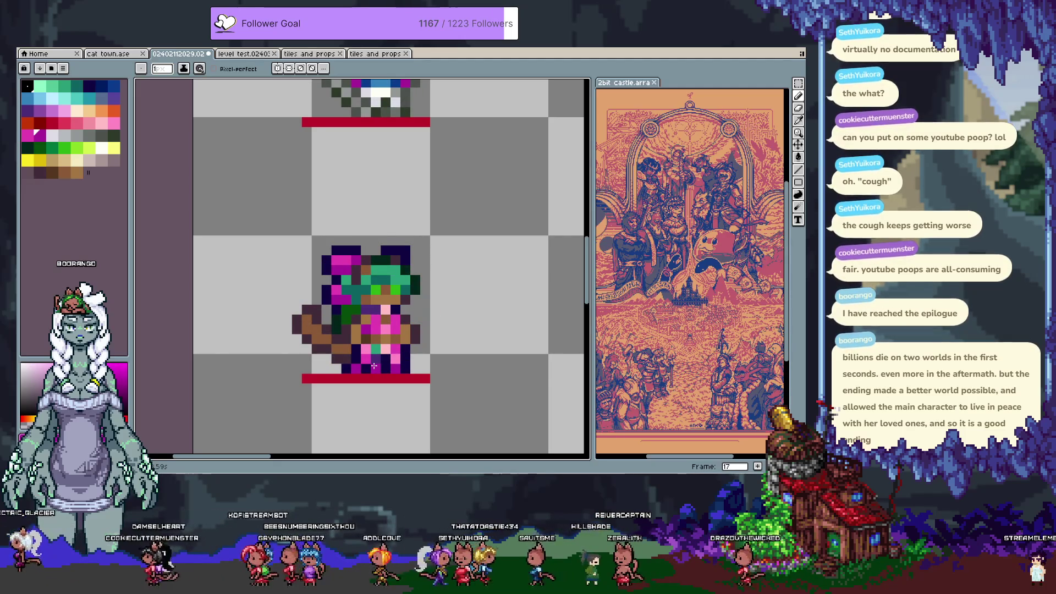
key("comma")
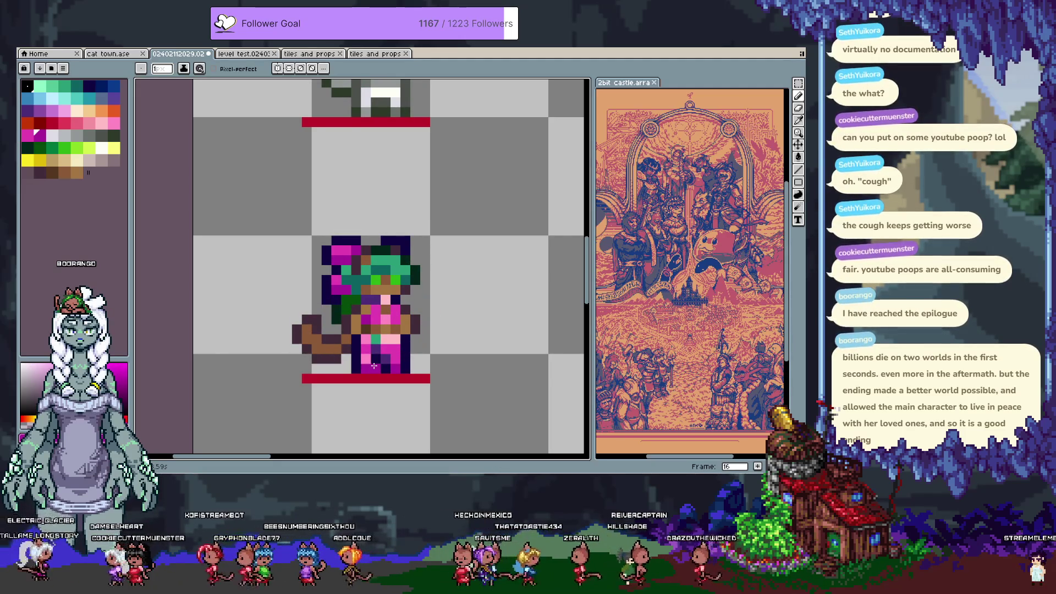
key("period")
key("i")
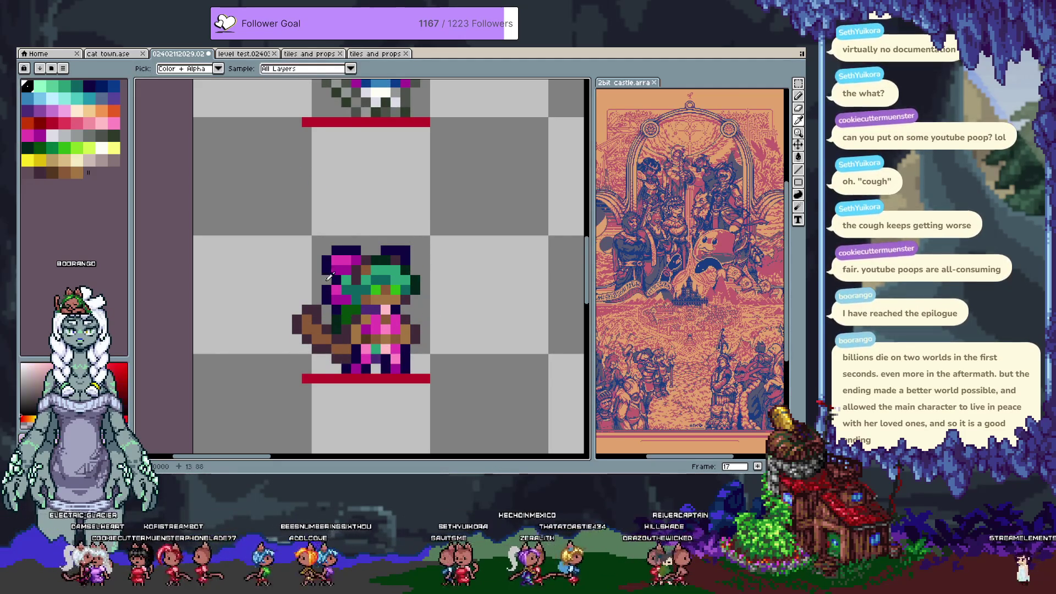
left_click(328, 278, "alt")
key("comma")
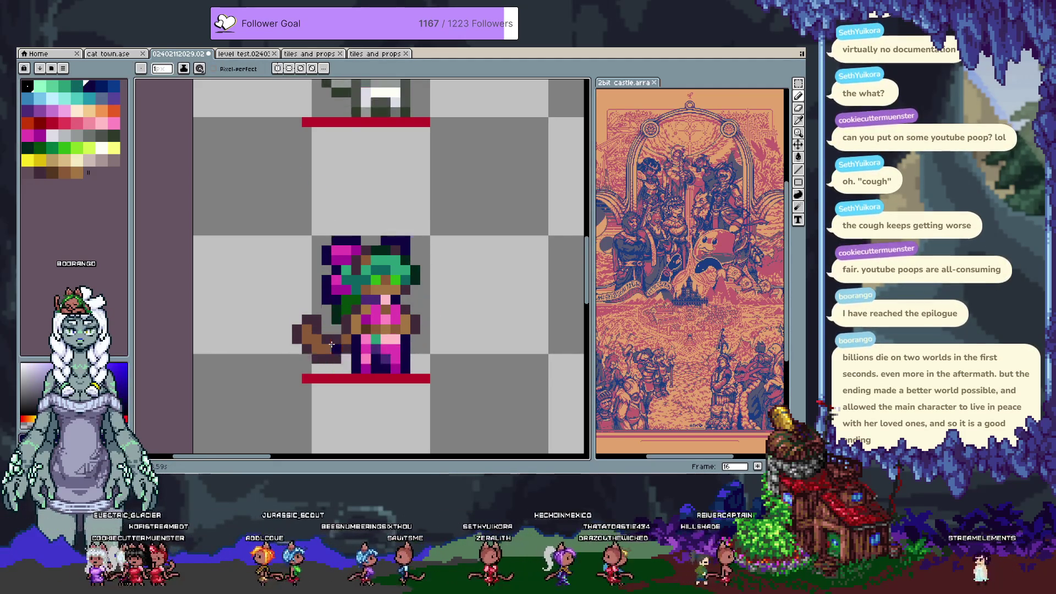
key("period")
key("period")
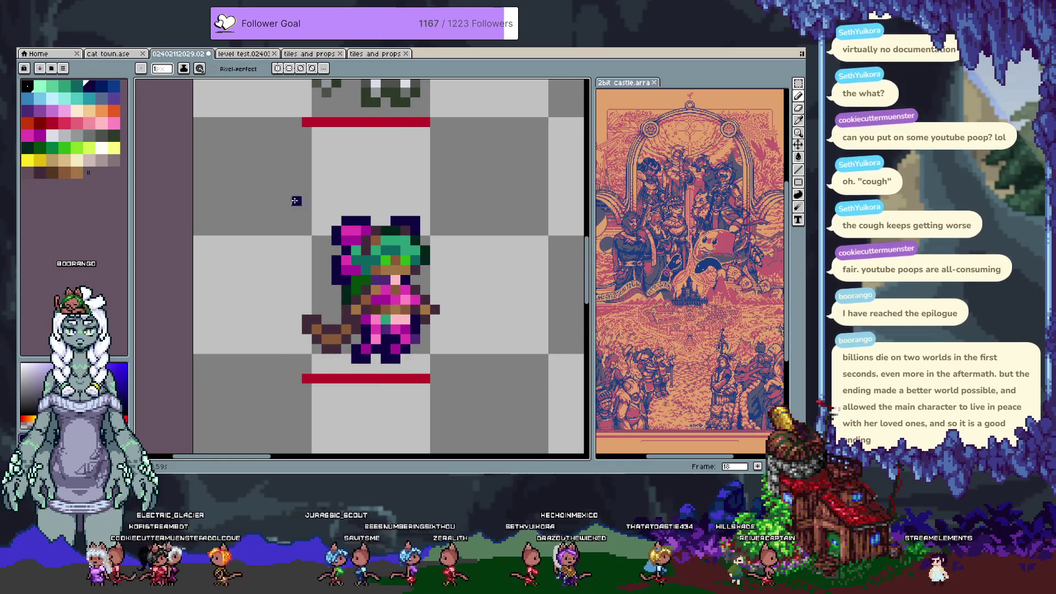
Pick the magenta hair colour and add navy pixels along the top of the head outline.
key("m")
left_click_drag(320, 213, 353, 277)
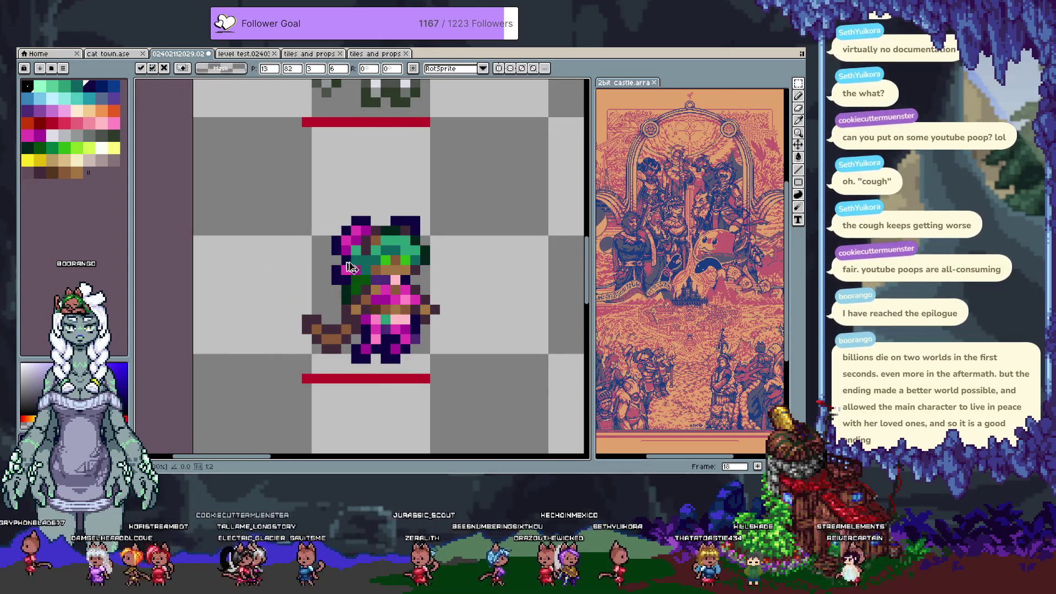
left_click(360, 216)
key("b")
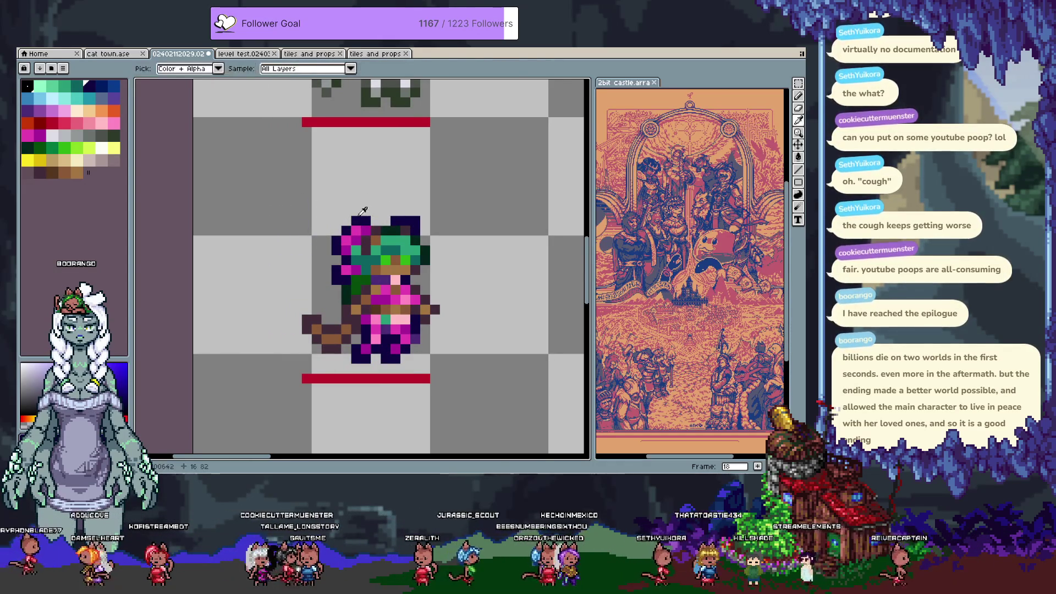
left_click(363, 231, "alt")
key("alt")
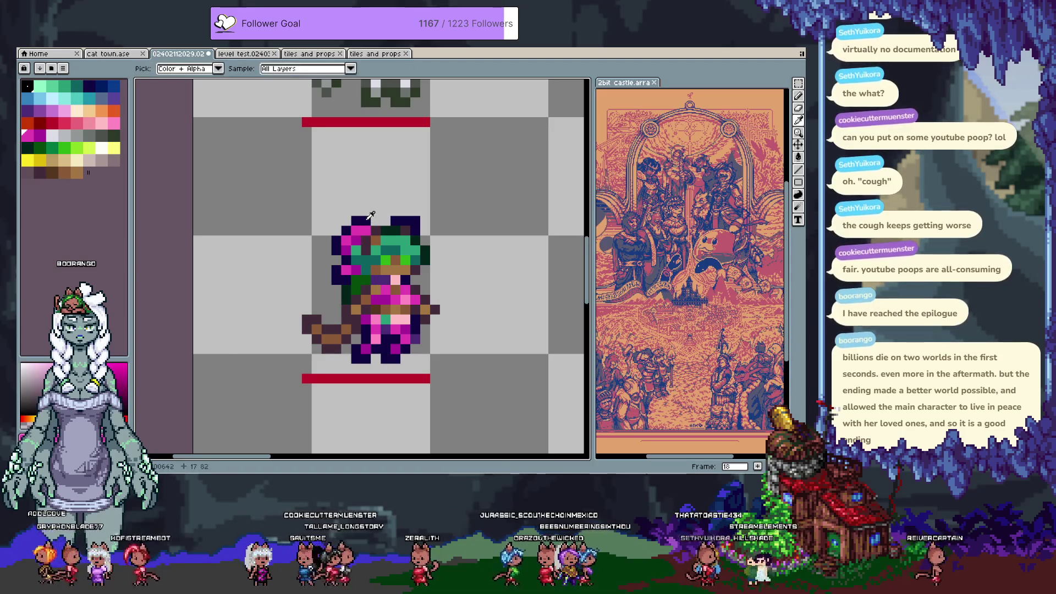
left_click(401, 217, "alt")
left_click_drag(385, 221, 414, 219)
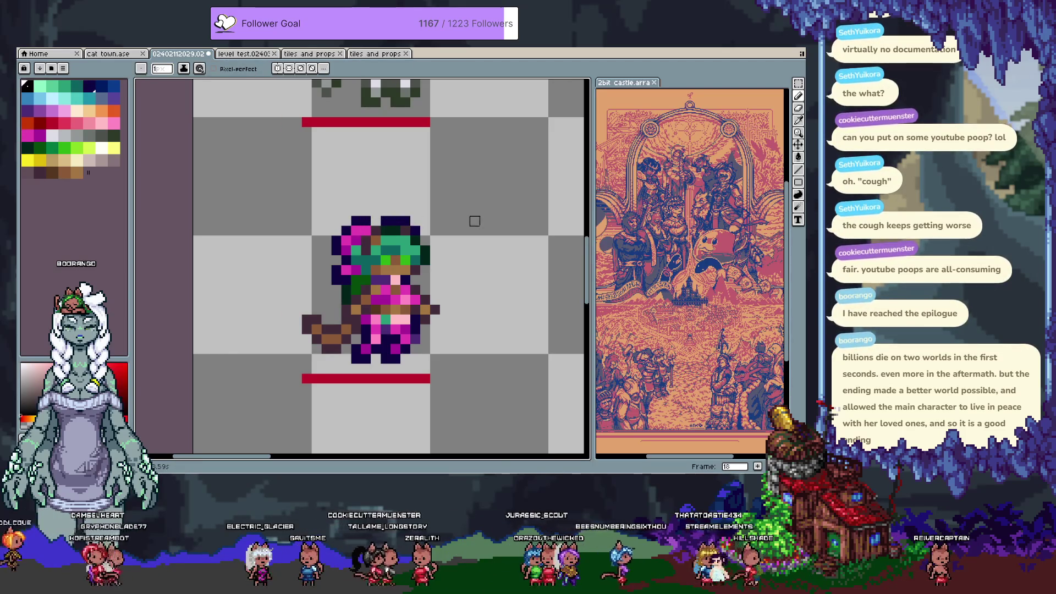
key("comma")
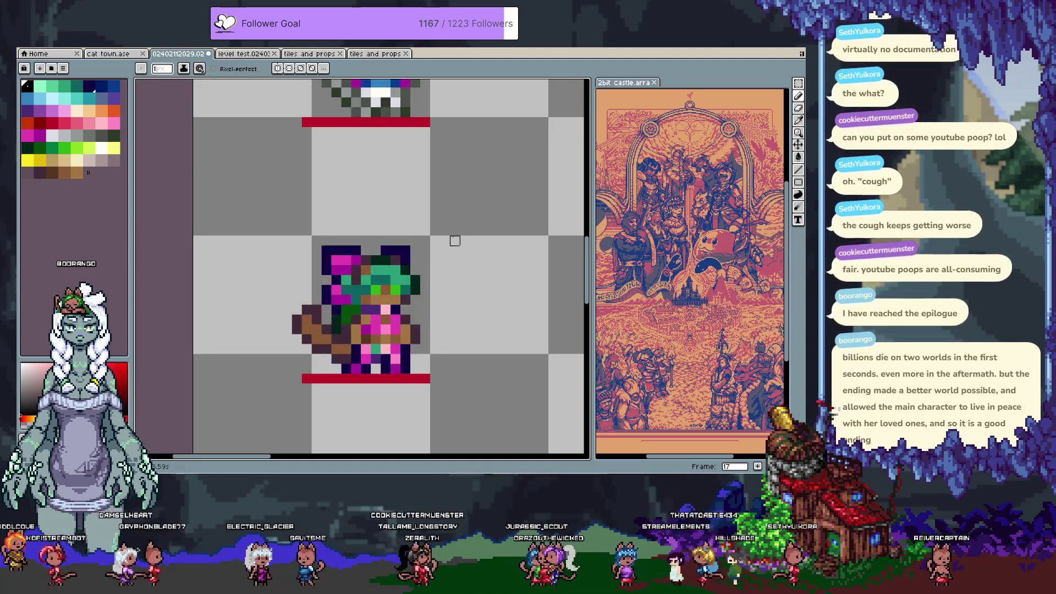
key("period")
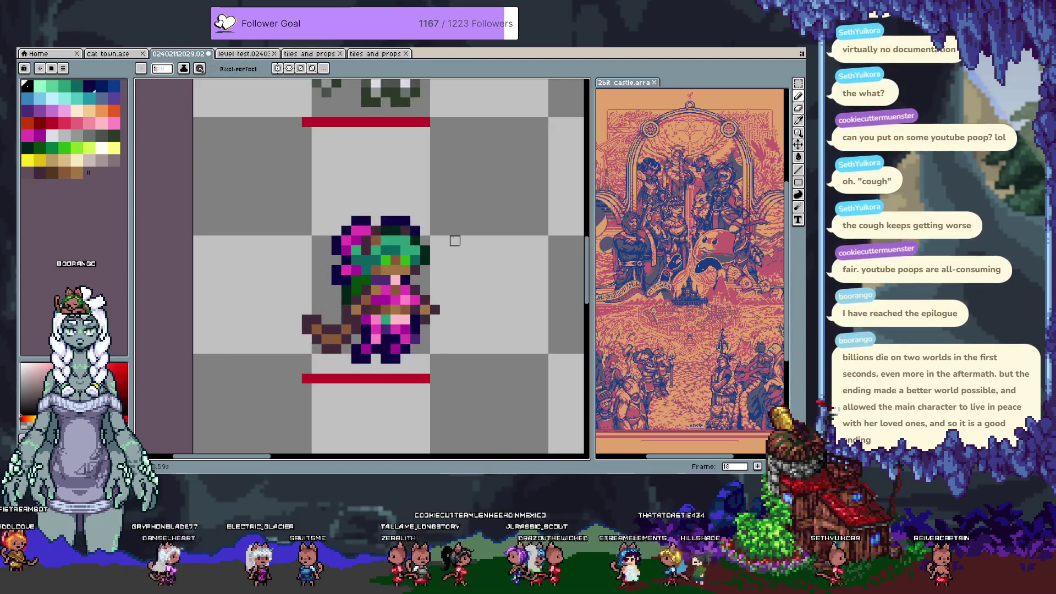
Sample teal, green and navy, then paint green pixels onto the hair.
left_click(402, 245, "alt")
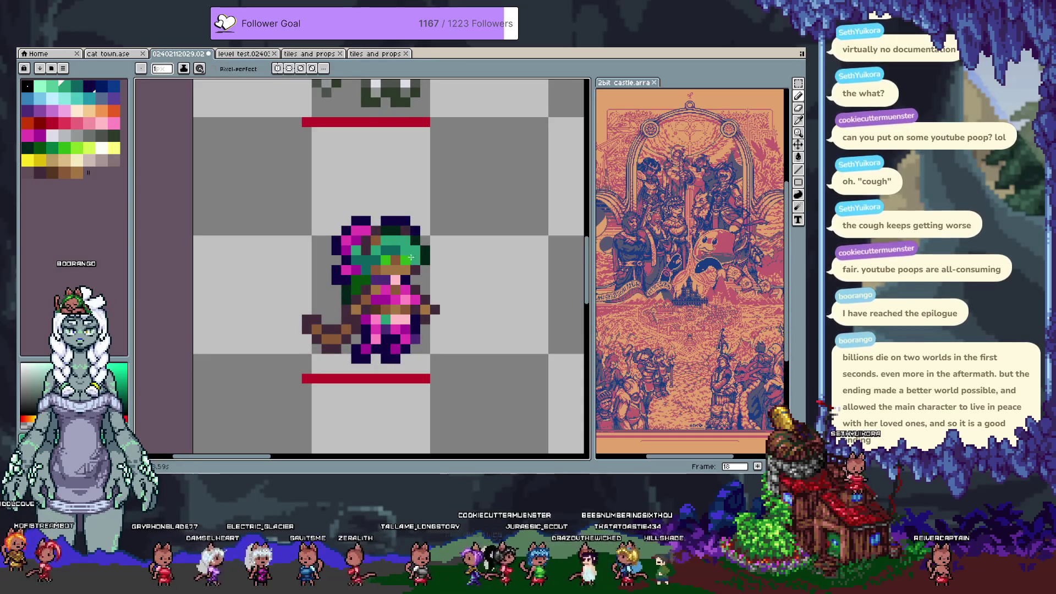
left_click(414, 259, "alt")
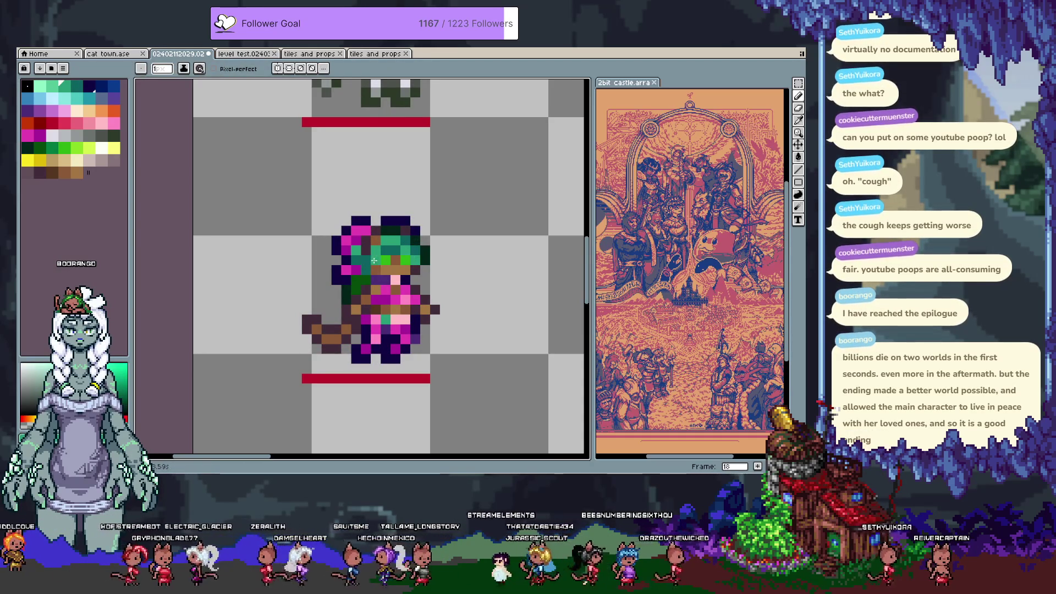
left_click(349, 242, "alt")
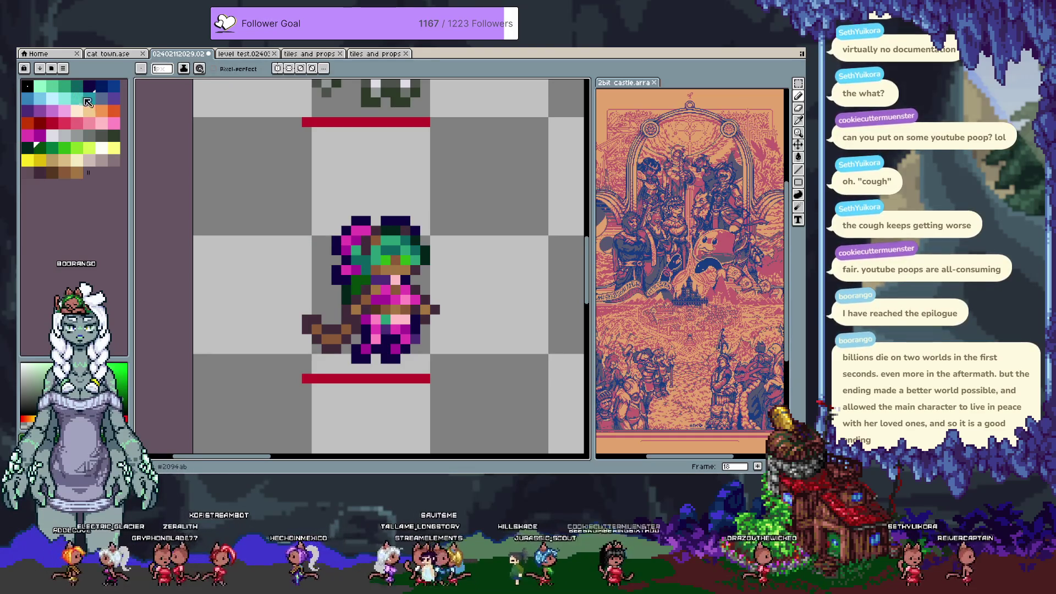
left_click(89, 86)
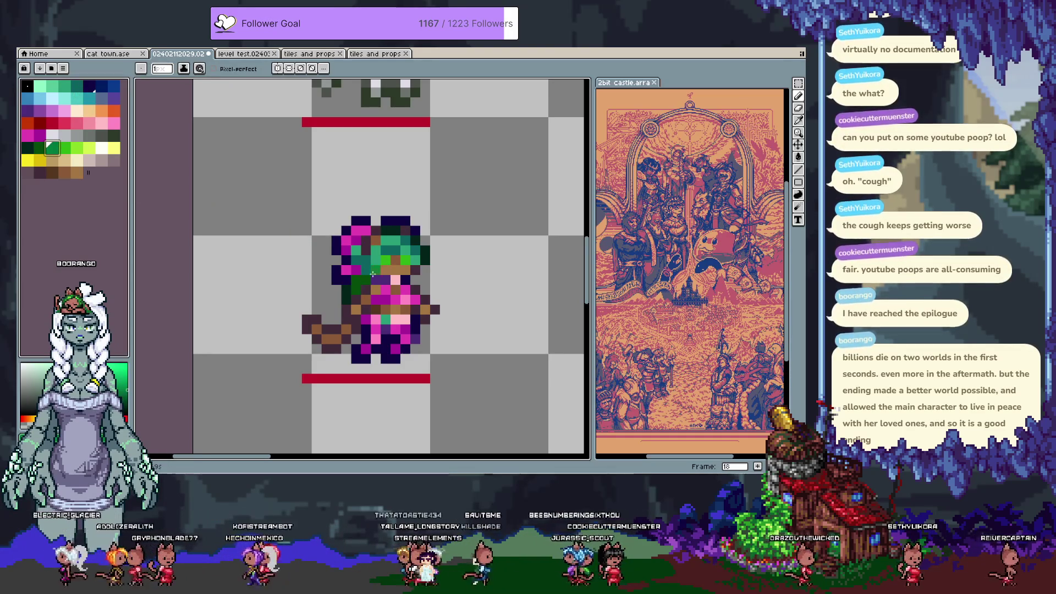
left_click(316, 260)
key("ctrl+z")
left_click(351, 261, "alt")
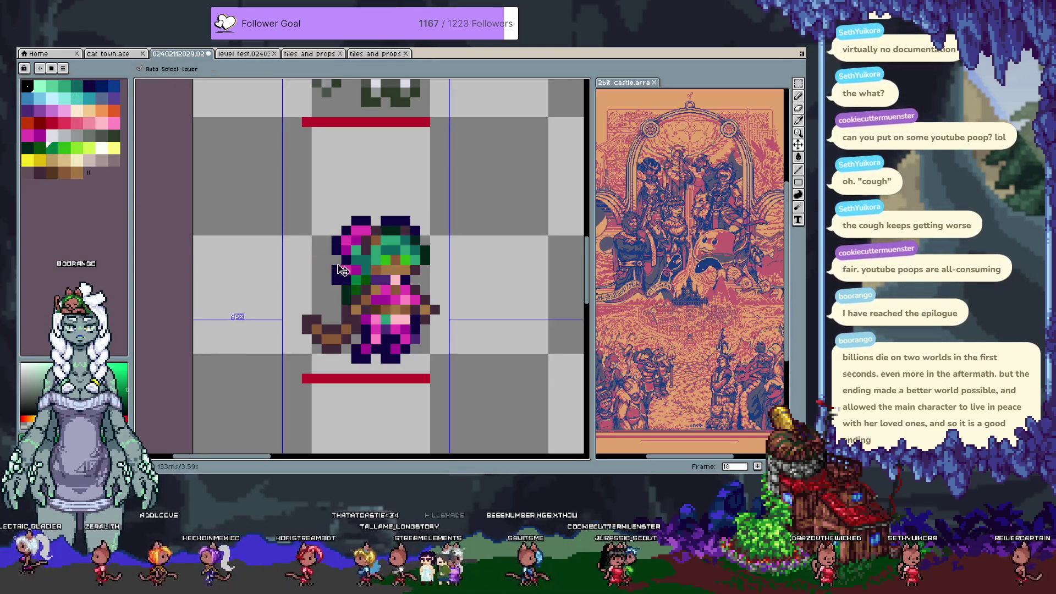
left_click(426, 279)
scroll(423, 269, "down", 3)
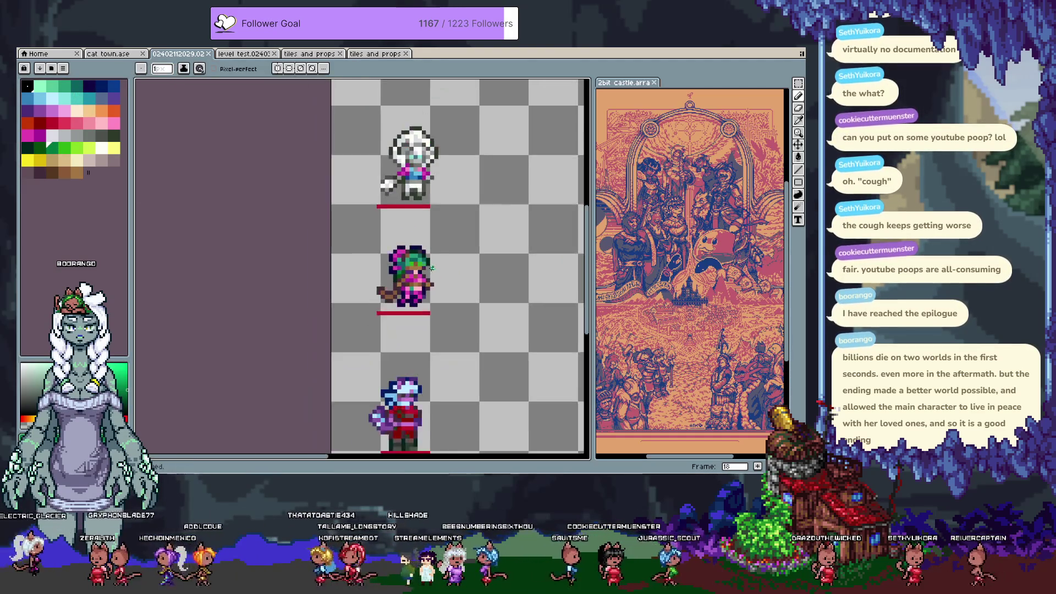
Flip between frames 17 and 18 to compare them, ending on frame 18.
key("comma")
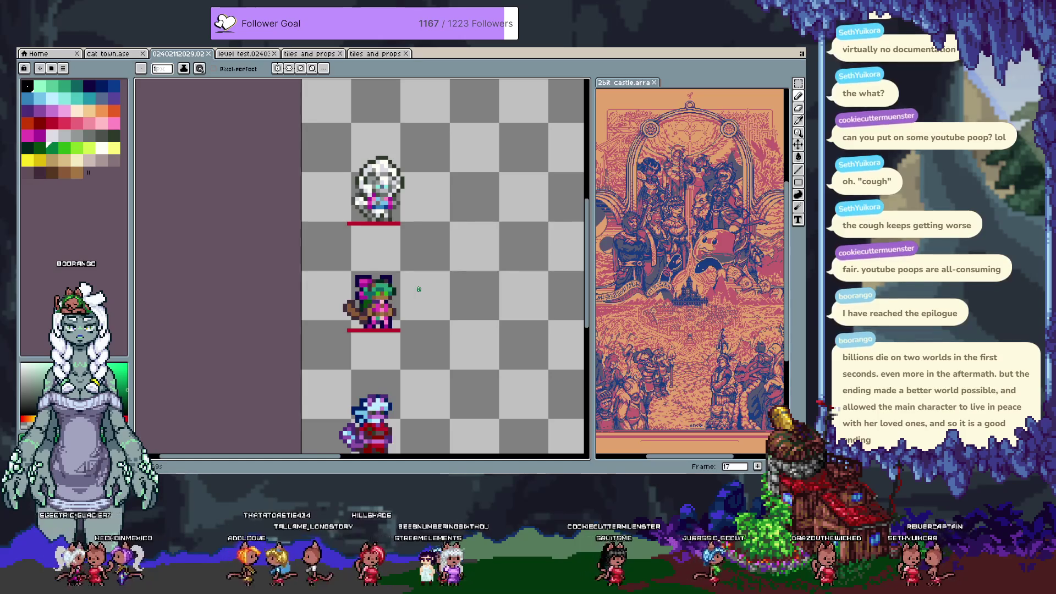
key("period")
key("comma")
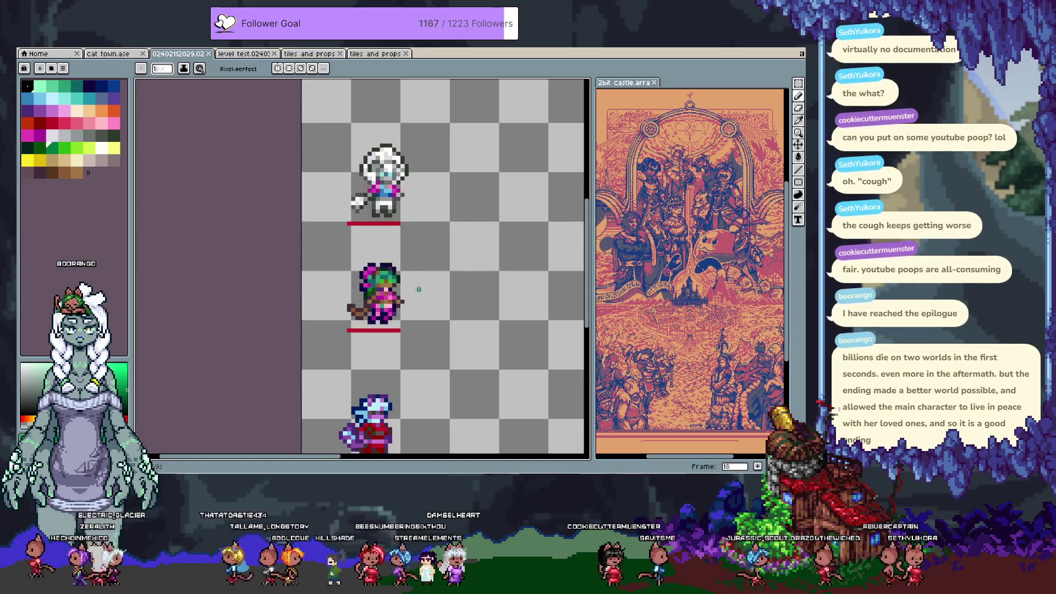
key("period")
key("comma")
key("period")
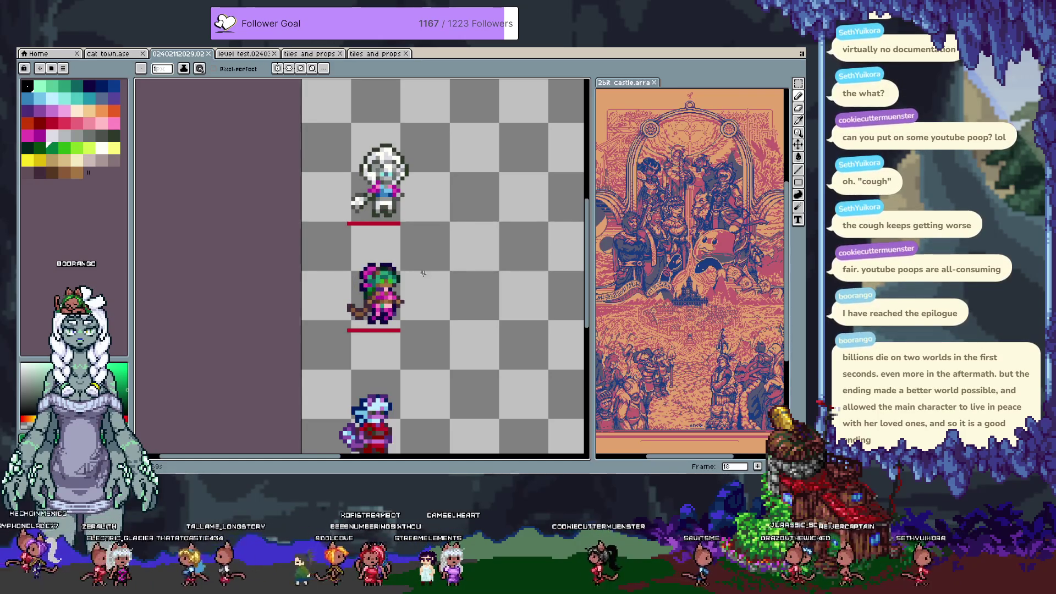
scroll(421, 156, "up", 5)
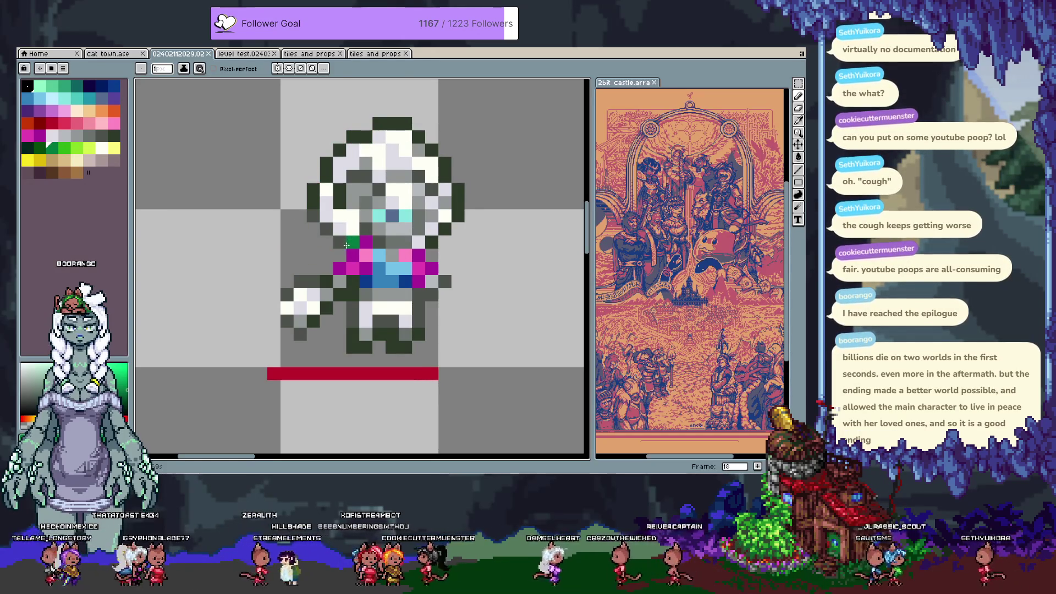
Shift the white-haired sprite's eye and cheek pixels down one pixel and commit.
key("m")
mouse_move(361, 207)
left_mouse_down()
mouse_move(292, 238)
mouse_move(342, 243)
left_mouse_up()
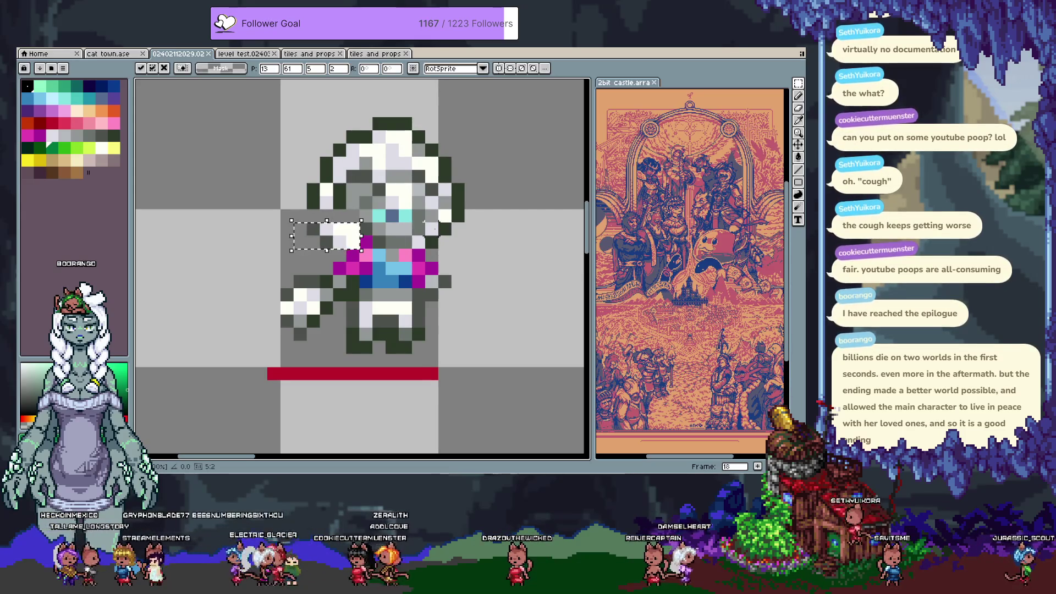
left_click_drag(422, 220, 480, 238)
left_click_drag(439, 207, 544, 289)
mouse_move(422, 208)
left_mouse_down()
mouse_move(478, 251)
mouse_move(451, 245)
left_mouse_up()
key("Return")
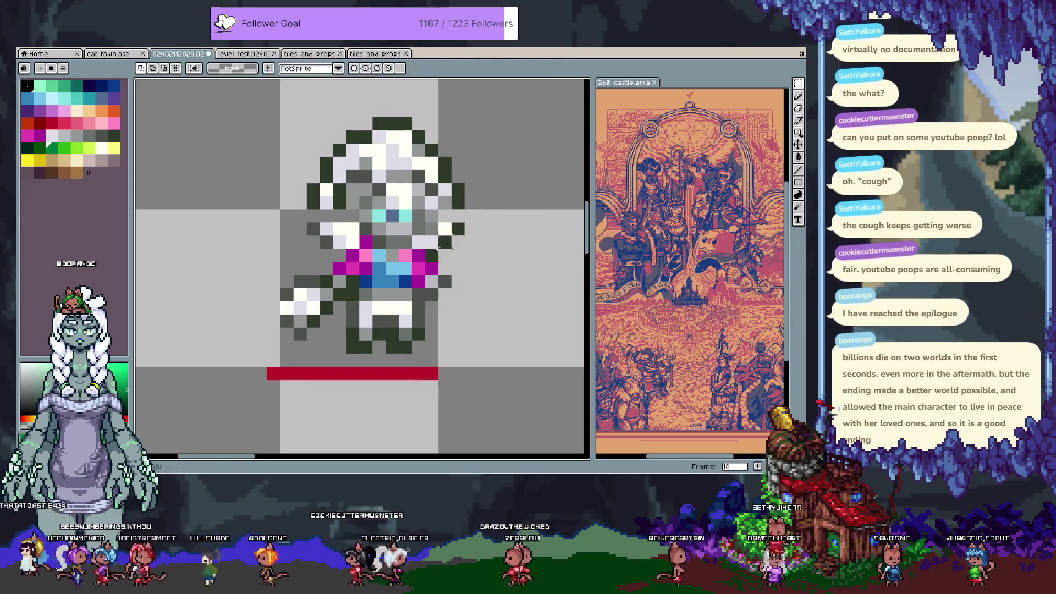
key("i")
Add a dark grey outline pixel above the head.
scroll(334, 263, "up", 1)
left_click(333, 263)
key("b")
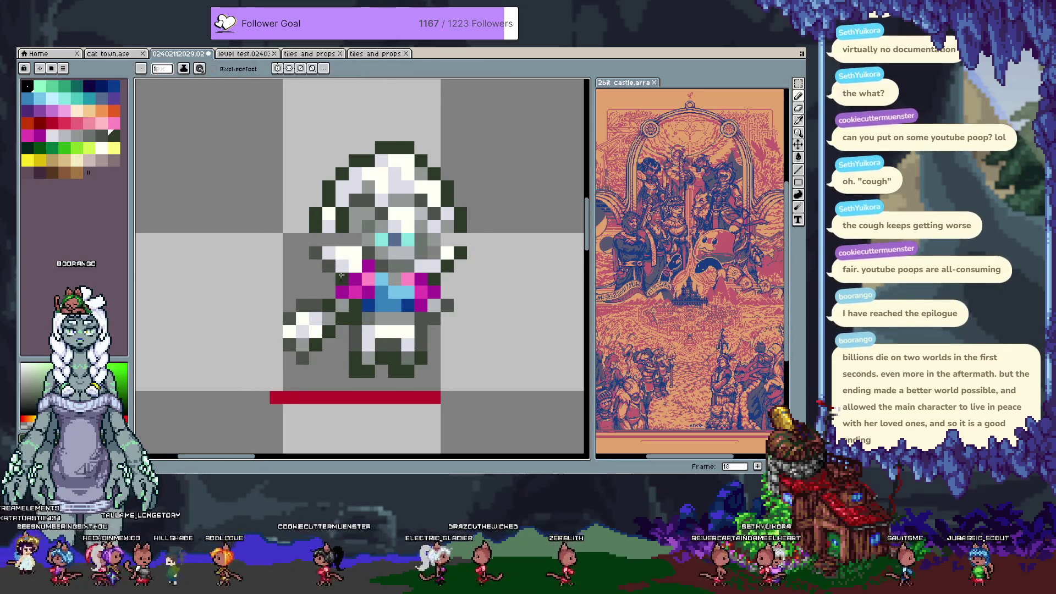
left_click(355, 135)
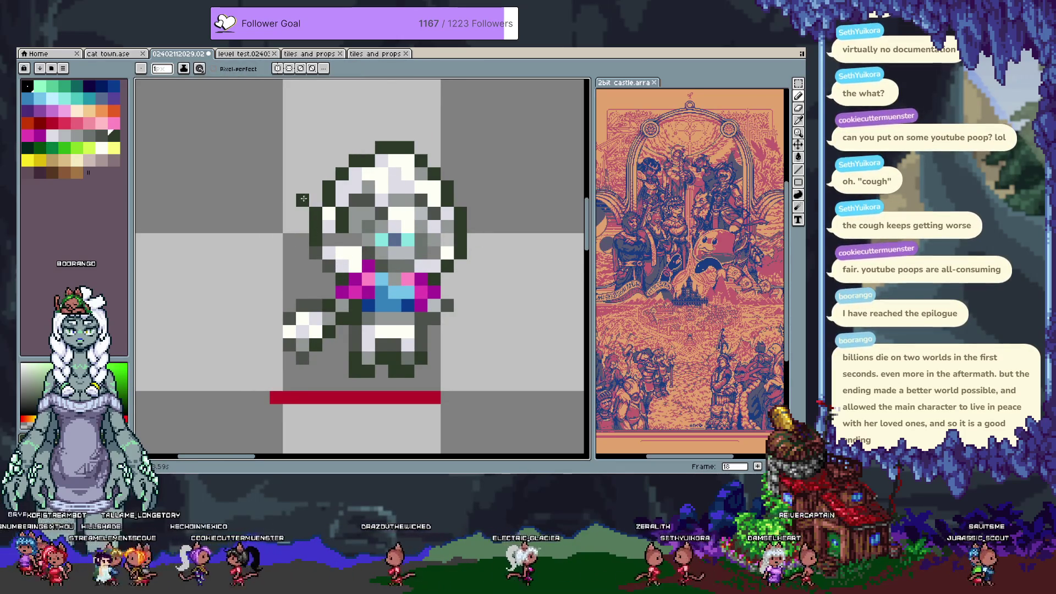
Lower the top of the head one pixel and add dark outline pixels at its top-left.
key("m")
left_click_drag(307, 139, 468, 182)
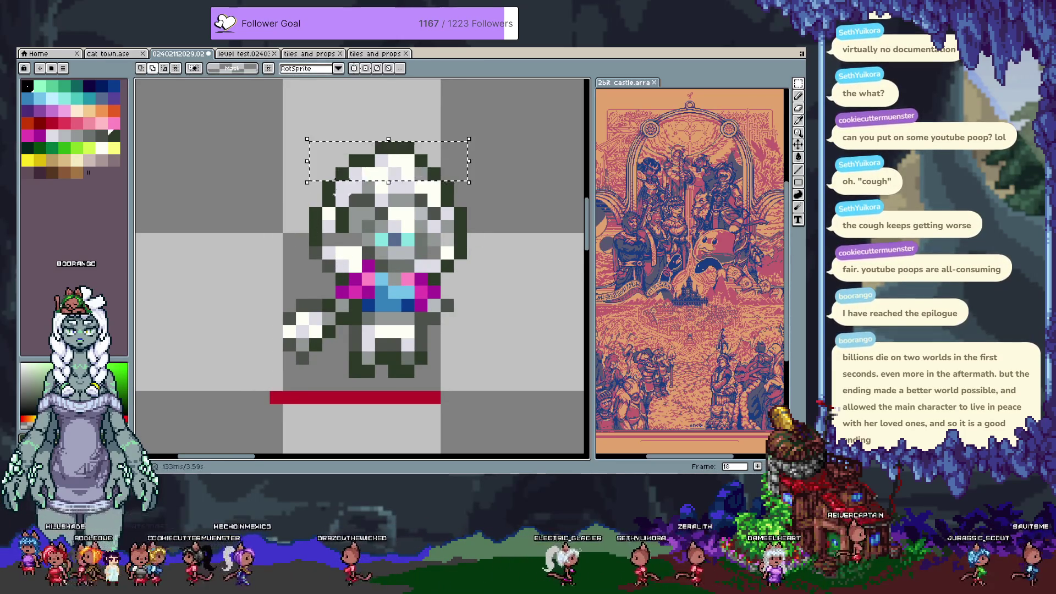
left_click_drag(399, 171, 398, 184)
key("ctrl+d")
key("b")
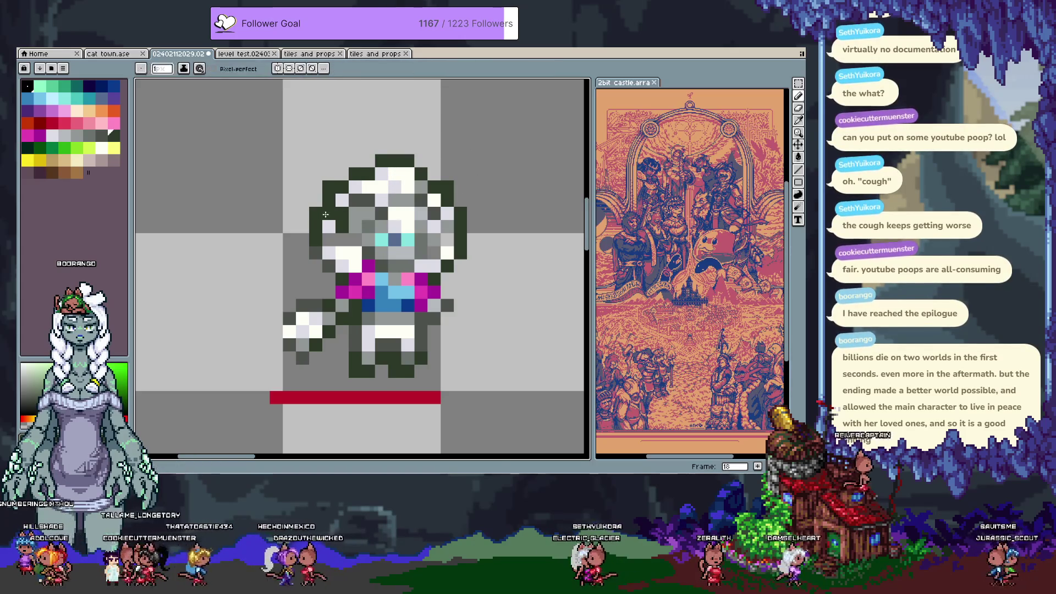
left_click(342, 174)
left_click(369, 161)
Lighten an outline pixel on the head and one on the left arm, then save.
key("b")
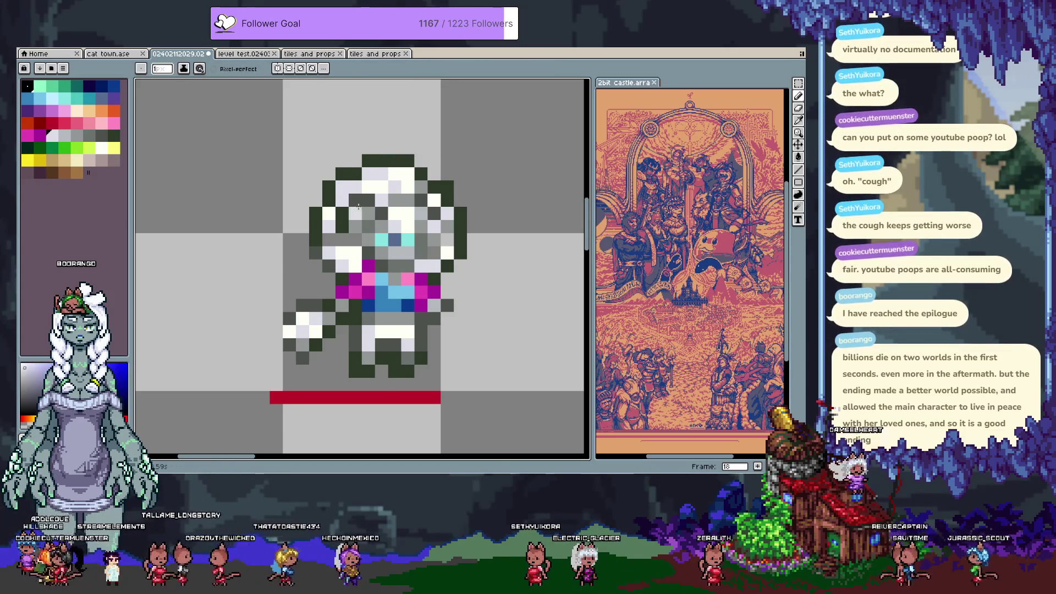
left_click(421, 187, "alt")
left_click(454, 200, "alt")
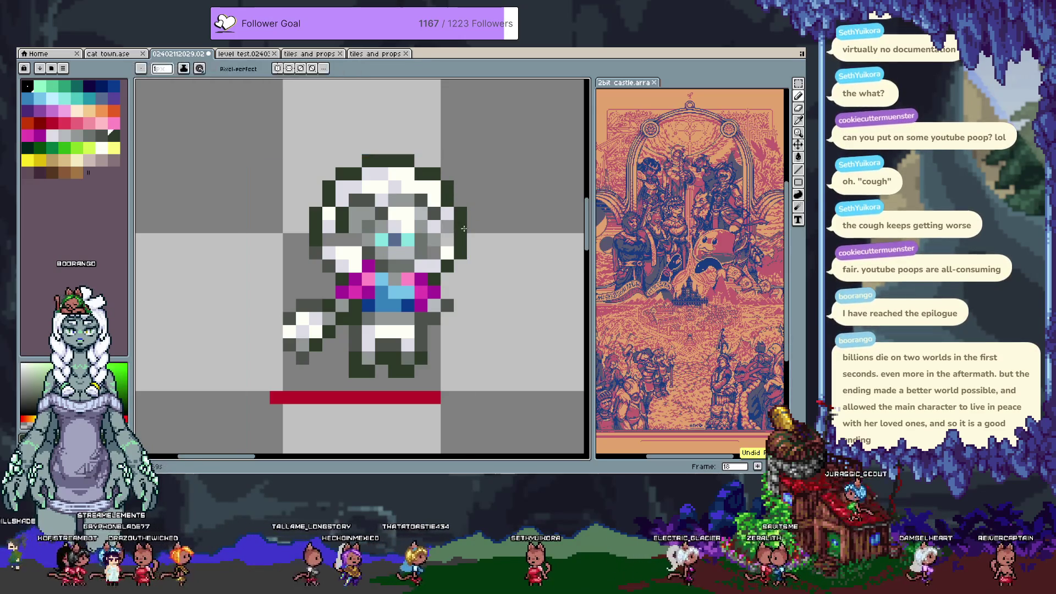
left_click(374, 158, "alt")
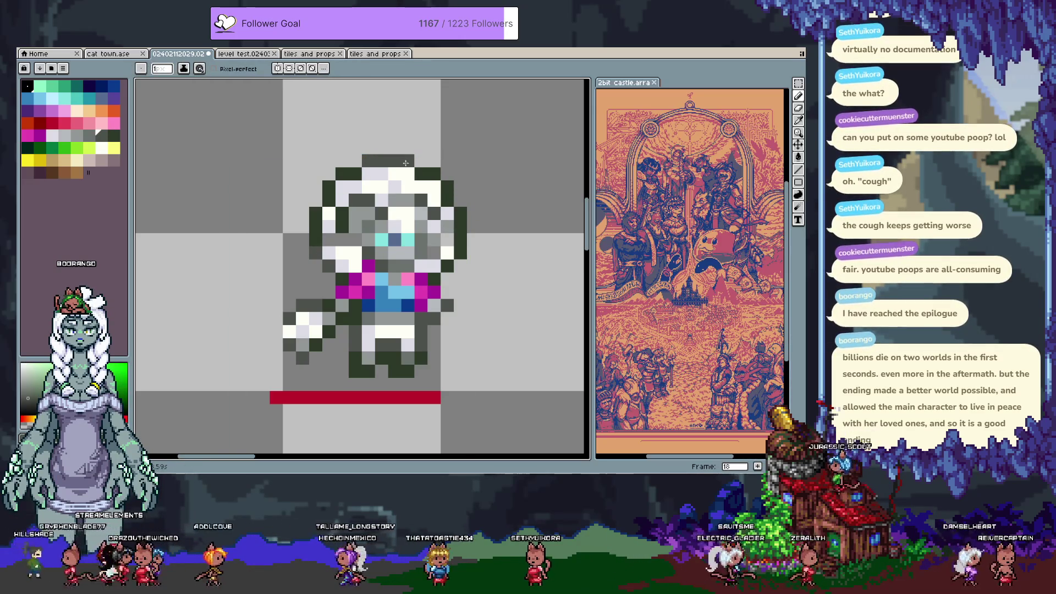
left_click(328, 187)
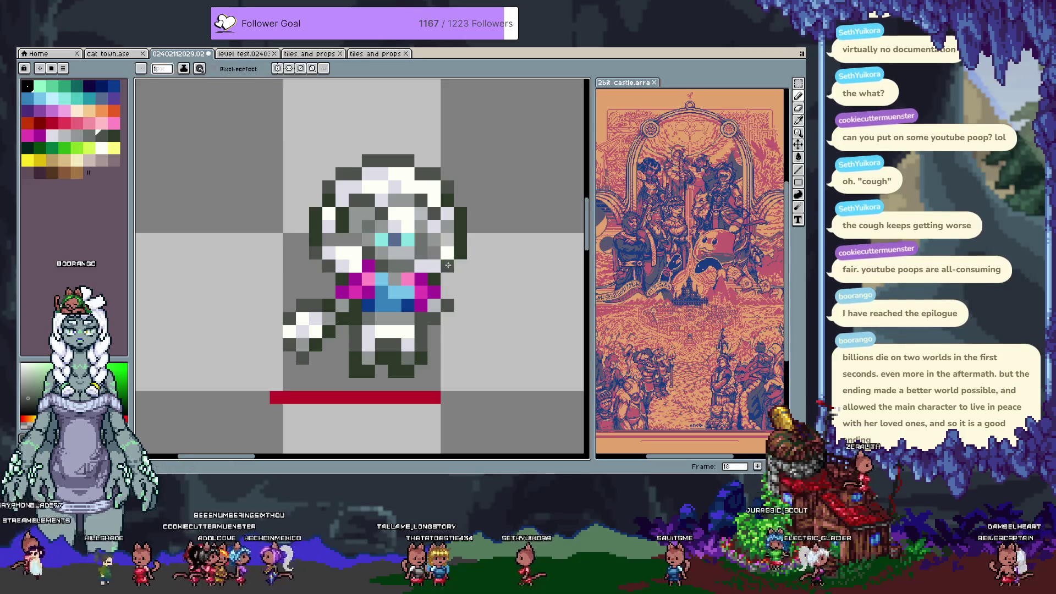
left_click(315, 331)
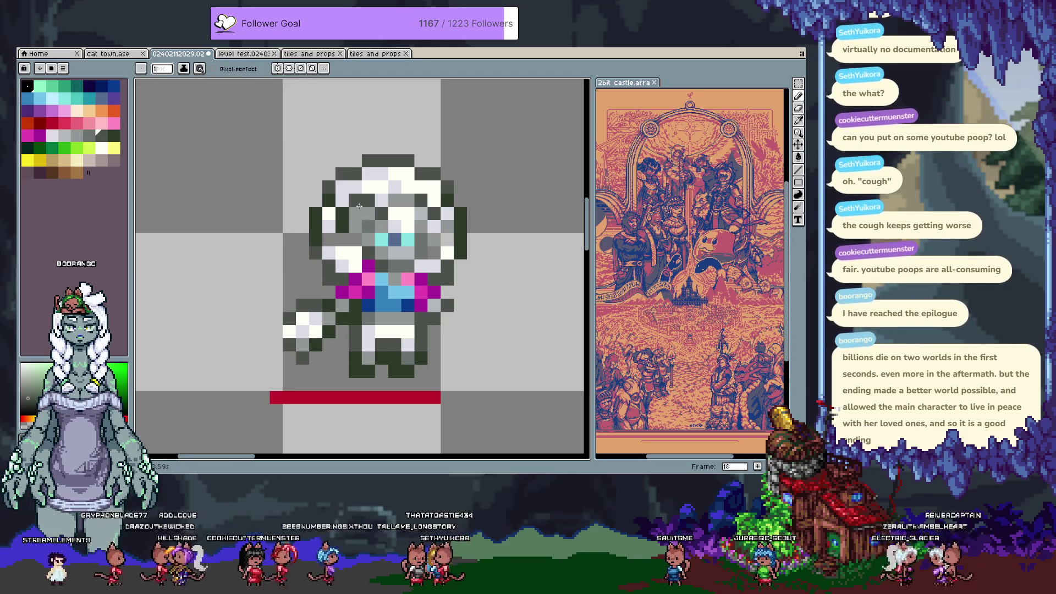
key("ctrl+s")
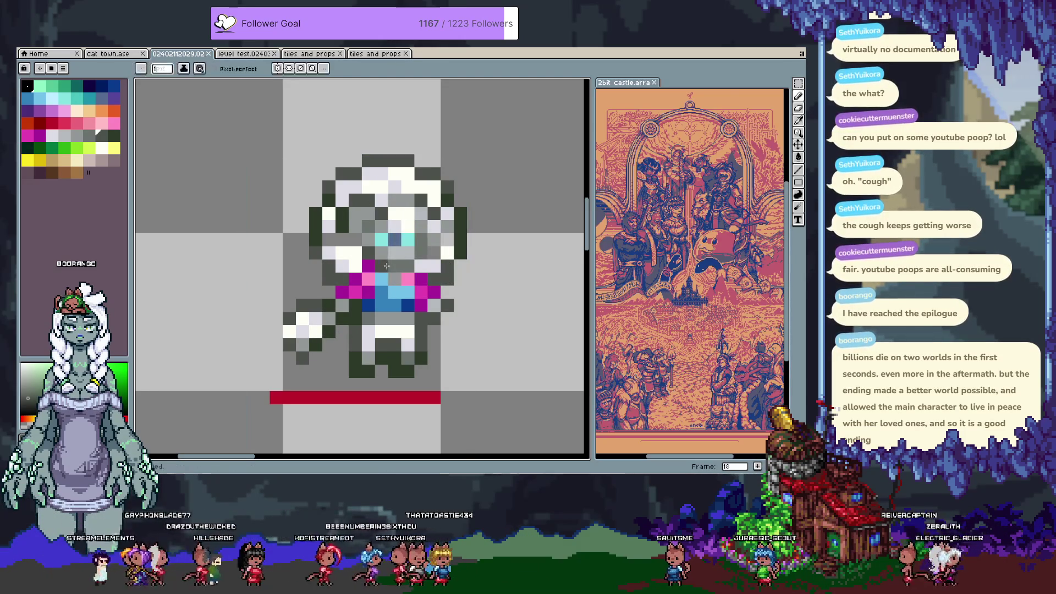
Nudge the eye pixels up one pixel and commit the move.
key("m")
mouse_move(374, 233)
left_mouse_down()
mouse_move(416, 246)
mouse_move(401, 233)
left_mouse_up()
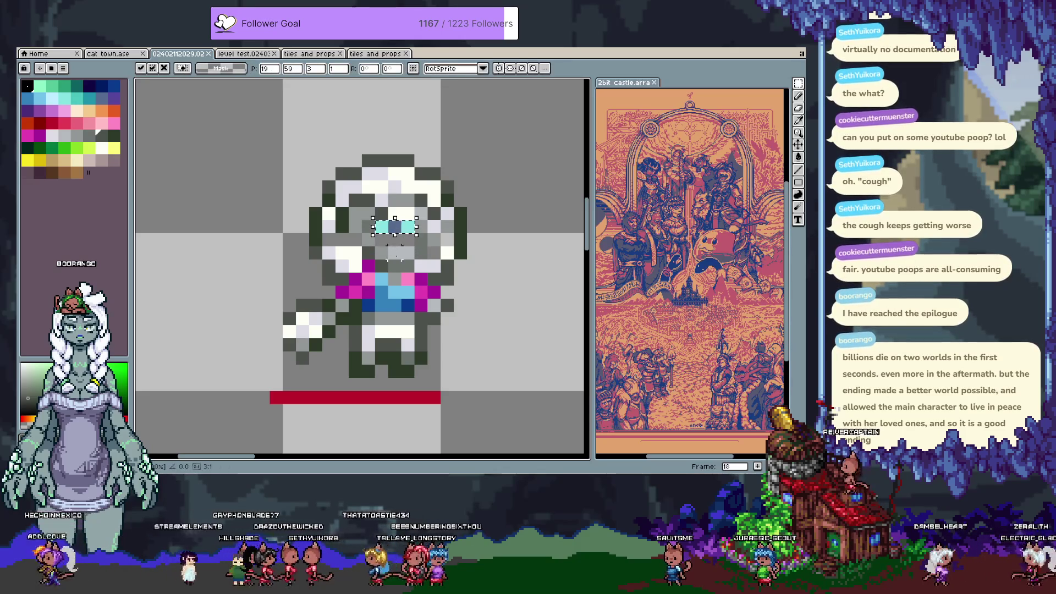
key("ctrl+d")
key("b")
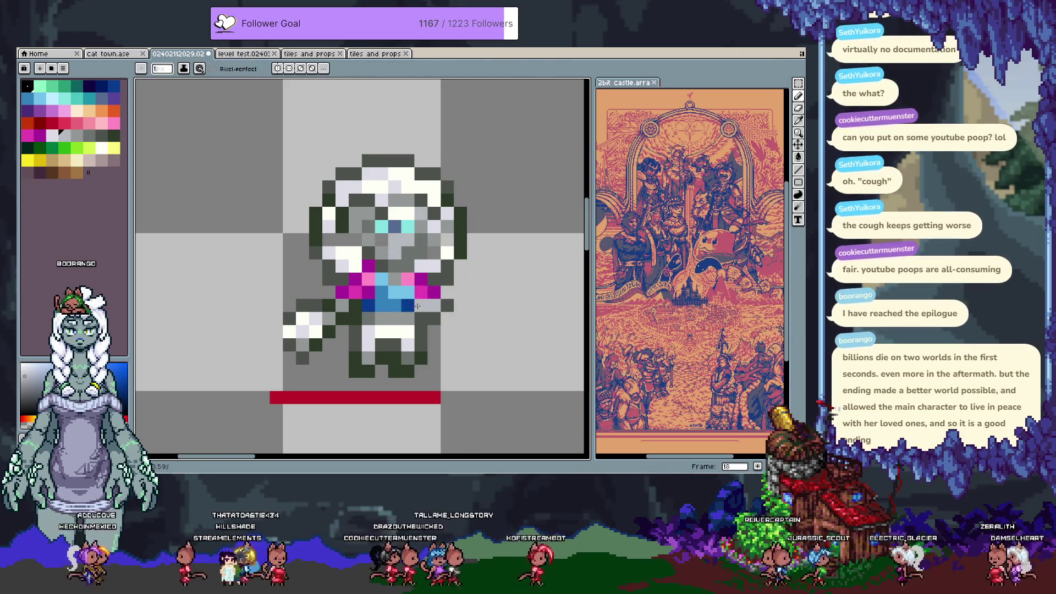
left_click(406, 270, "alt")
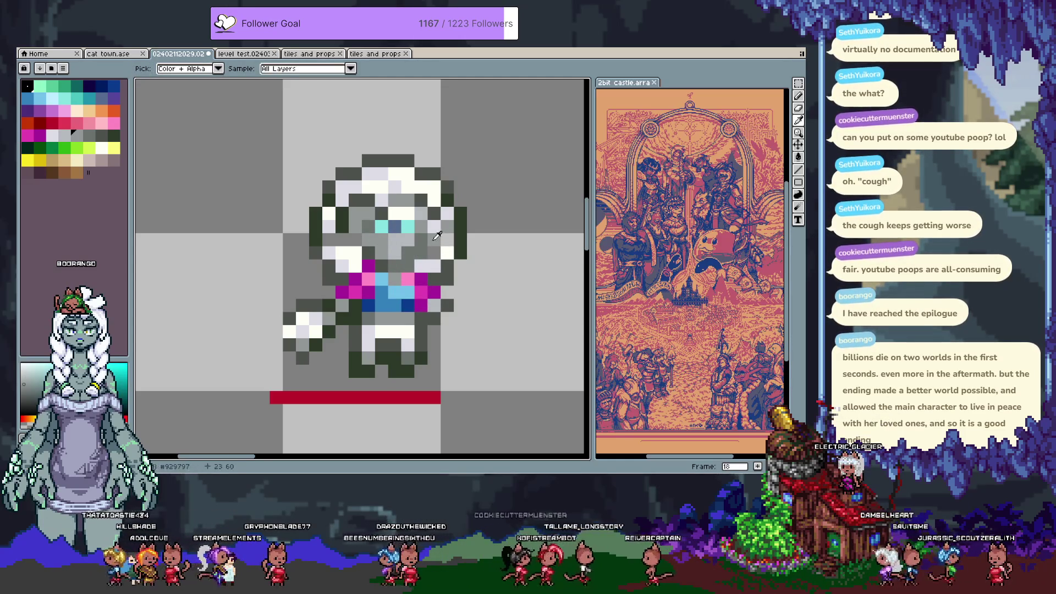
Sample greys from the sprite and paint a face pixel mid grey.
left_click(434, 255, "alt")
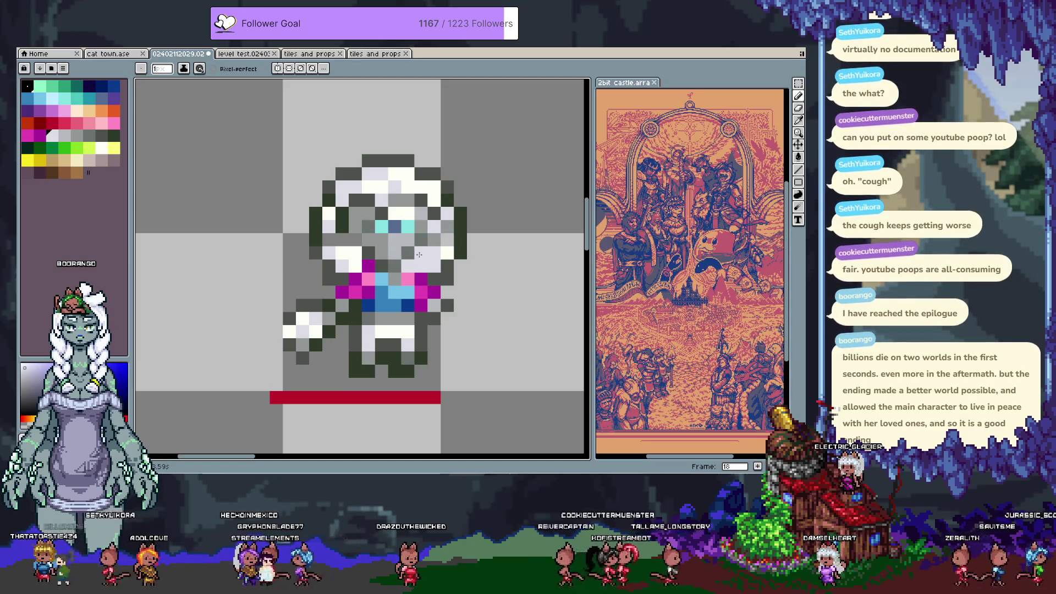
left_click(420, 253, "alt")
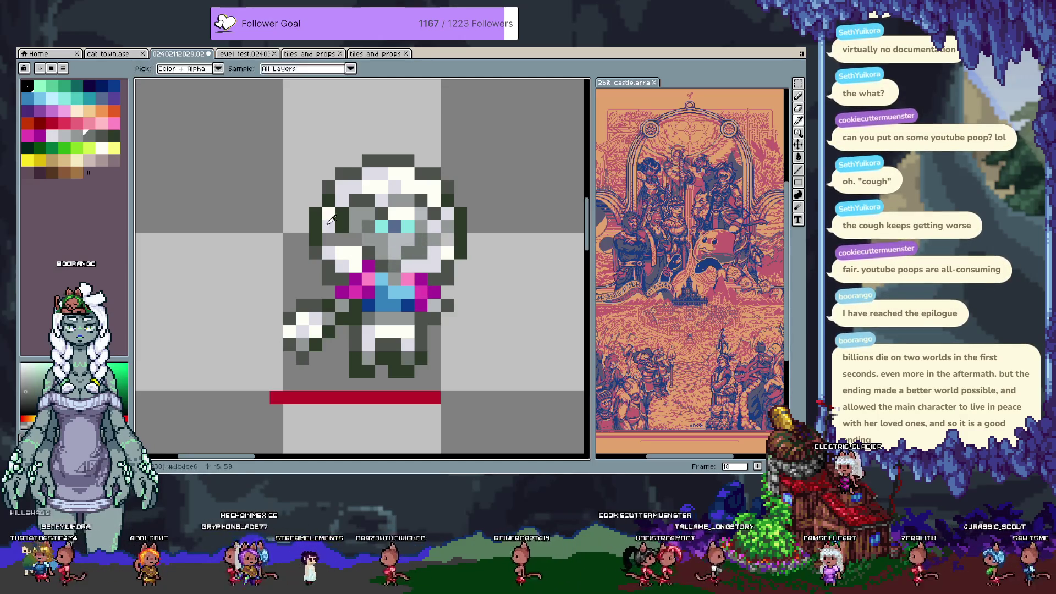
left_click(352, 240, "alt")
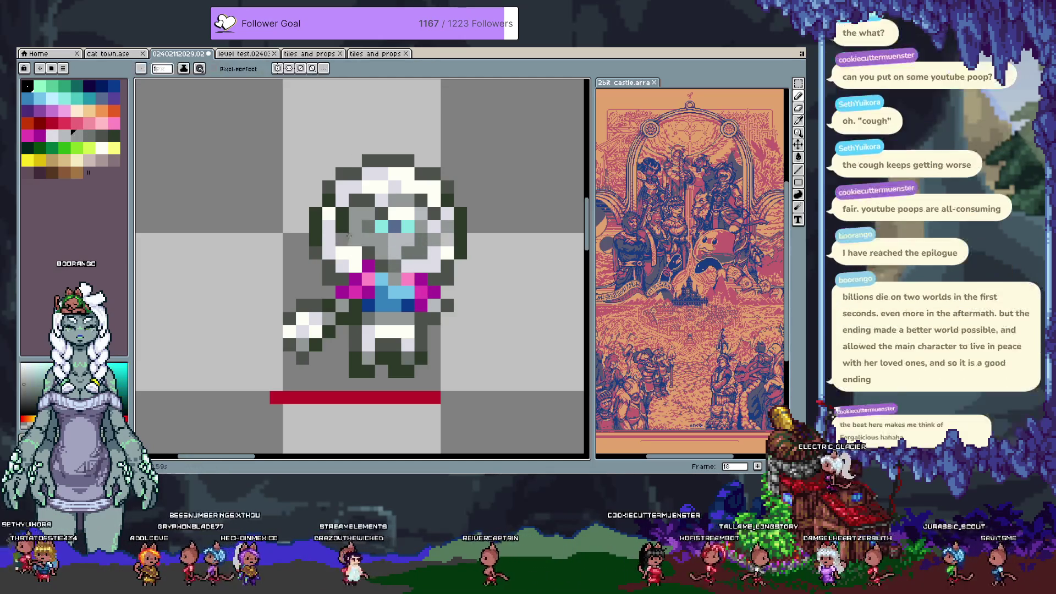
left_click(385, 214, "alt")
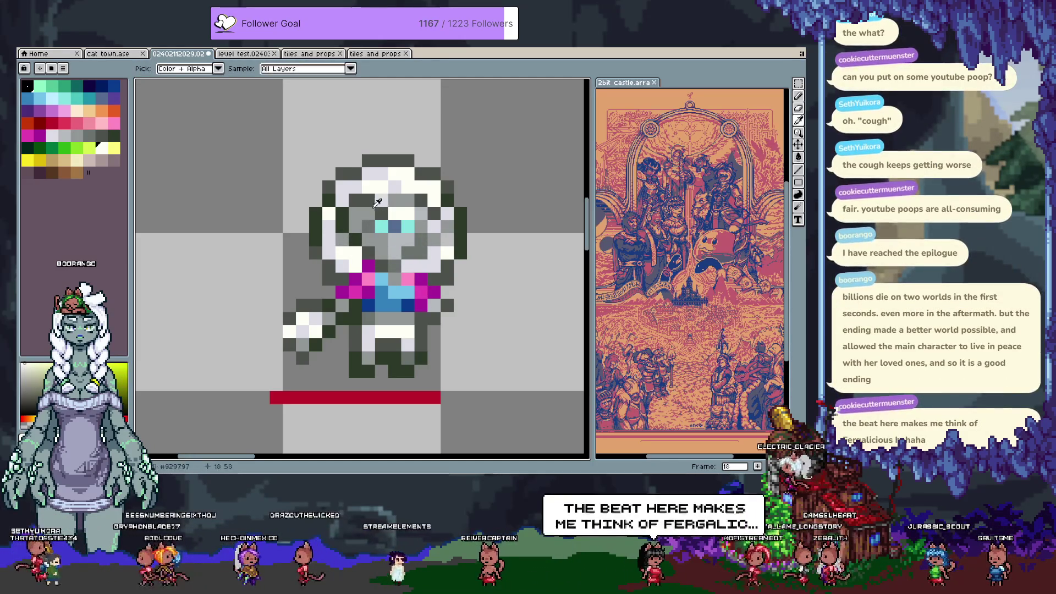
left_click(375, 237, "alt")
left_click(406, 240)
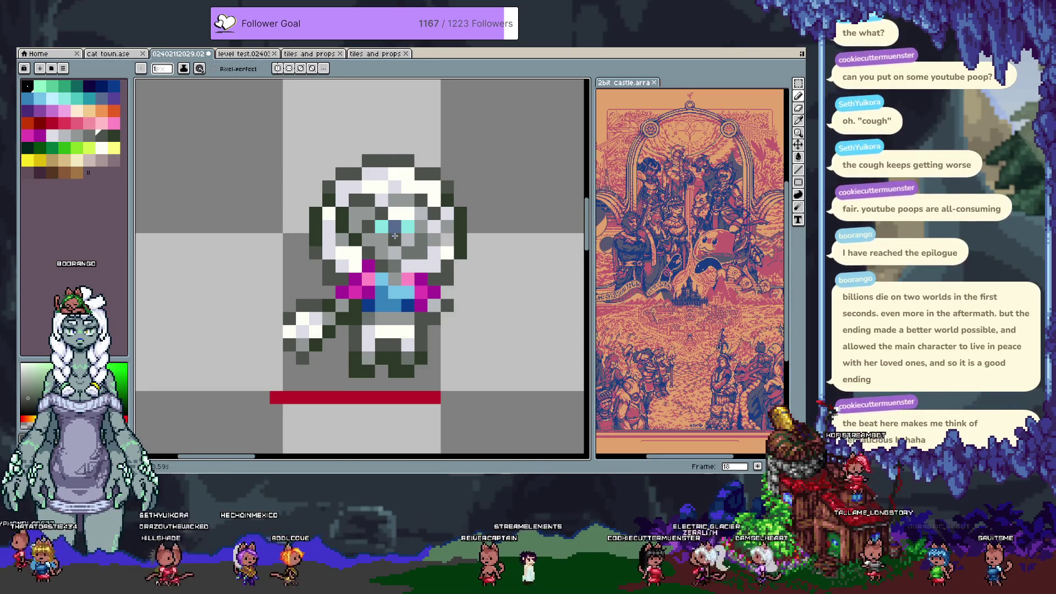
Paint two hair pixels white using whites and light greys sampled from the hair.
key("alt")
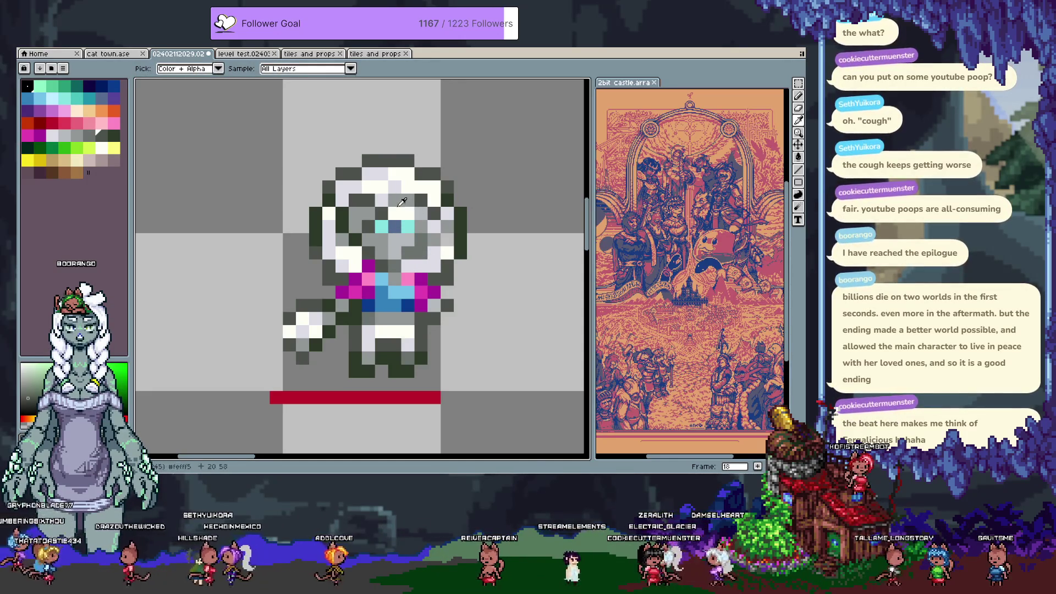
left_click(401, 187, "alt")
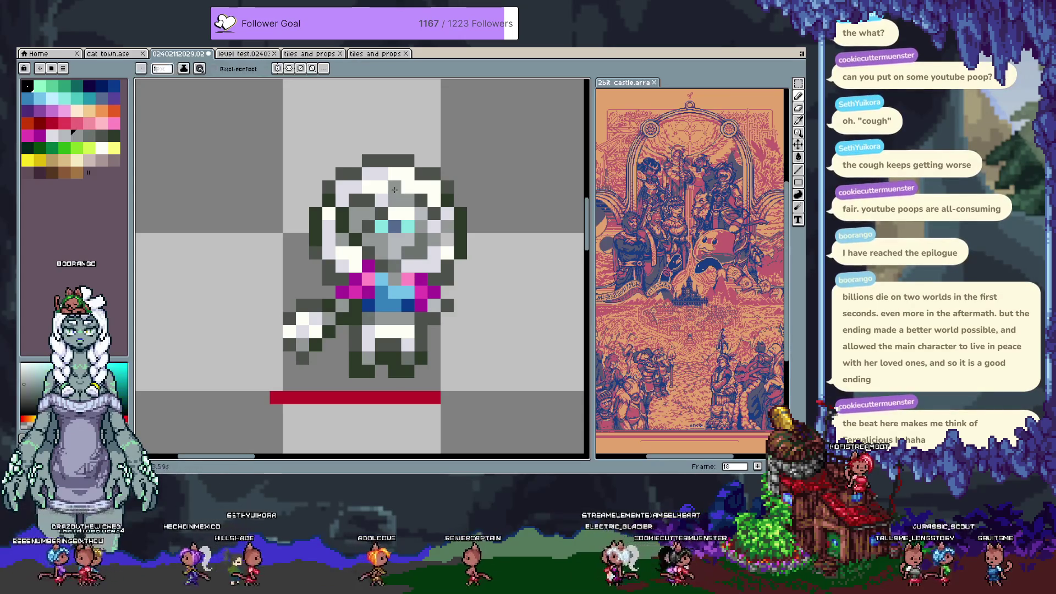
left_click(401, 206, "alt")
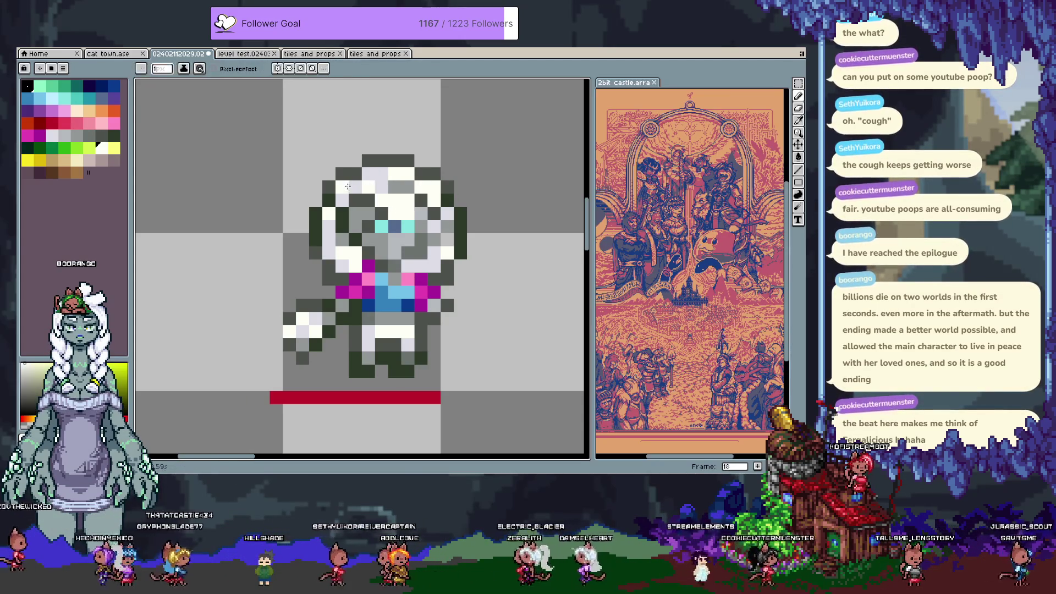
left_click_drag(358, 185, 382, 174)
left_click(367, 189, "alt")
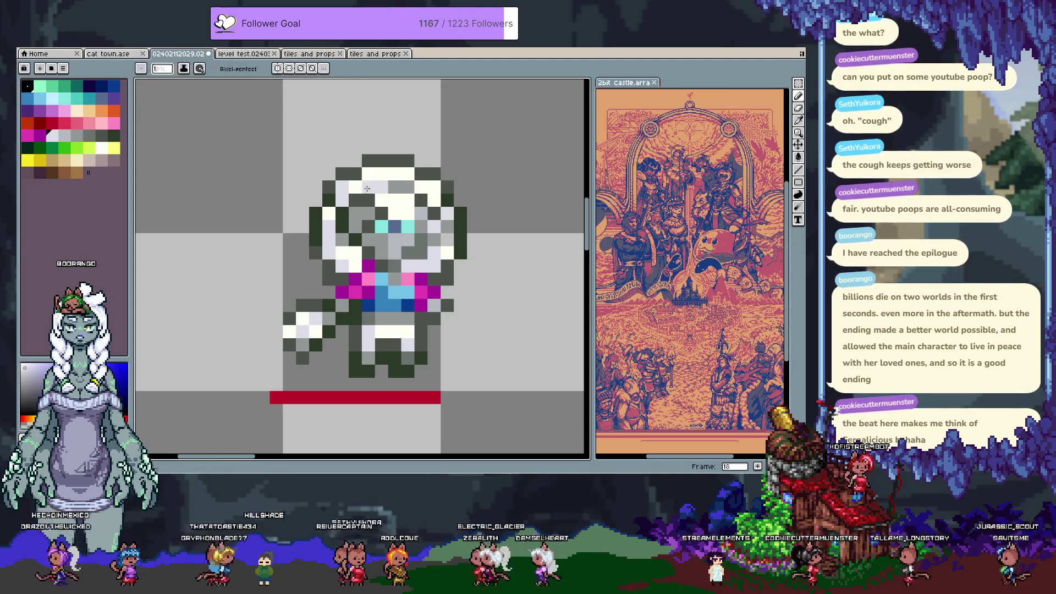
left_click(357, 181, "alt")
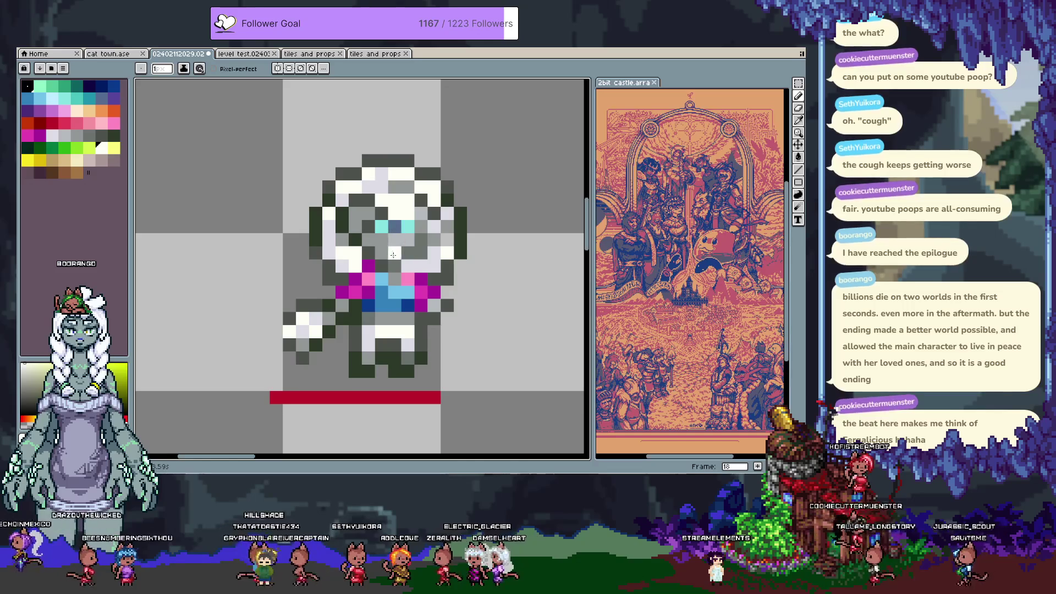
left_click(367, 229, "alt")
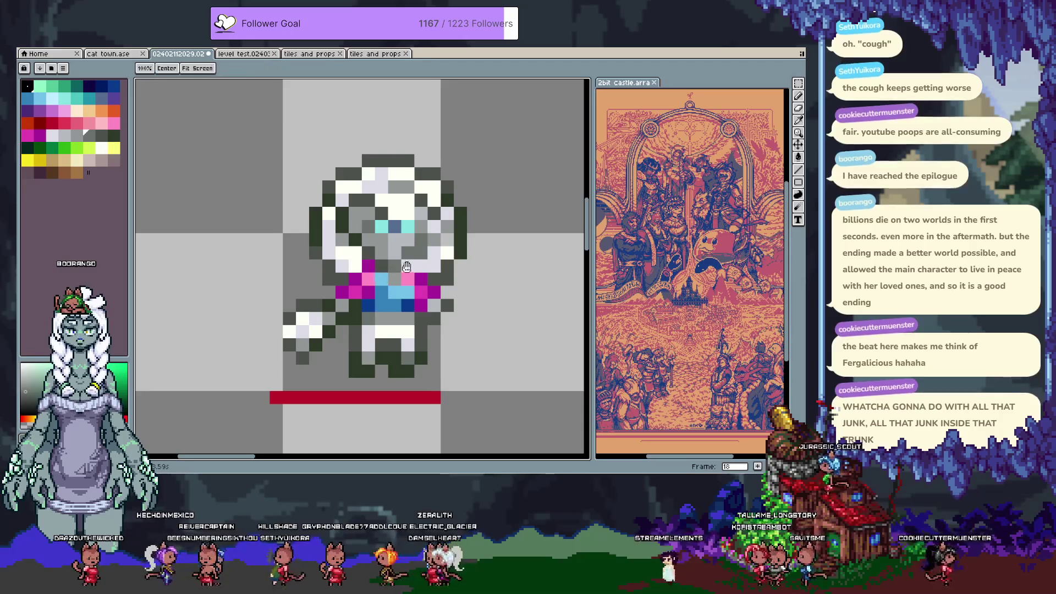
Lighten and darken several face pixels and one below the face, then save.
scroll(382, 211, "right", 2)
left_click(390, 202, "alt")
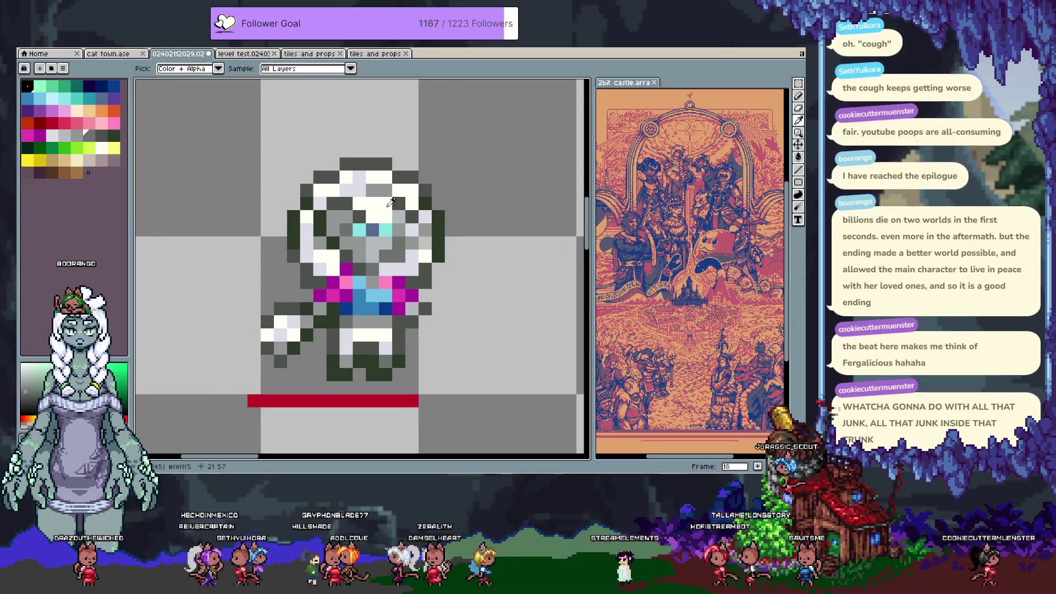
left_click(379, 193)
left_click(385, 217)
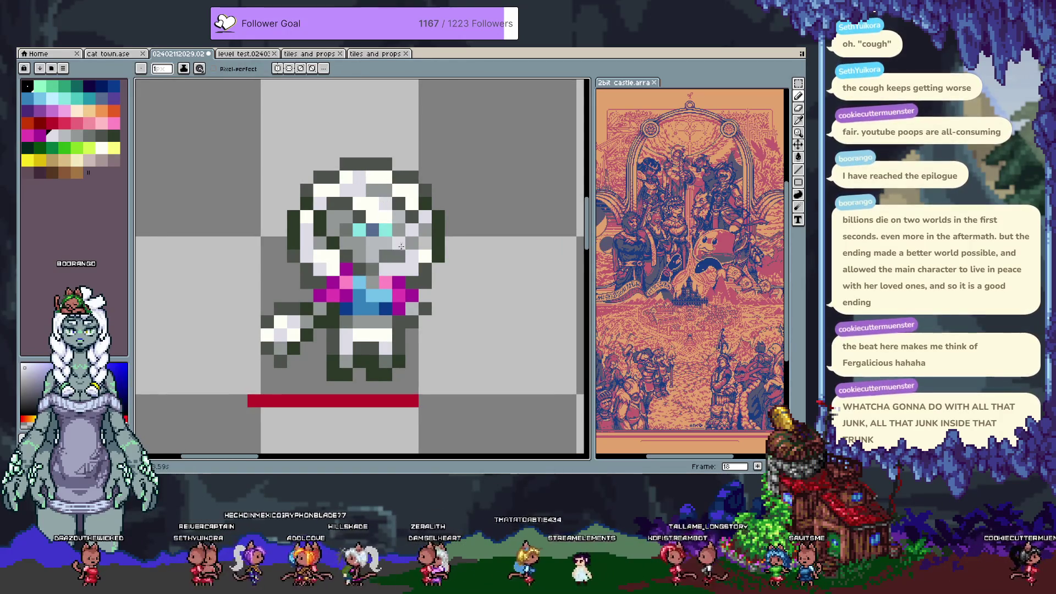
left_click(376, 241, "alt")
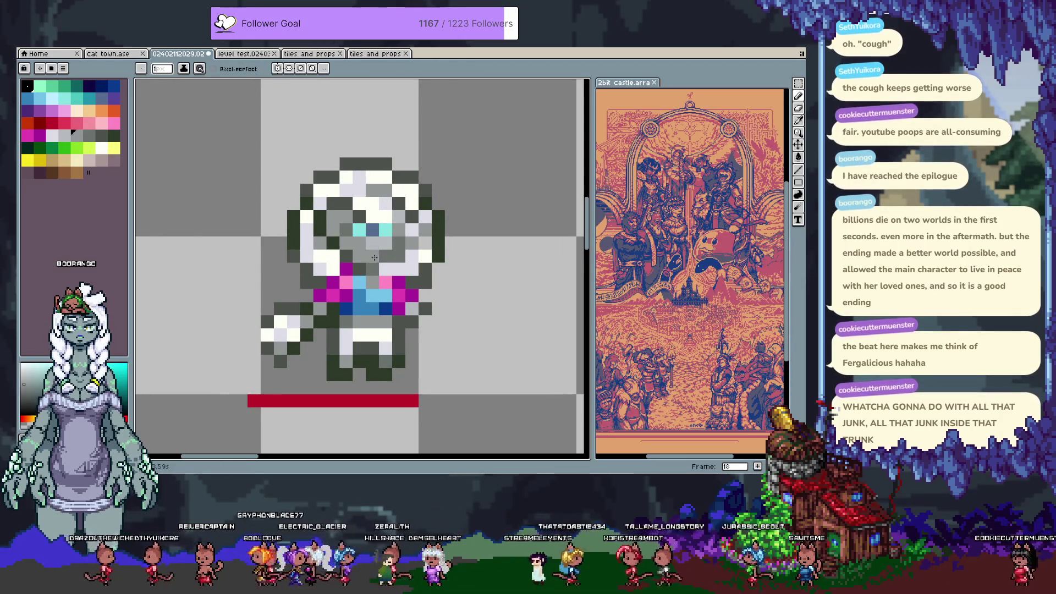
left_click(389, 332)
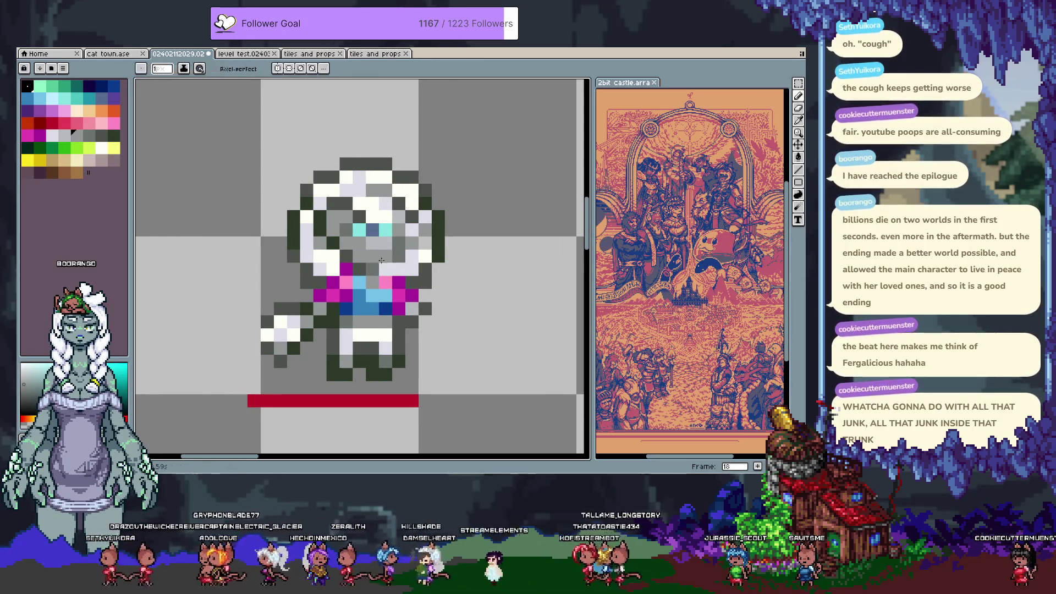
key("ctrl+s")
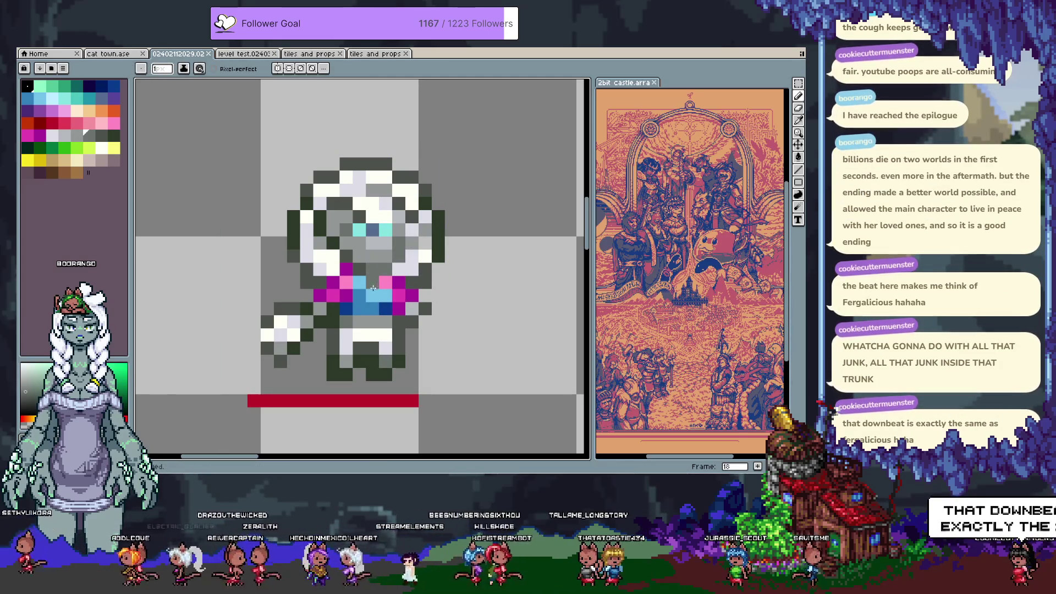
Pan down to bring the green-haired sprite into view.
key("space")
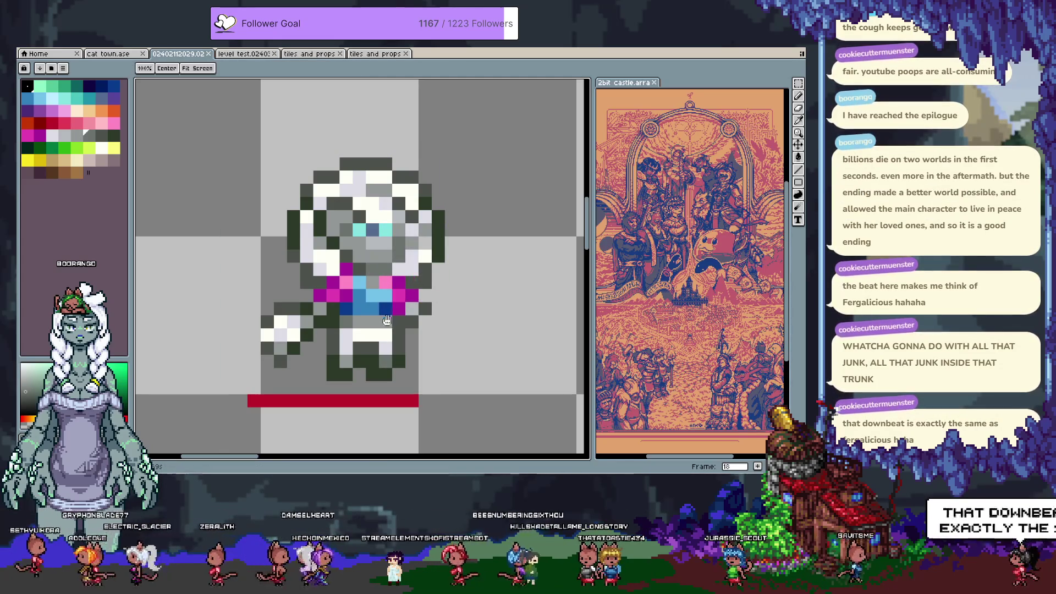
key("space")
mouse_move(401, 352)
left_mouse_down()
mouse_move(431, 242)
mouse_move(419, 150)
left_mouse_up()
scroll(419, 151, "down", 5)
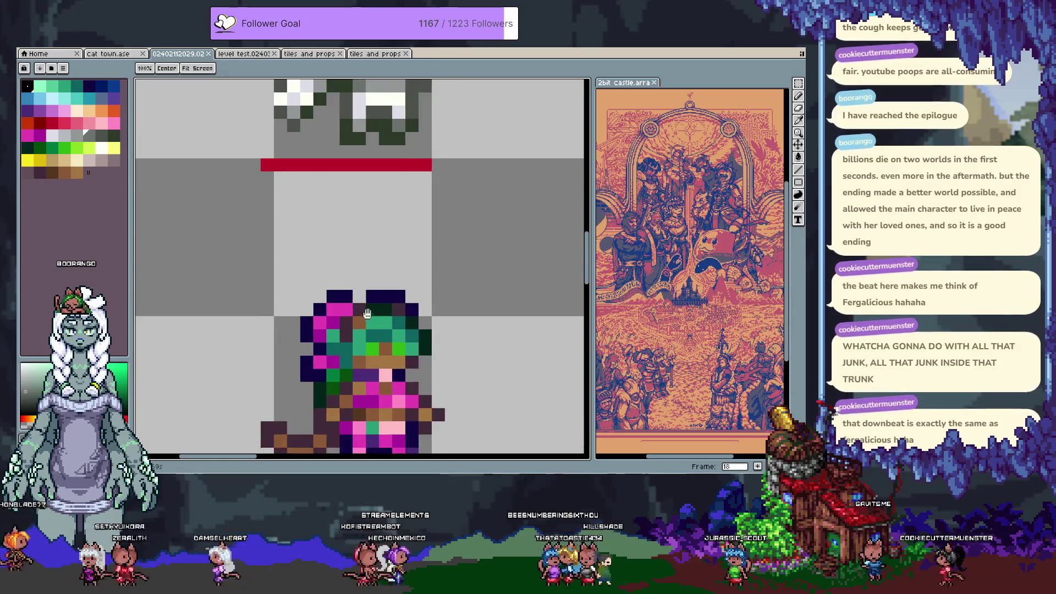
Repaint the green-haired sprite's hair pixels brown and add brown pixels on its body.
scroll(362, 272, "up", 2)
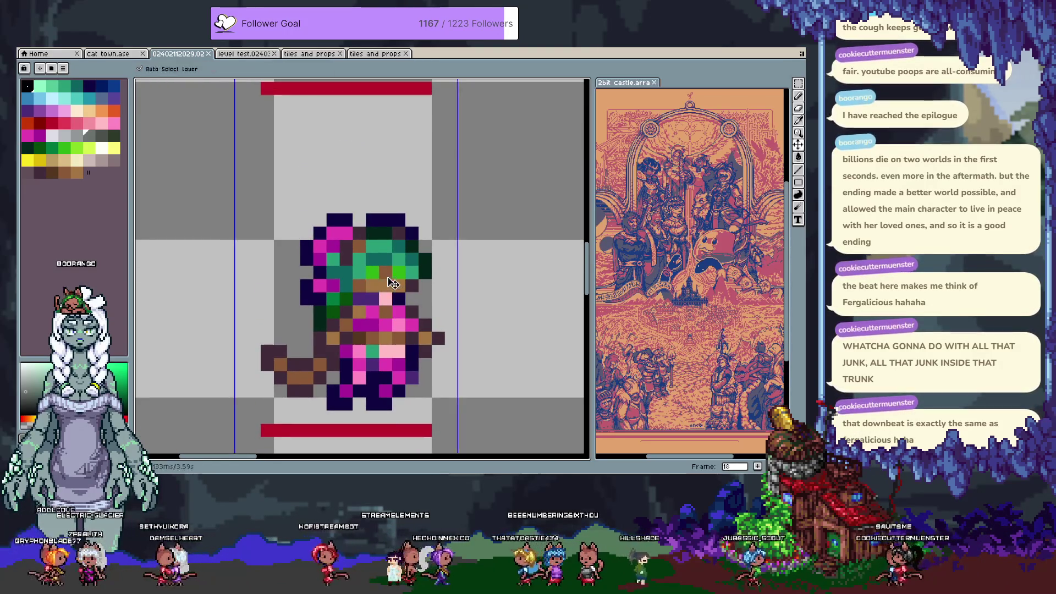
left_click(384, 261, "alt")
left_click_drag(373, 272, 386, 260)
left_click(405, 268)
left_click(407, 293)
left_click(400, 287, "alt")
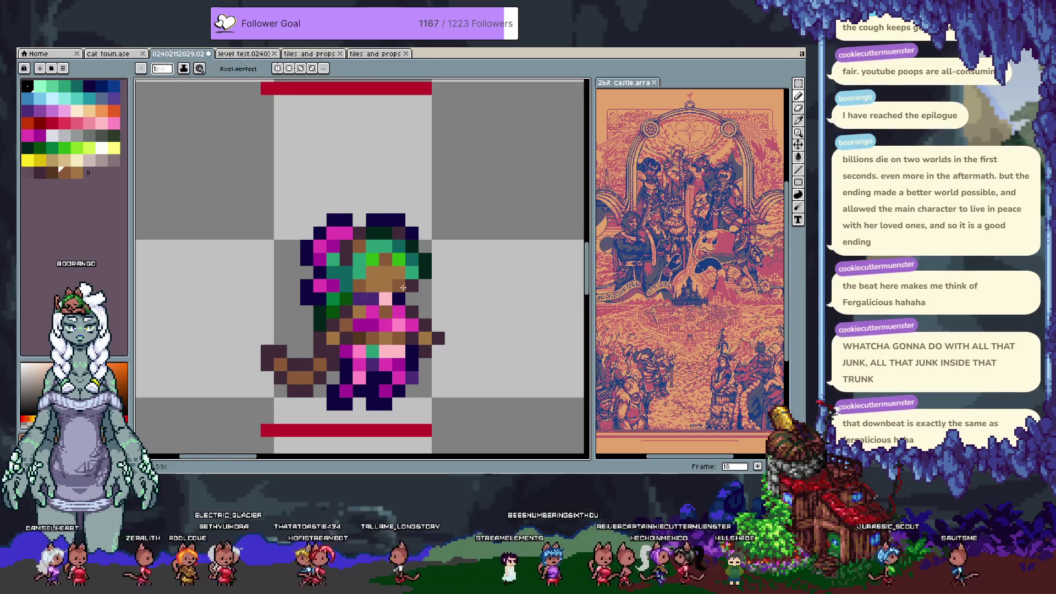
left_click(424, 324)
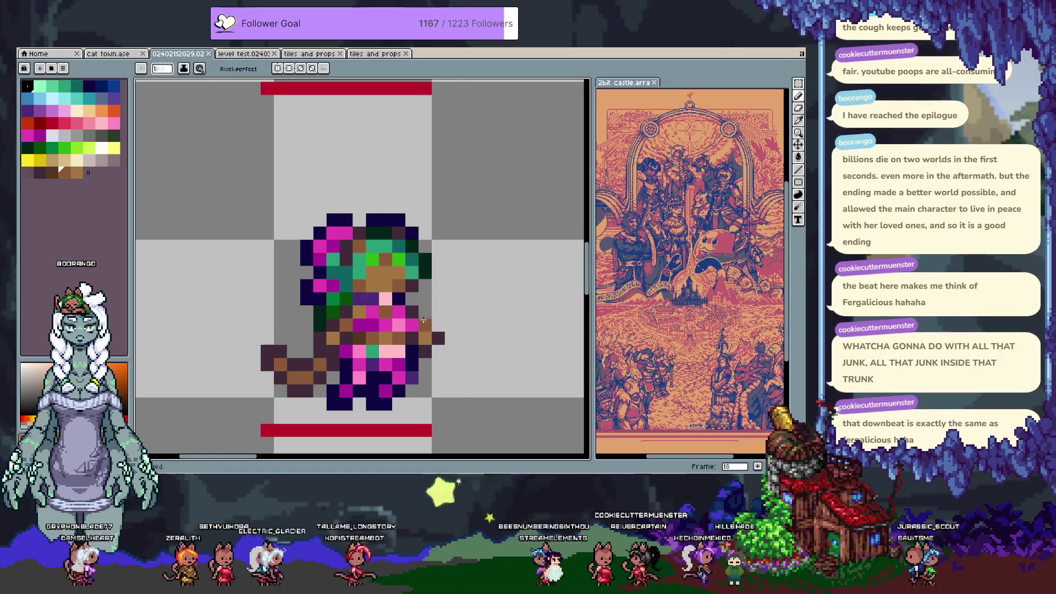
Step between frames and pan, settling on frame 17 with the blue-haired sprite.
key("comma")
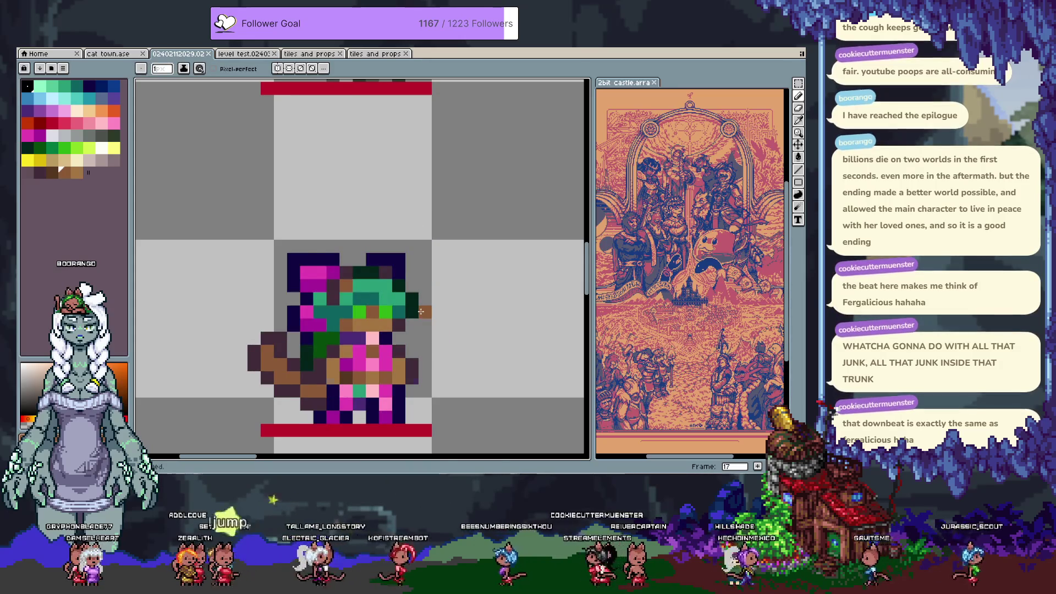
key("period")
mouse_move(368, 100)
left_mouse_down()
mouse_move(382, 325)
mouse_move(376, 249)
mouse_move(337, 160)
mouse_move(352, 181)
mouse_move(359, 175)
mouse_move(394, 353)
mouse_move(325, 337)
mouse_move(331, 195)
left_mouse_up()
key("period")
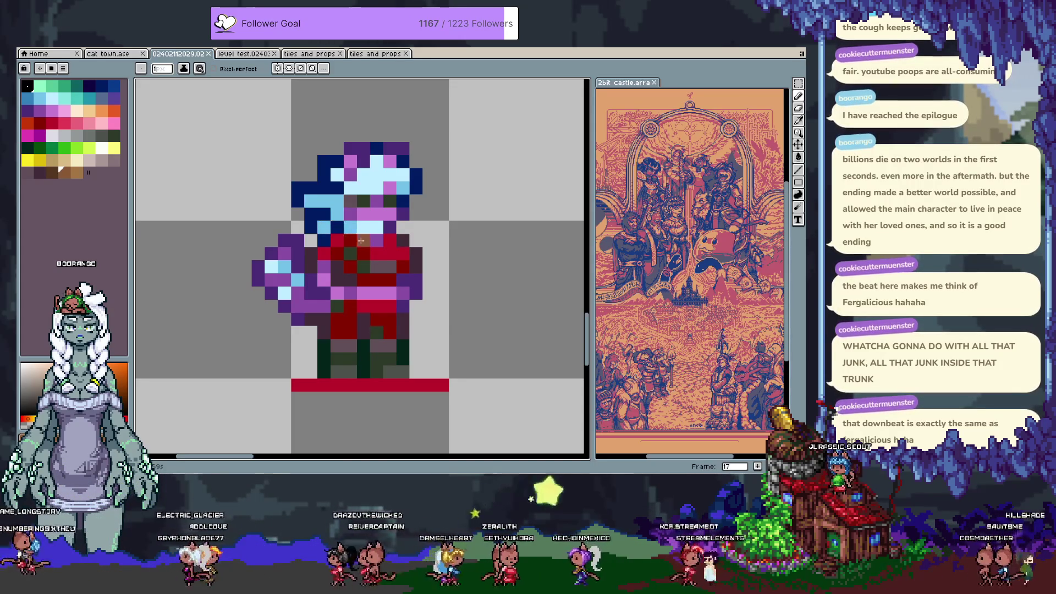
Move the whole blue-haired sprite one pixel right and one pixel down.
key("m")
mouse_move(224, 128)
left_mouse_down()
mouse_move(424, 278)
mouse_move(464, 341)
left_mouse_up()
key("Right")
key("Down")
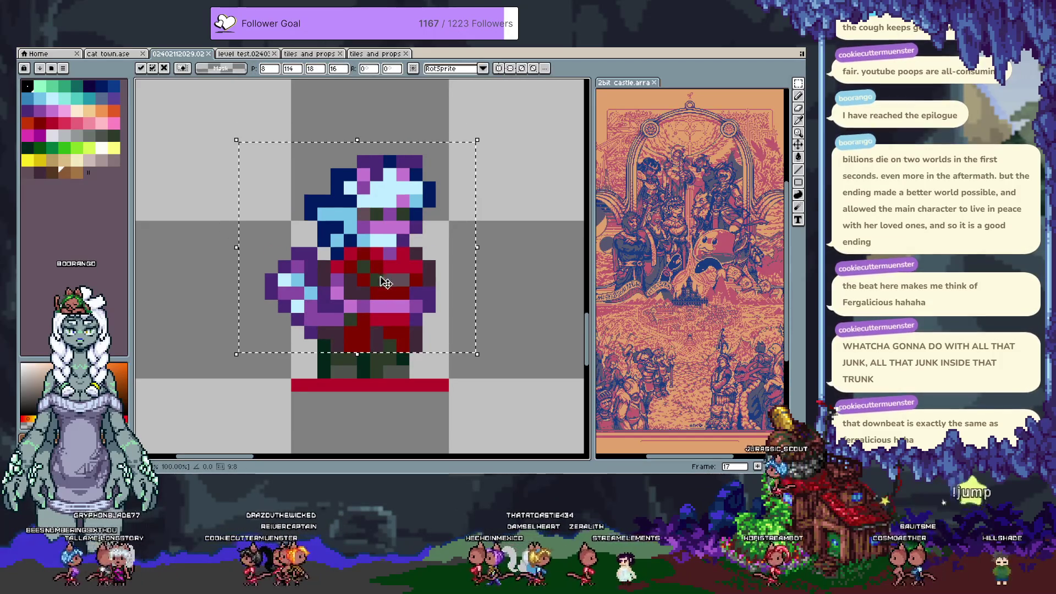
key("Return")
key("ctrl+d")
Reshape the legs by erasing pixels and painting grey-green and dark green ones.
key("b")
right_click(324, 350)
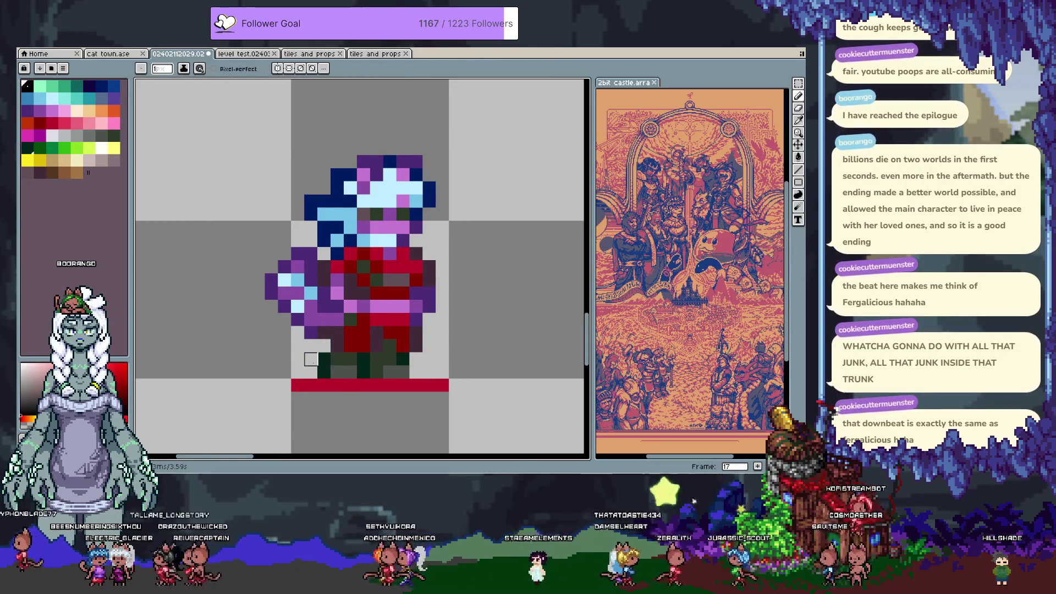
left_click(312, 367)
left_click(344, 365, "alt")
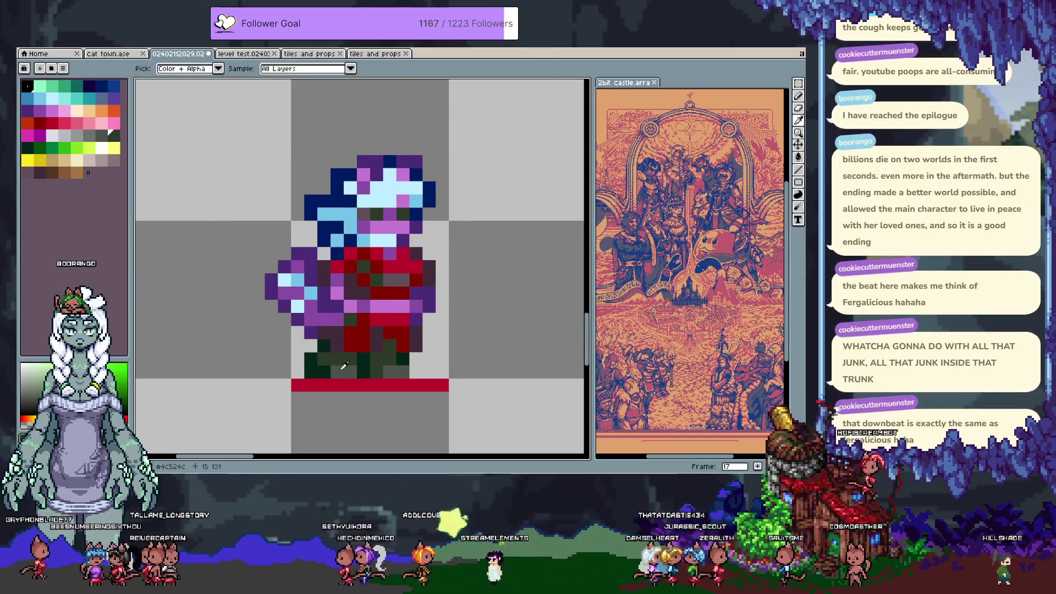
left_click(323, 359)
right_click(311, 371)
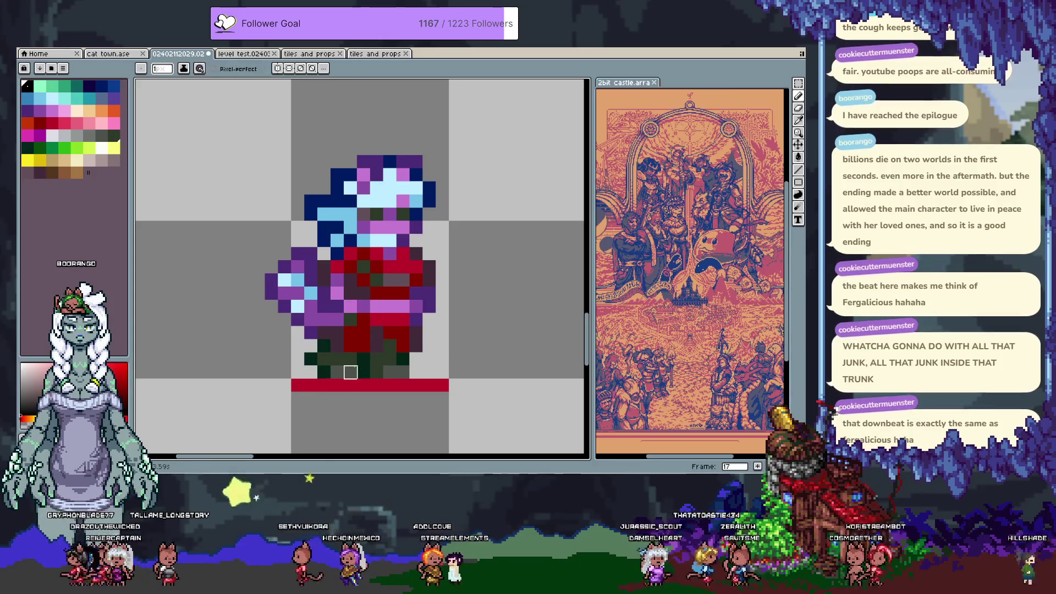
left_click(324, 345, "alt")
left_click(352, 358)
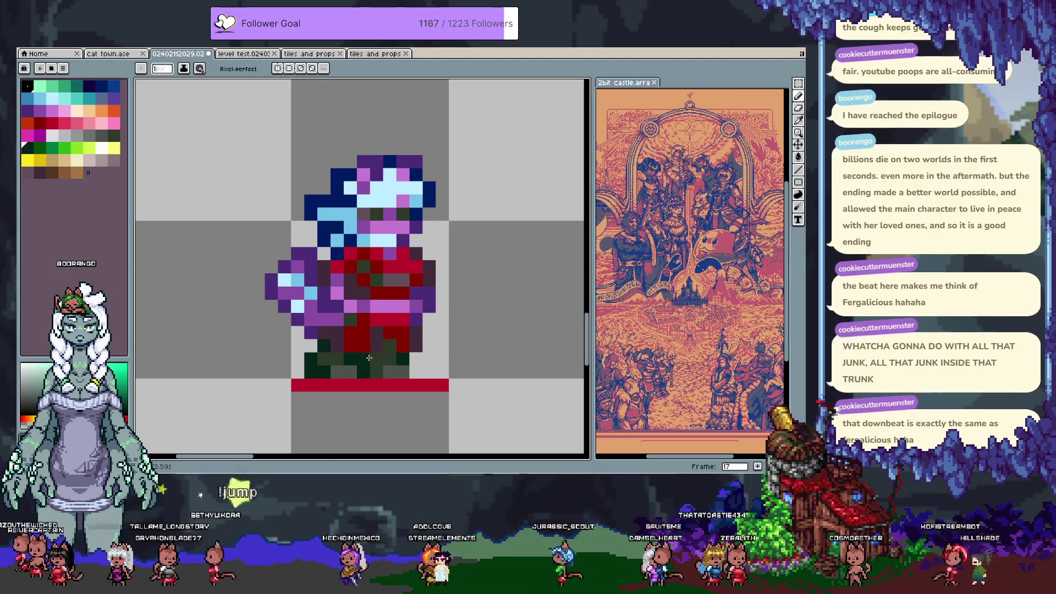
Fill the gap between the legs with dark green and add a pixel below the red bar.
left_click(380, 370, "alt")
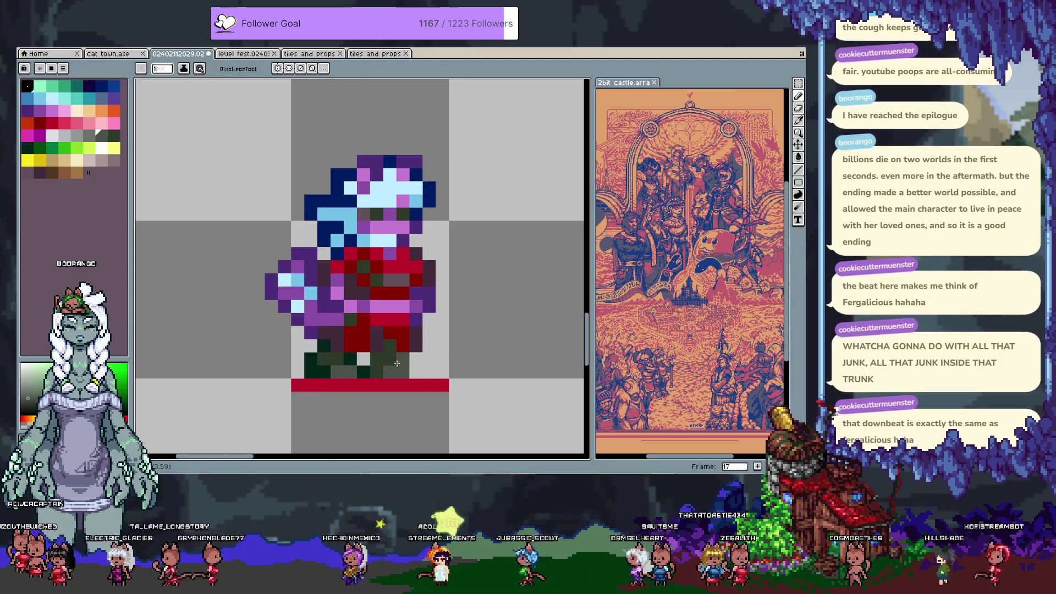
key("alt")
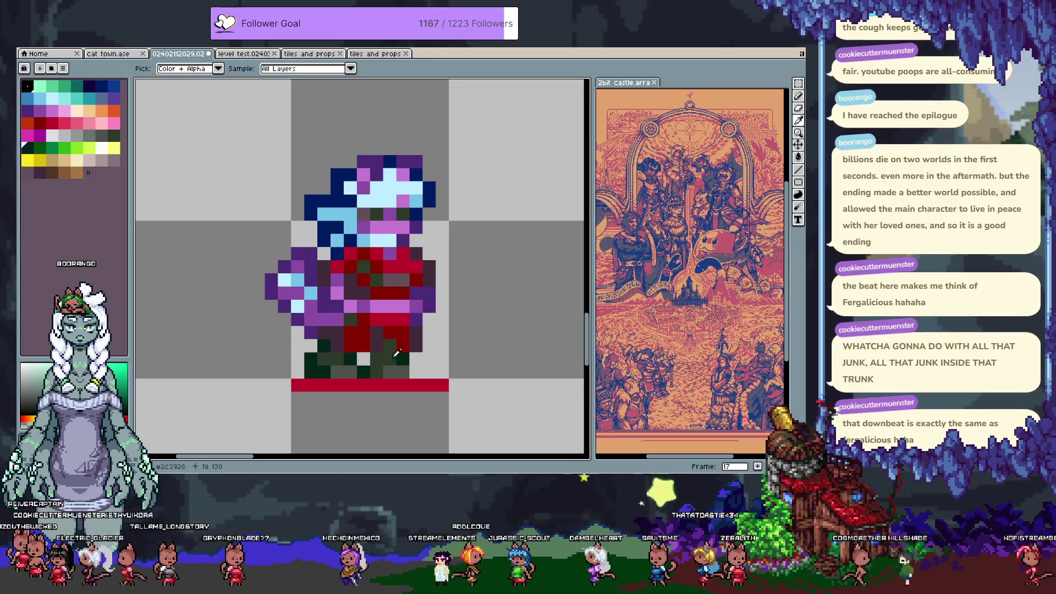
left_click(366, 363)
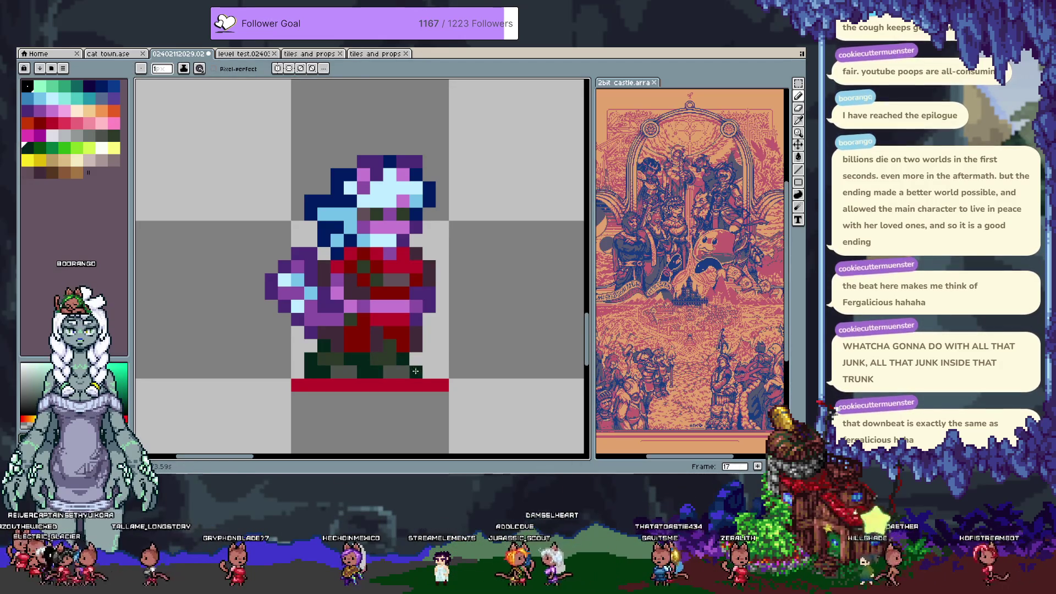
left_click(379, 360, "alt")
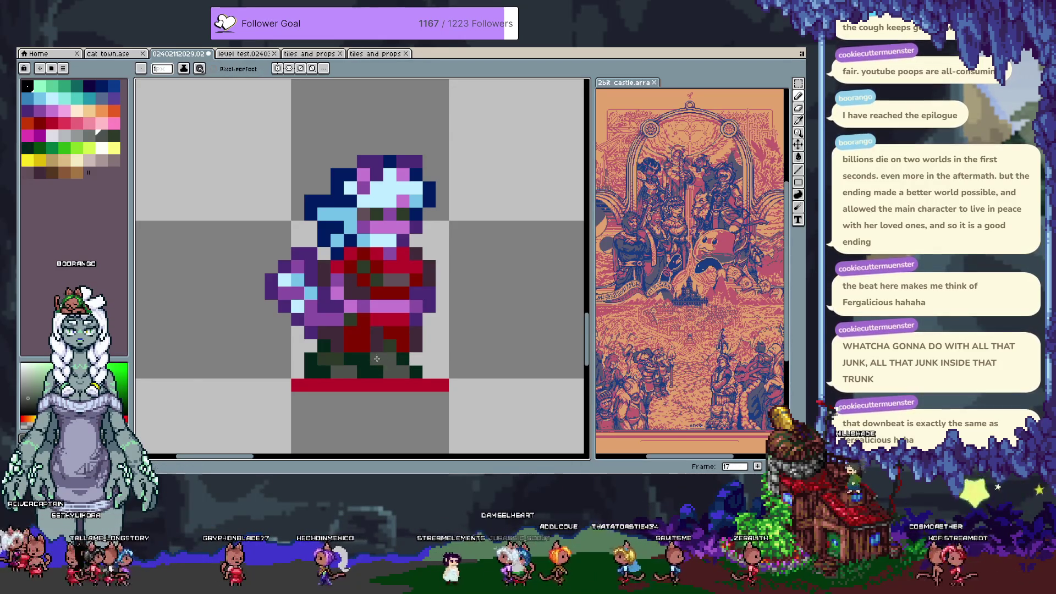
left_click(377, 359, "alt")
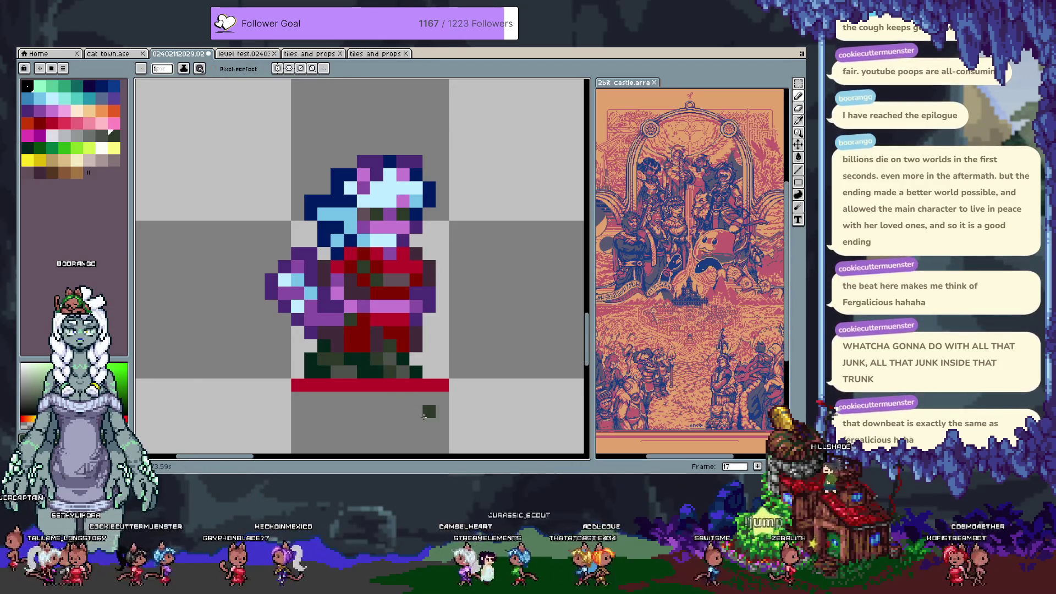
left_click(418, 400)
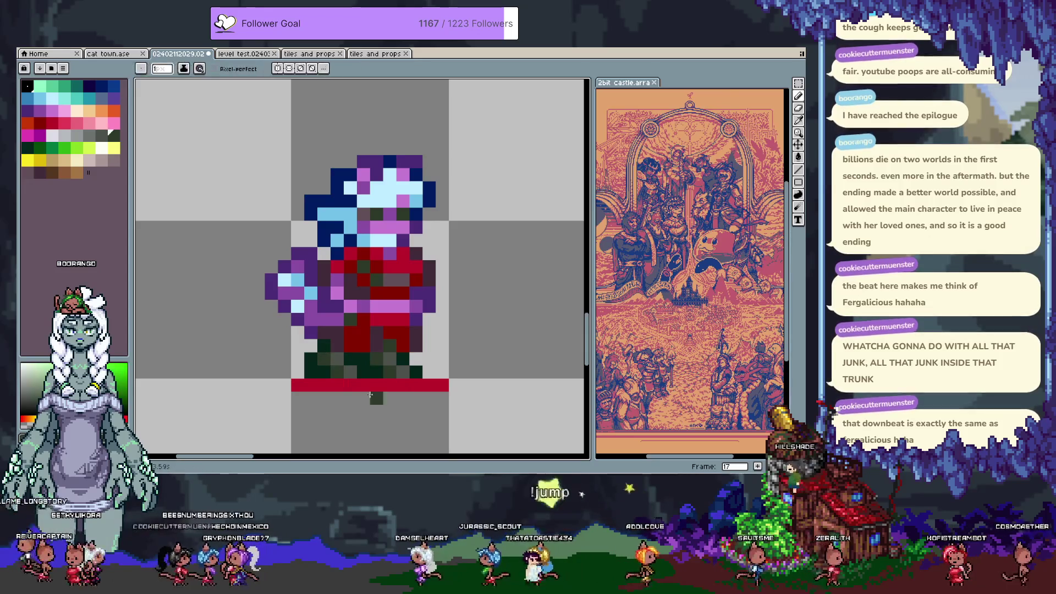
Draw a plum stroke on the outfit's lower right and repaint a plum pixel dark red.
key("alt")
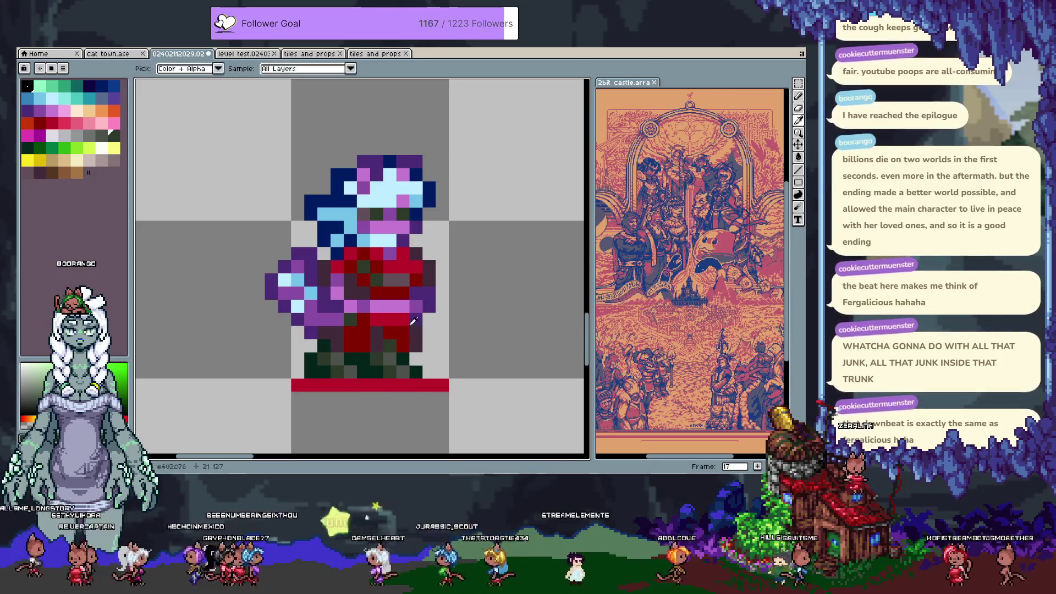
left_click(416, 341, "alt")
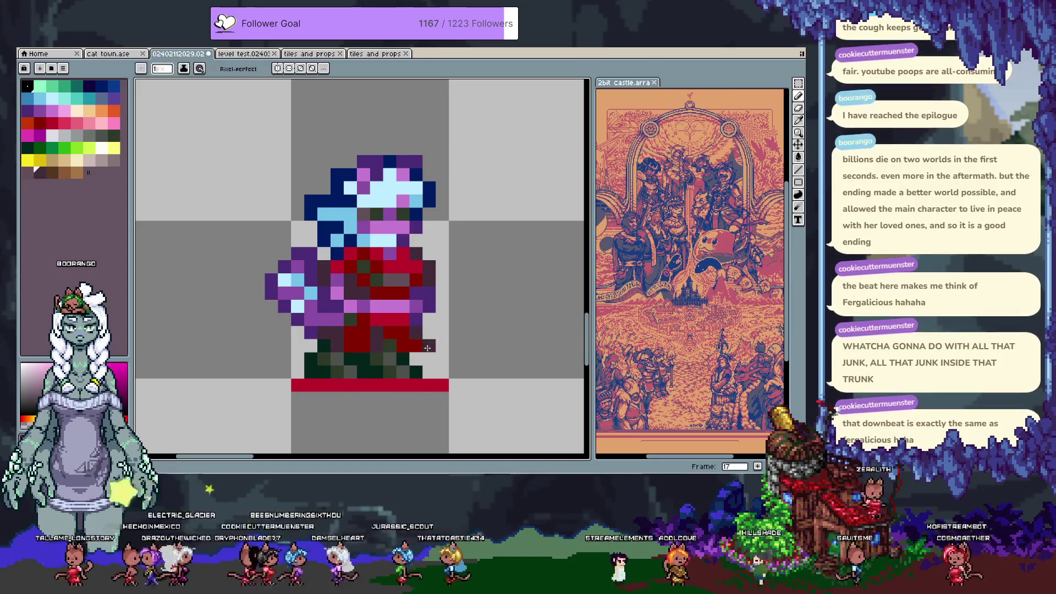
left_click_drag(426, 351, 425, 335)
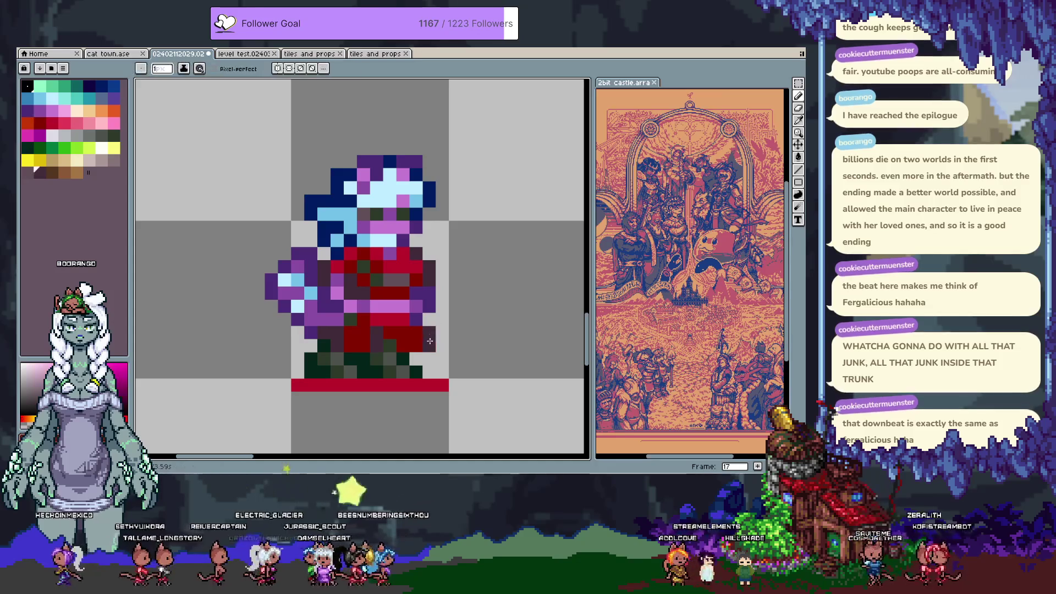
left_click(372, 338, "alt")
left_click(337, 340)
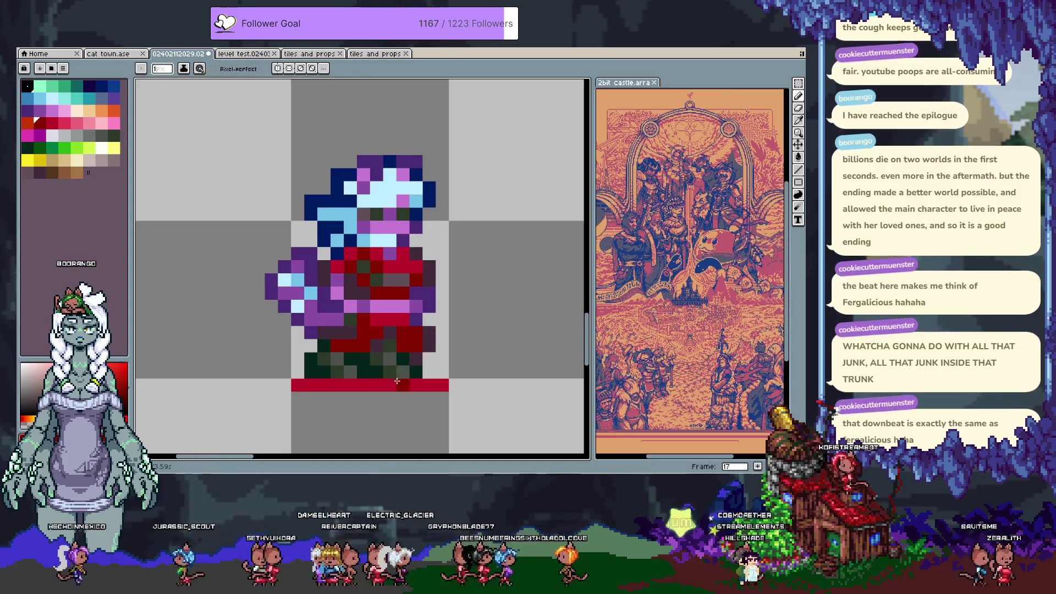
mouse_move(403, 268)
left_mouse_down()
mouse_move(435, 271)
mouse_move(417, 303)
left_mouse_up()
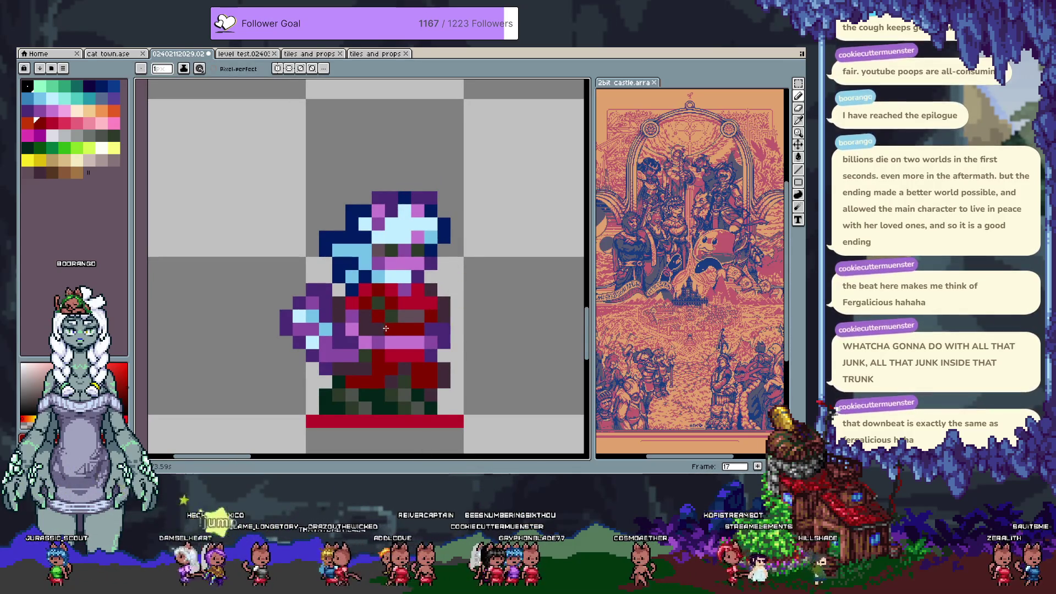
Sample reds and purples and paint a light-blue arm pixel purple.
left_click(359, 300, "alt")
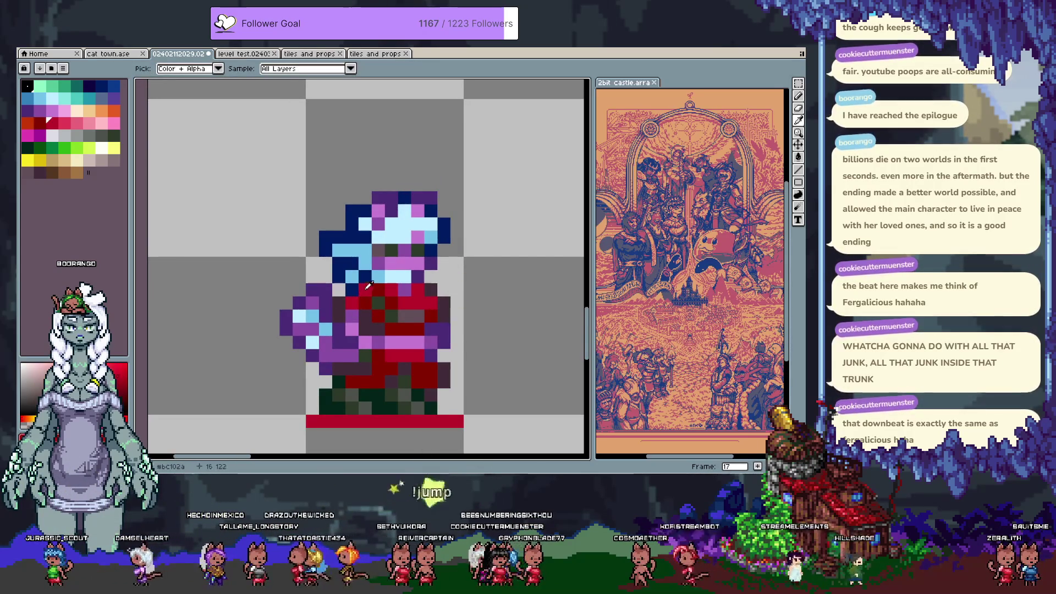
left_click(341, 292, "alt")
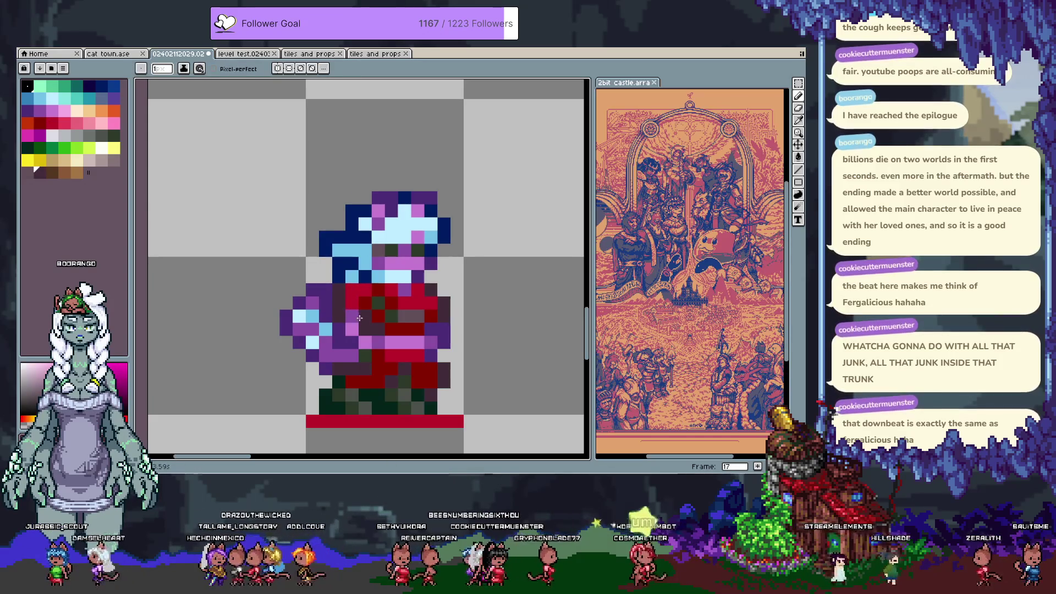
left_click(353, 316, "alt")
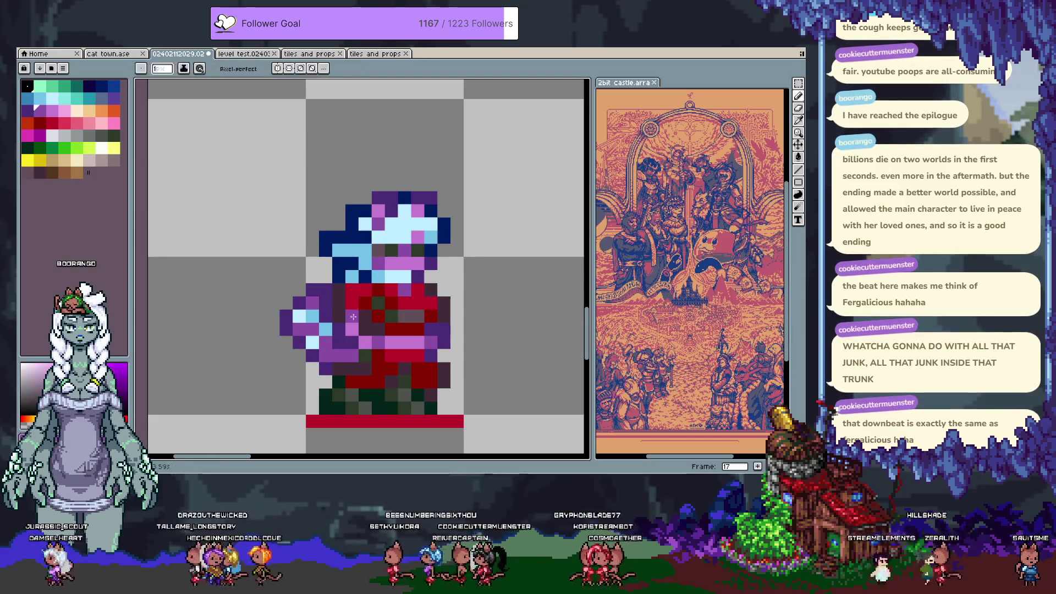
key("alt")
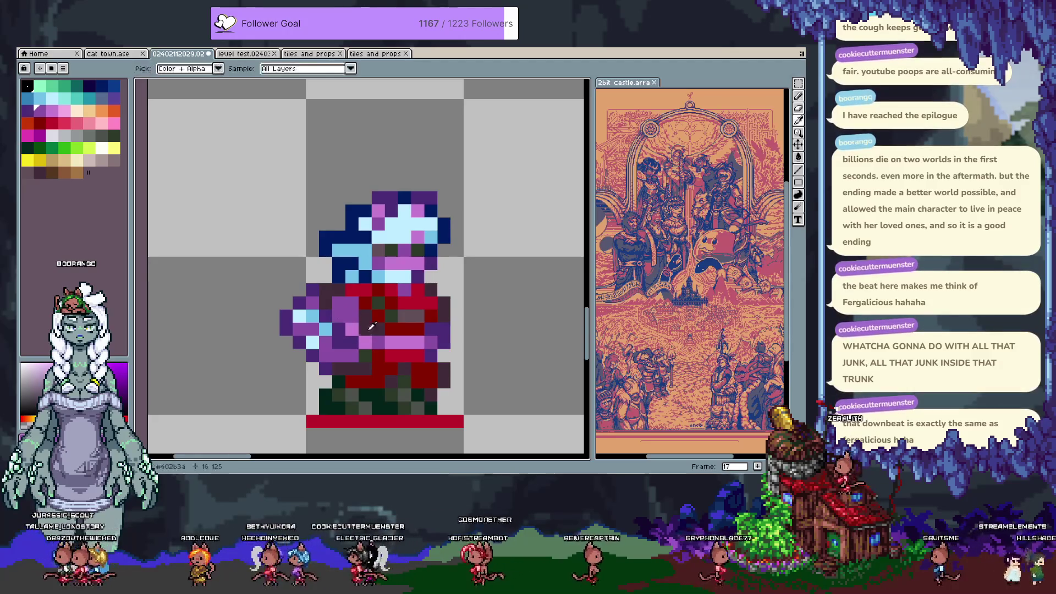
left_click(380, 328, "alt")
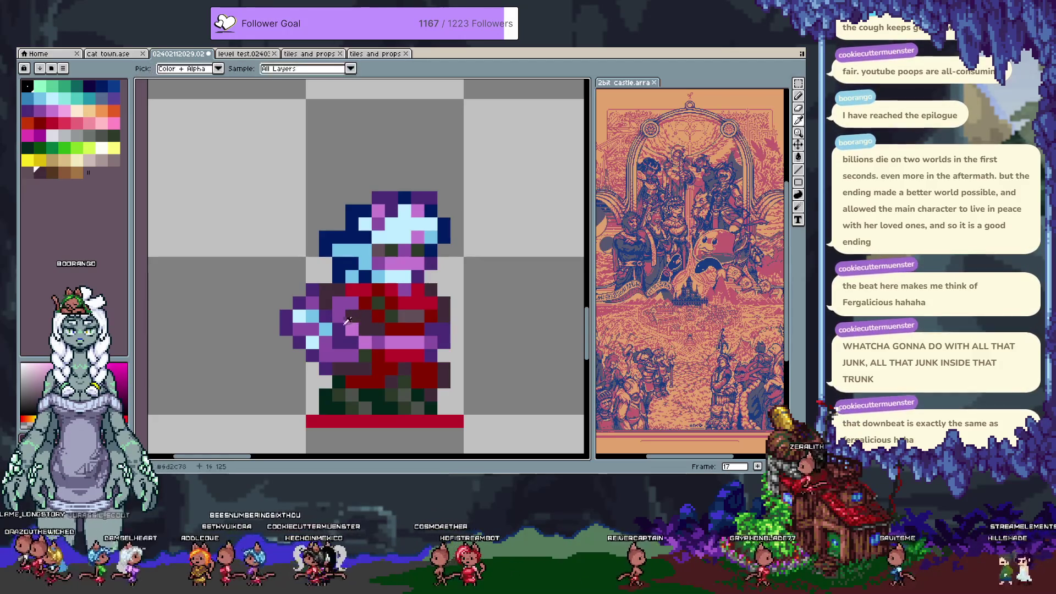
left_click(339, 329, "alt")
left_click(327, 329)
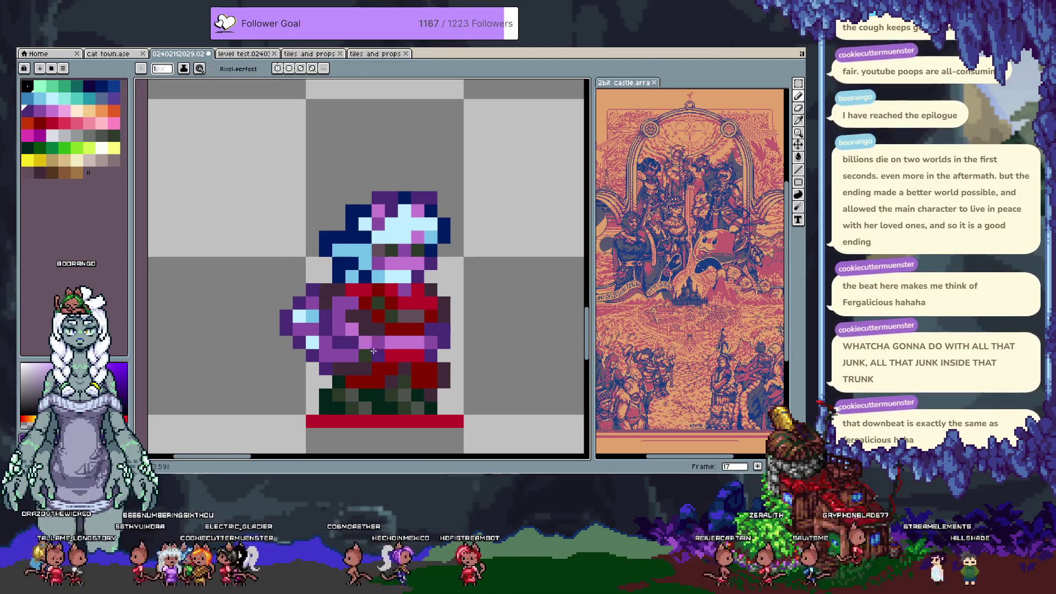
Sample reds and purples from the tunic and recentre the sprite in view.
scroll(386, 334, "right", 2)
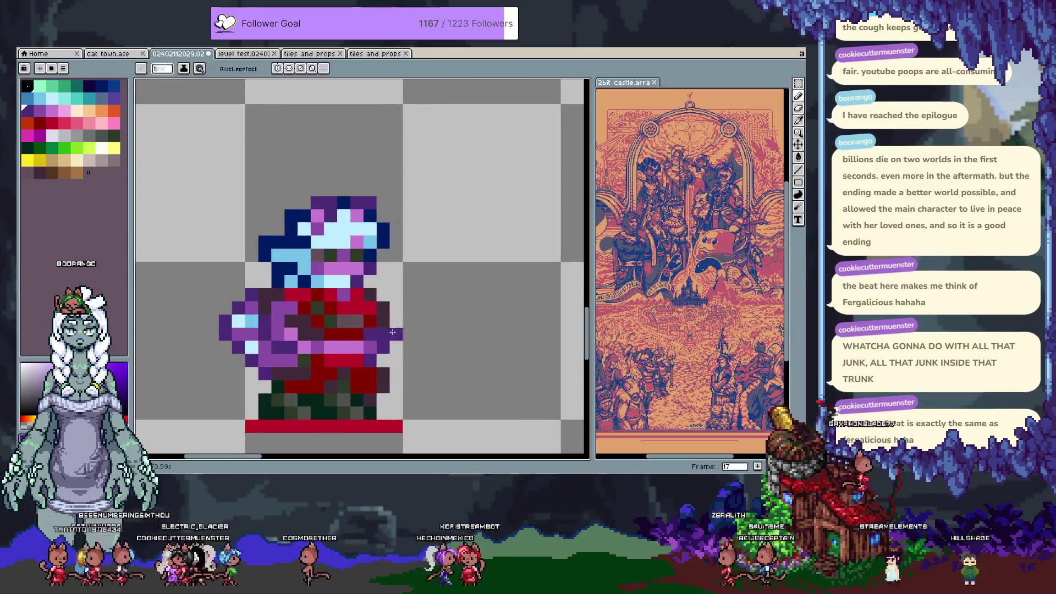
left_click(361, 302, "alt")
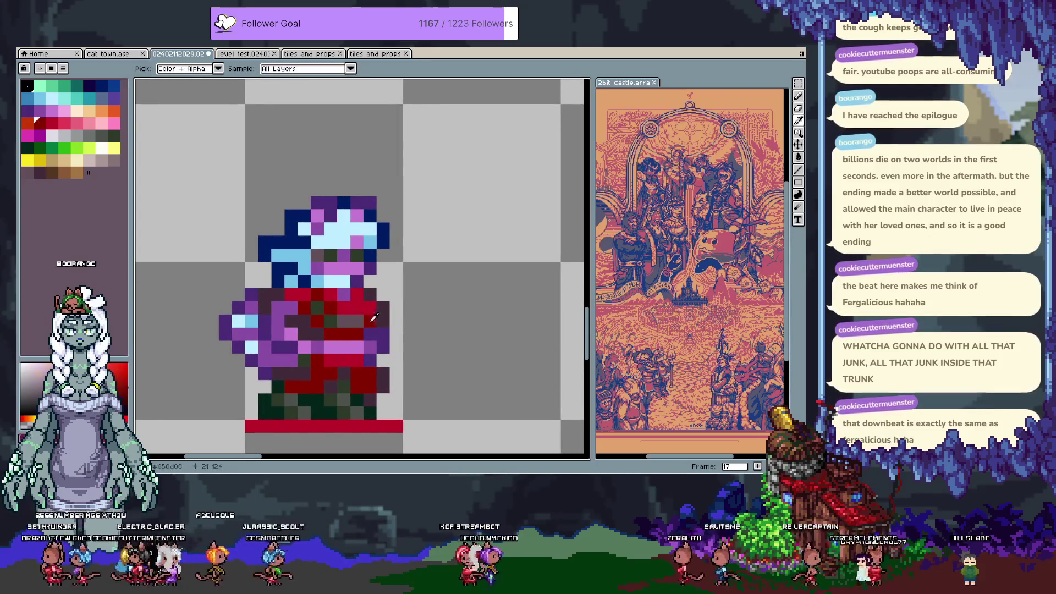
left_click(366, 281, "alt")
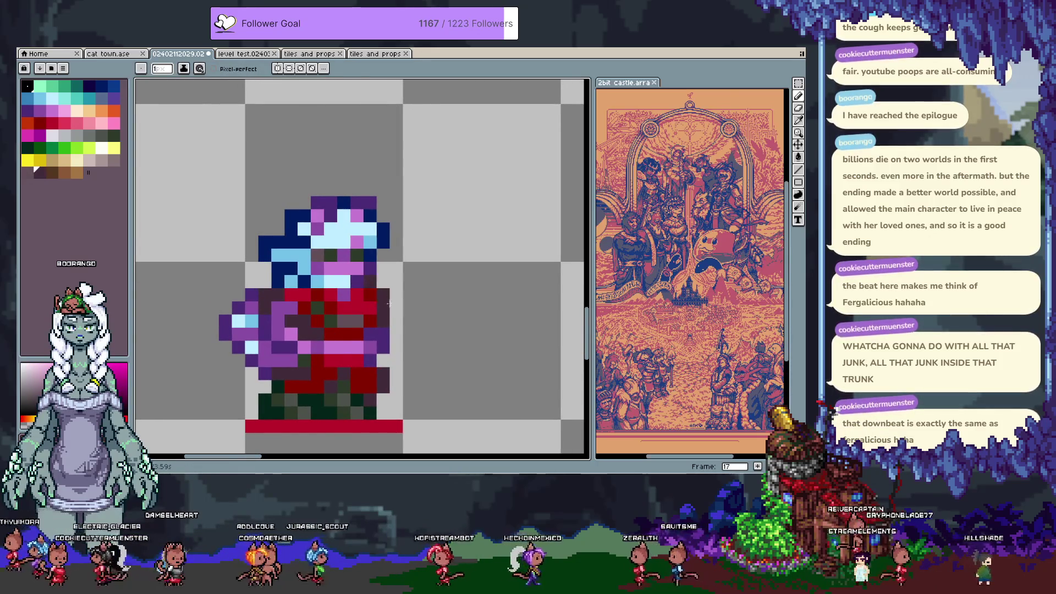
left_click(384, 337, "alt")
left_click(383, 347, "alt")
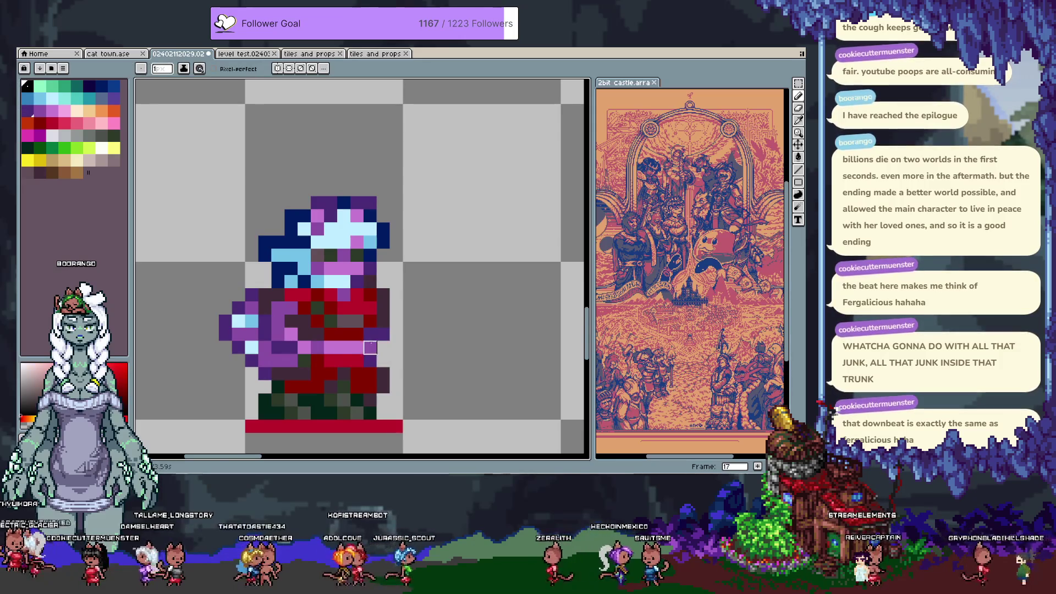
left_click(349, 344, "alt")
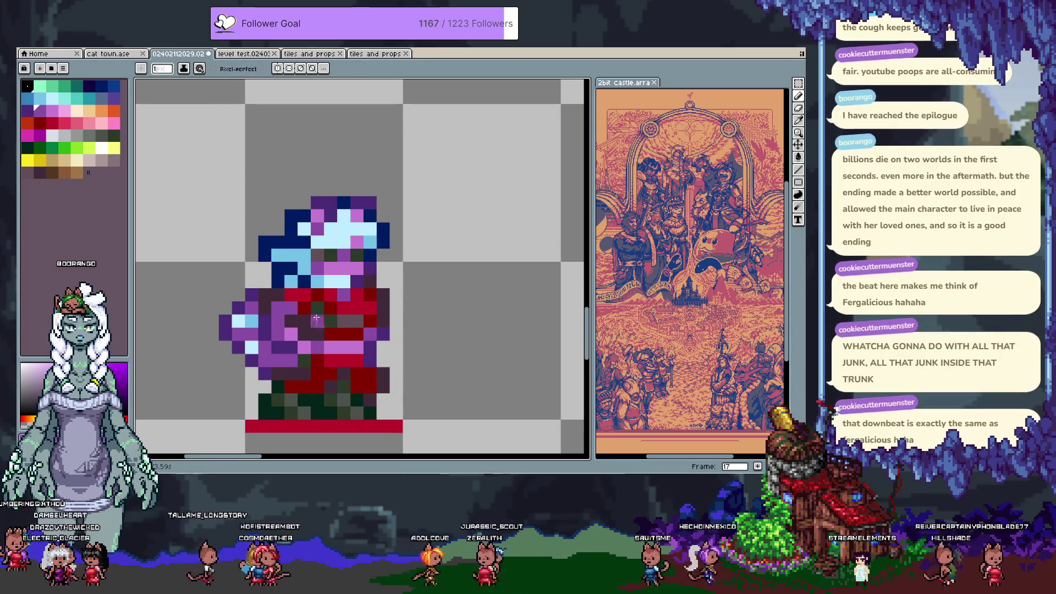
mouse_move(212, 374)
left_mouse_down()
mouse_move(282, 323)
mouse_move(327, 225)
left_mouse_up()
Raise the arm one pixel and add purple pixels along its lower left.
key("m")
left_click_drag(313, 285, 313, 273)
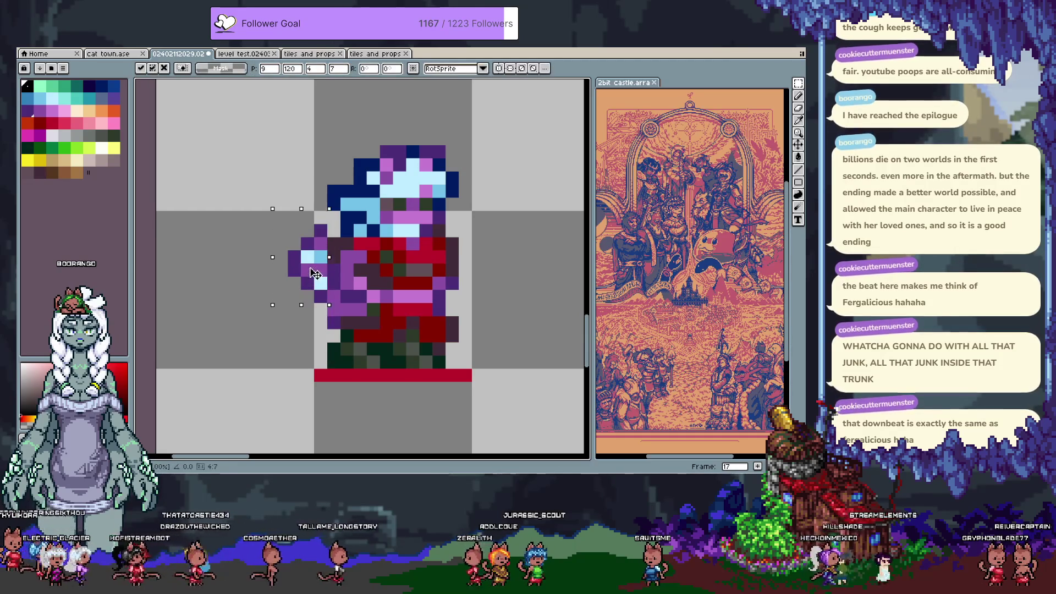
key("Return")
key("b")
left_click(334, 230)
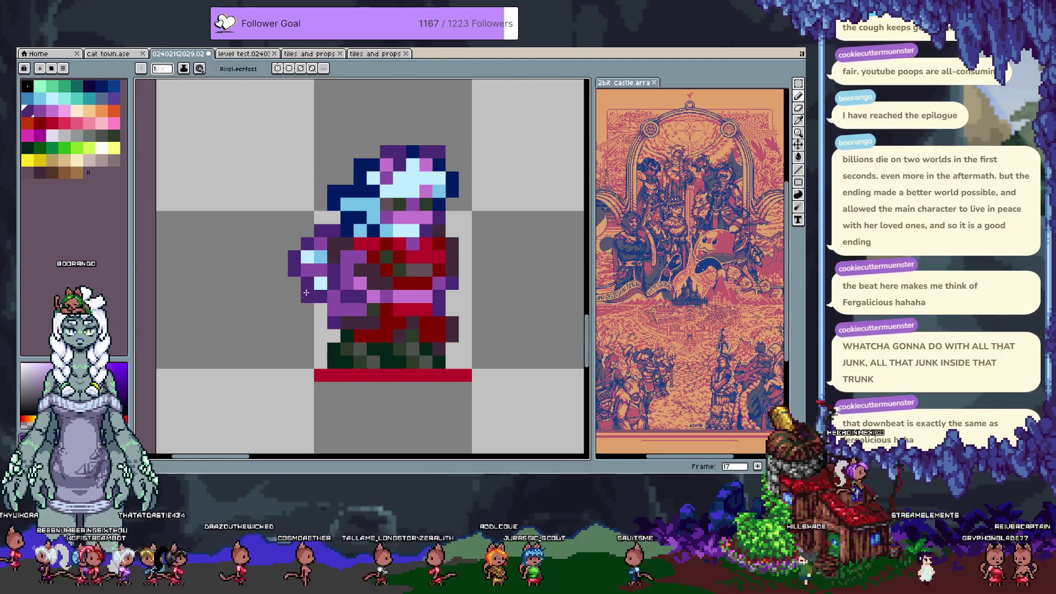
left_click_drag(306, 309, 320, 322)
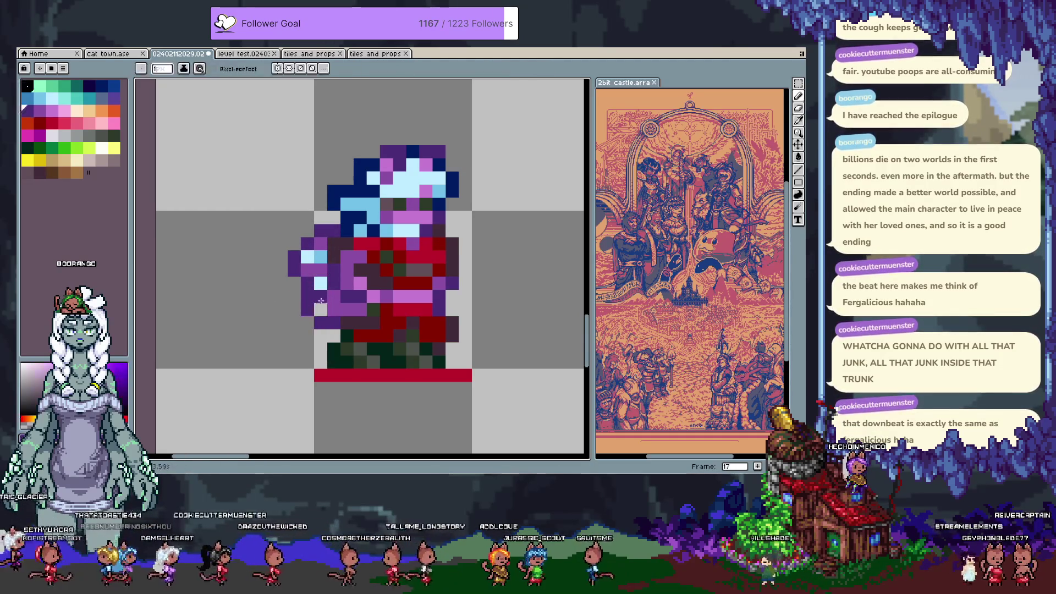
left_click(294, 262, "alt")
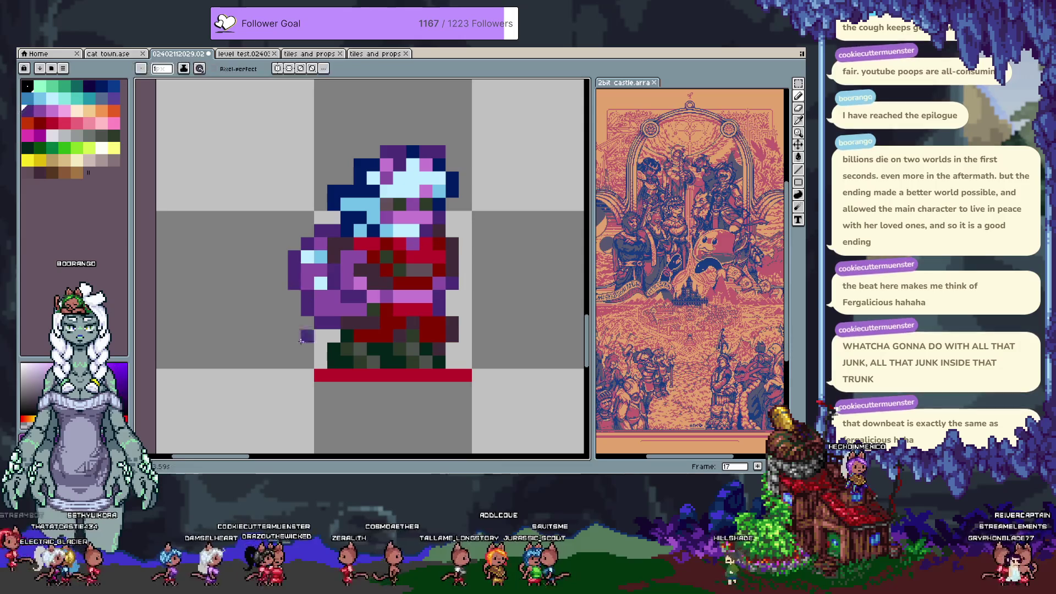
Adjust the view, sample the body's red, and advance to frame 18.
scroll(325, 364, "down", 2)
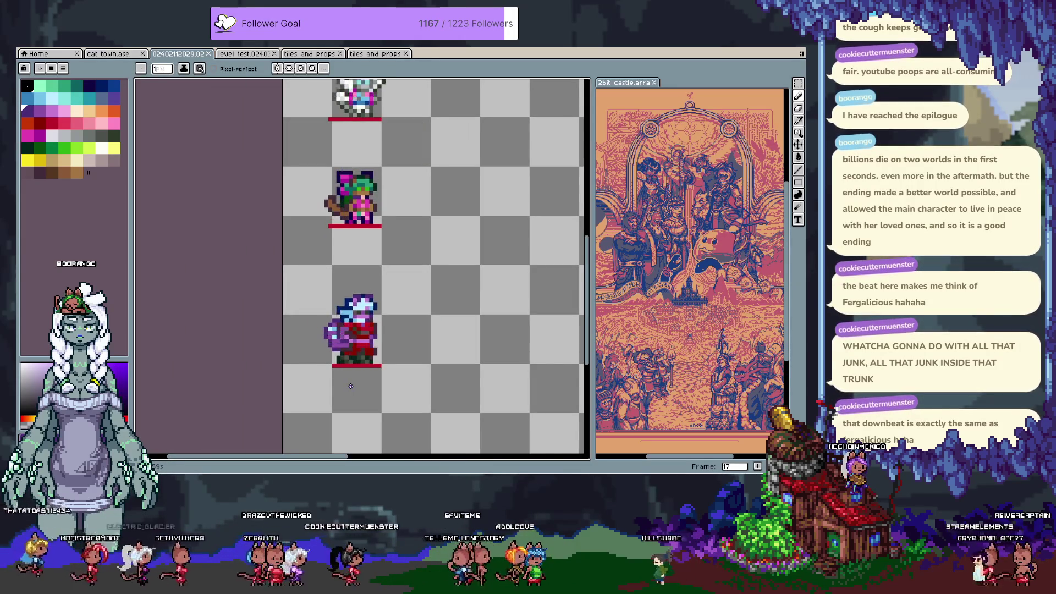
scroll(332, 340, "up", 3)
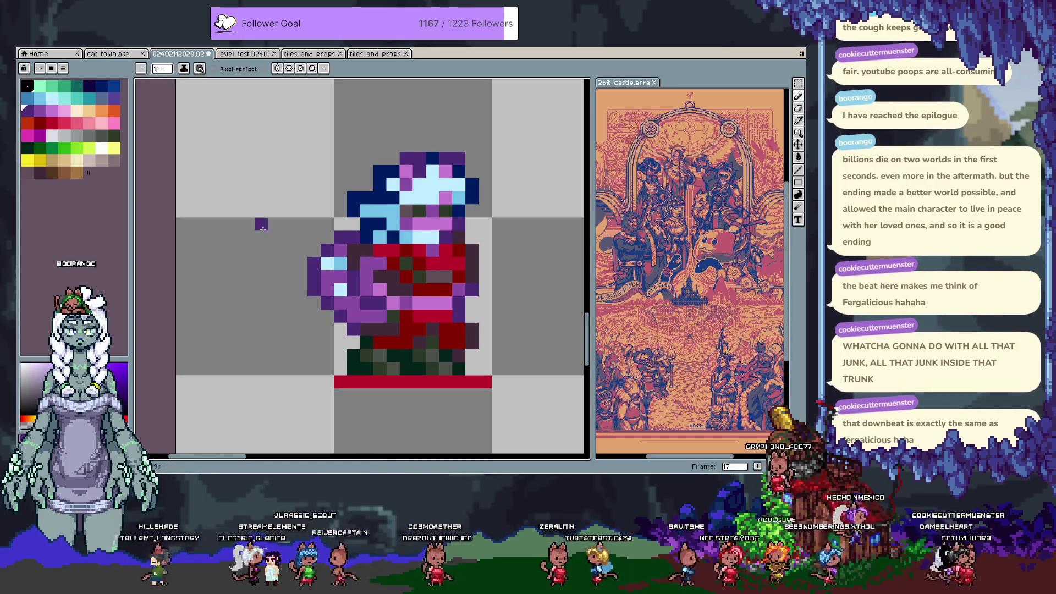
left_click_drag(436, 345, 434, 338)
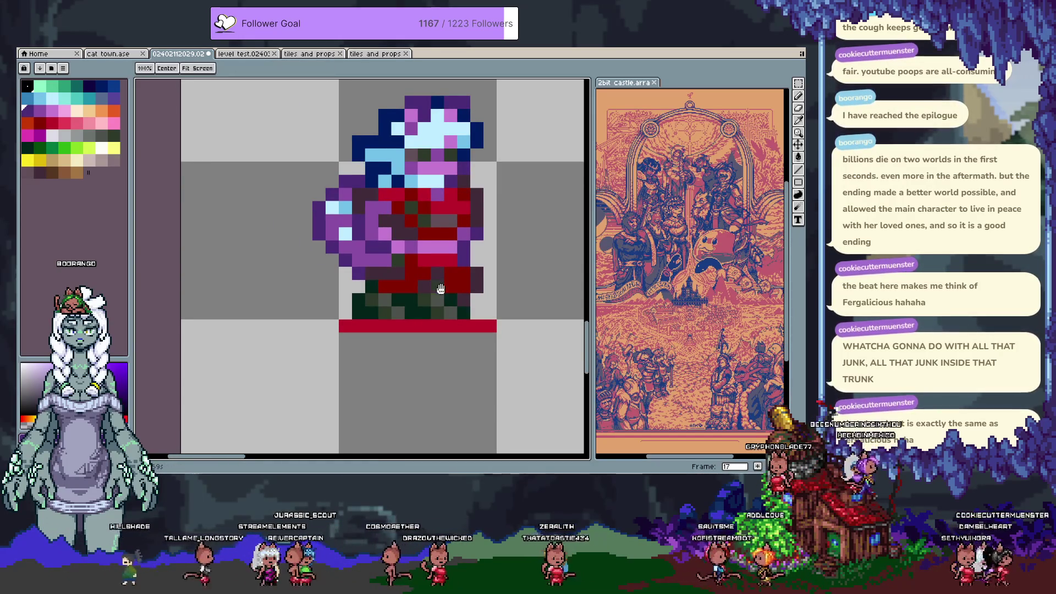
left_click_drag(458, 267, 449, 264)
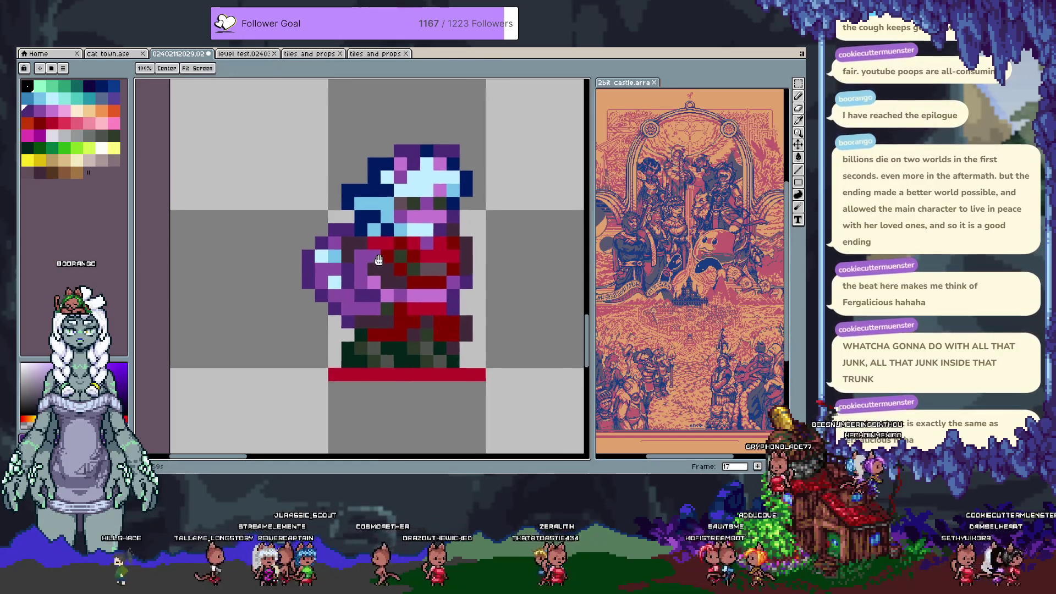
left_click(450, 307)
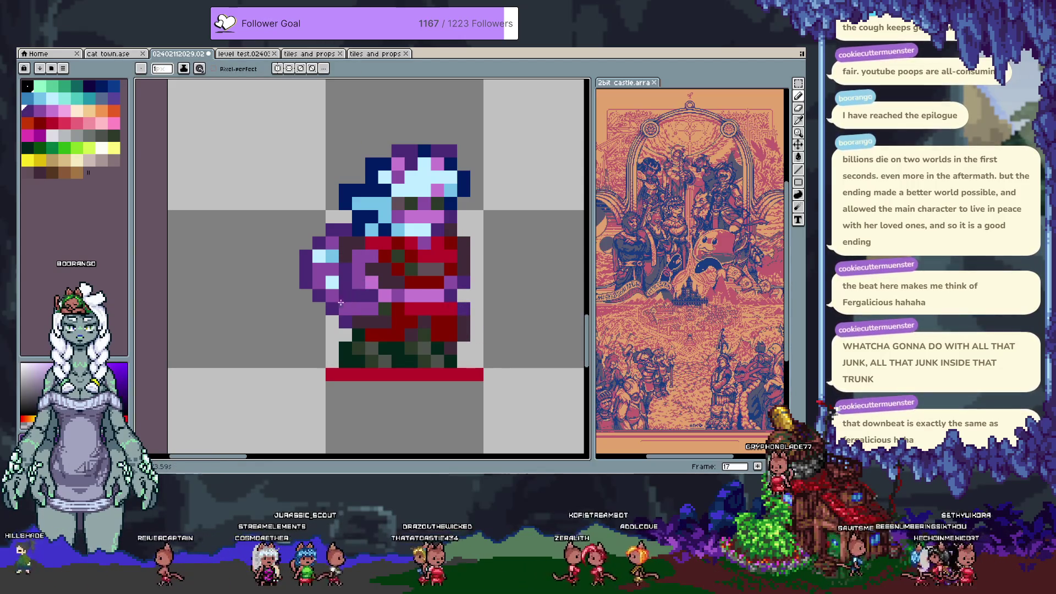
scroll(346, 290, "down", 3)
left_click_drag(452, 259, 444, 317)
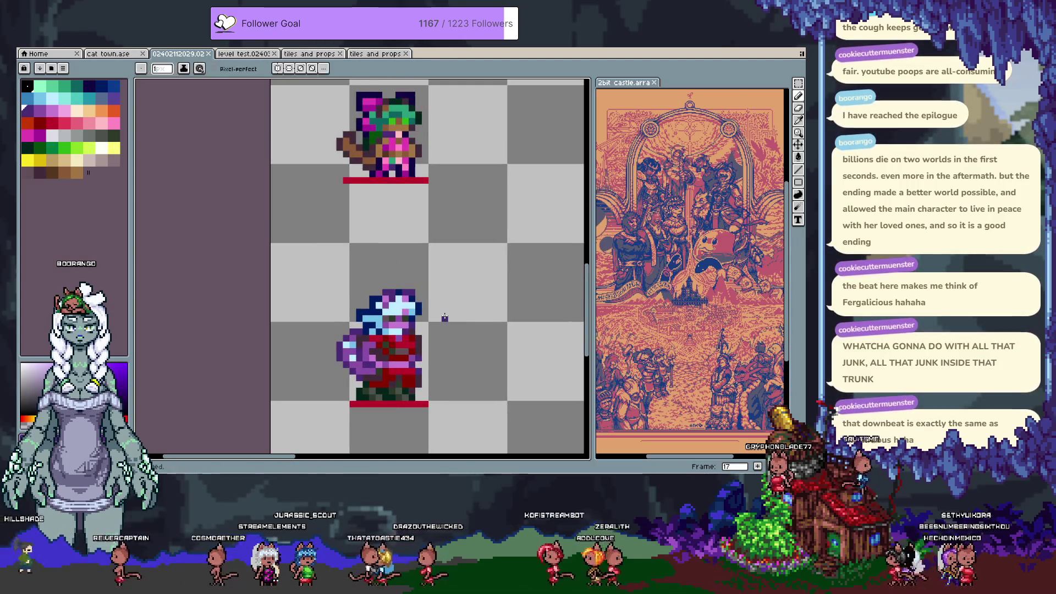
key("period")
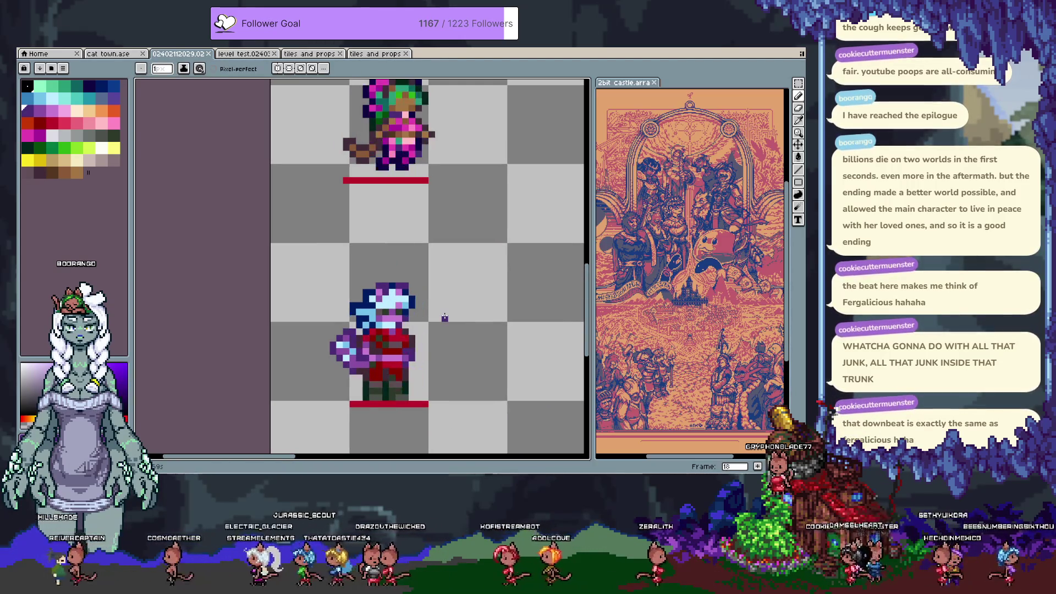
Select the lower sprite and rotate its arm down and to the left.
key("m")
left_click_drag(302, 248, 456, 402)
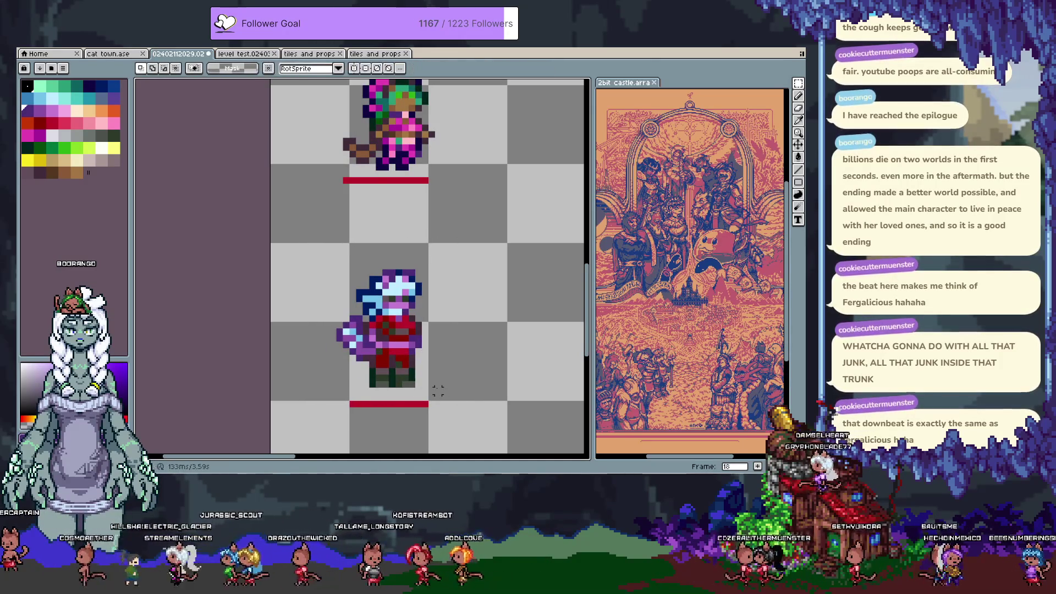
scroll(412, 396, "up", 2)
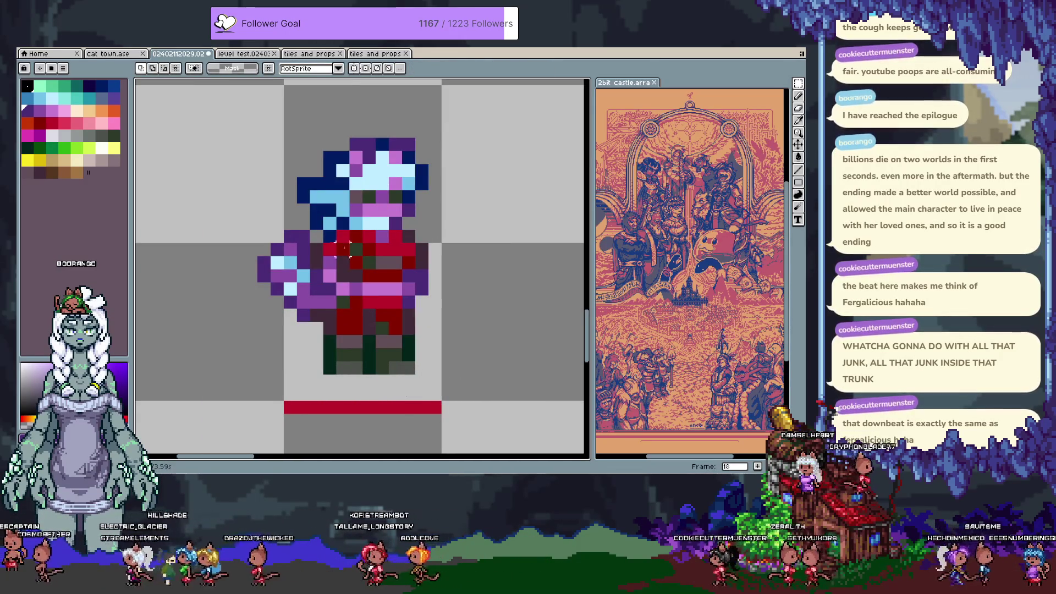
mouse_move(269, 228)
left_mouse_down()
mouse_move(259, 238)
mouse_move(294, 270)
left_mouse_up()
key("Return")
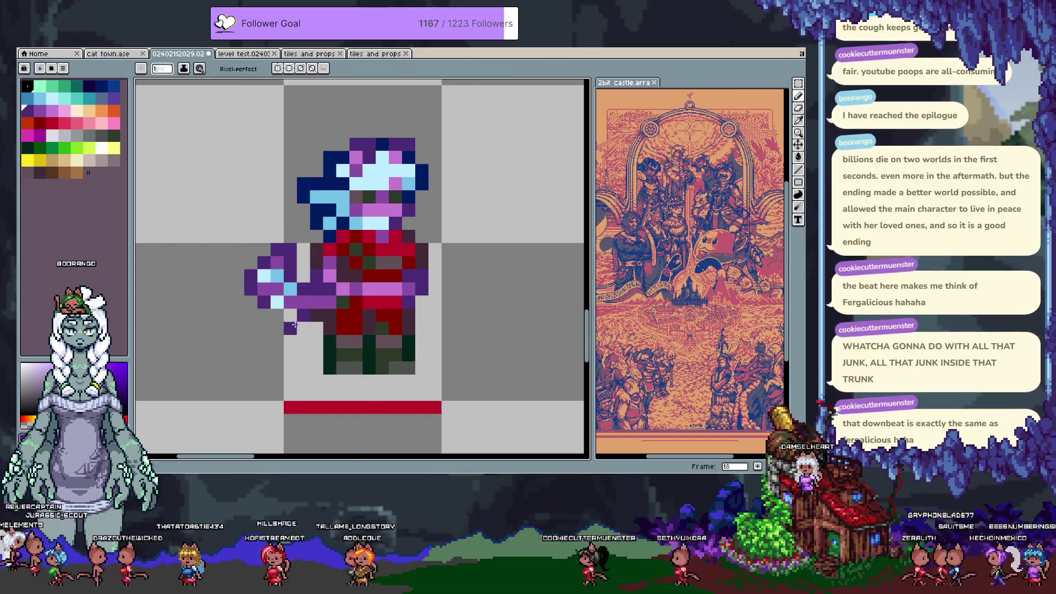
Pan the view to move the sprite up and left.
key("i")
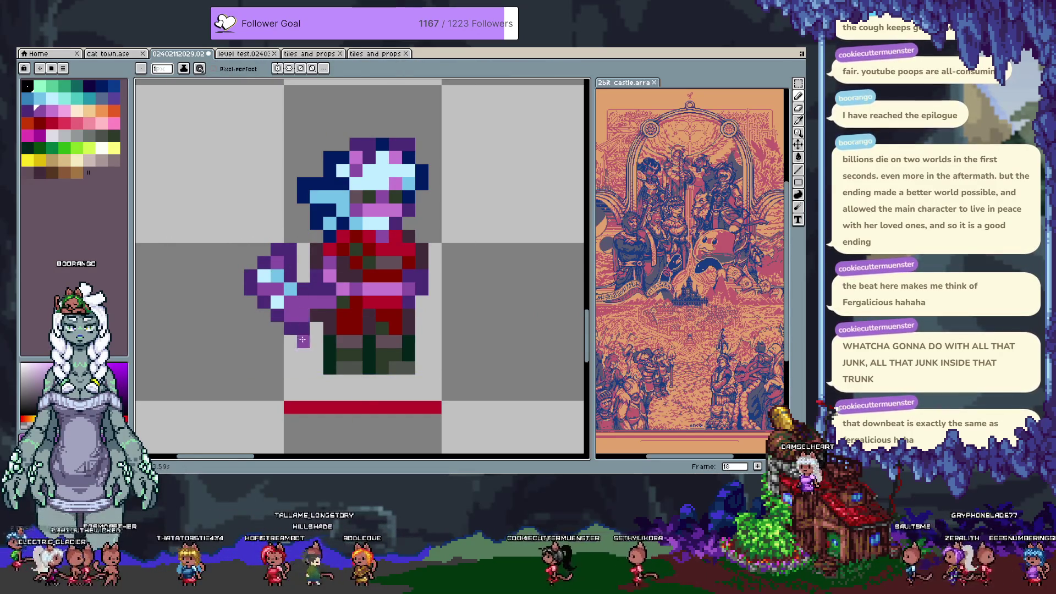
key("space")
mouse_move(402, 366)
left_mouse_down()
mouse_move(385, 340)
mouse_move(363, 418)
mouse_move(355, 349)
mouse_move(314, 325)
left_mouse_up()
key("m")
Try grey pixels below the legs on frame 18, undoing the misplaced ones.
key("b")
left_click(329, 341)
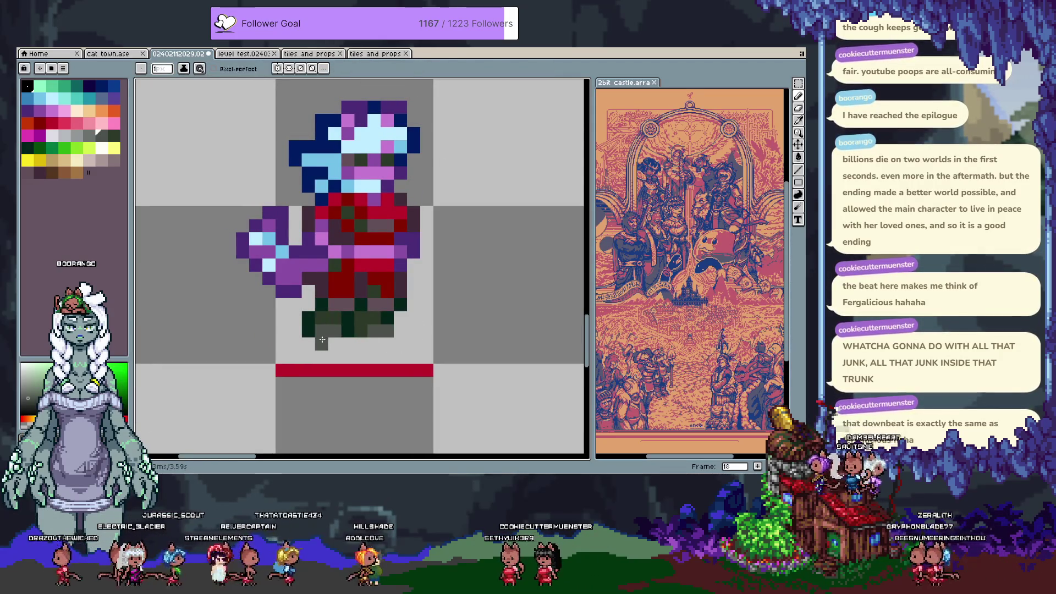
key("ctrl+z")
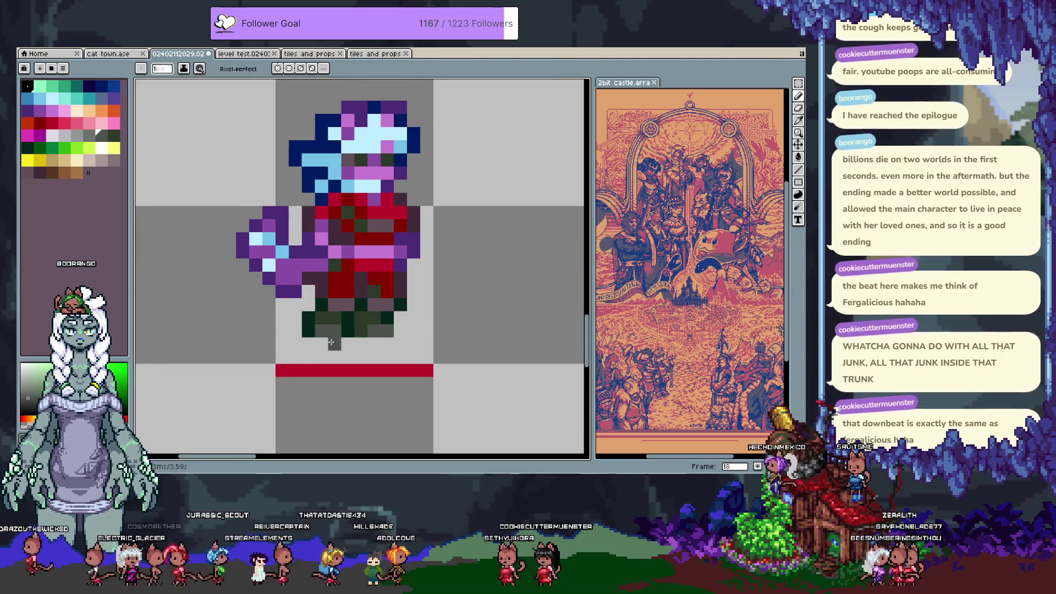
left_click(332, 345)
left_click(347, 344)
left_click(378, 340)
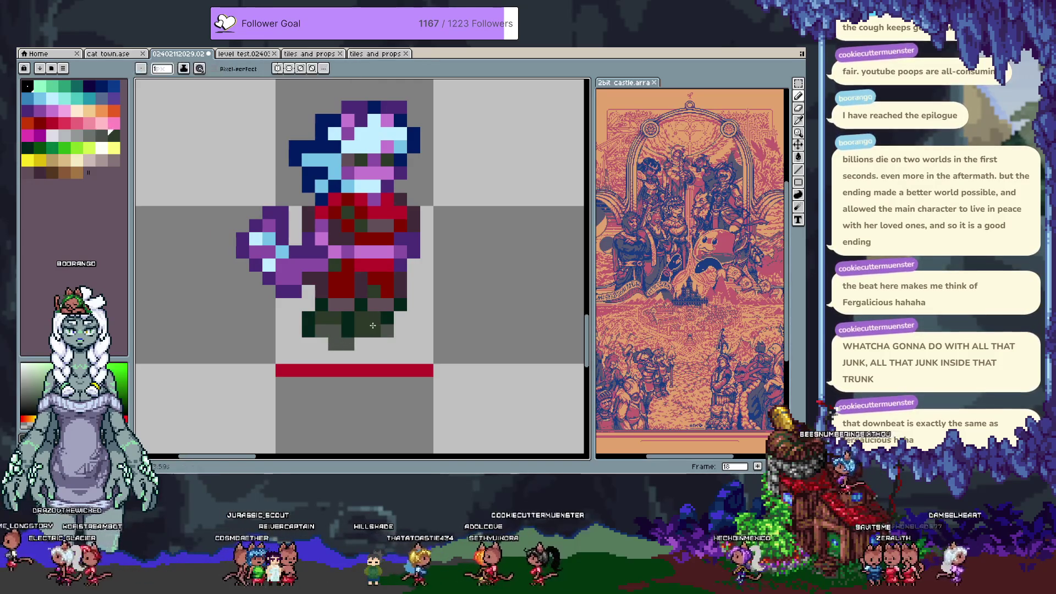
key("ctrl+z")
key("i")
left_click(353, 347)
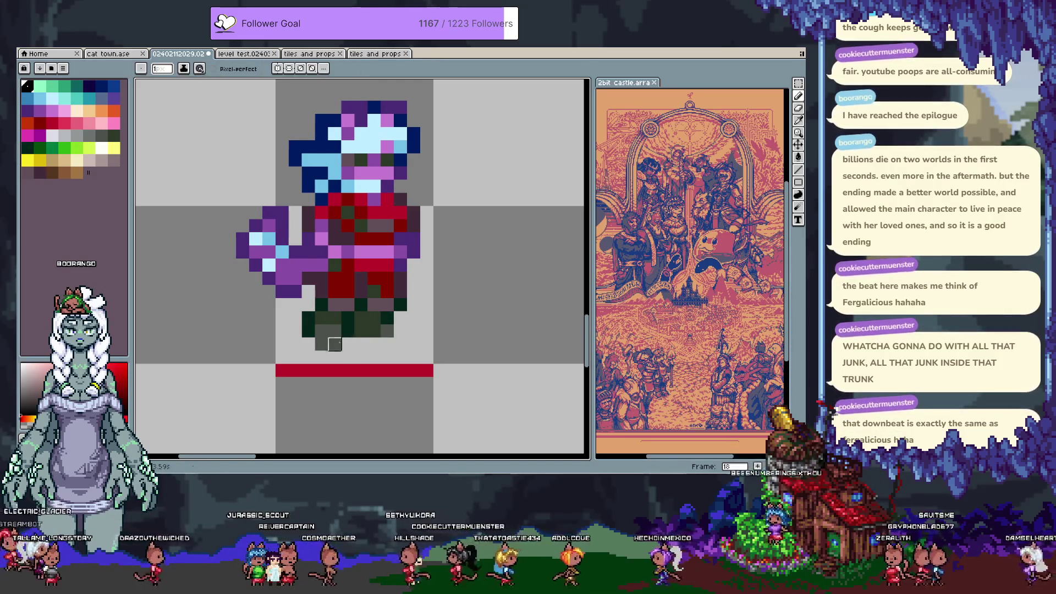
key("b")
left_click(371, 342)
key("ctrl+z")
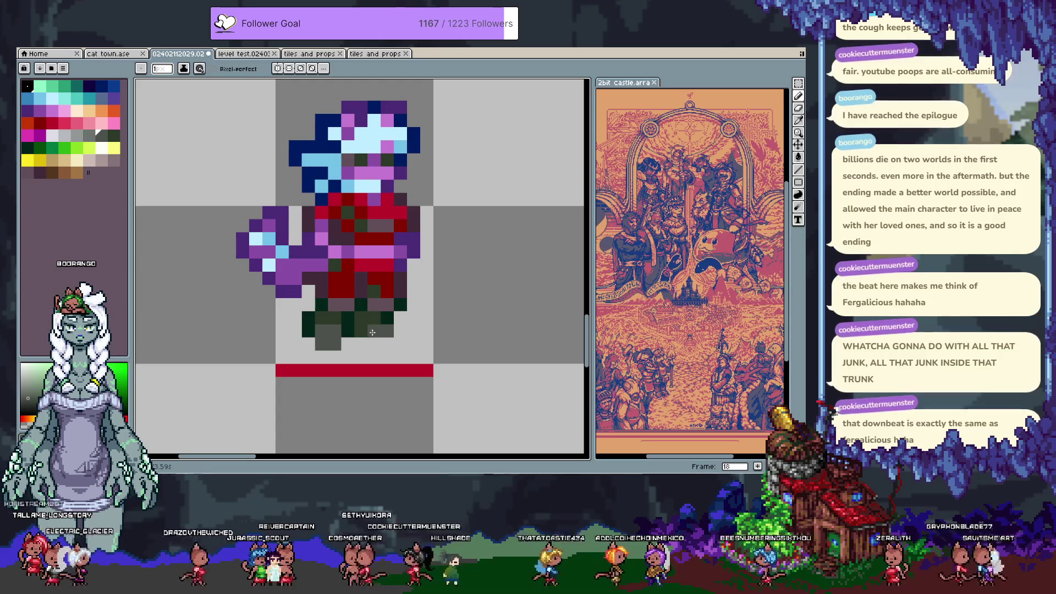
left_click(400, 344)
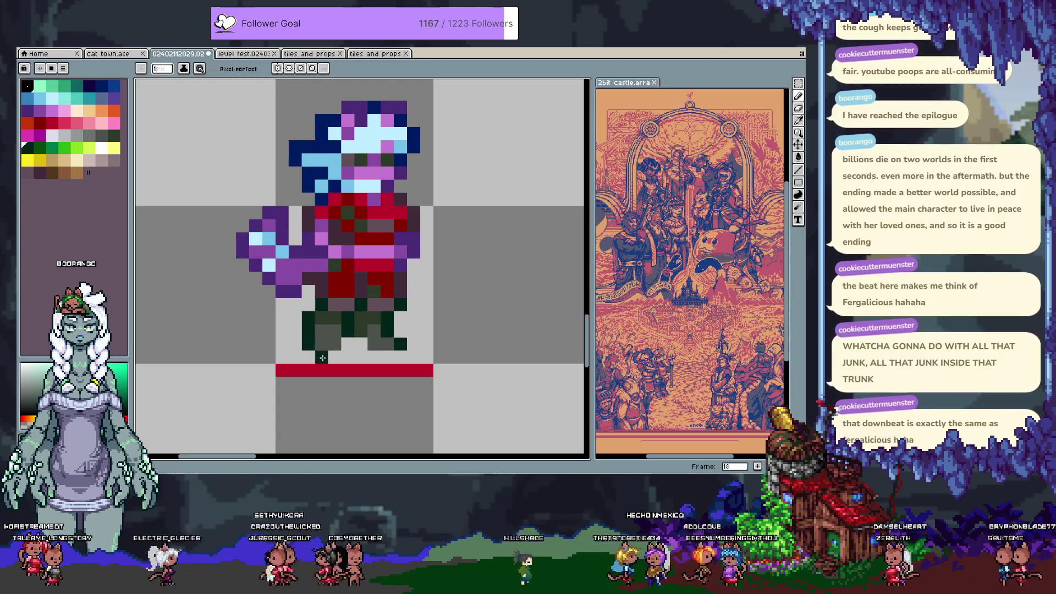
Rework leg pixels in dark green and erase strays below the legs.
right_click(368, 356)
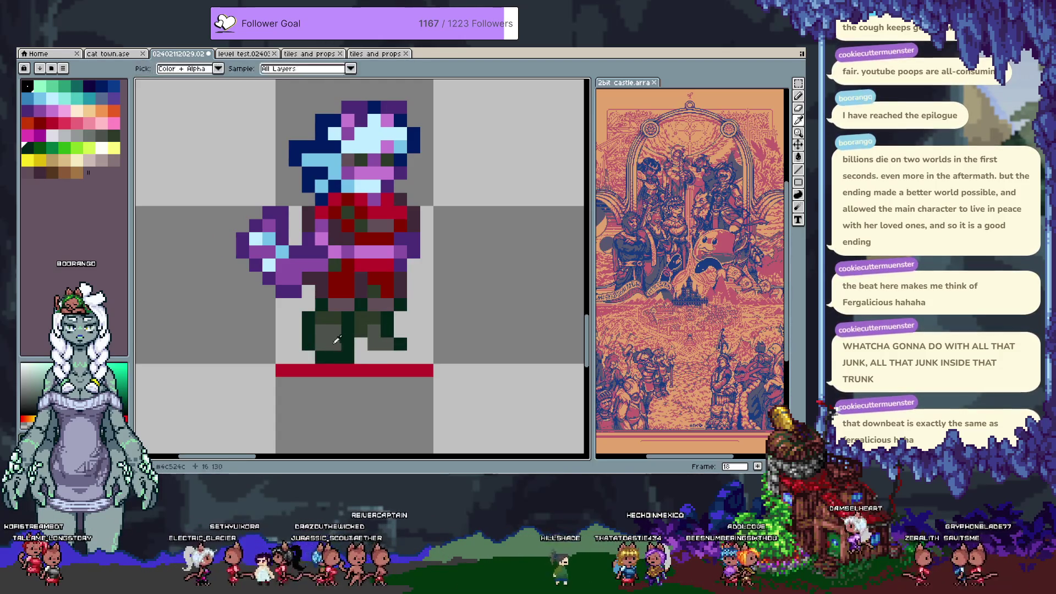
left_click(321, 343)
right_click(322, 356)
left_click(361, 345, "alt")
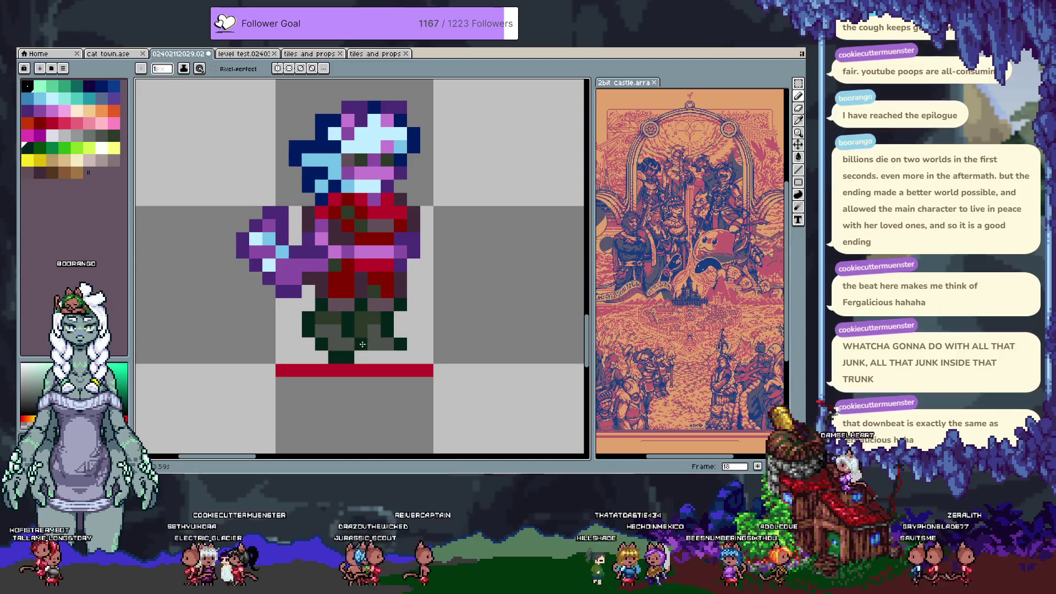
left_click(402, 352)
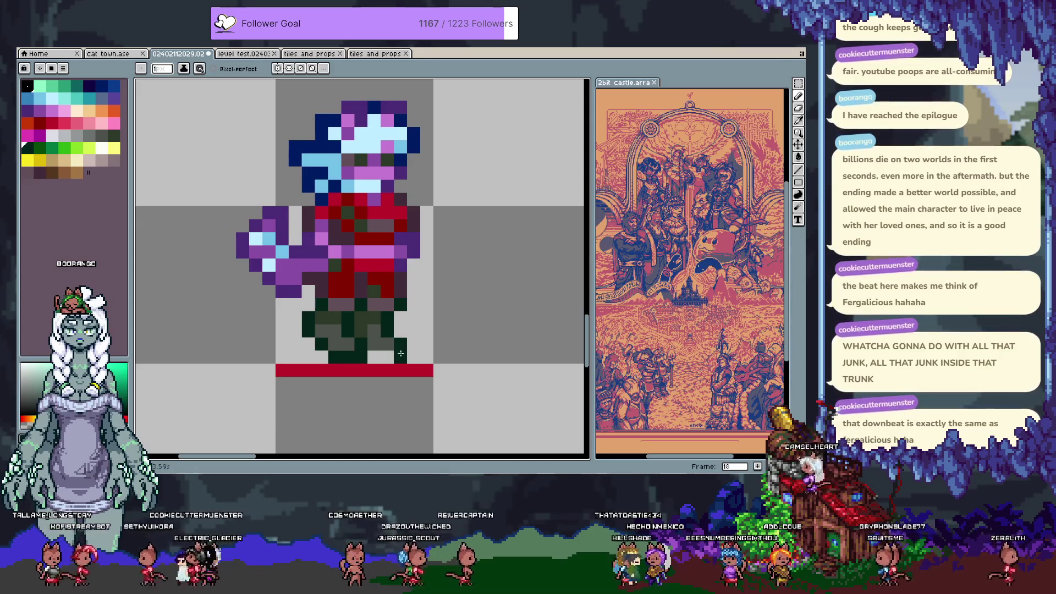
right_click(358, 353)
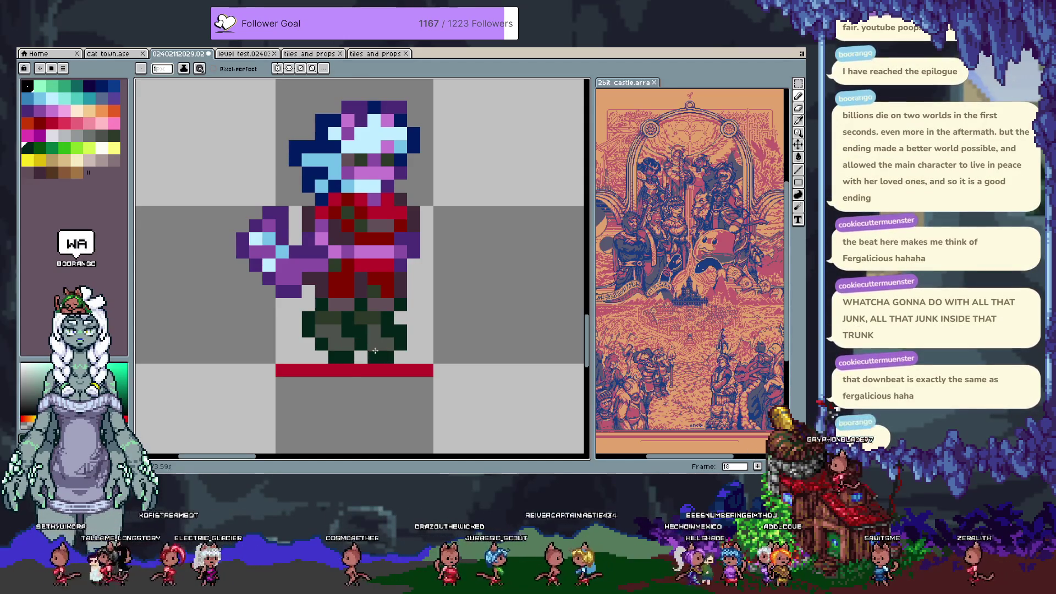
left_click(345, 334, "alt")
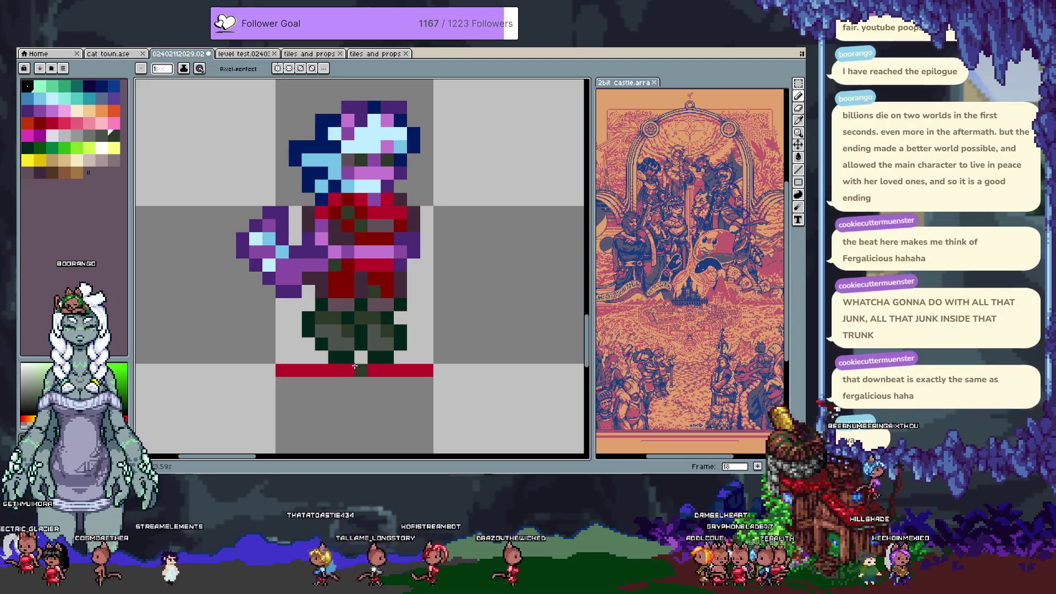
left_click(320, 355, "alt")
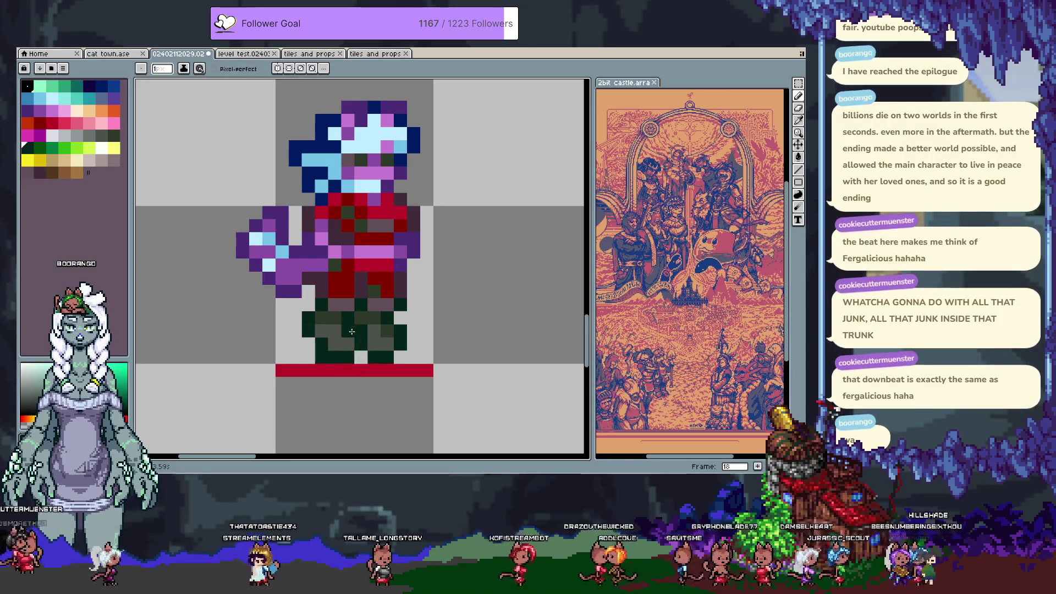
left_click(378, 354, "alt")
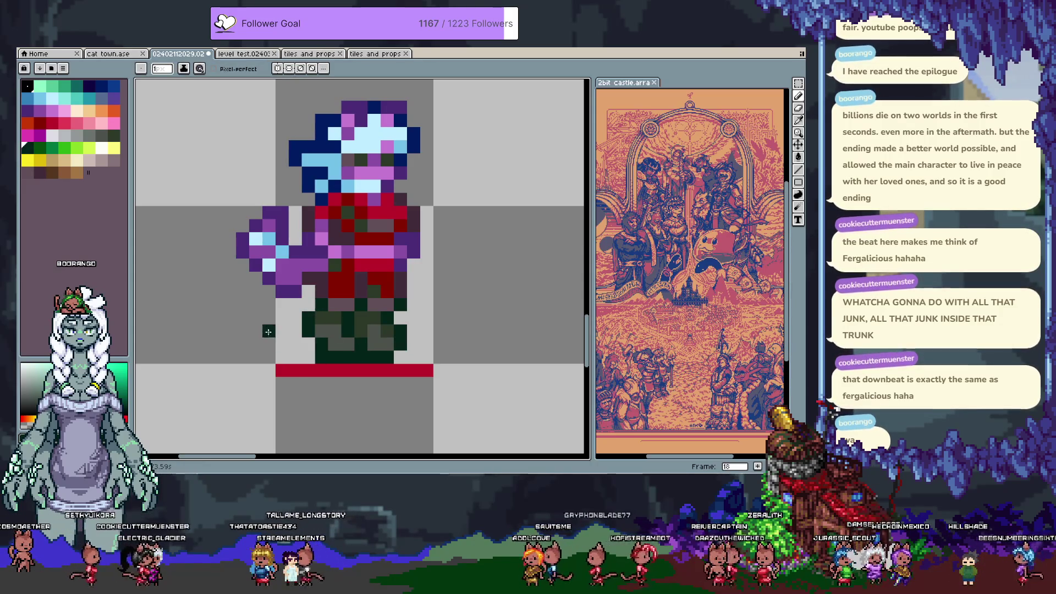
Select and shift the legs, then undo back so they stop above the floor line.
key("m")
left_click_drag(282, 317, 435, 364)
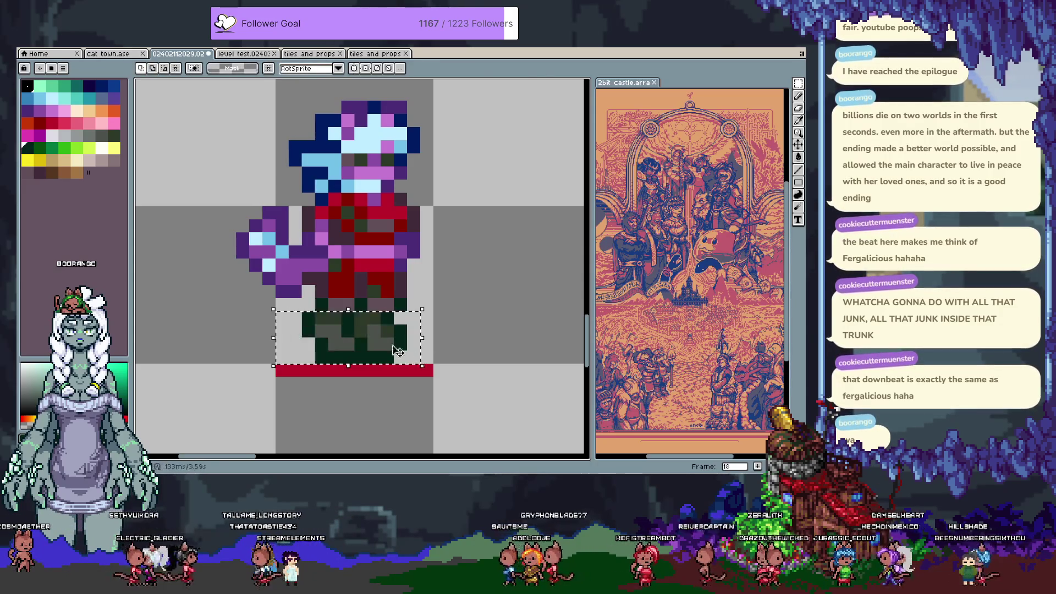
left_click_drag(386, 337, 399, 337)
key("ctrl+z")
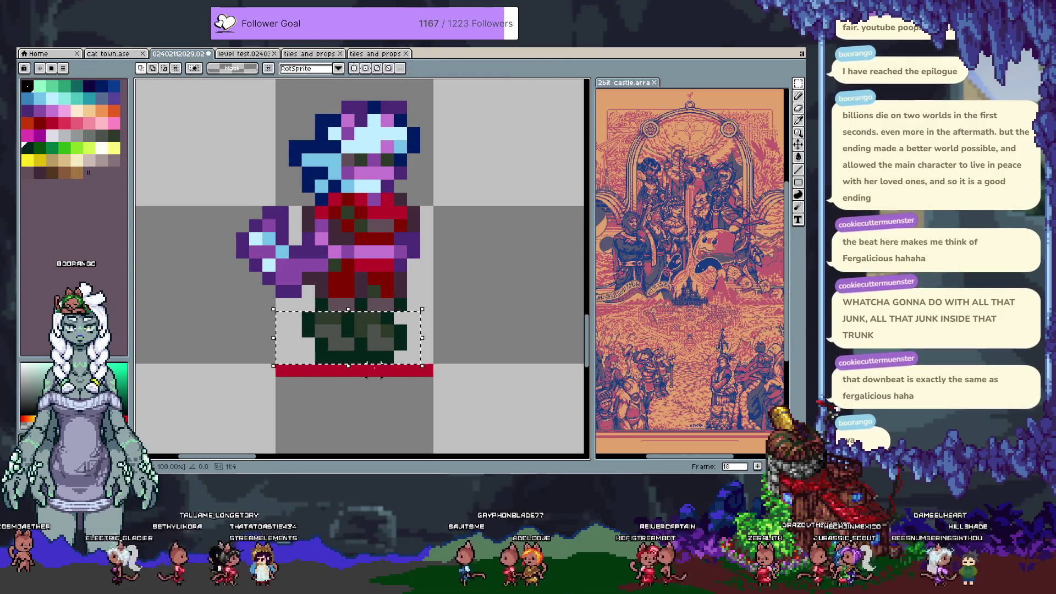
key("ctrl+z")
key("ctrl+z")
key("ctrl+z")
key("ctrl+z")
key("ctrl+z")
key("ctrl+z")
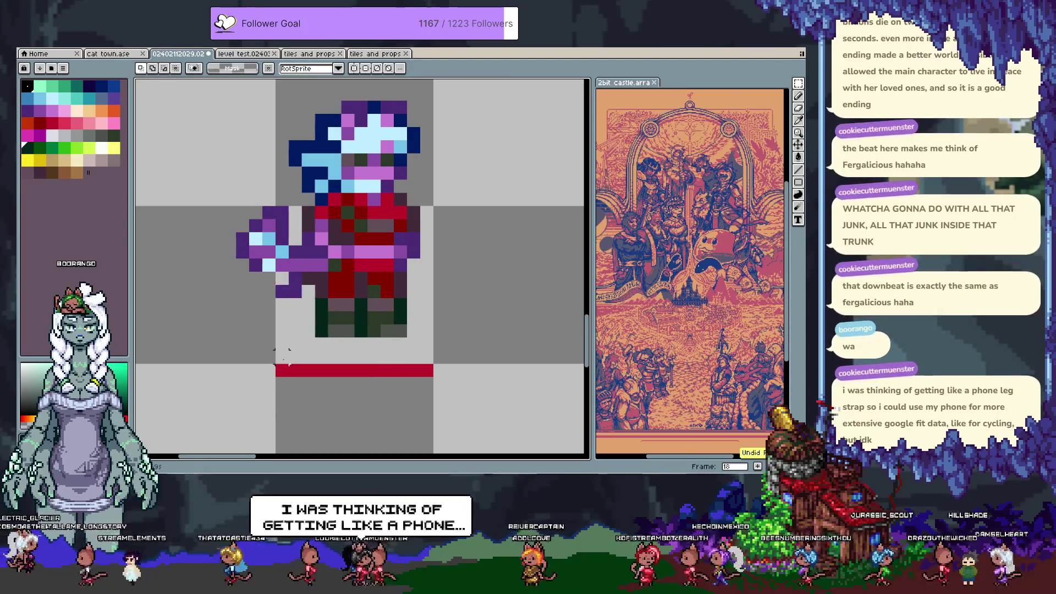
key("ctrl+y")
Compare frames 16 and 17 with frame 18, sampling the pink and dark green.
key("comma")
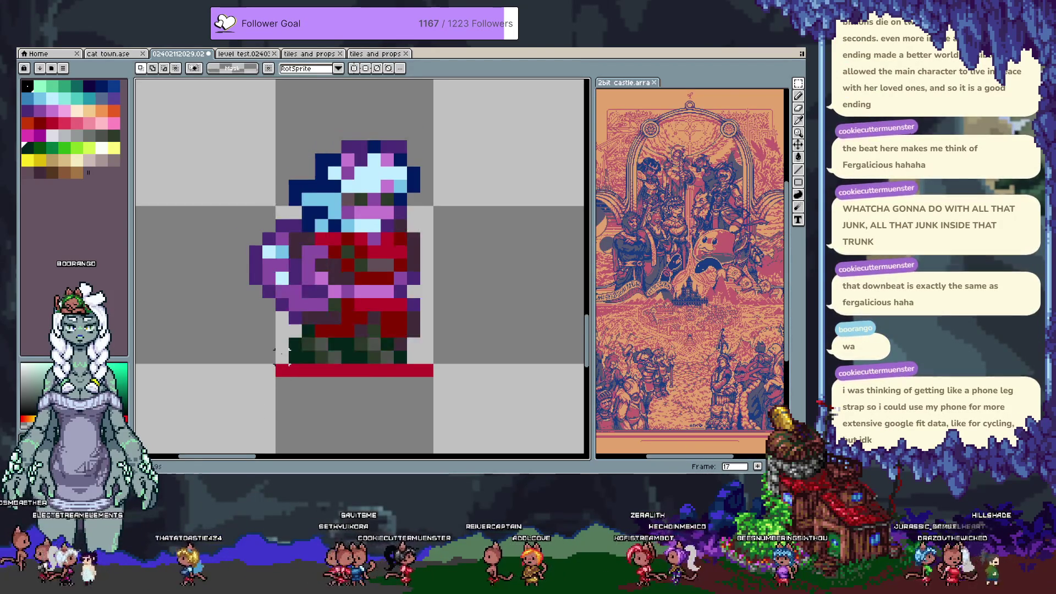
key("comma")
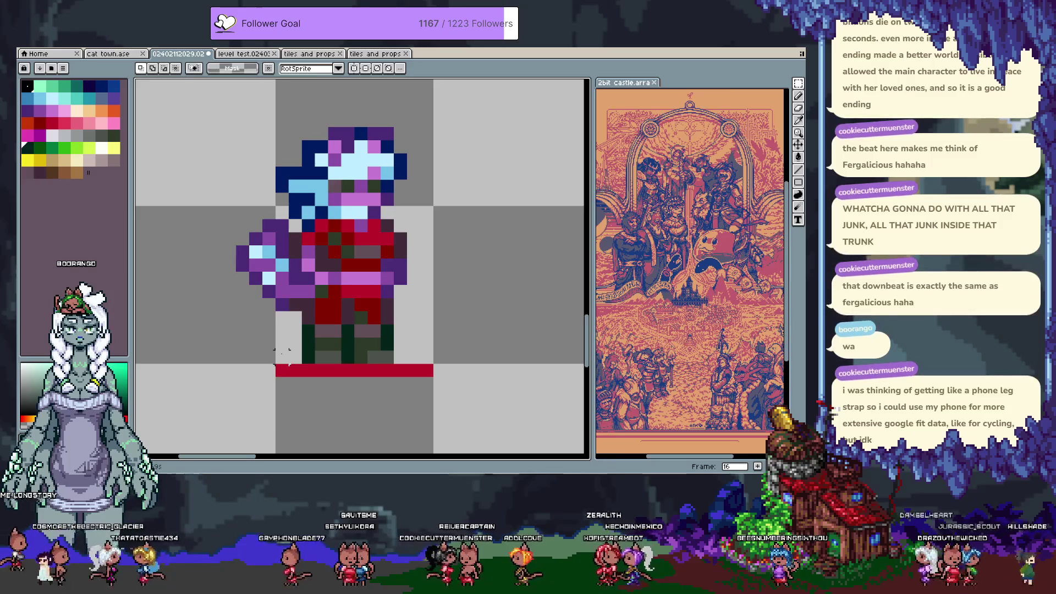
left_click(362, 330, "alt")
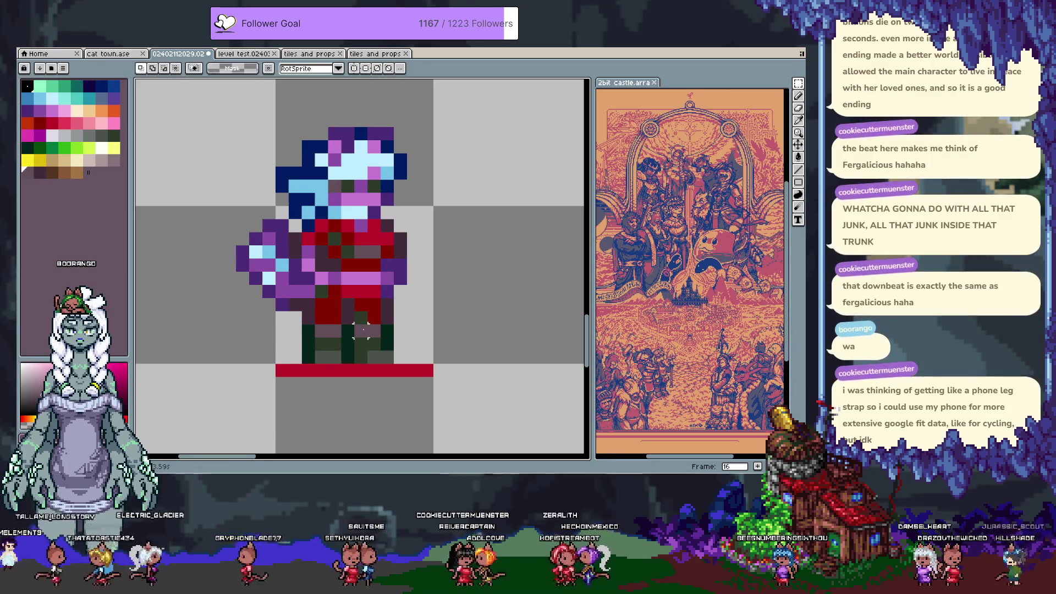
key("period")
key("period")
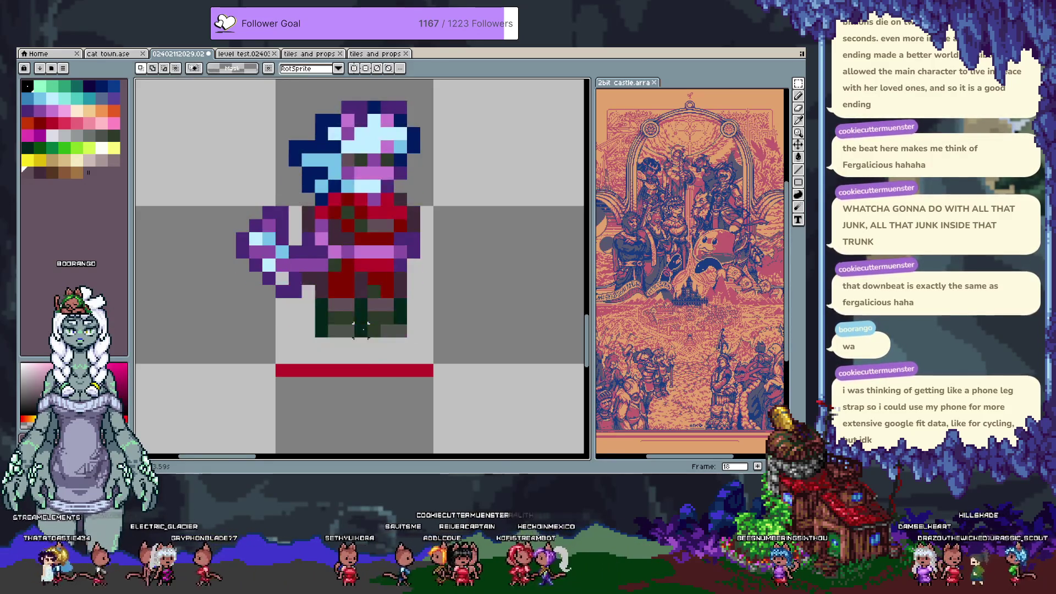
key("b")
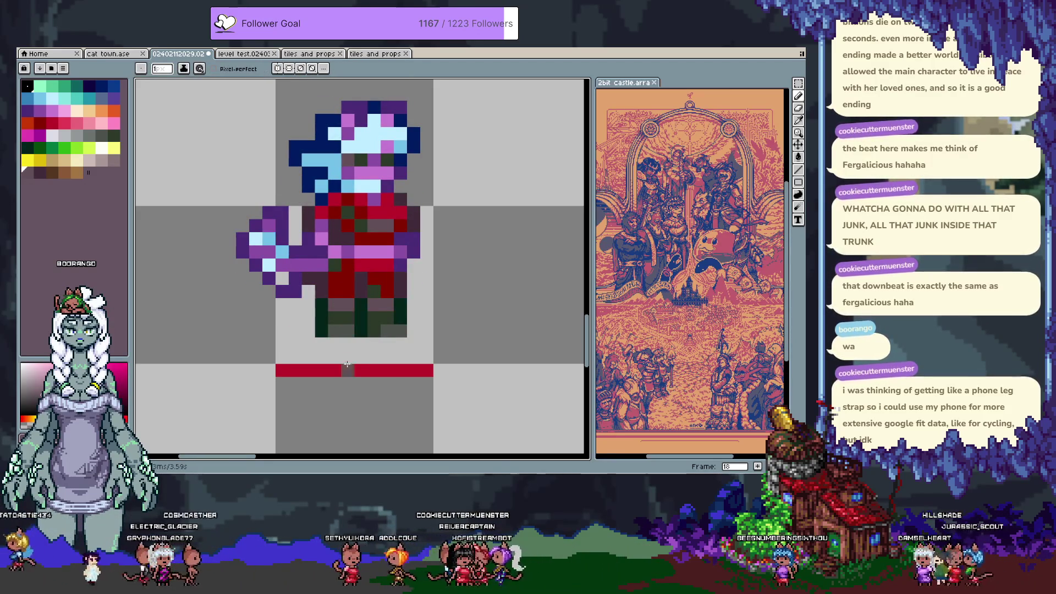
key("comma")
key("comma")
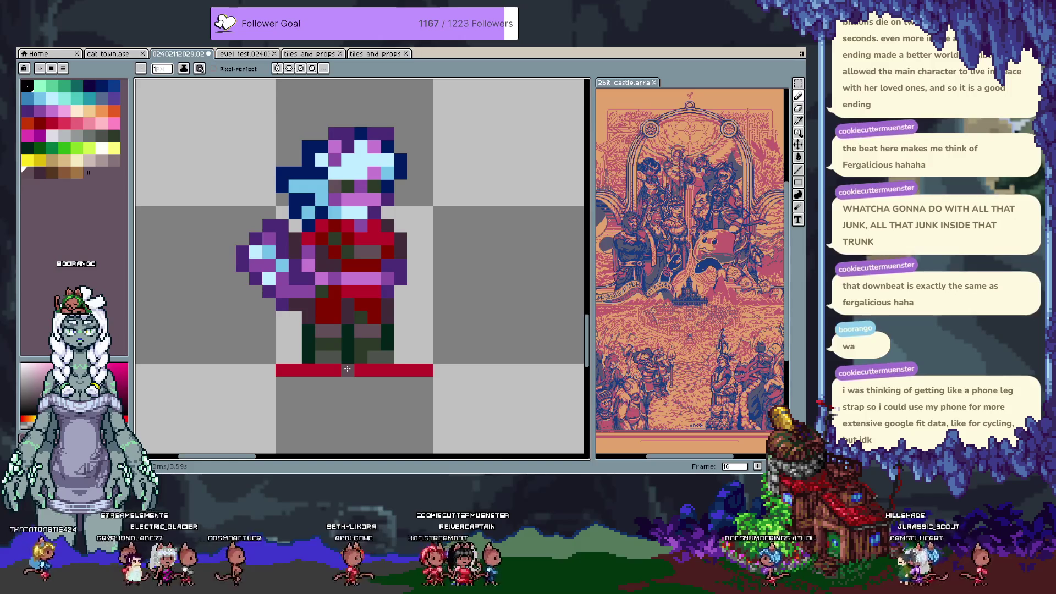
key("period")
key("period")
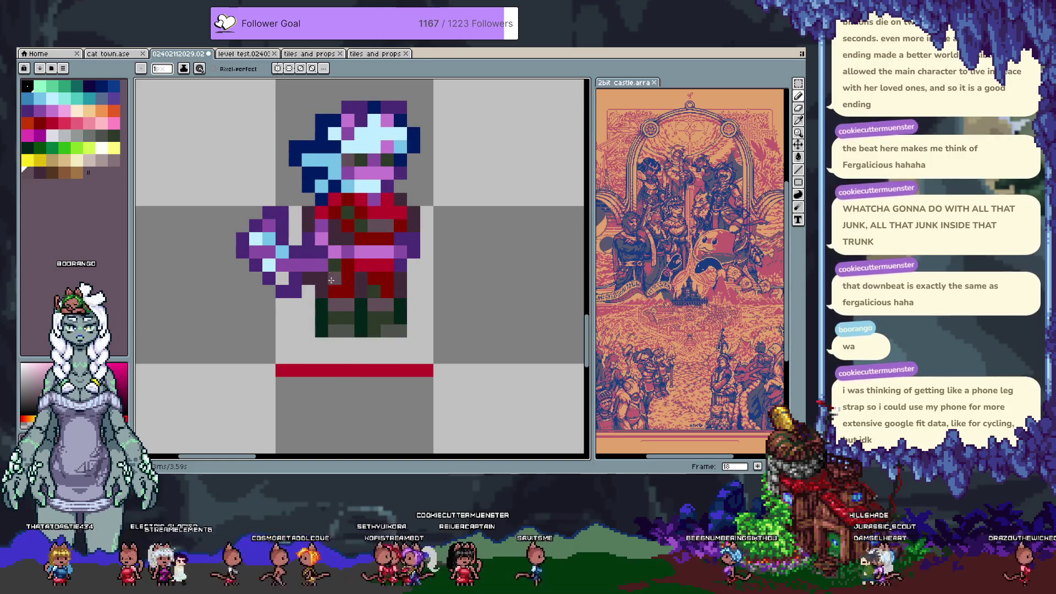
key("i")
left_click(342, 331)
key("b")
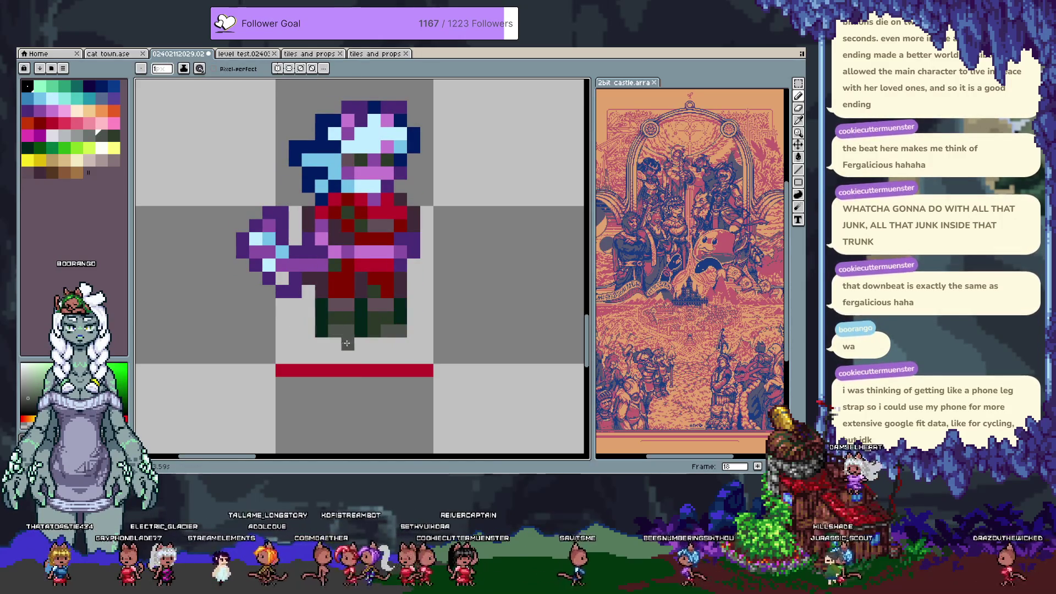
Draw dark green boot pixels below the feet on frame 18.
left_click(321, 328, "alt")
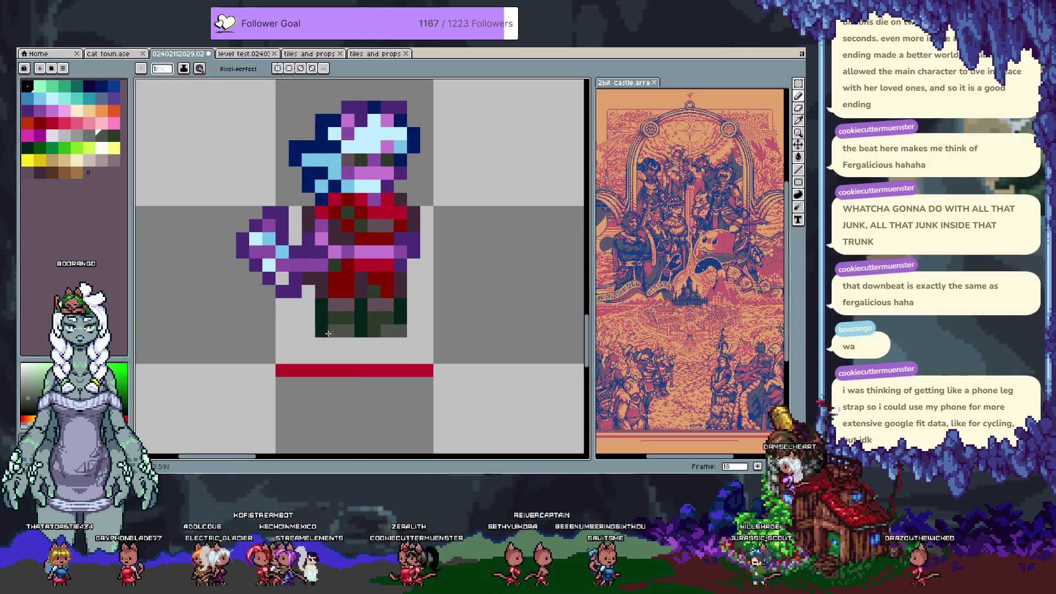
left_click(363, 322, "alt")
left_click(327, 330, "alt")
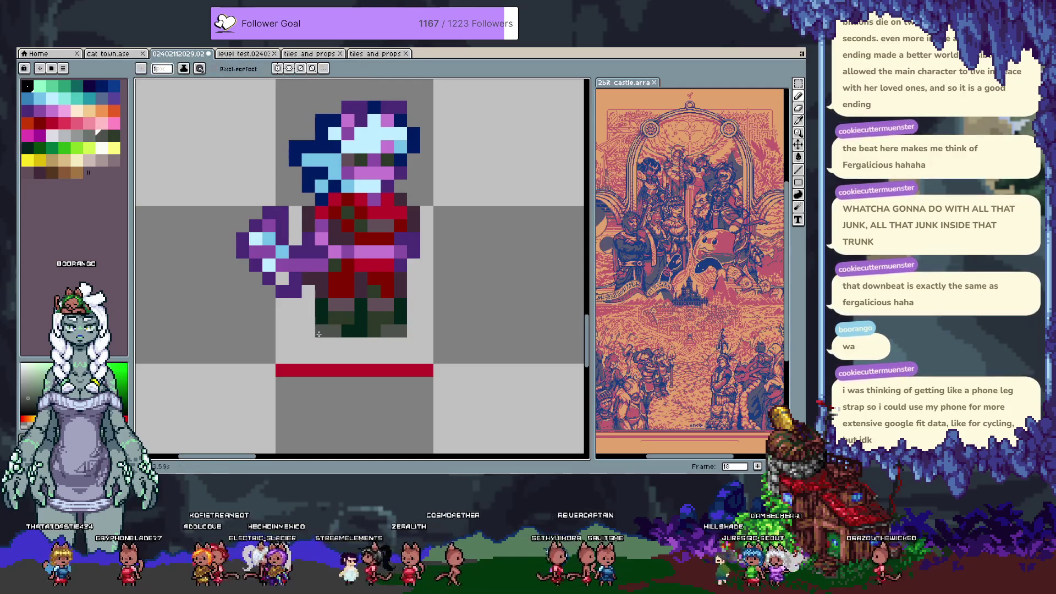
left_click(346, 330, "alt")
left_click(308, 330)
left_click(321, 343)
left_click_drag(315, 345, 320, 353)
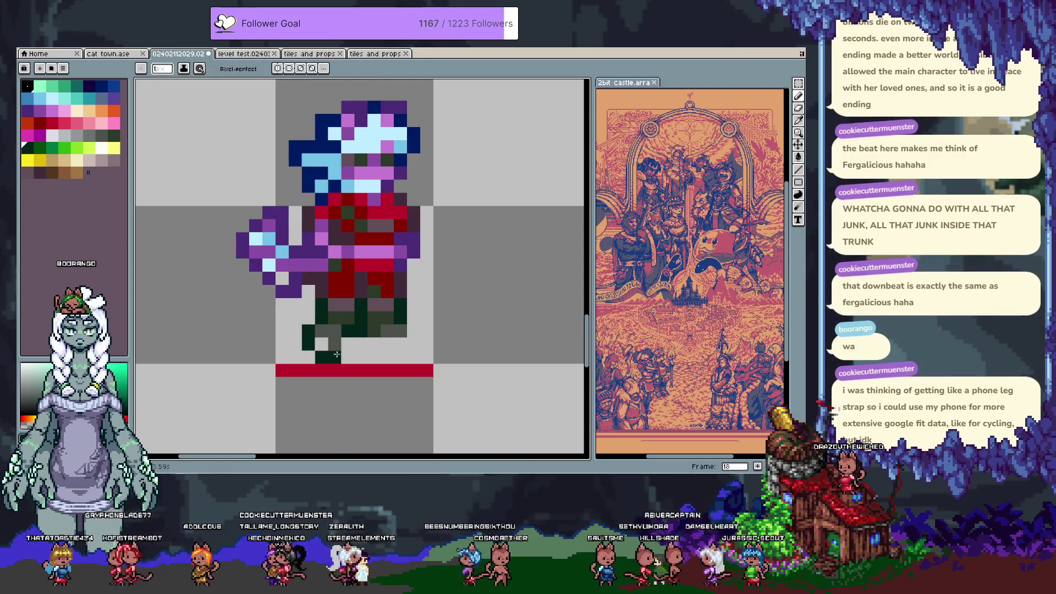
left_click(347, 344)
Add grey foot pixels, erase strays, and paint a row of dark green boot pixels.
left_click(336, 329, "alt")
left_click(323, 344)
left_click(361, 356)
right_click(361, 356)
left_click(341, 331)
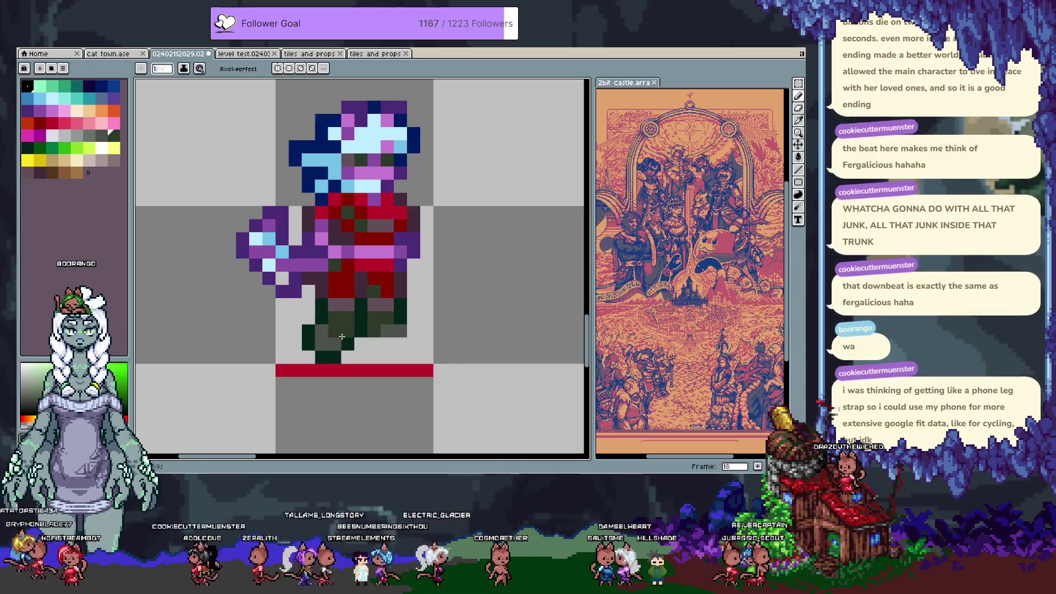
left_click(363, 370, "alt")
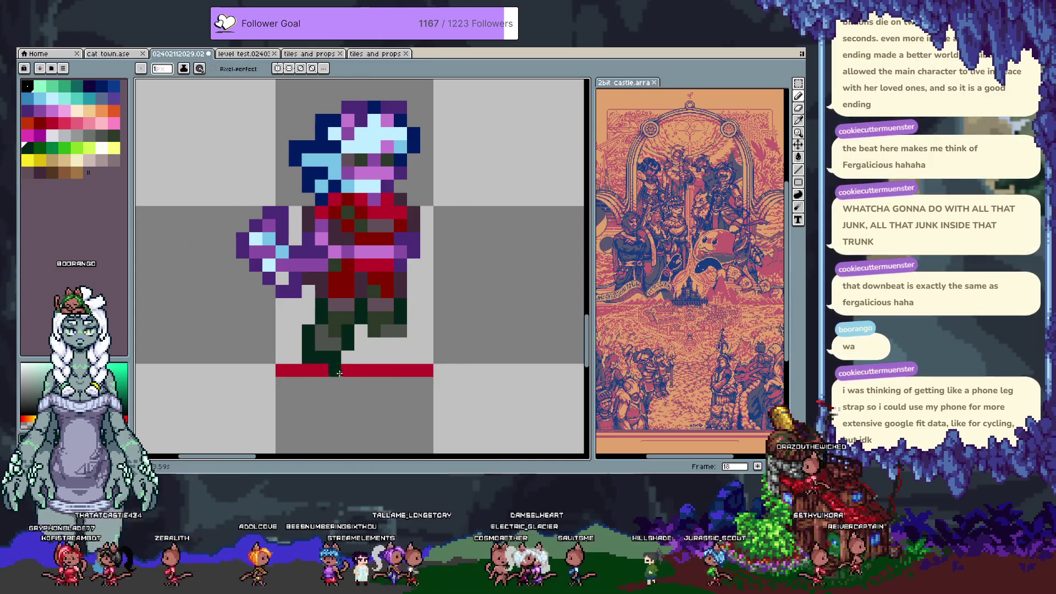
left_click(348, 343, "alt")
left_click(358, 342)
left_click_drag(361, 356, 386, 357)
right_click(387, 356)
left_click(387, 343)
left_click(389, 322, "alt")
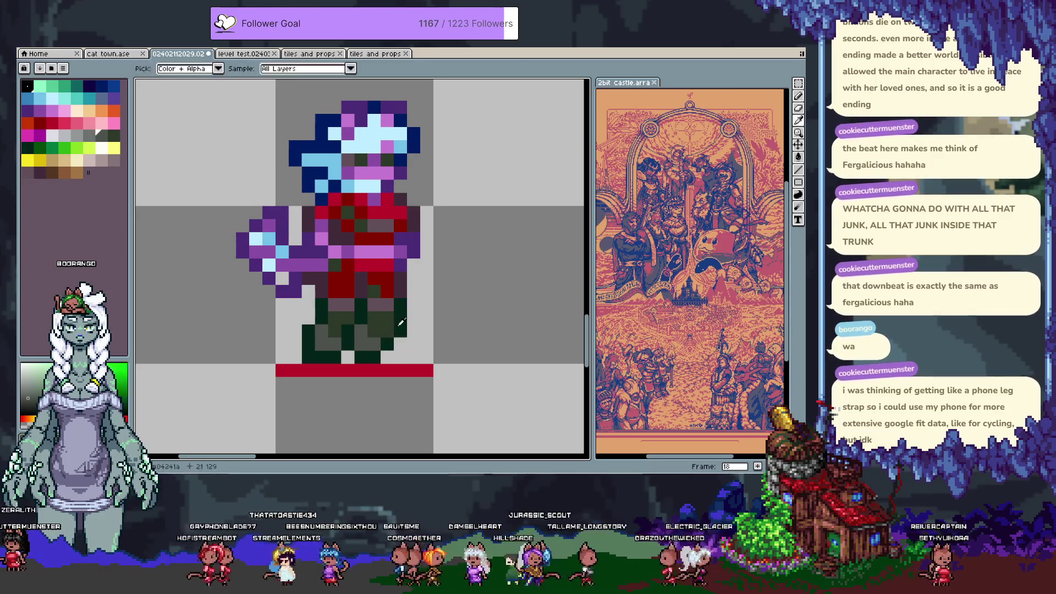
Pan down to the feet and sample the dark green and dark mauve colours.
key("space")
left_click_drag(435, 291, 434, 343)
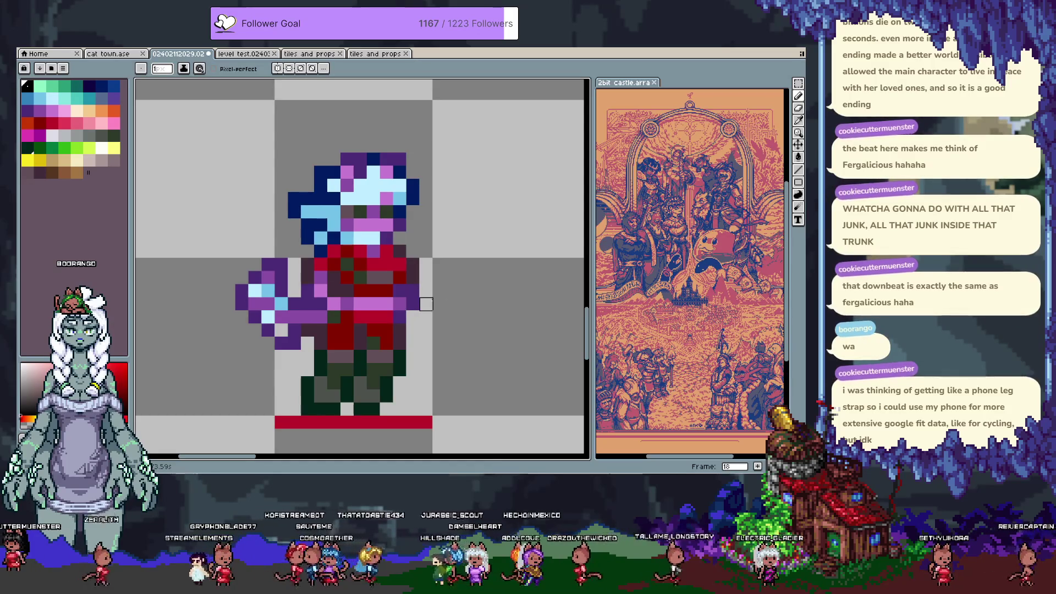
key("alt")
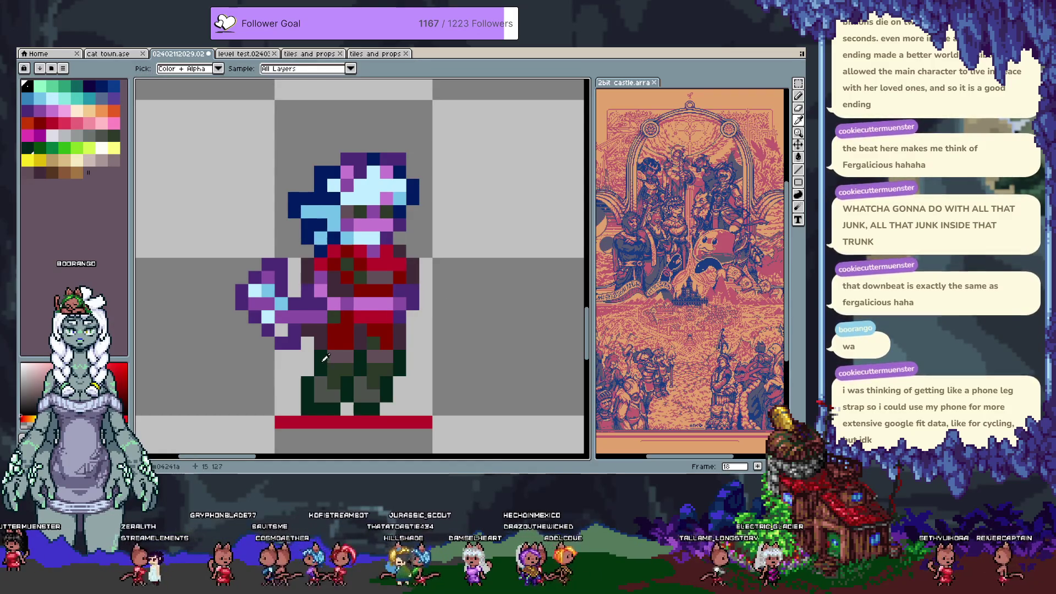
left_click(325, 359)
left_click(319, 357, "alt")
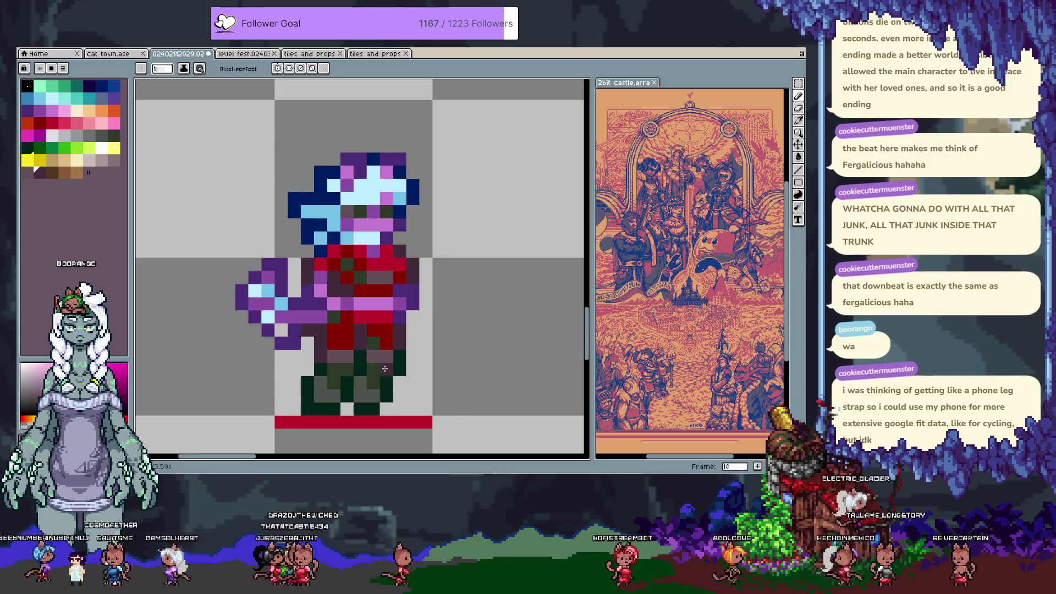
scroll(341, 348, "up", 1)
scroll(341, 347, "right", 1)
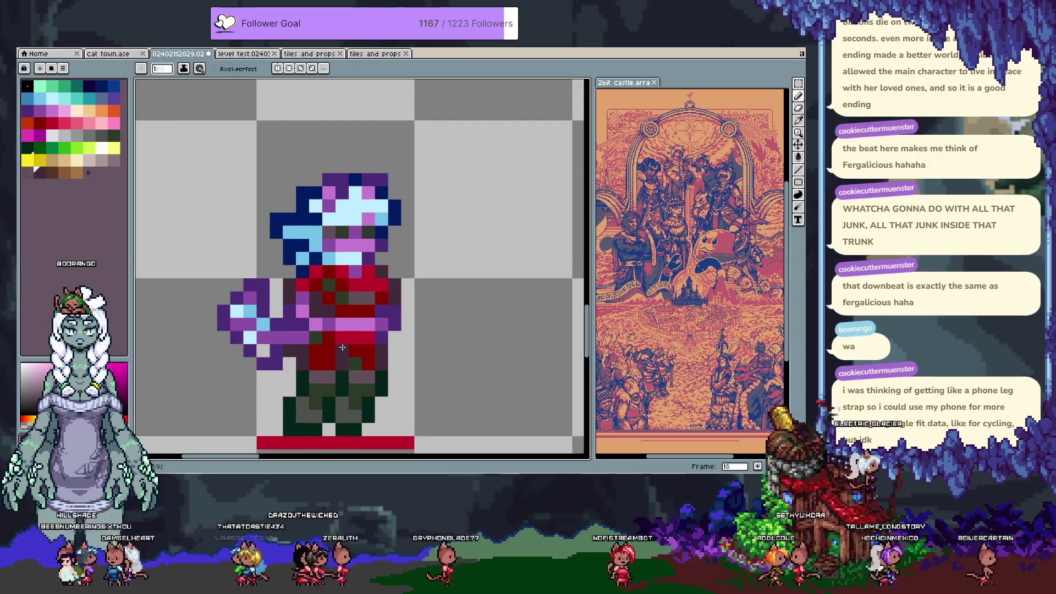
left_click(330, 350, "alt")
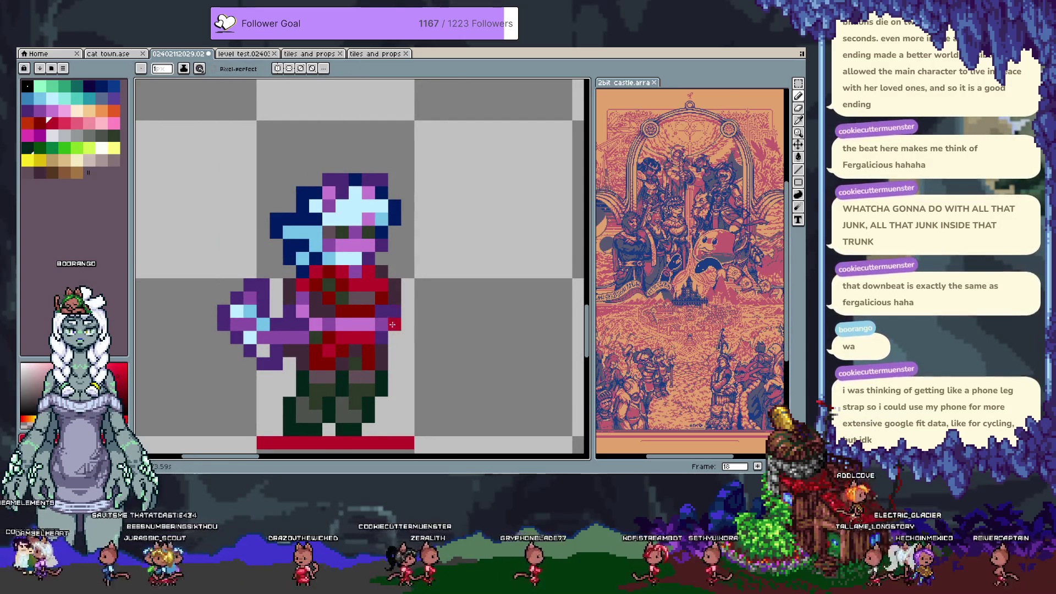
key("comma")
key("period")
key("comma")
key("comma")
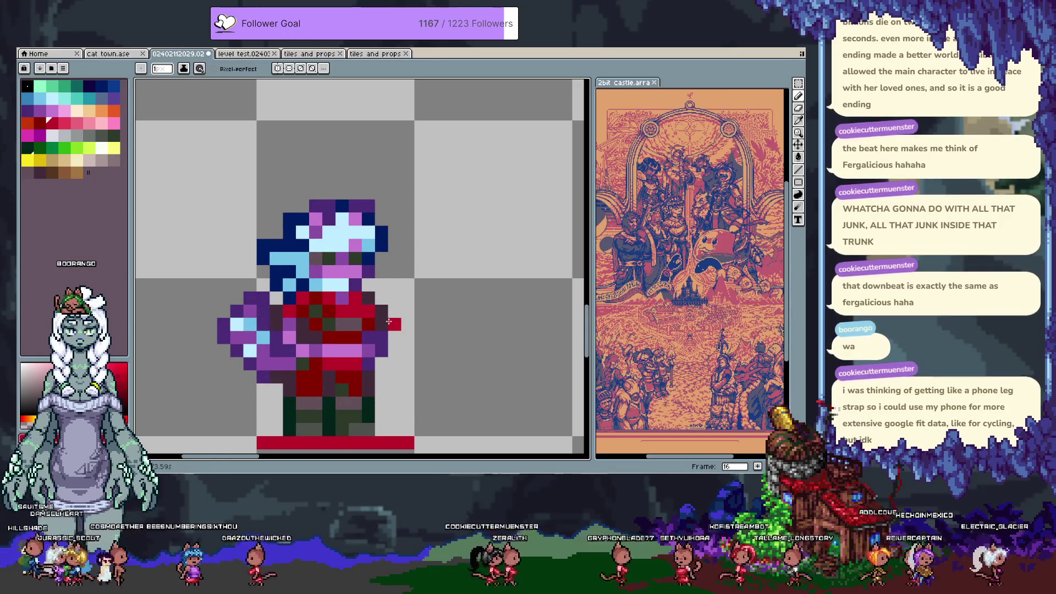
key("period")
key("period")
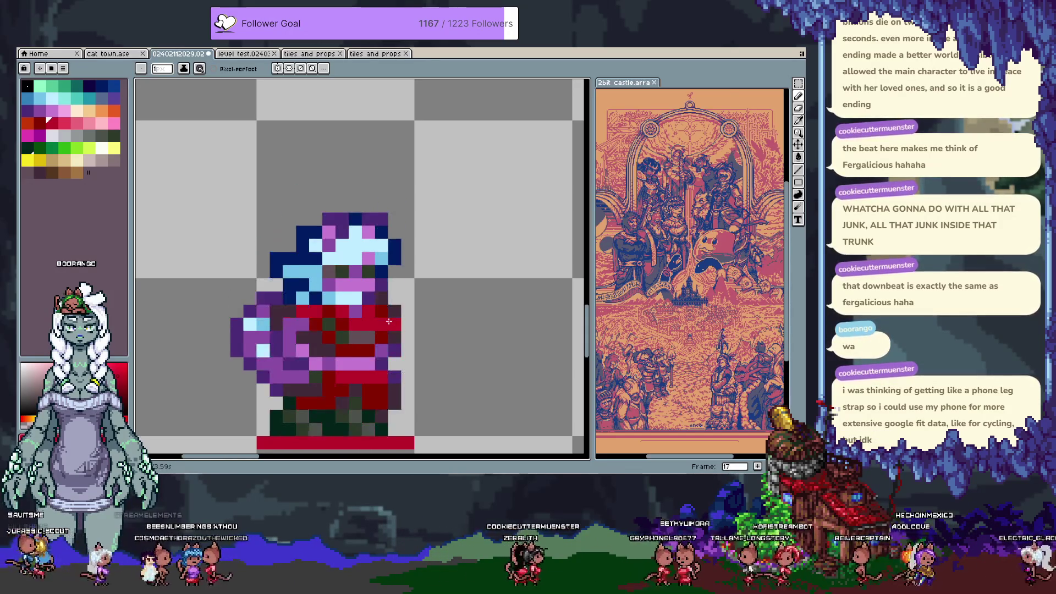
key("comma")
key("period")
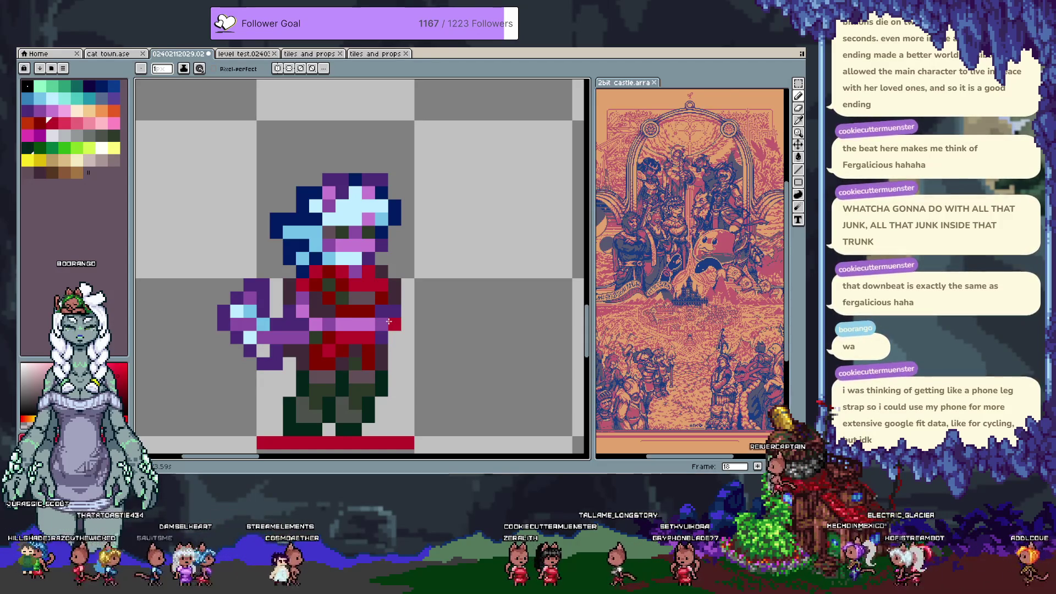
left_click_drag(357, 261, 391, 219)
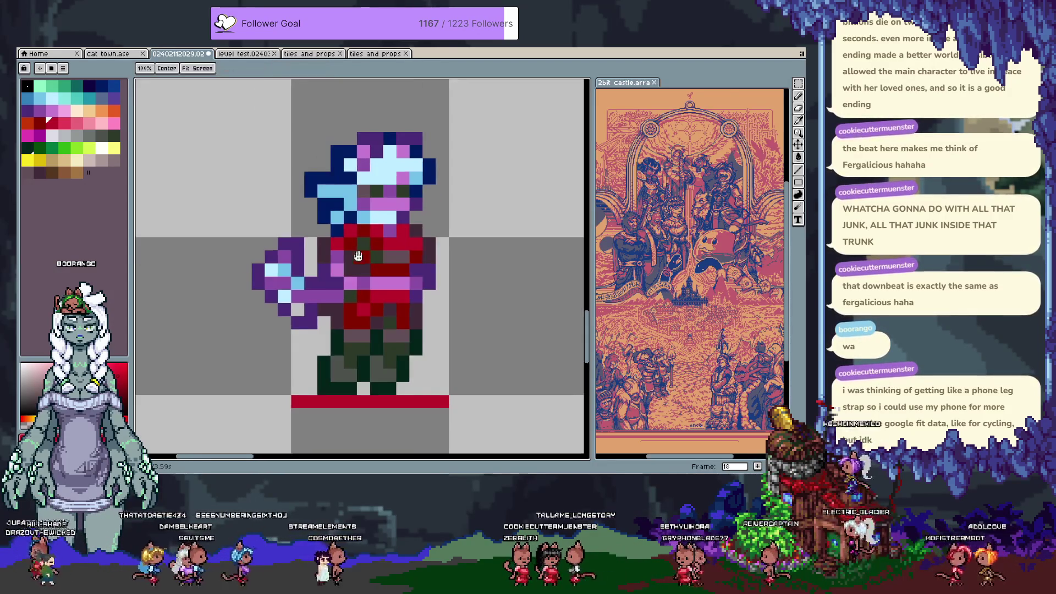
Paint light-blue highlight pixels on the raised arm and clear green under it.
key("m")
mouse_move(246, 231)
left_mouse_down()
mouse_move(313, 280)
mouse_move(271, 256)
left_mouse_up()
key("ctrl+z")
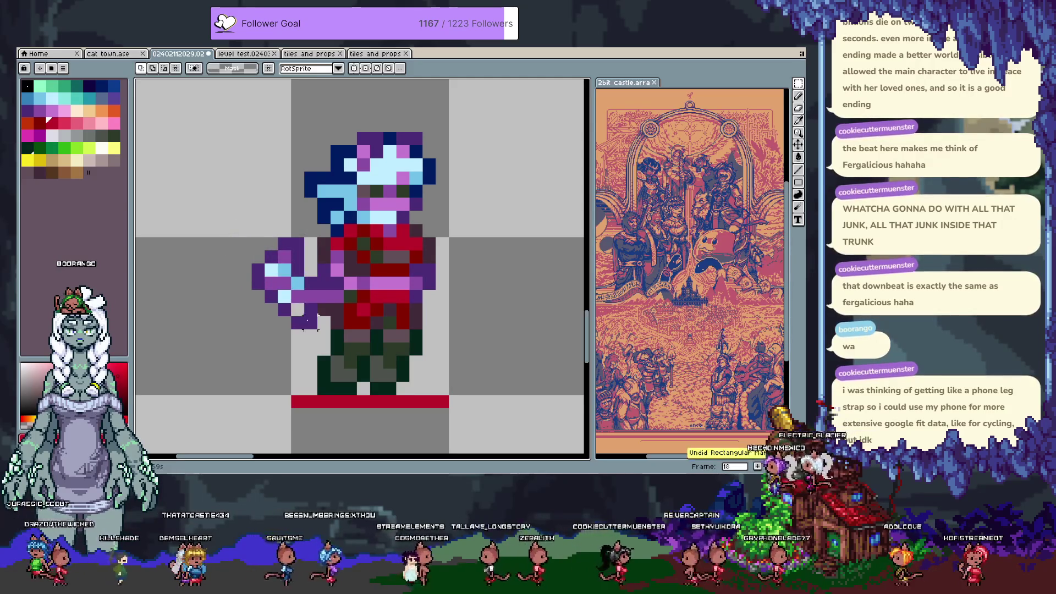
key("b")
left_click(306, 308, "alt")
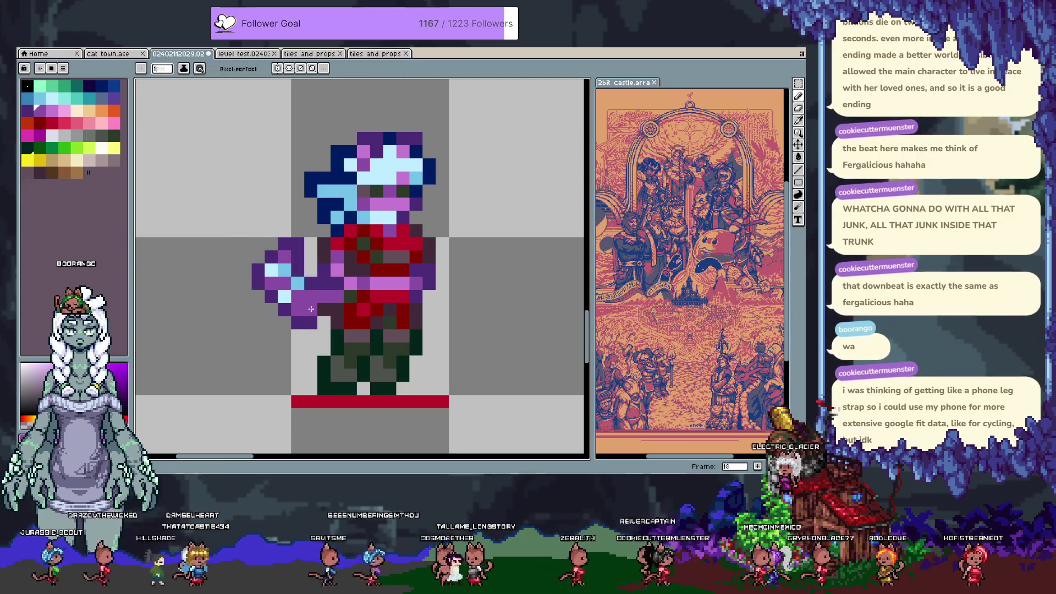
left_click(315, 320, "alt")
left_click(302, 288)
left_click(301, 280)
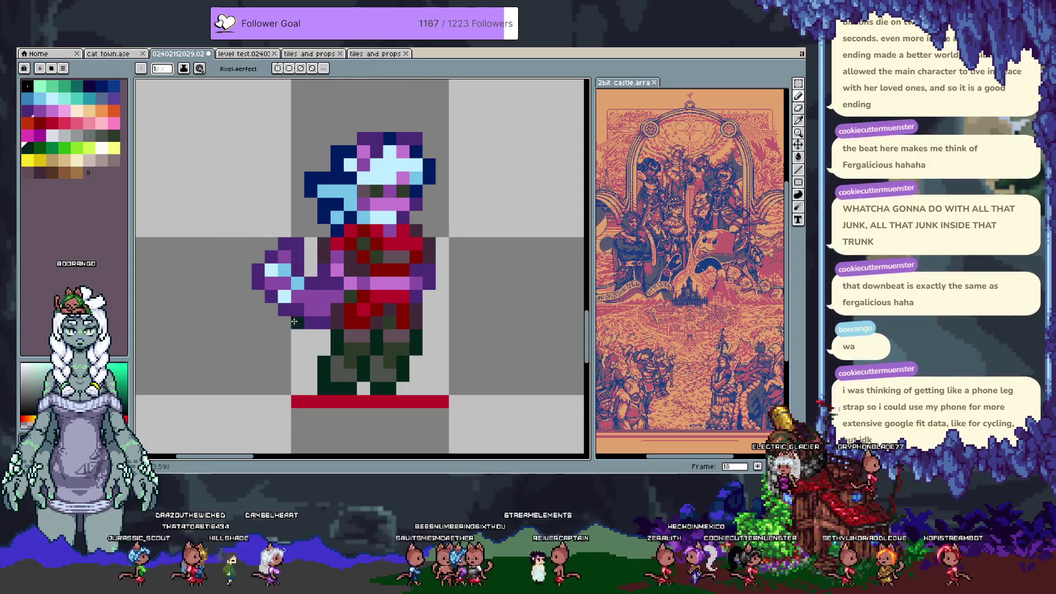
mouse_move(288, 334)
left_mouse_down()
mouse_move(297, 323)
mouse_move(284, 335)
left_mouse_up()
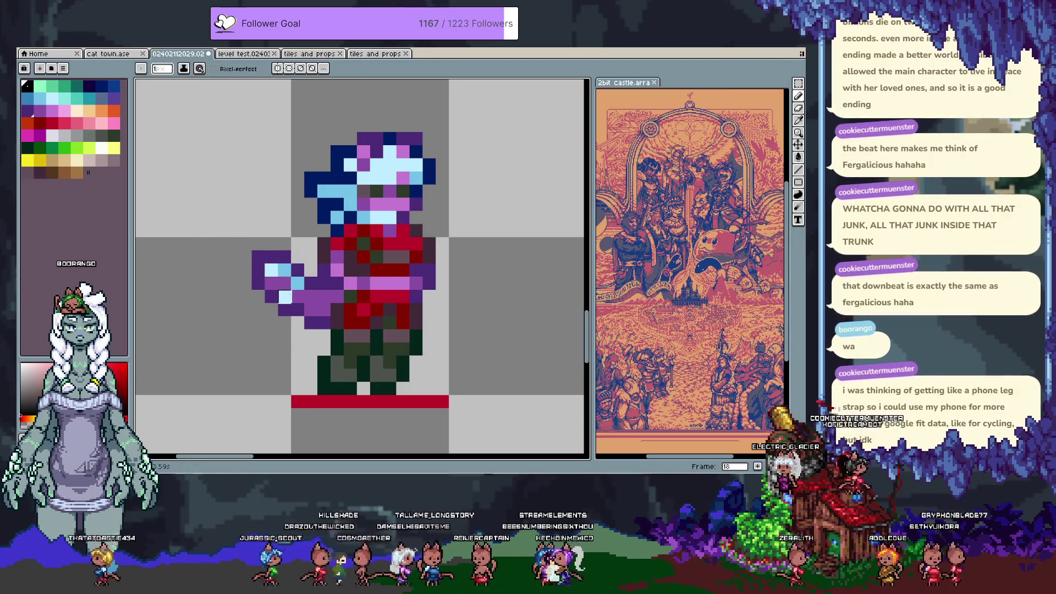
Paint light-blue and purple pixels along the arm's top row.
left_click(297, 283, "alt")
left_click_drag(297, 296, 307, 304)
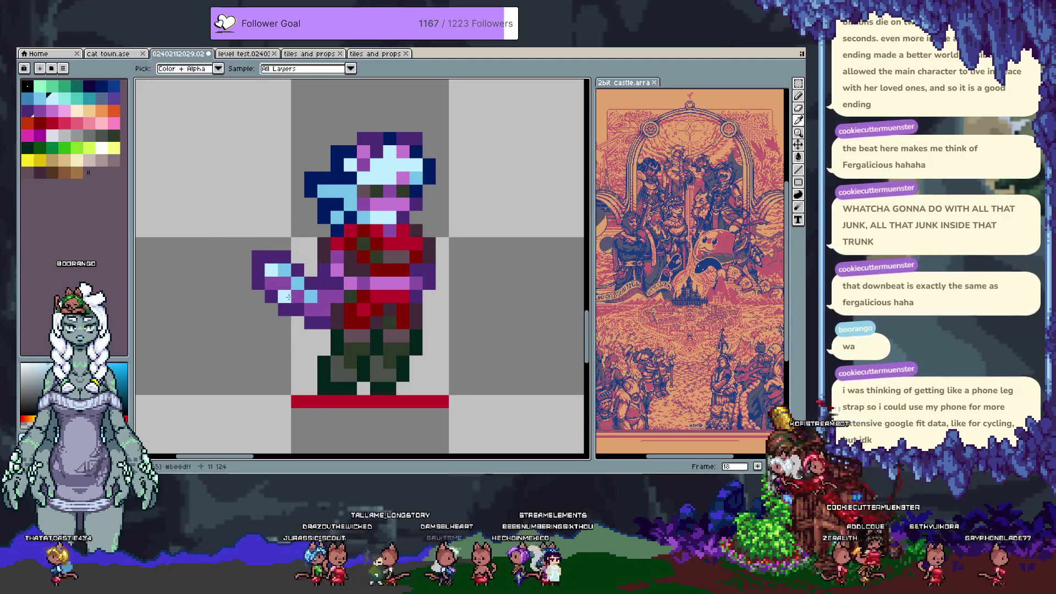
left_click(271, 283, "alt")
left_click_drag(270, 270, 283, 269)
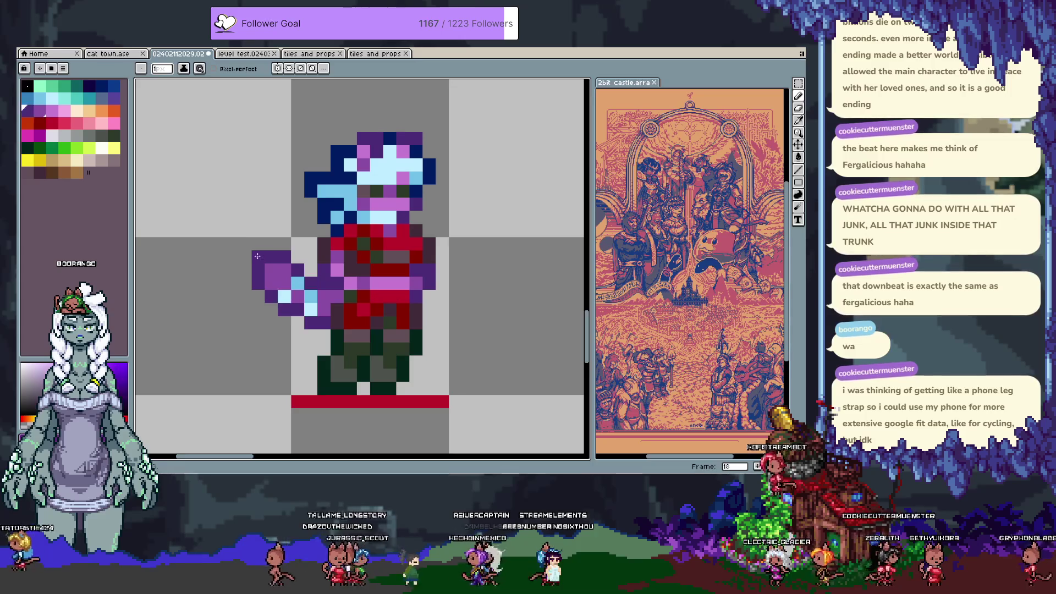
left_click(283, 256)
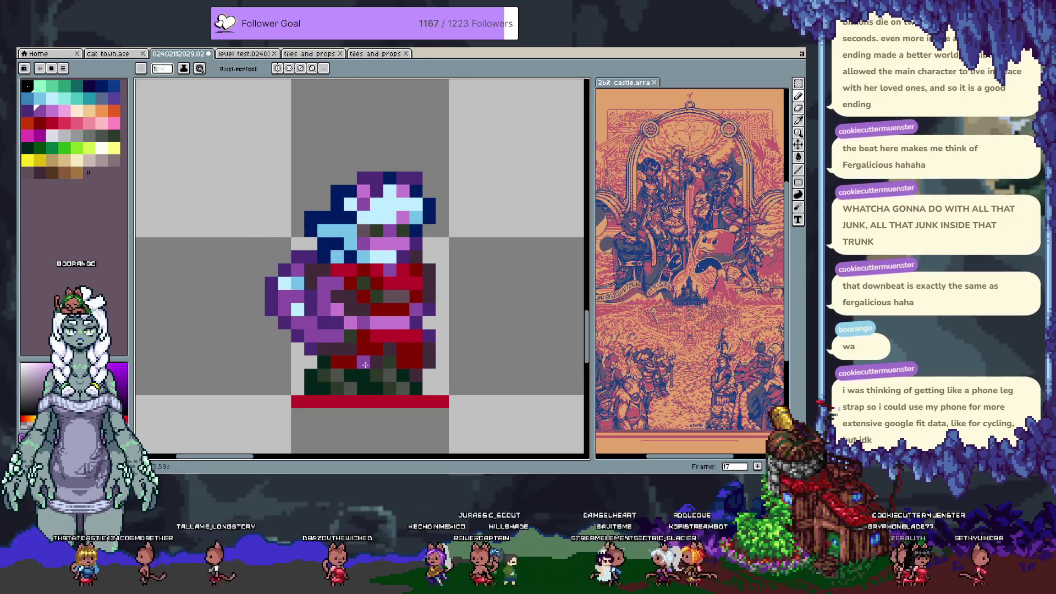
key("alt")
left_click(297, 284, "alt")
left_click(284, 284)
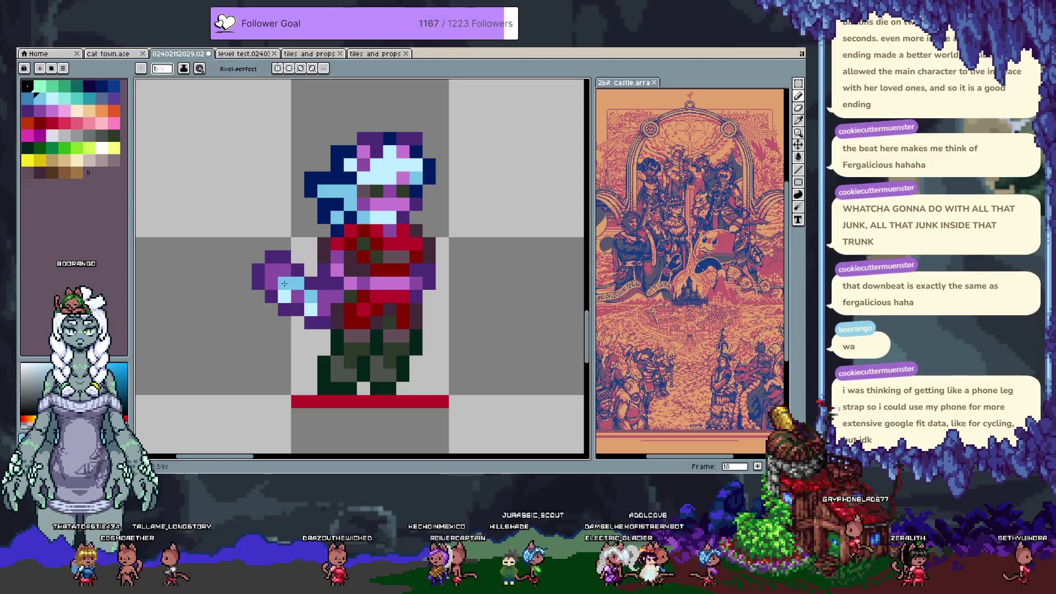
left_click(271, 283, "alt")
left_click(297, 284)
left_click(284, 296)
left_click(310, 303, "alt")
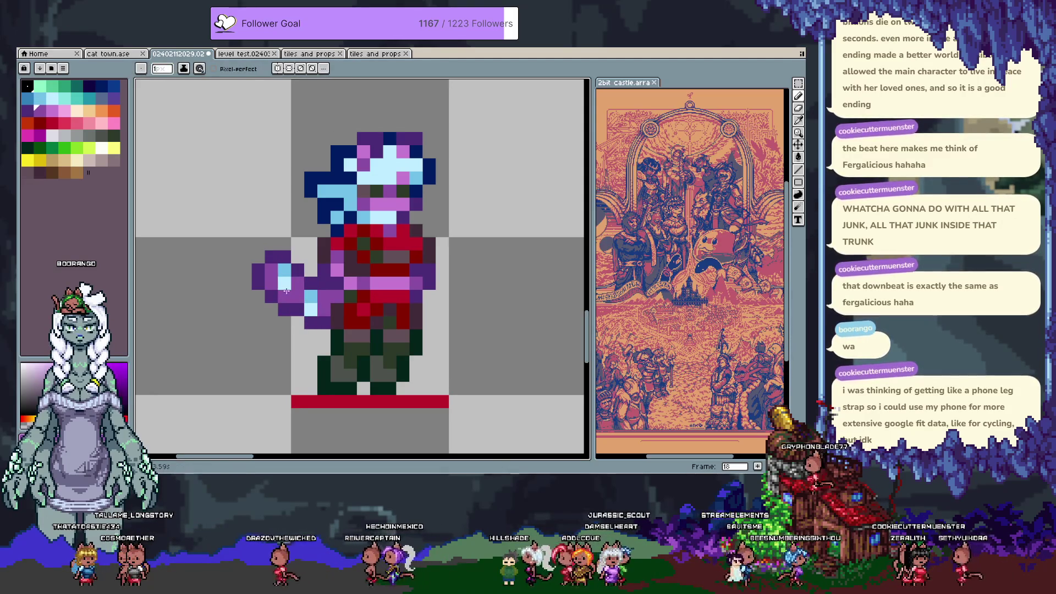
key("ctrl+z")
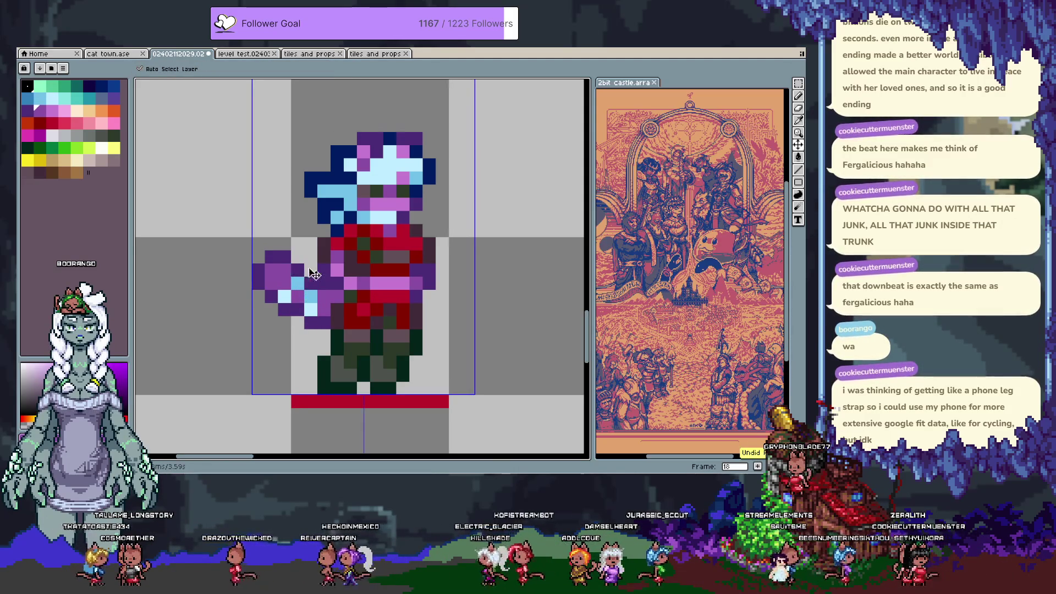
Redraw purple arm pixels and trim the arm's upper-left edge.
left_click(271, 266, "alt")
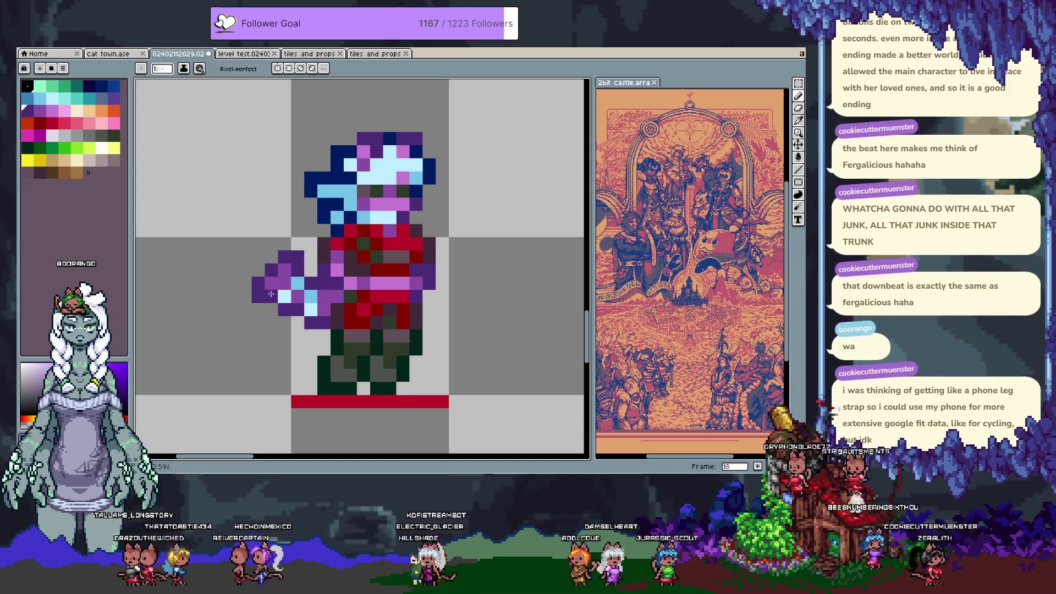
left_click(284, 321)
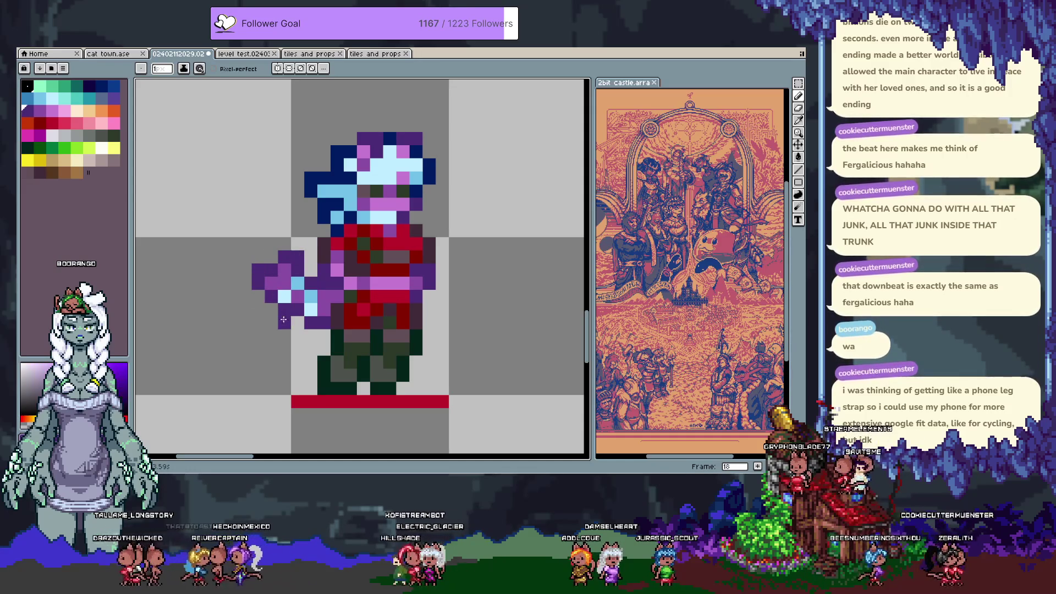
left_click(274, 258)
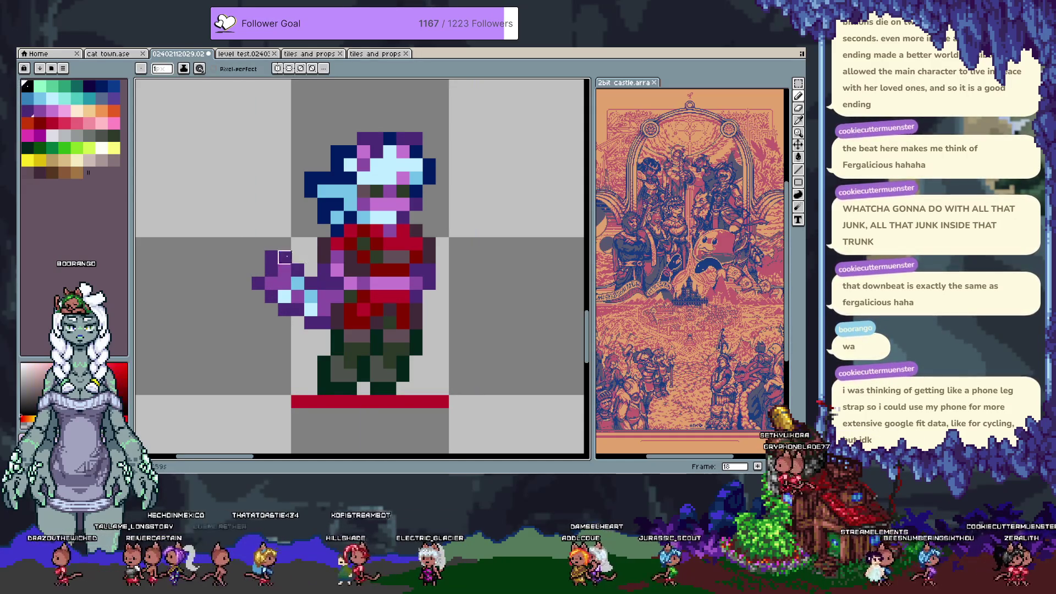
left_click(273, 277)
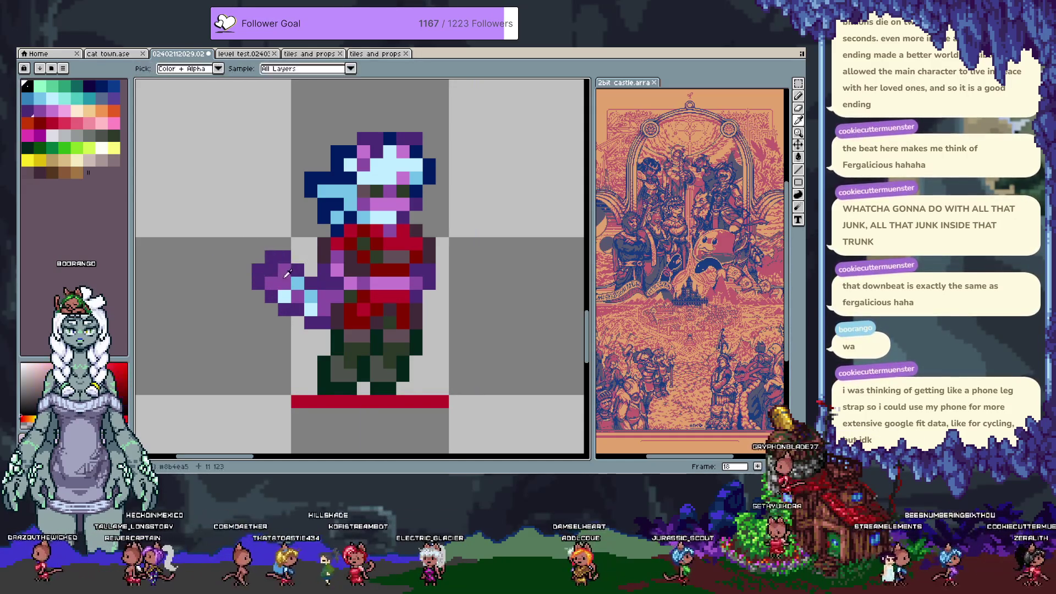
left_click(244, 264, "alt")
left_click_drag(271, 257, 258, 270)
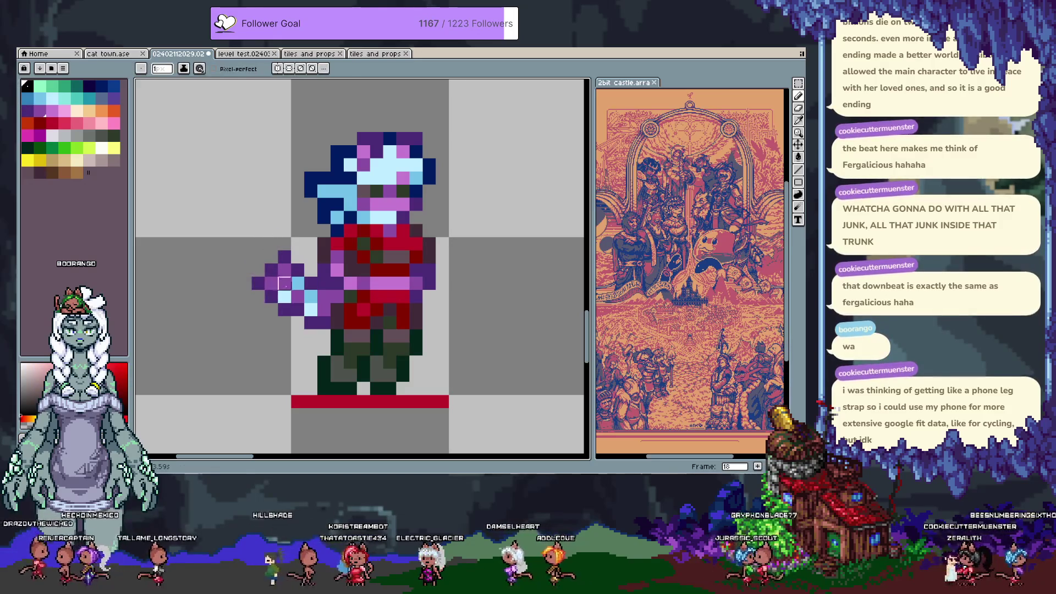
key("v")
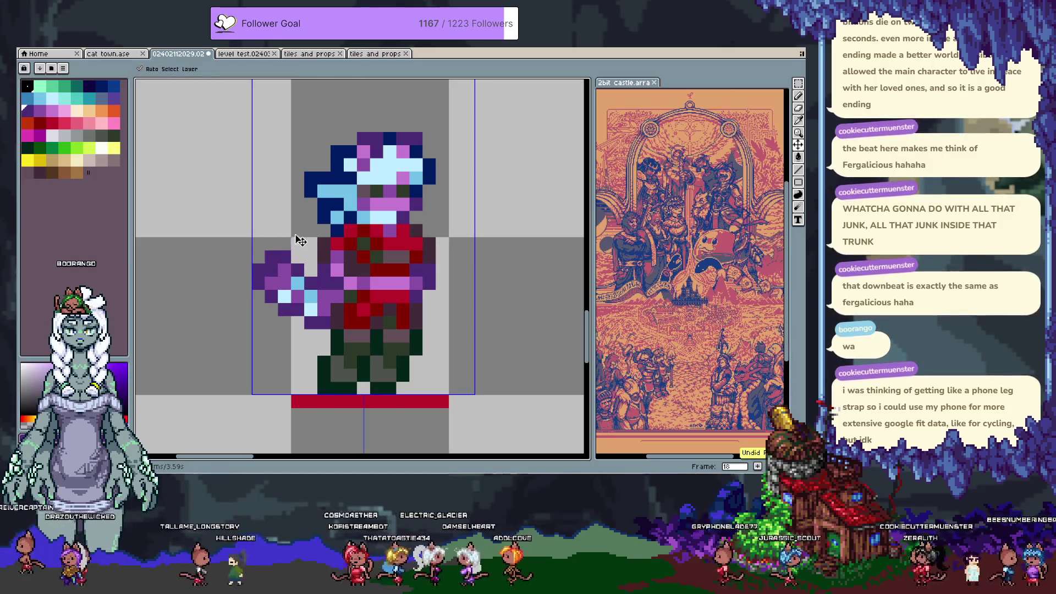
key("ctrl+z")
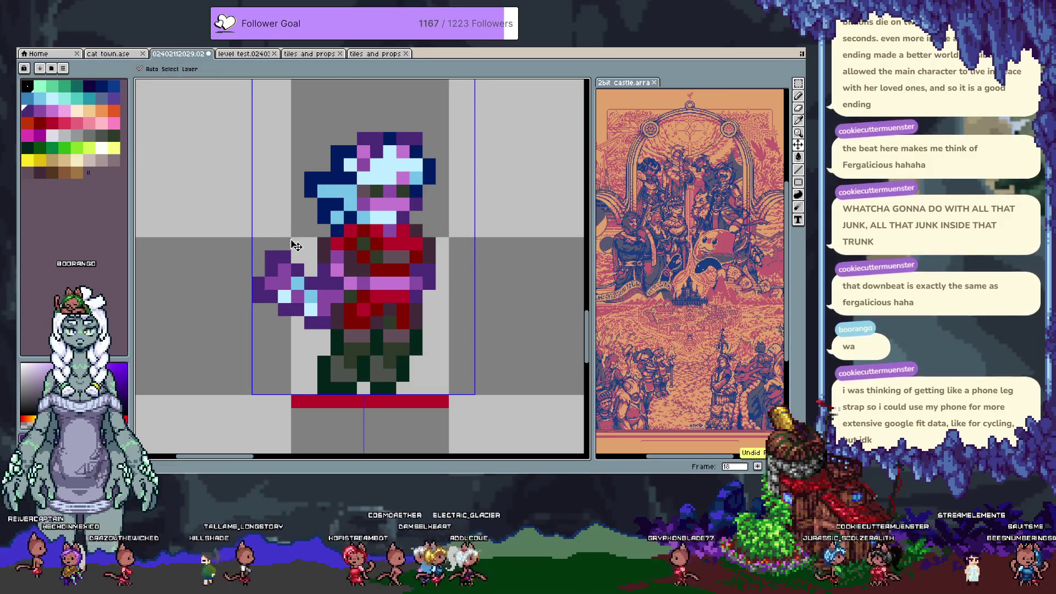
key("ctrl+y")
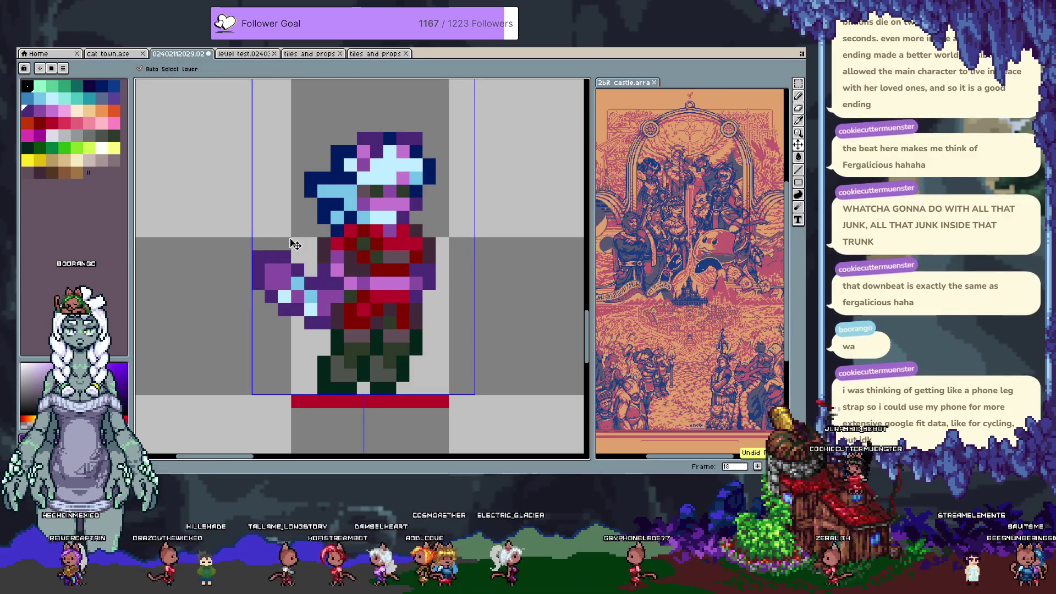
key("b")
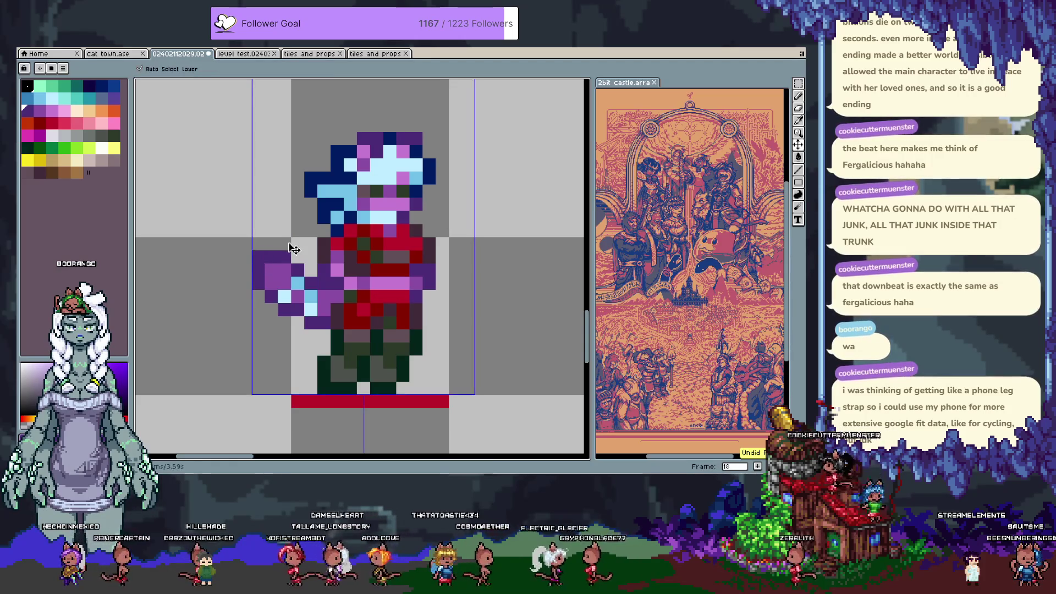
key("v")
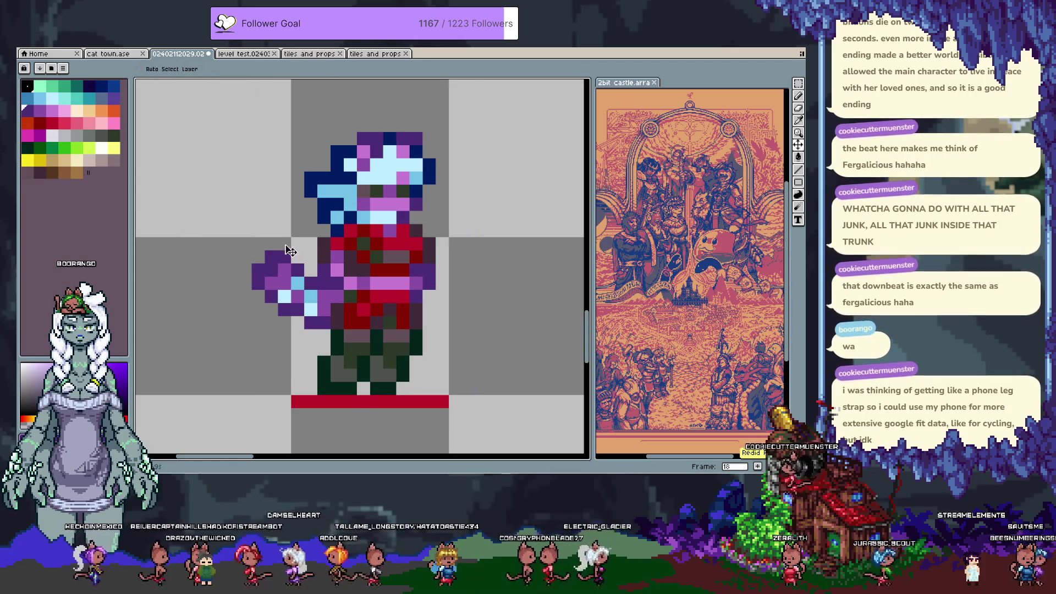
key("b")
Make the pixel above the arm and the arm-torso joint purple, then repaint light-blue highlights.
left_click(285, 248)
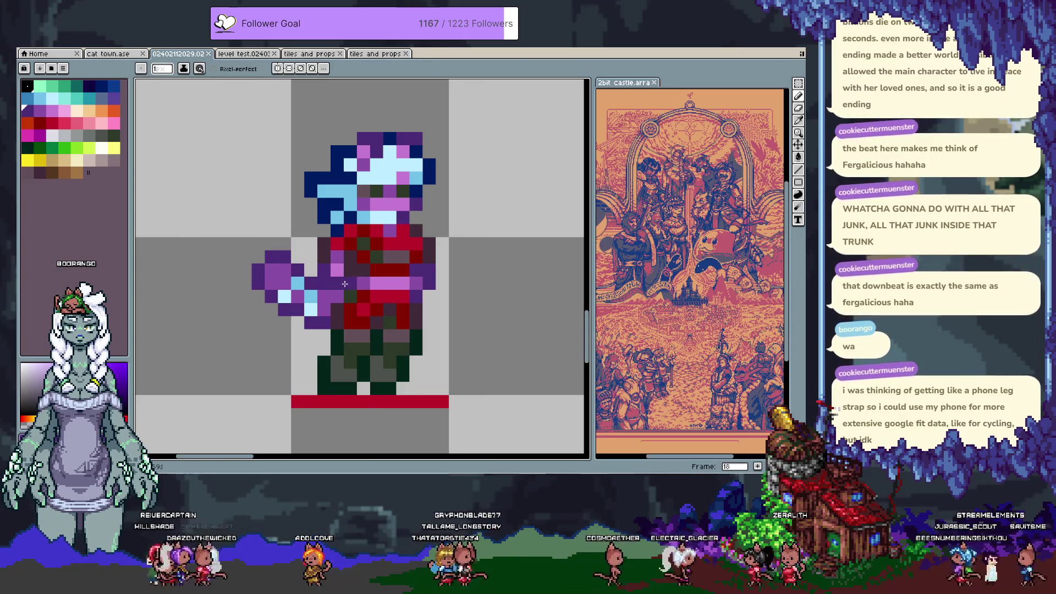
left_click(340, 268)
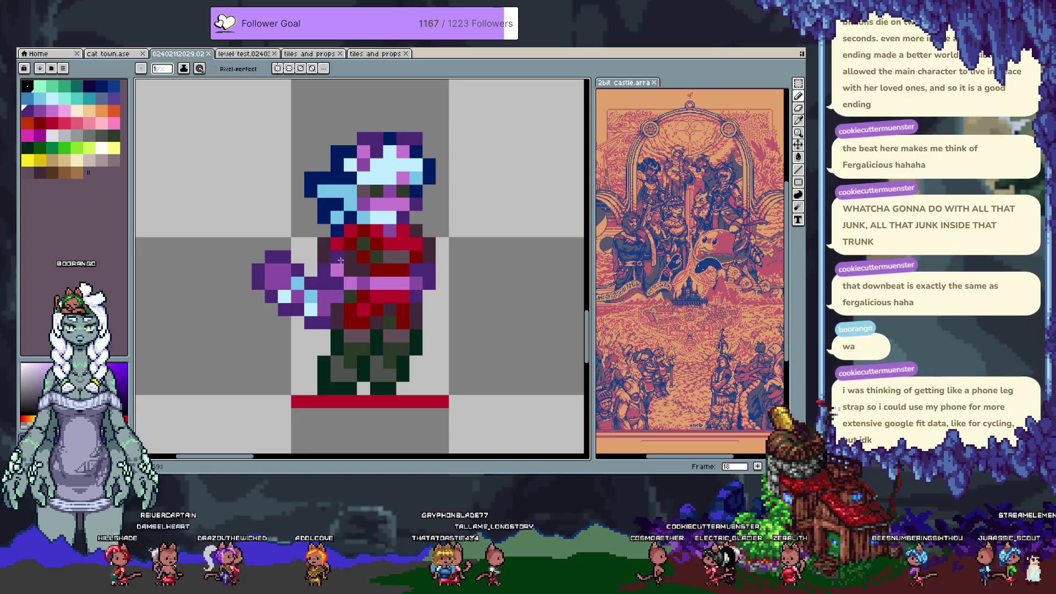
left_click(297, 283, "alt")
left_click(285, 283)
left_click(301, 297, "alt")
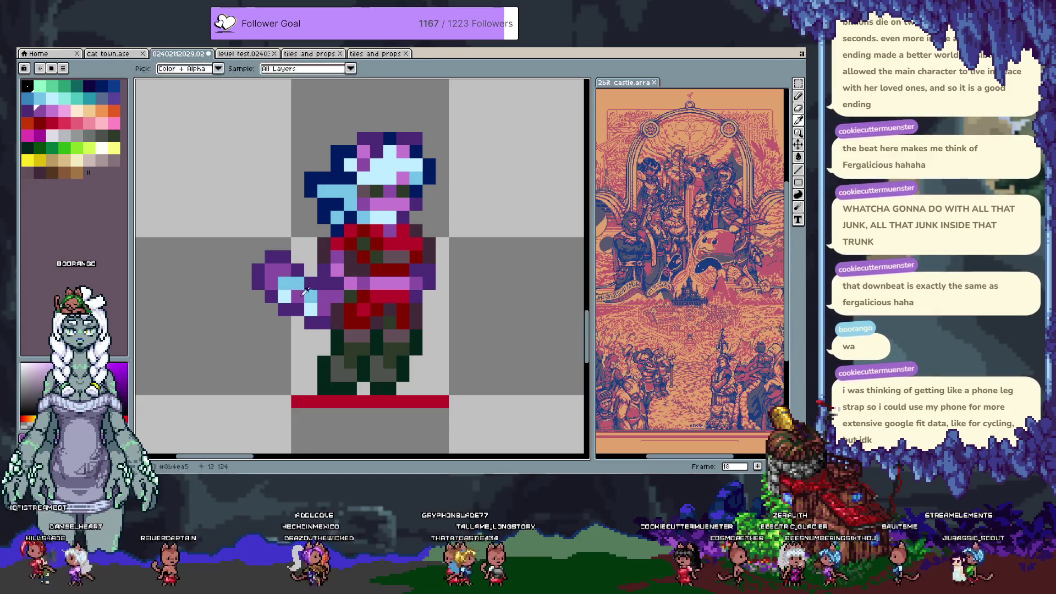
left_click(297, 300, "alt")
key("ctrl")
left_click(295, 297, "alt")
left_click(287, 294)
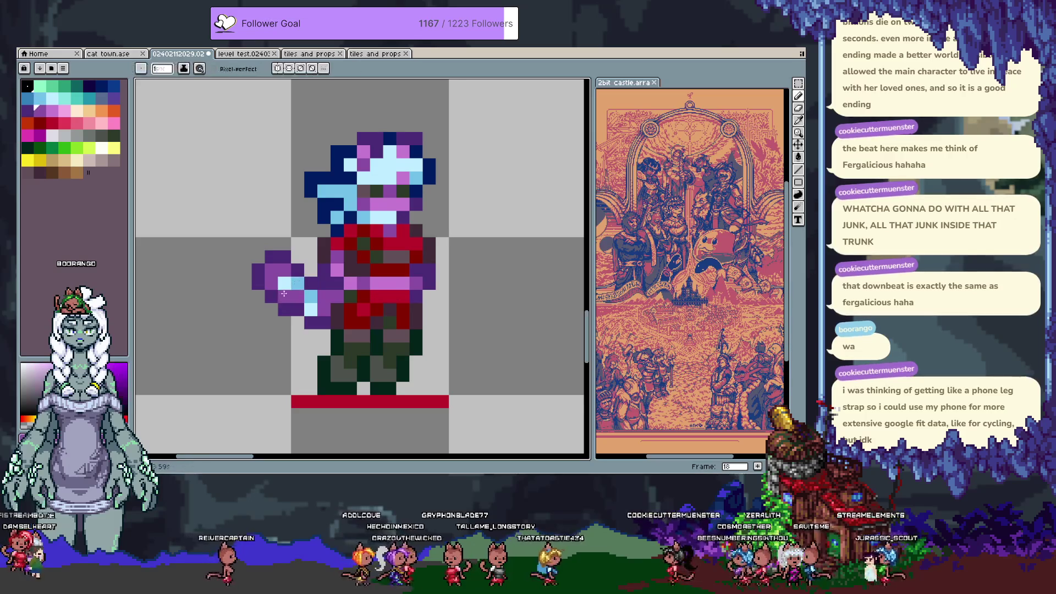
left_click(298, 284, "alt")
left_click_drag(284, 298, 284, 284)
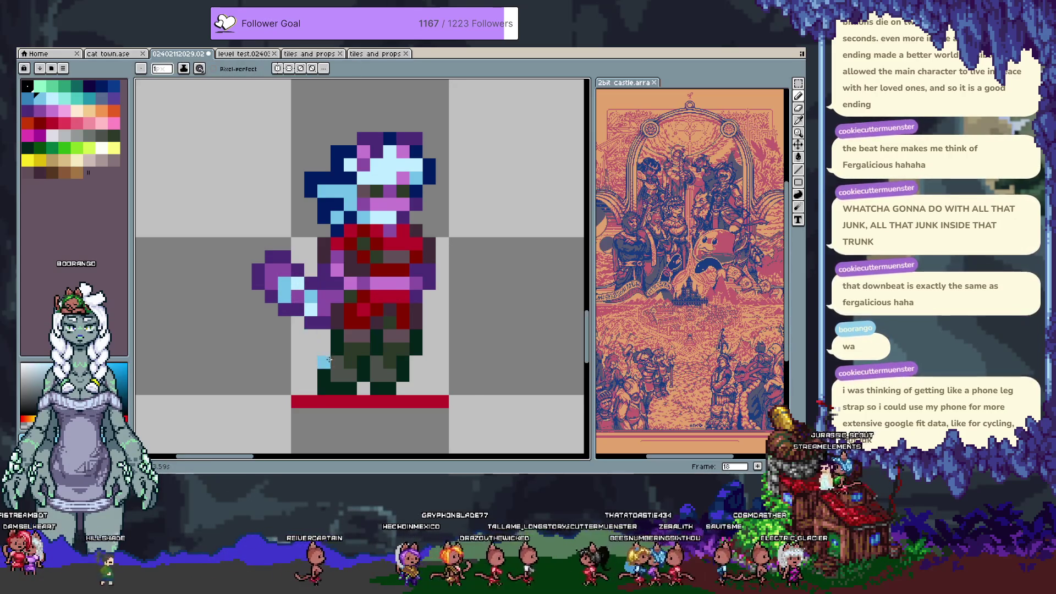
scroll(431, 312, "up", 2)
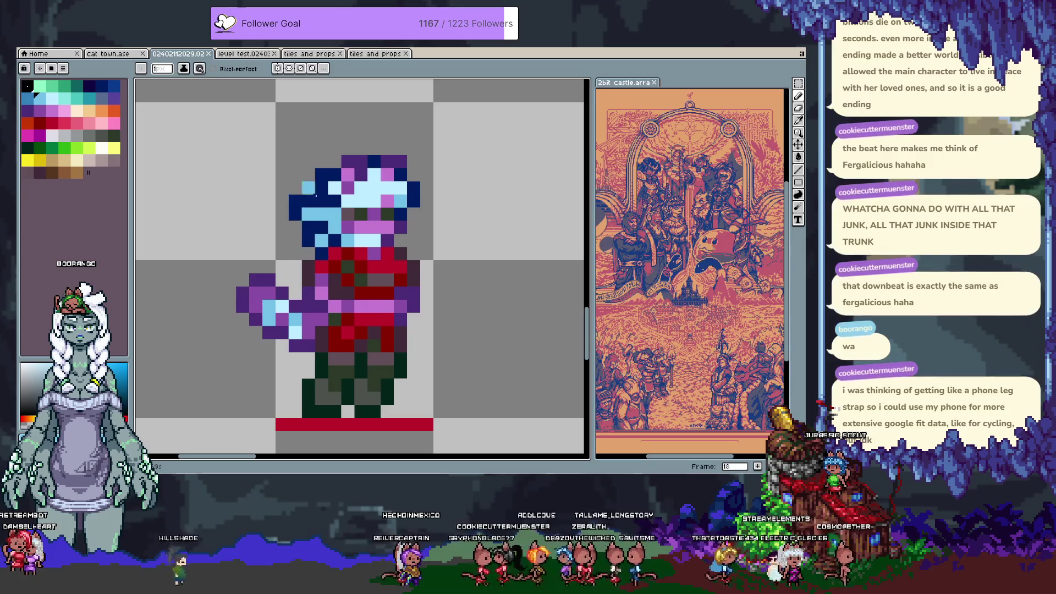
Cancel a head selection, sample the dark navy hair, and switch to cat town.ase.
key("m")
mouse_move(341, 220)
left_mouse_down()
mouse_move(308, 156)
mouse_move(263, 182)
mouse_move(295, 242)
mouse_move(342, 247)
left_mouse_up()
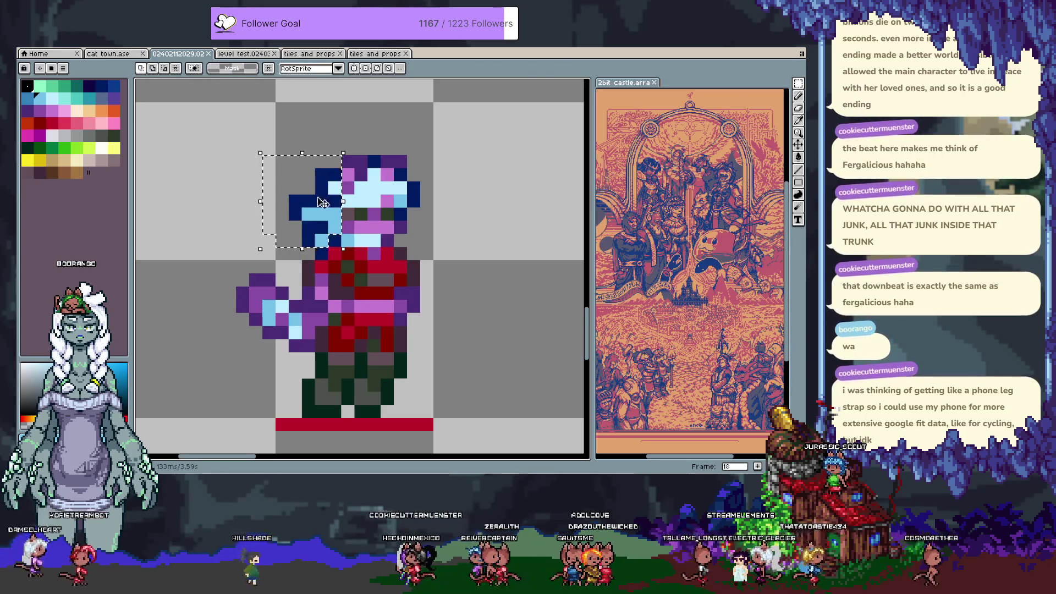
key("Escape")
key("ctrl+d")
key("i")
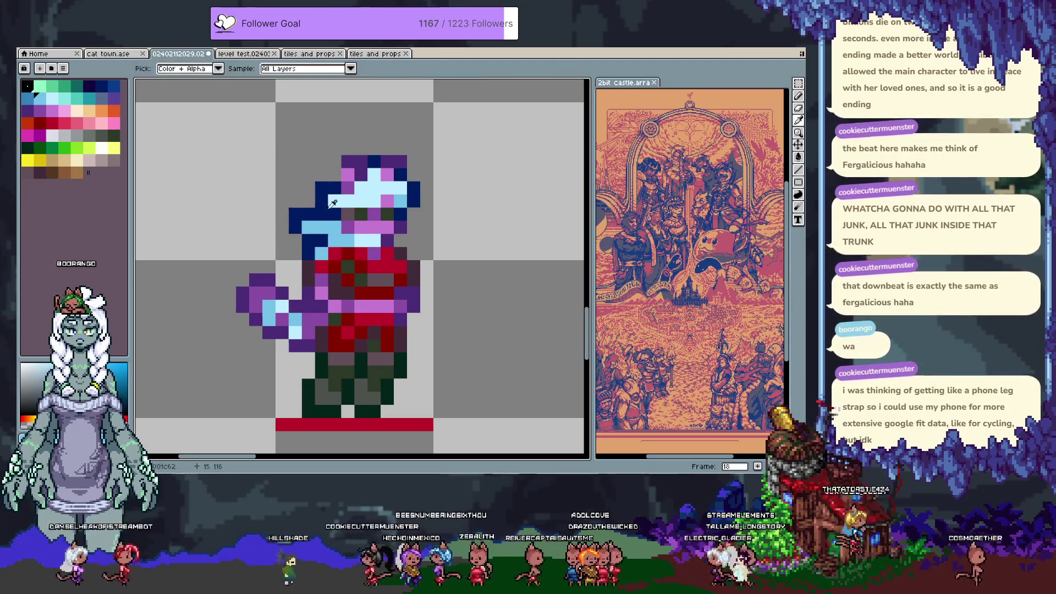
left_click(329, 208, "alt")
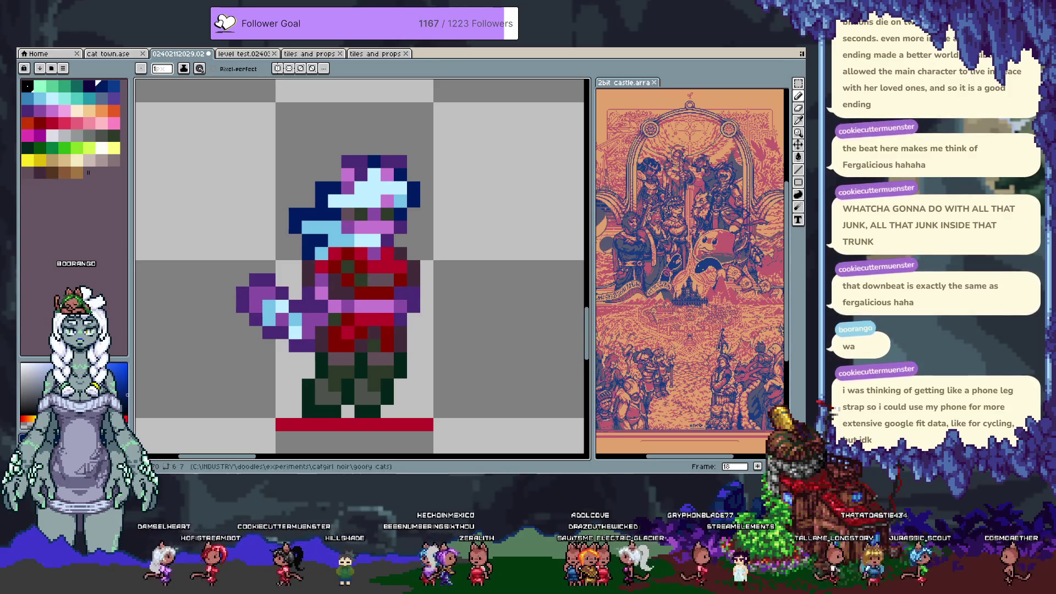
left_click(117, 54)
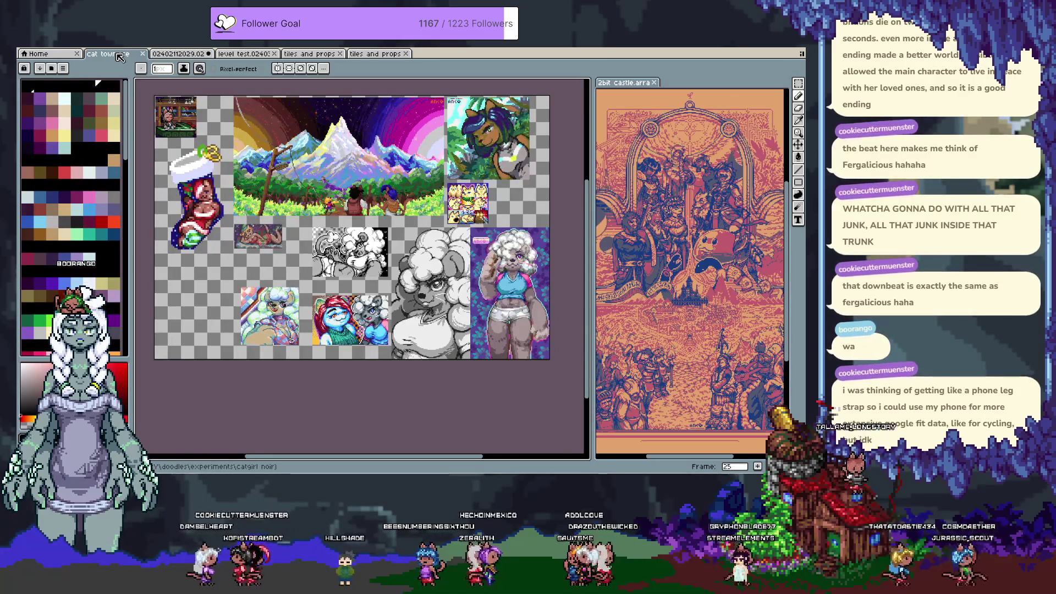
Play cat town.ase's frames, then go via tiles and props back to the chibi sprite.
key("Return")
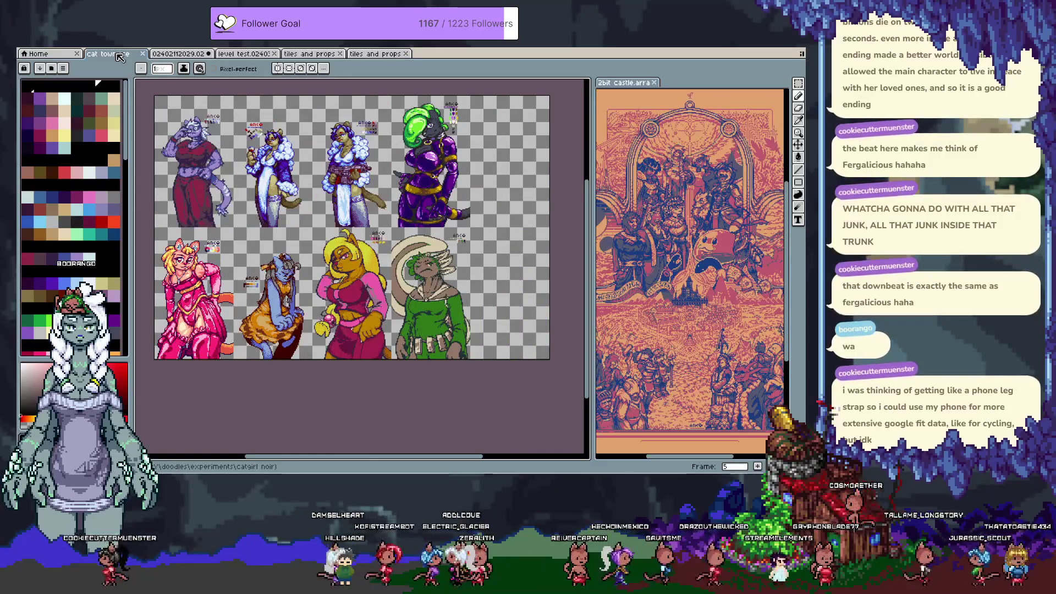
scroll(187, 102, "up", 1)
scroll(275, 175, "left", 2)
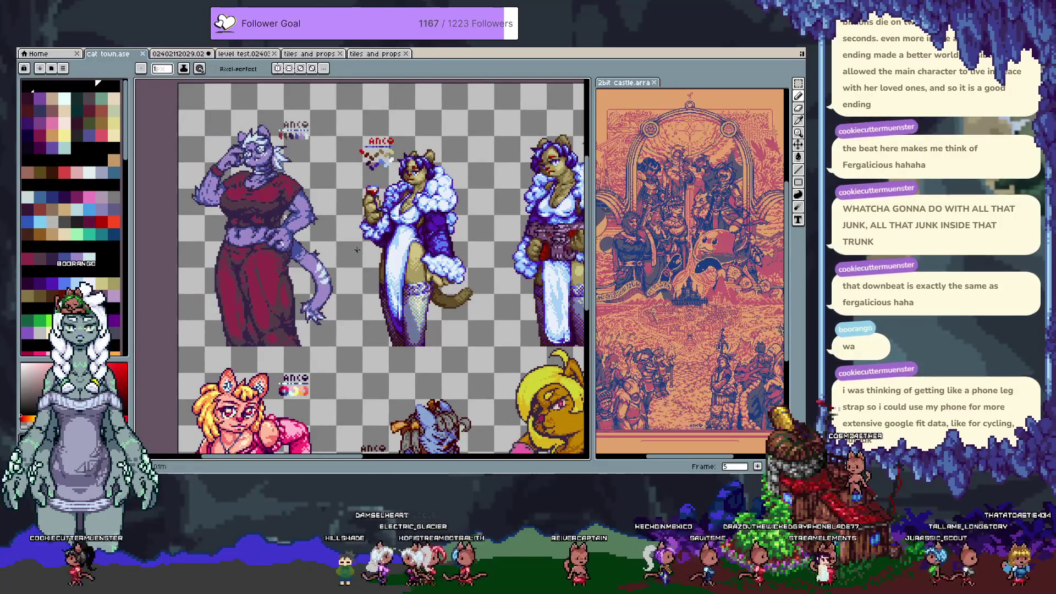
left_click(380, 54)
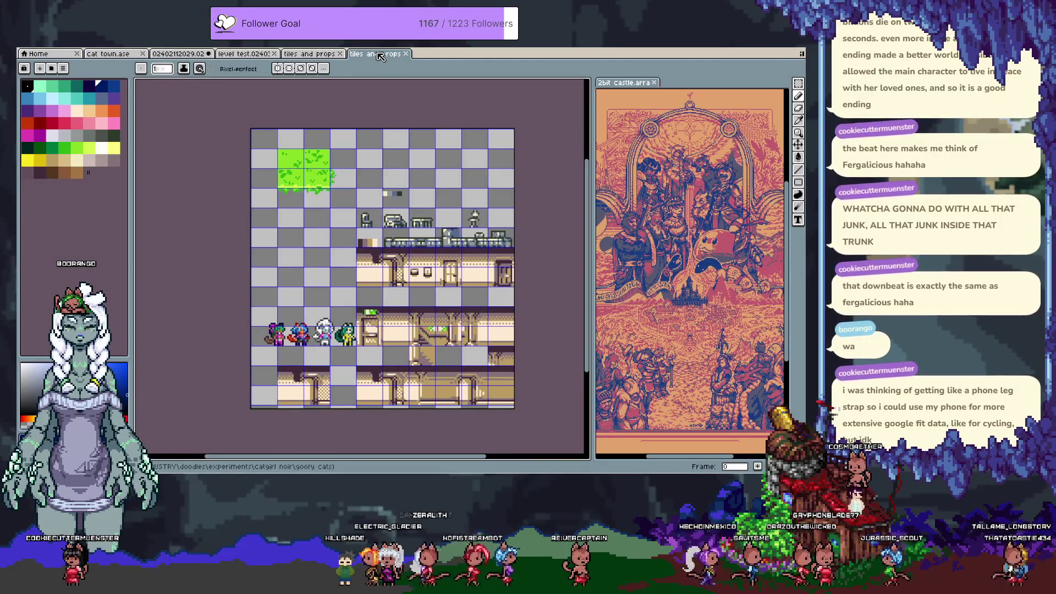
left_click(178, 54)
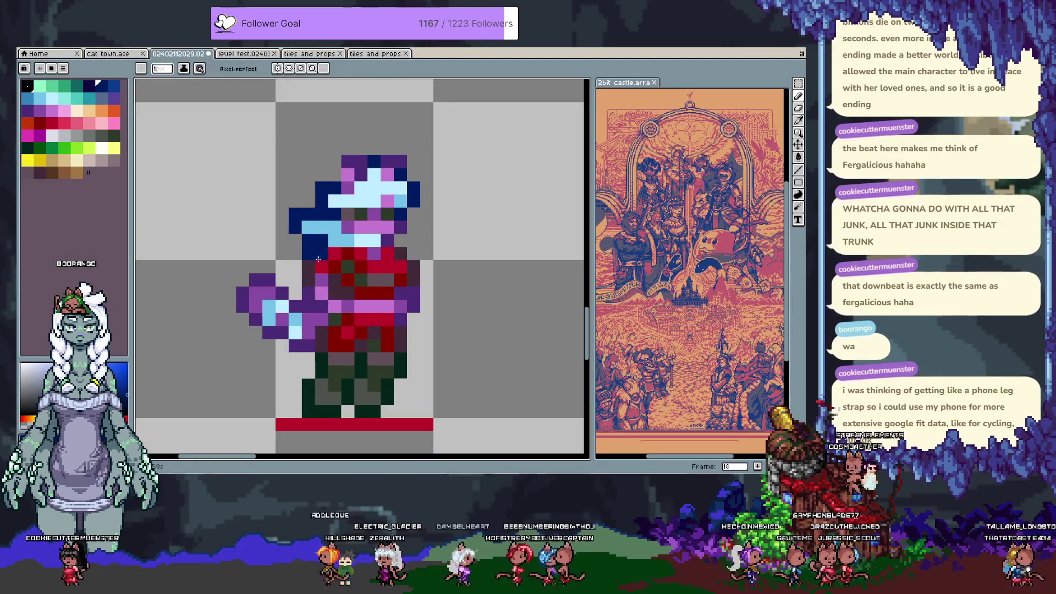
Paint a sprite pixel light blue and two face pixels dark green.
left_click(322, 253)
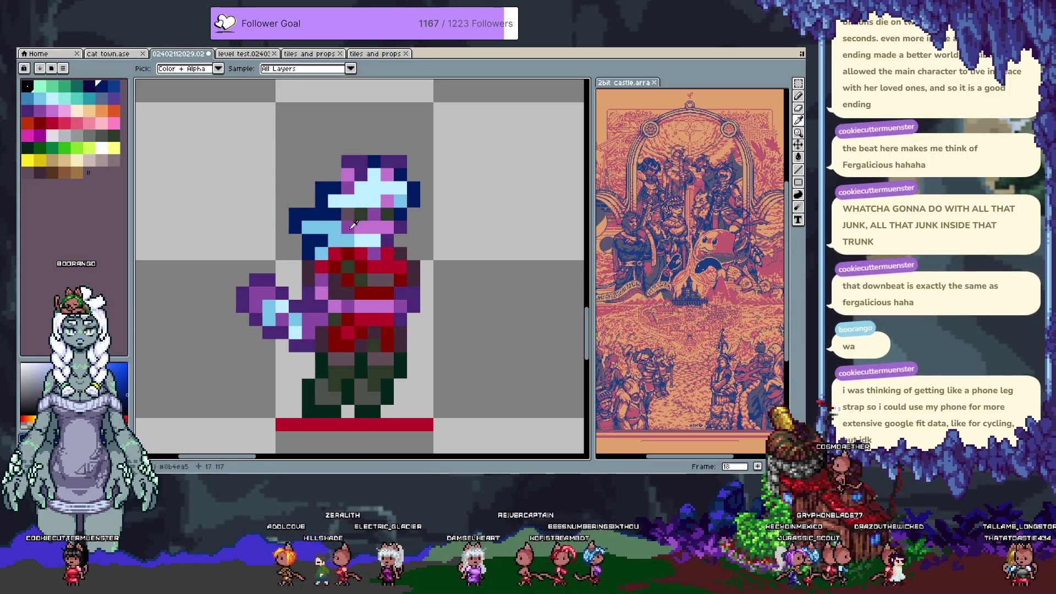
left_click(360, 240, "alt")
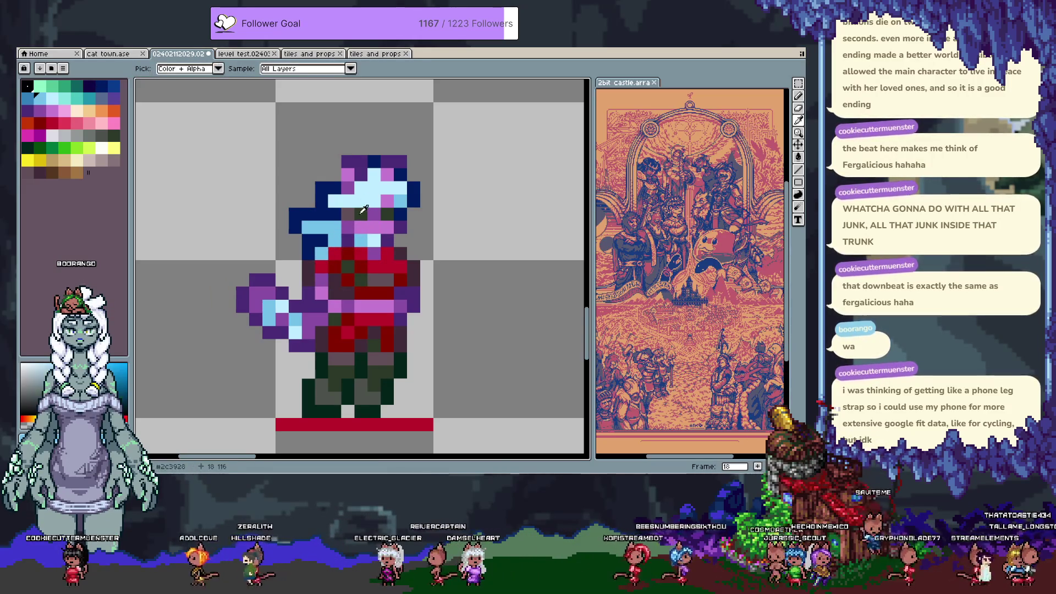
left_click(377, 209, "alt")
left_click(387, 201)
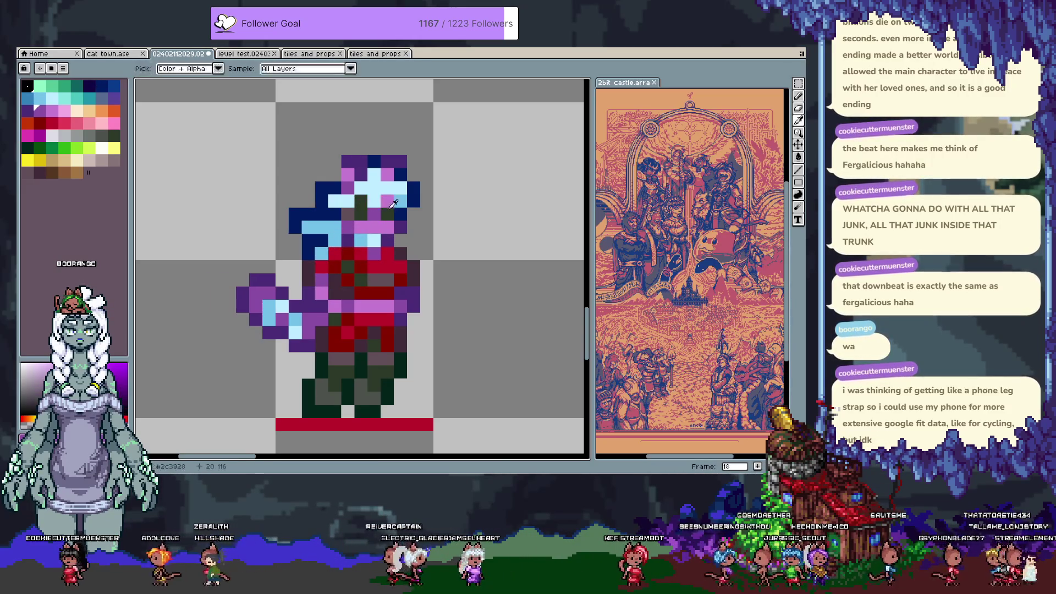
left_click(360, 215, "alt")
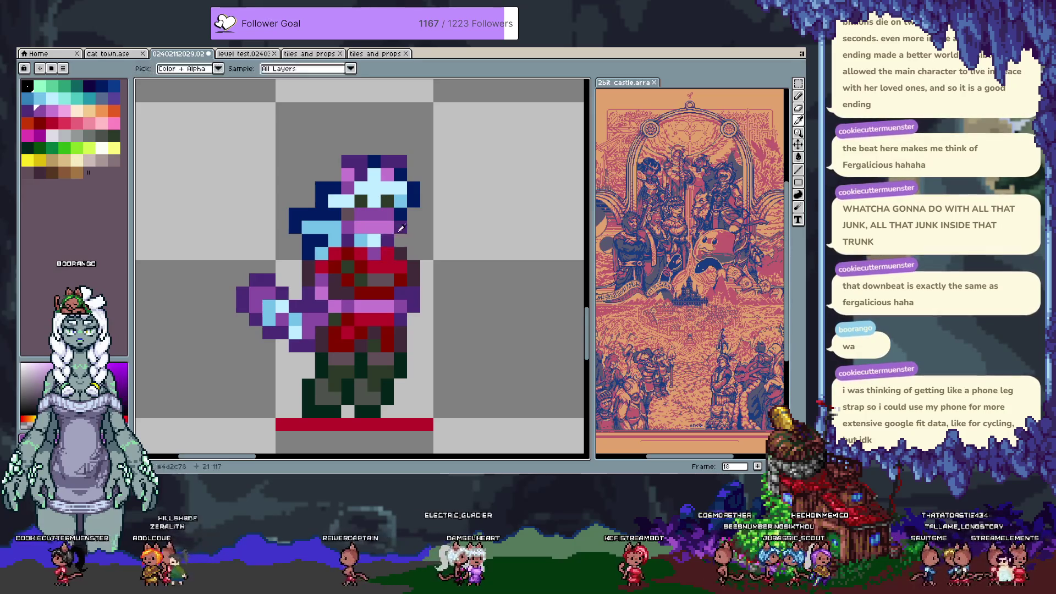
Repaint pink face pixels purple and a pale cyan one medium blue, then switch to cat town.ase.
left_click(380, 279, "alt")
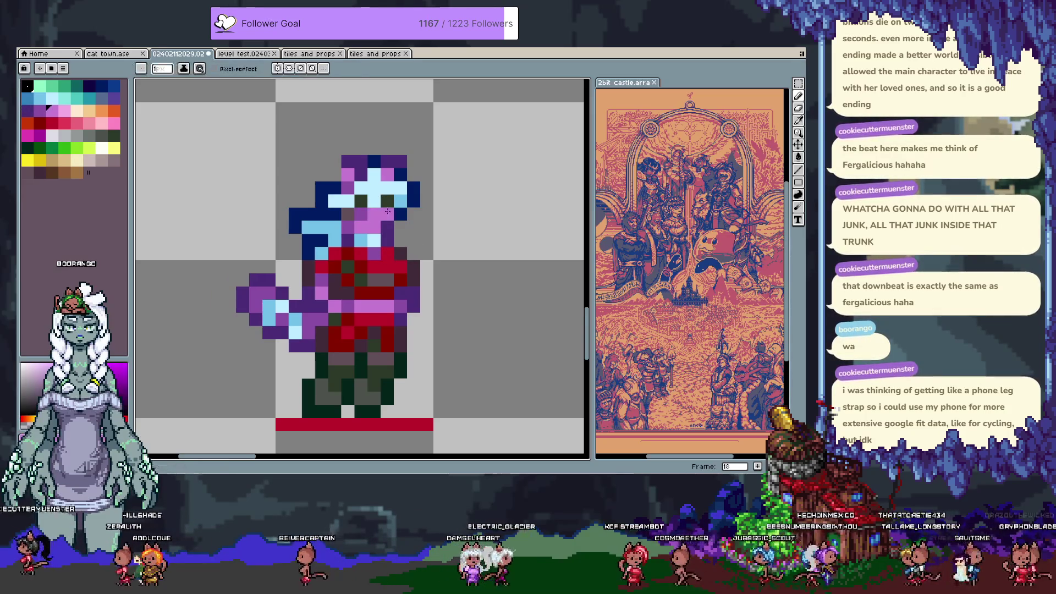
left_click_drag(359, 220, 388, 240)
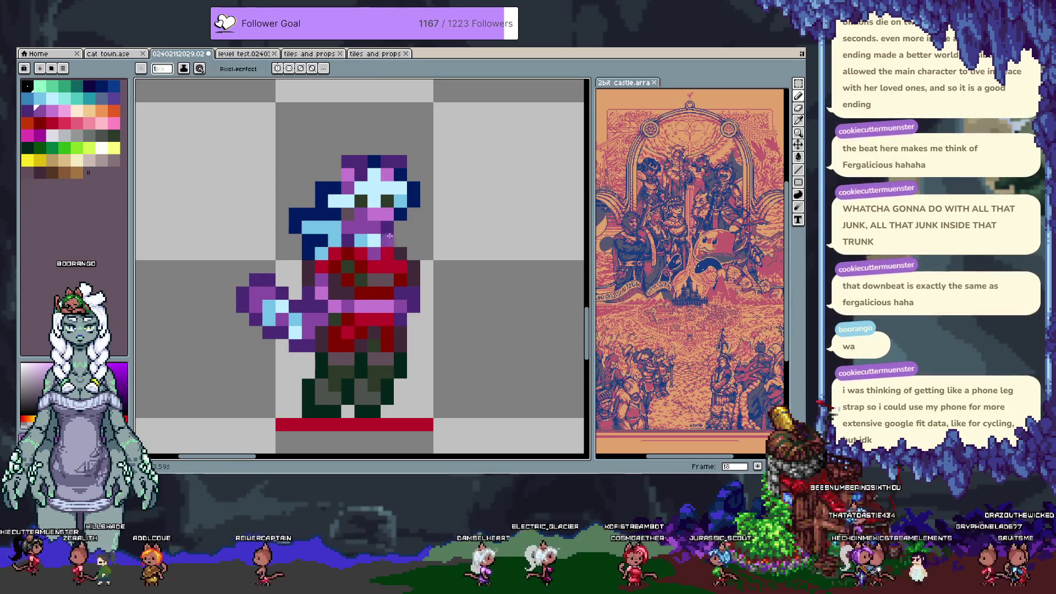
left_click(389, 234, "alt")
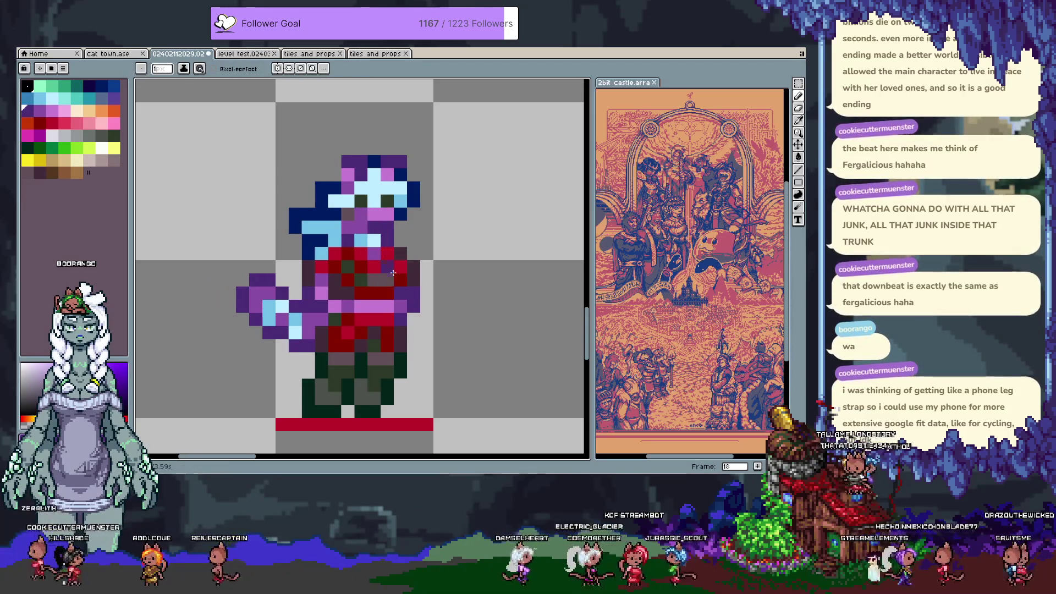
left_click(348, 215, "alt")
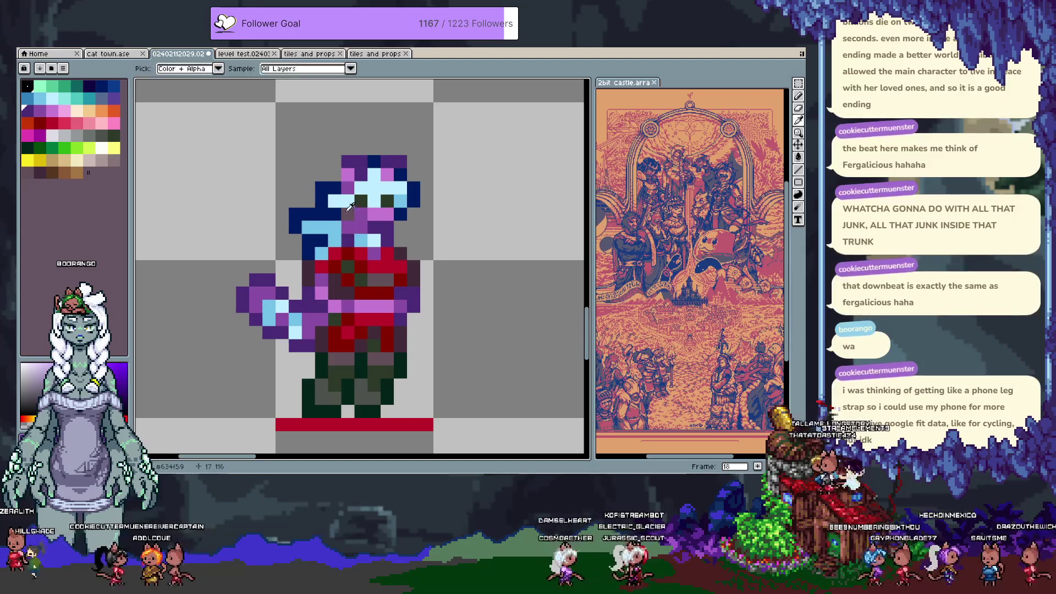
left_click(334, 216, "alt")
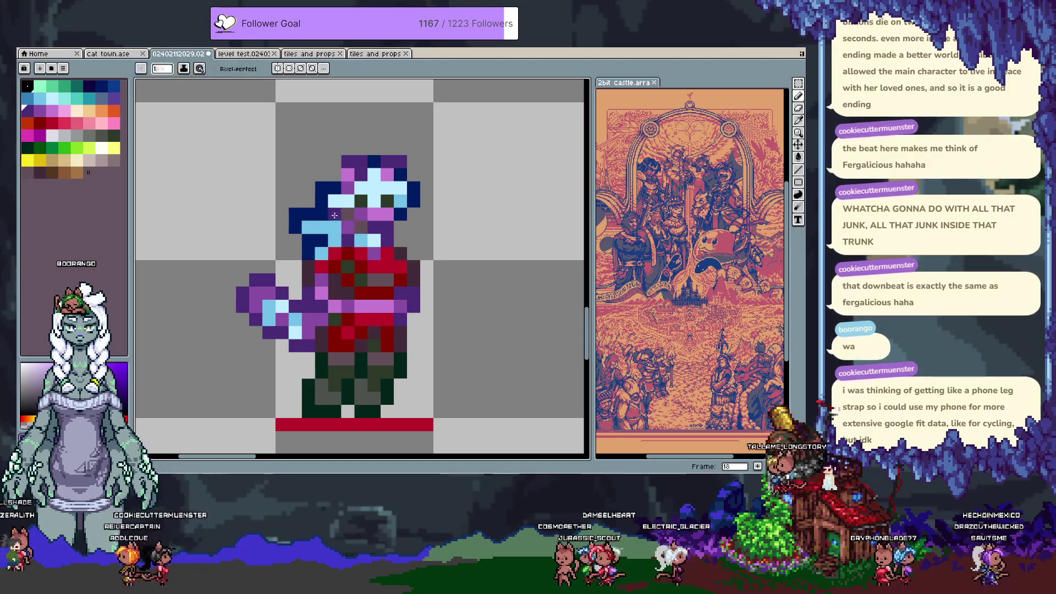
left_click(343, 224, "alt")
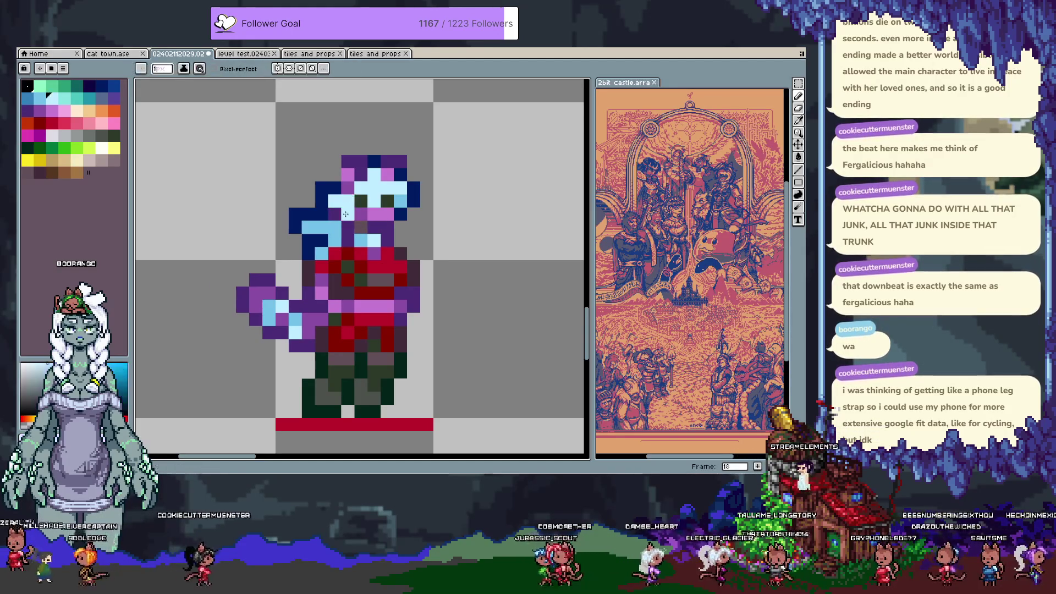
left_click(356, 246)
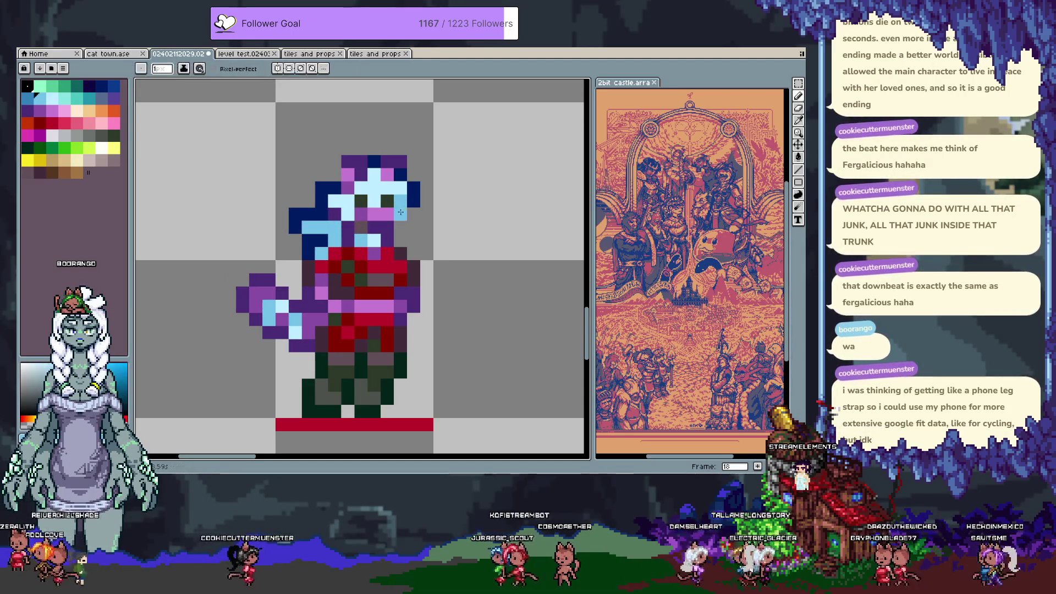
key("ctrl+shift+Tab")
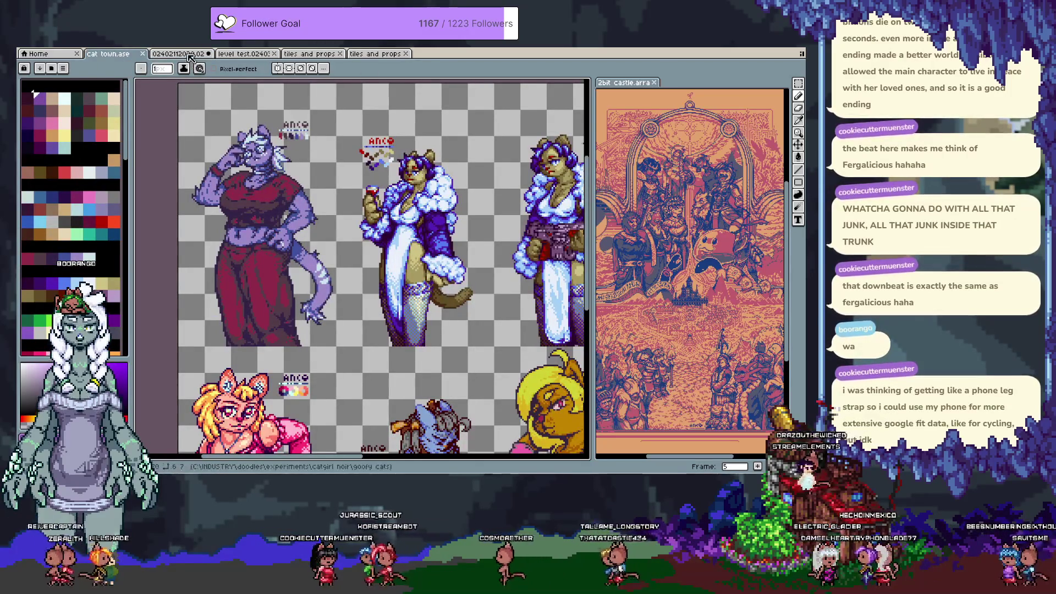
Return to the chibi sprite and compare frame 16 with frame 18.
key("ctrl+Tab")
key("v")
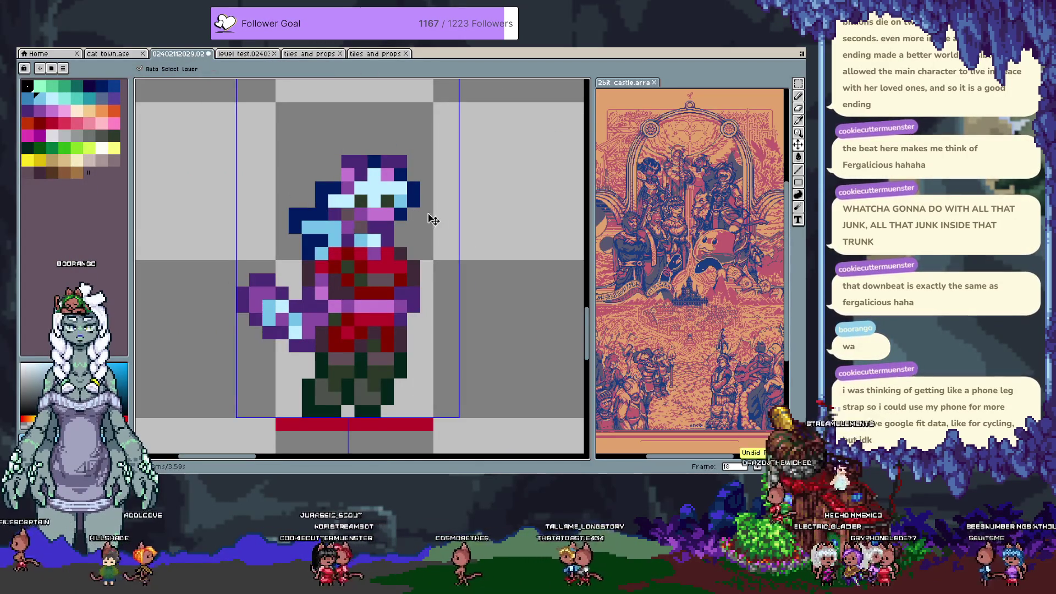
key("b")
key("Left")
key("Left")
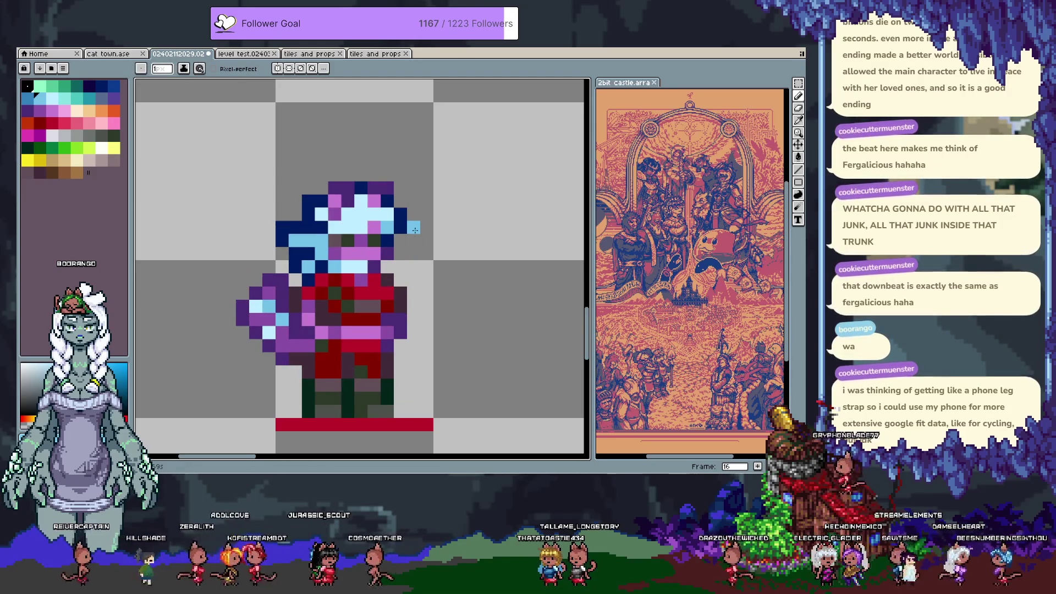
key("Right")
key("Right")
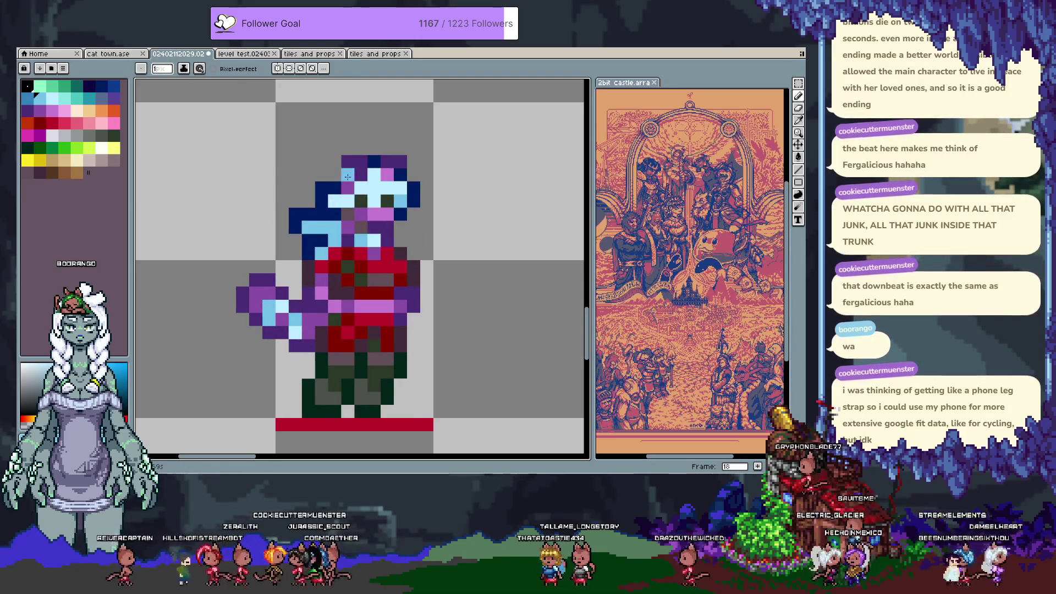
Add dark-blue pixels at the top-right of the hair on frame 18.
left_click(347, 177, "alt")
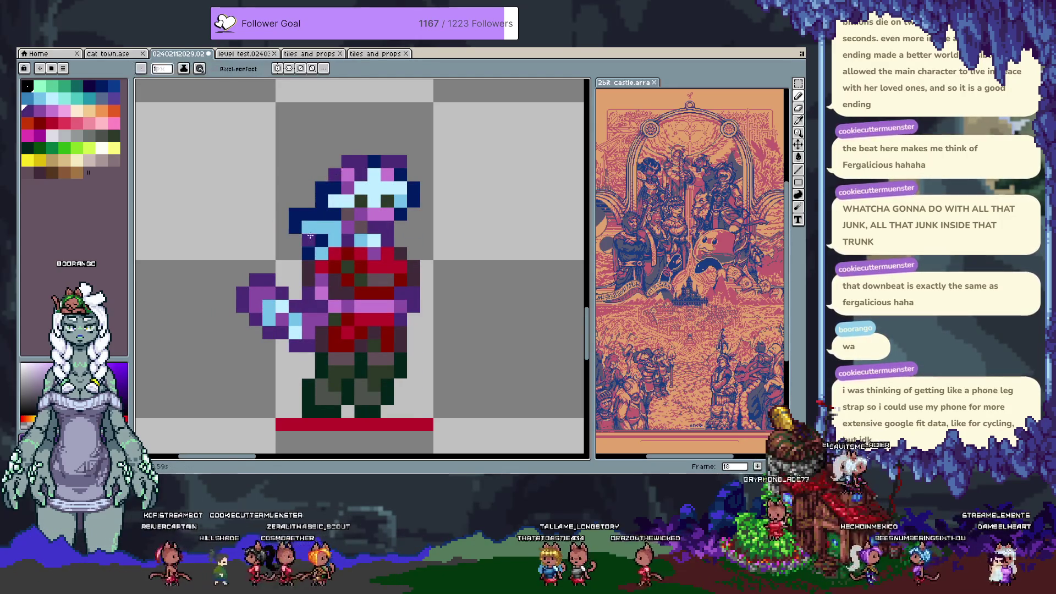
left_click(403, 184, "alt")
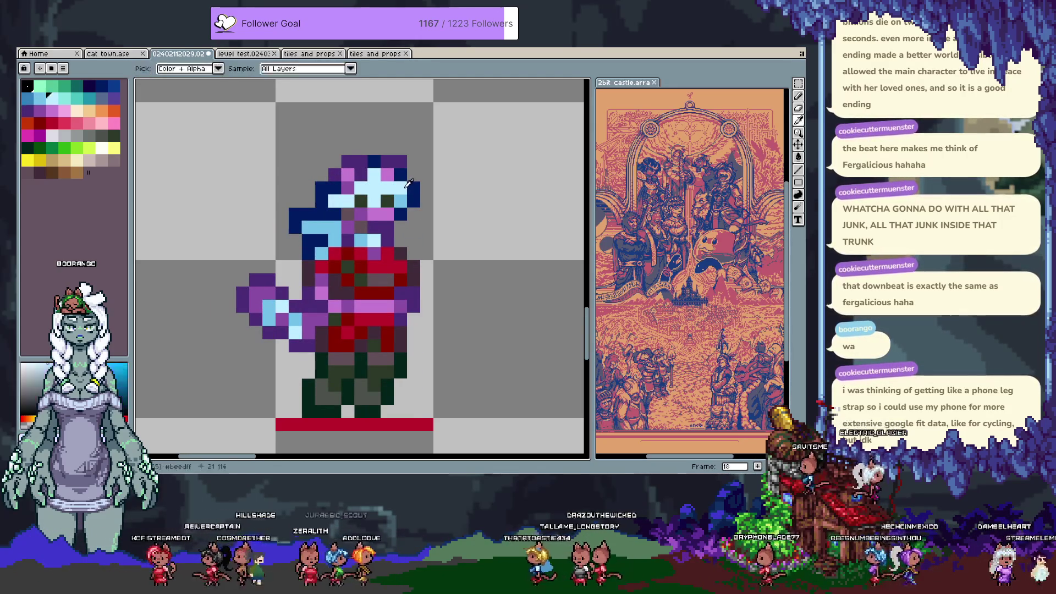
left_click(414, 175)
left_click(441, 225)
Repaint grey pixels on the lower face purple, sampling colours from the sprite.
left_click(387, 162, "alt")
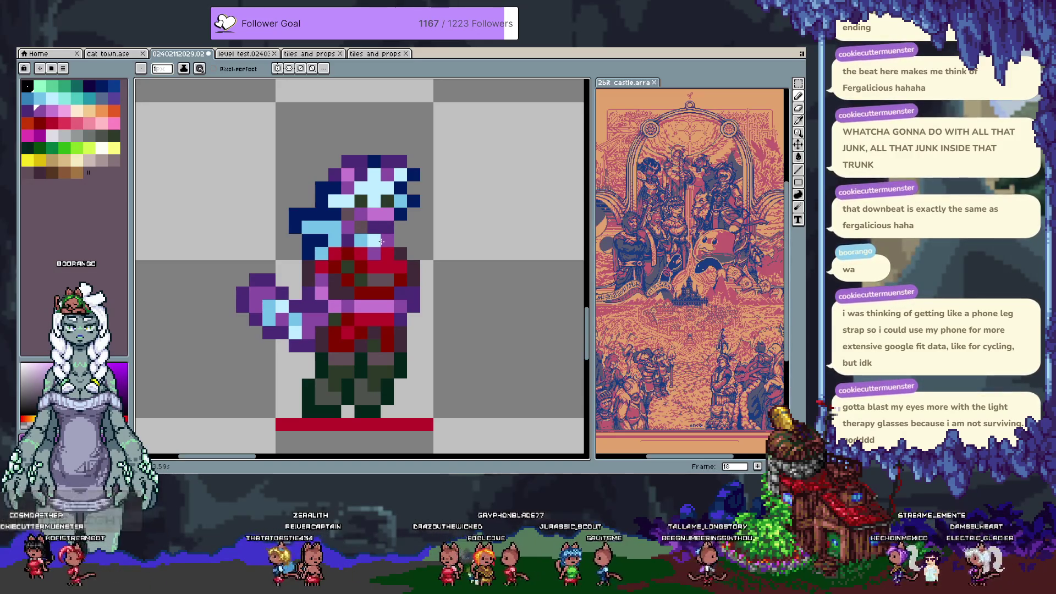
left_click(385, 235, "alt")
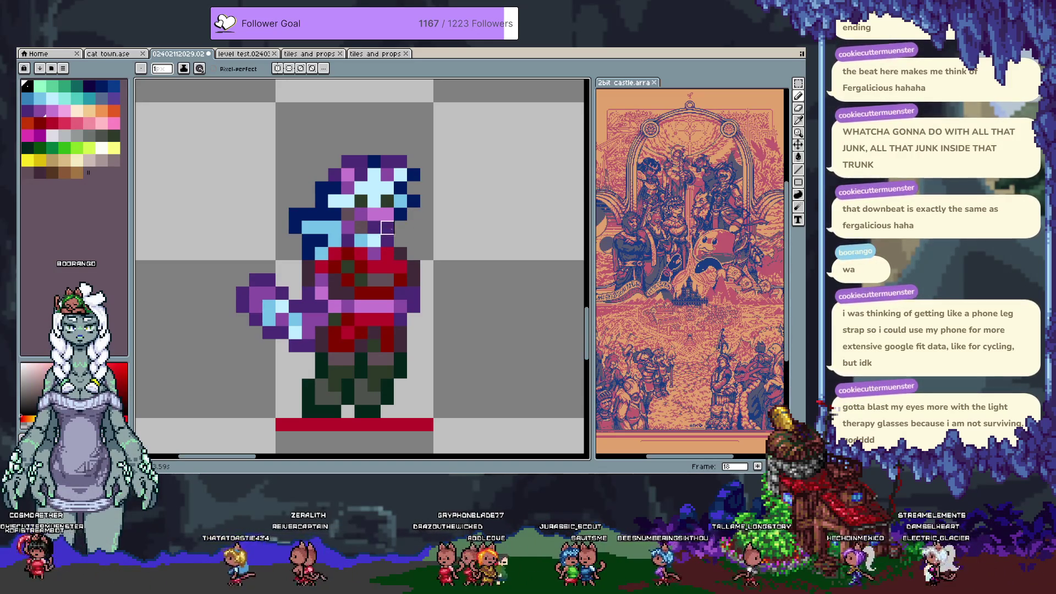
key("alt")
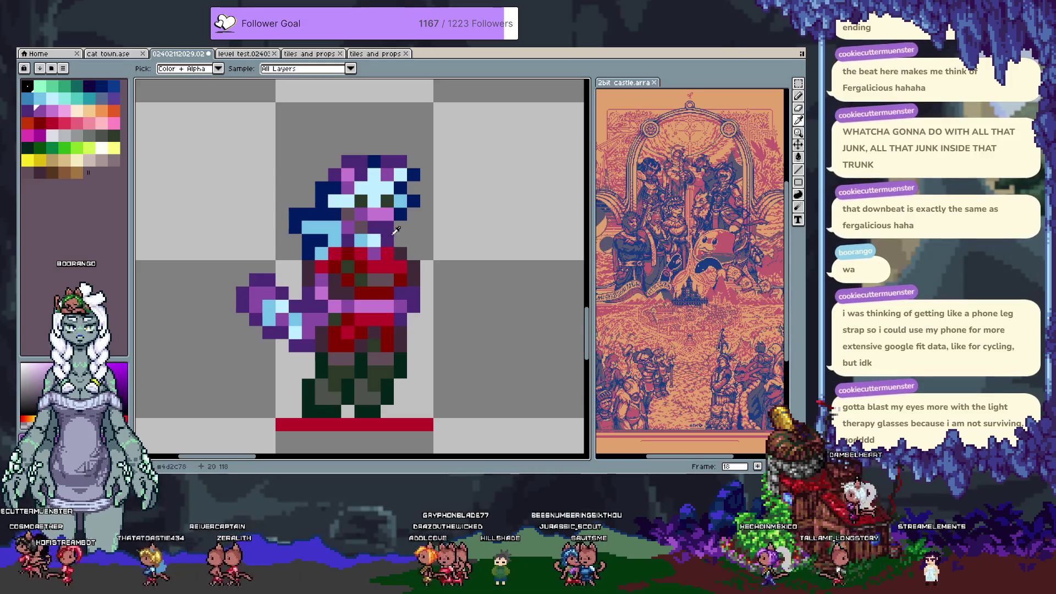
left_click(366, 183, "alt")
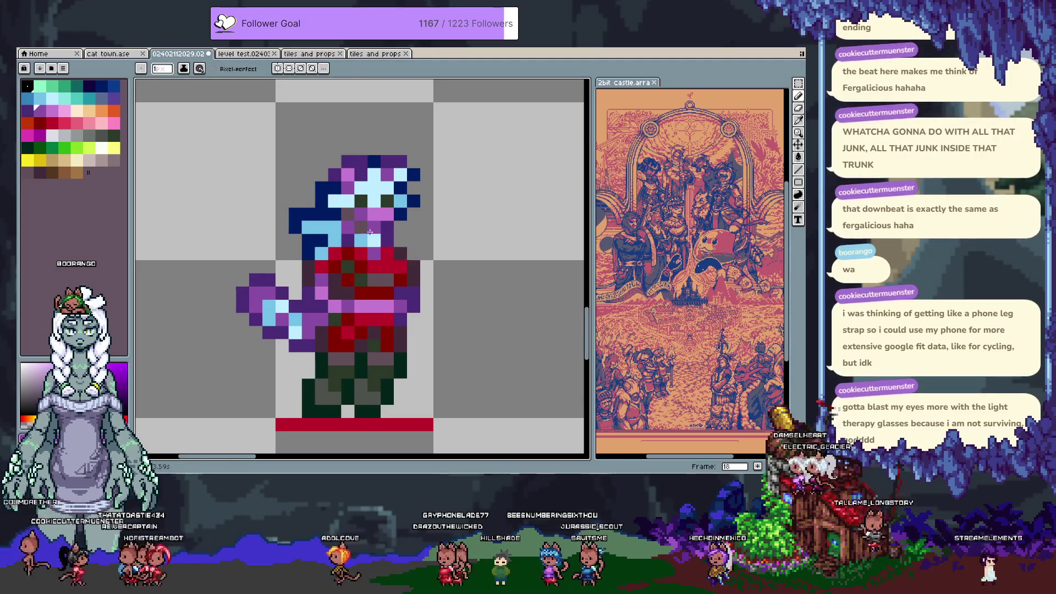
left_click(366, 231, "alt")
key("alt")
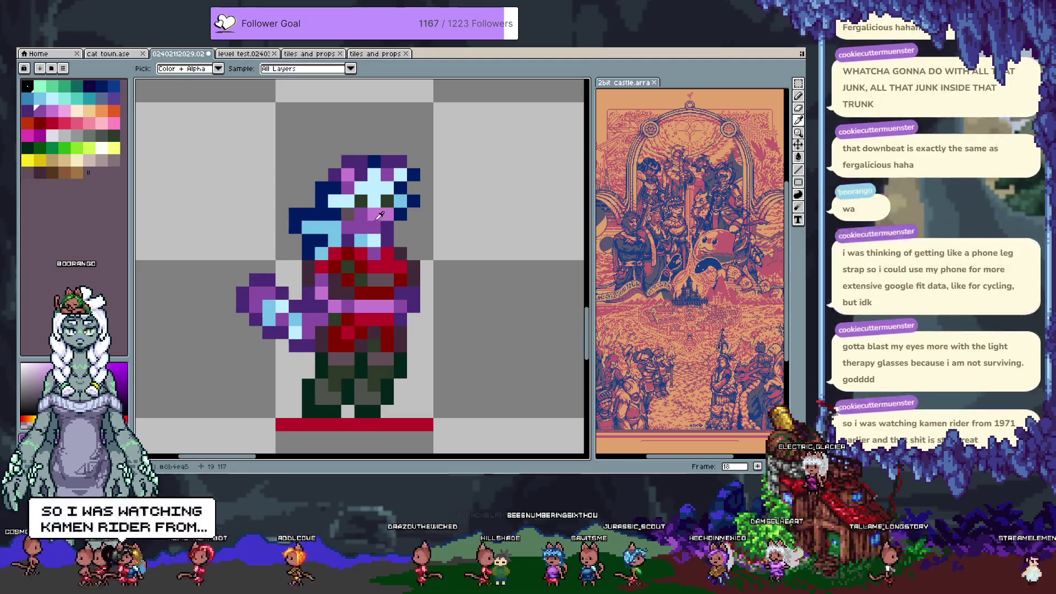
left_click(371, 227, "alt")
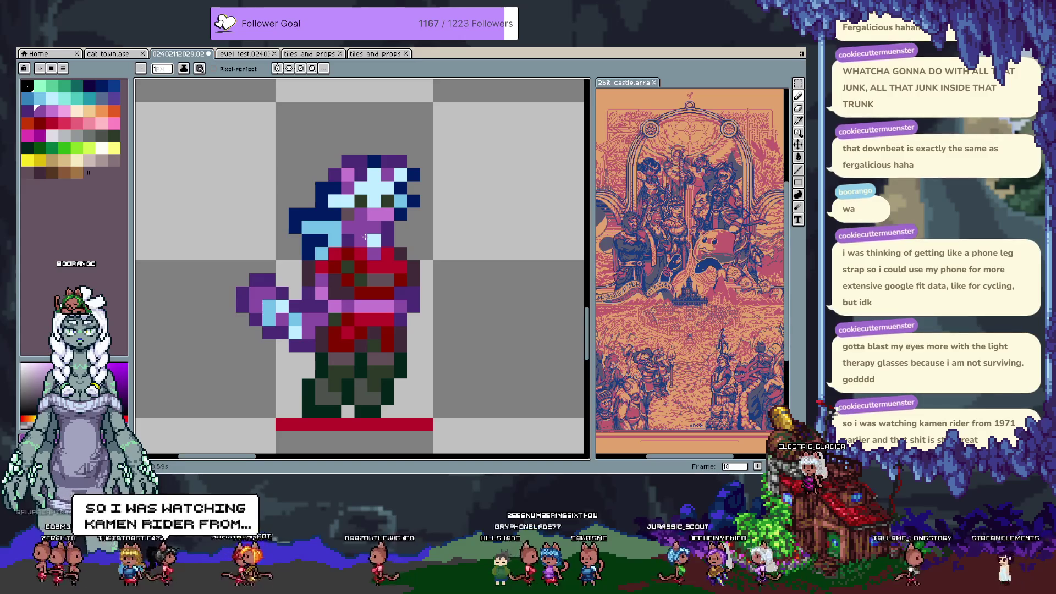
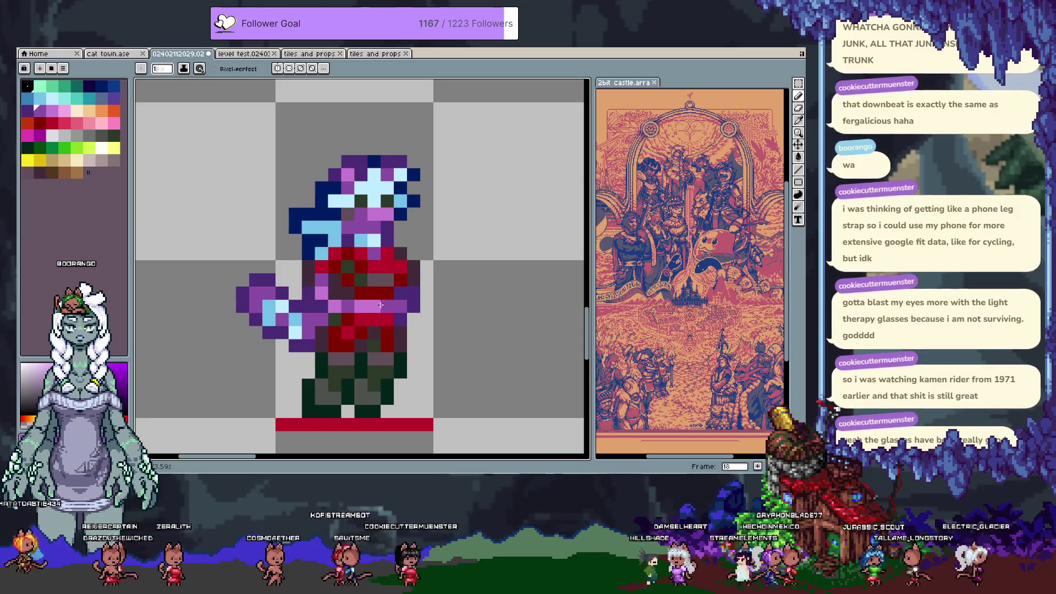
Sample the outfit's red and add a light-blue pixel near the collar.
key("alt")
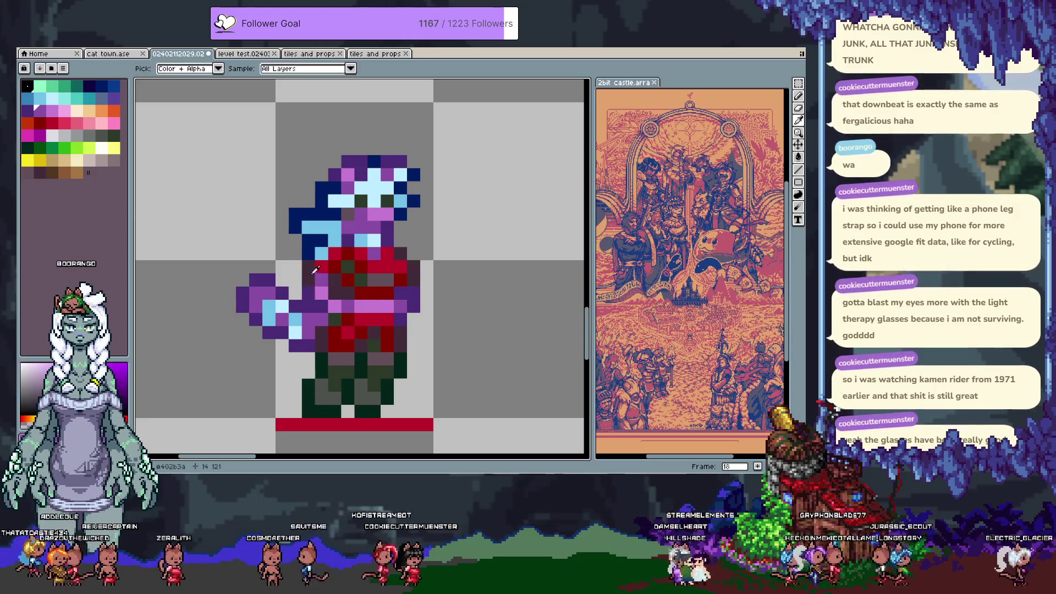
left_click(314, 267, "alt")
left_click(322, 253)
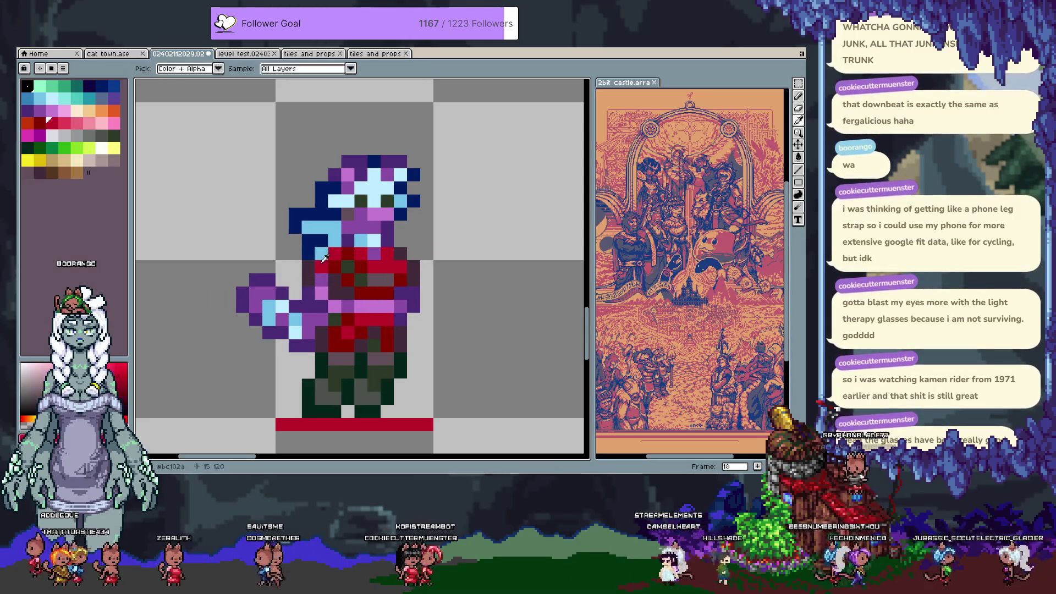
Flip back through earlier frames to compare, ending on frame 18.
key("comma")
key("comma")
key("period")
key("comma")
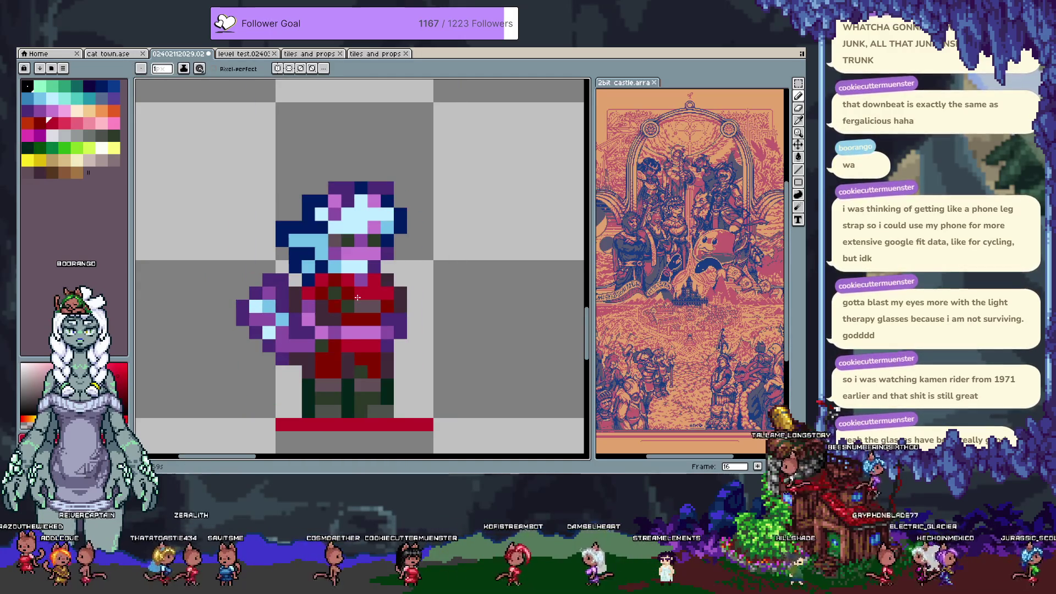
key("period")
key("period")
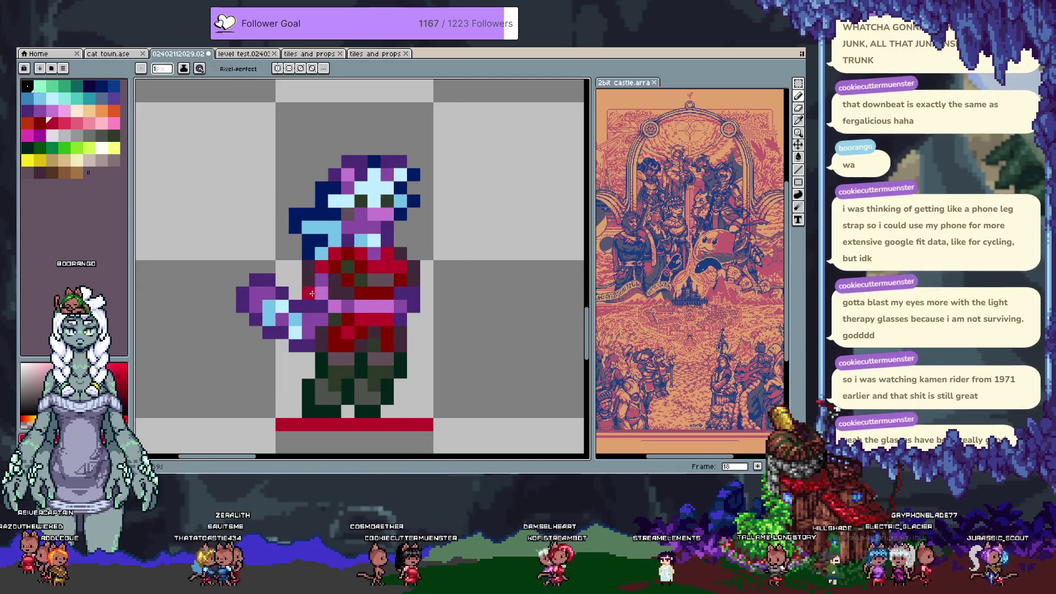
Sample dark purple #402b3a and paint it on the arm and down the outfit's right side.
left_click(317, 281, "alt")
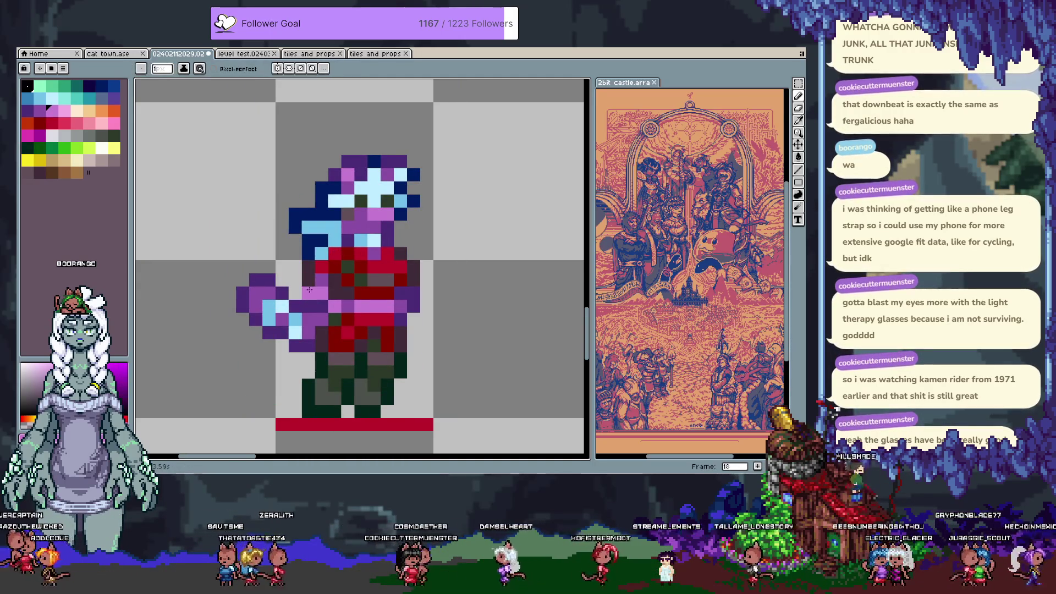
key("alt")
left_click(336, 288, "alt")
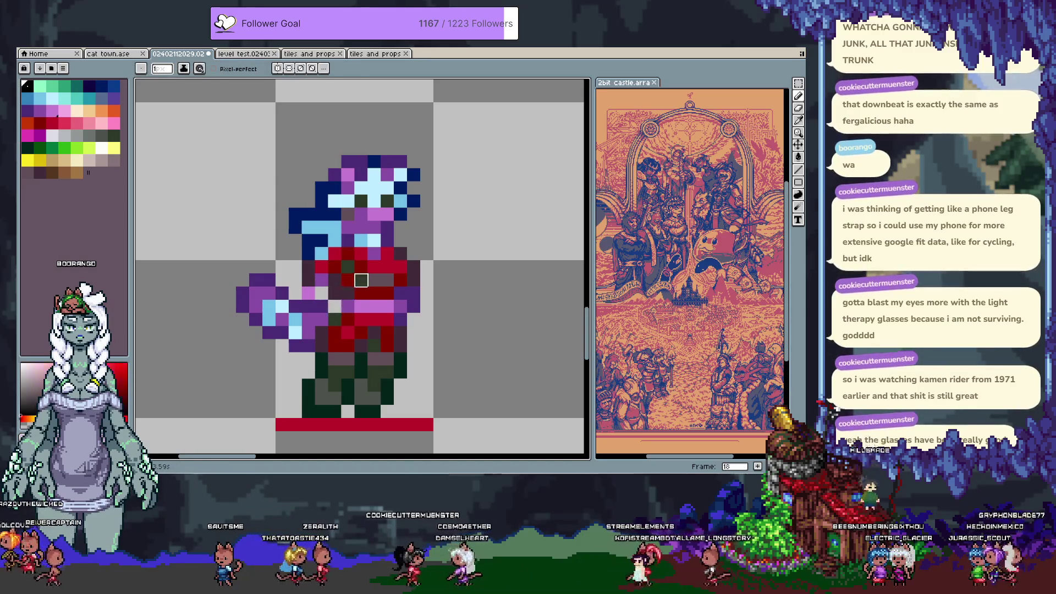
left_click(338, 288, "alt")
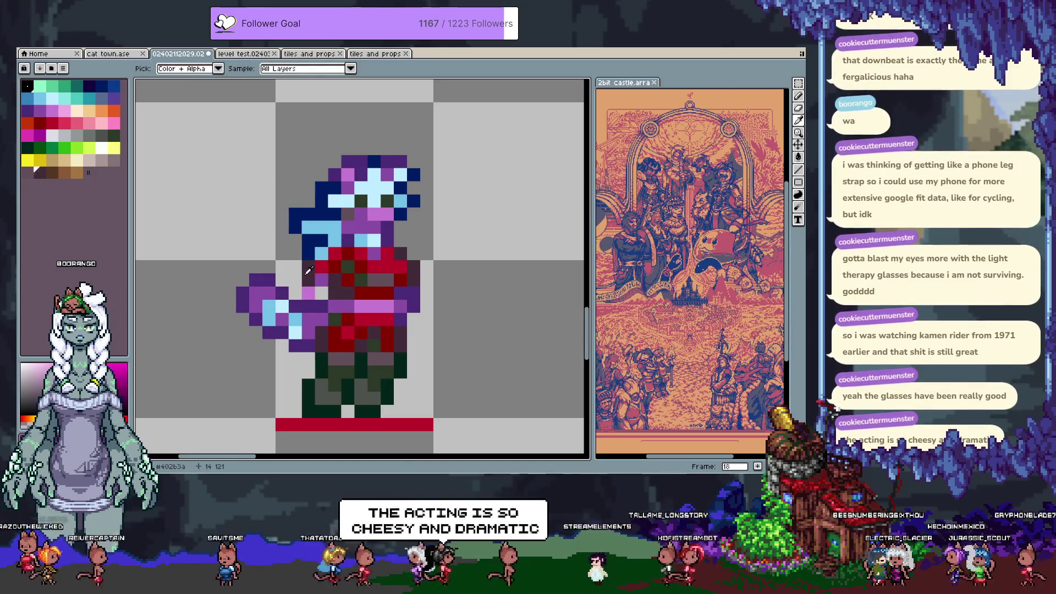
left_click(295, 294)
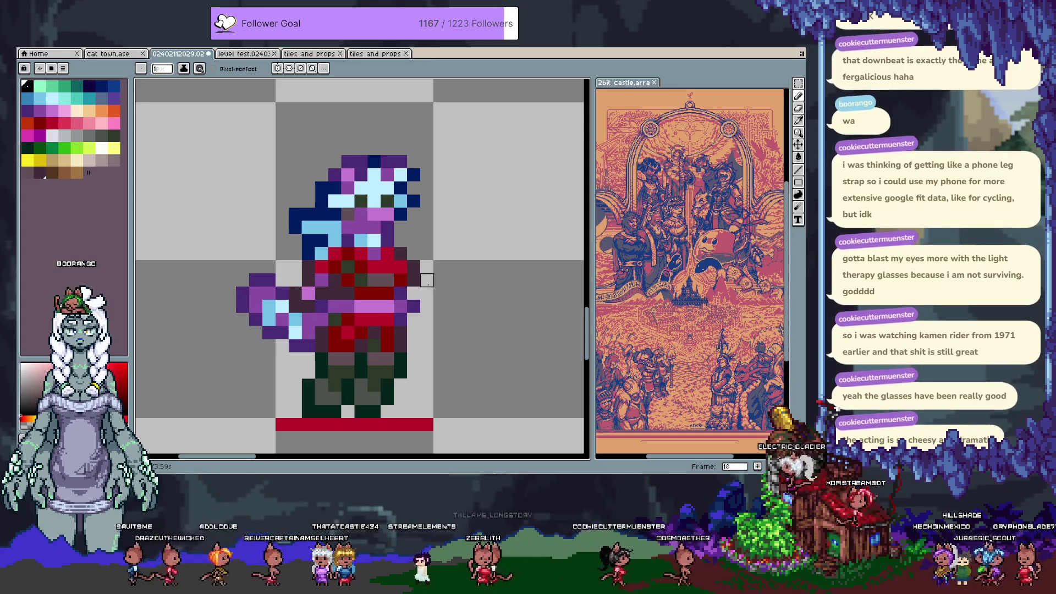
left_click(407, 306, "alt")
left_click_drag(427, 280, 426, 293)
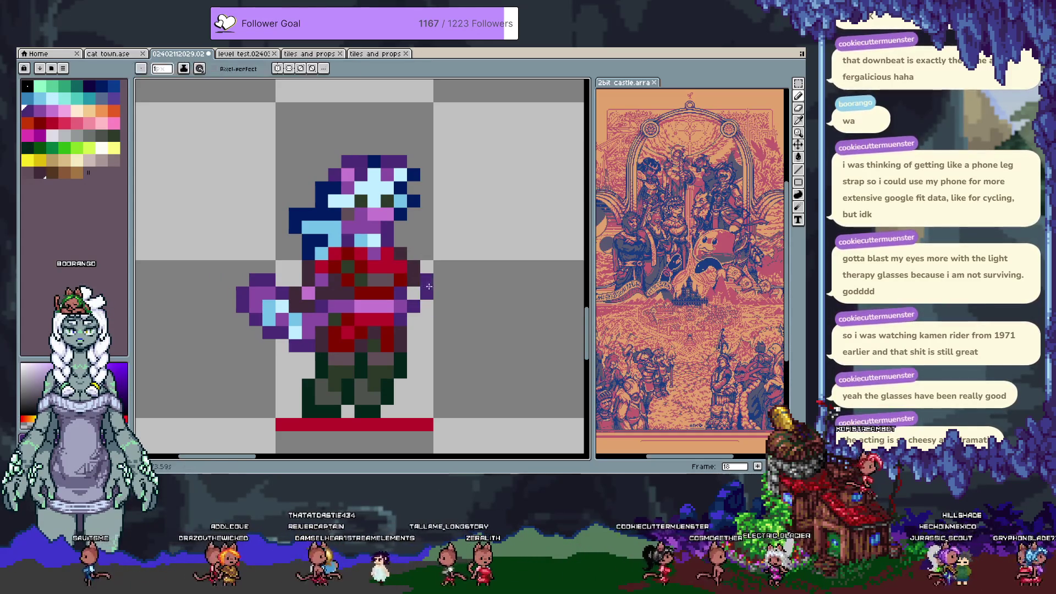
left_click(408, 329)
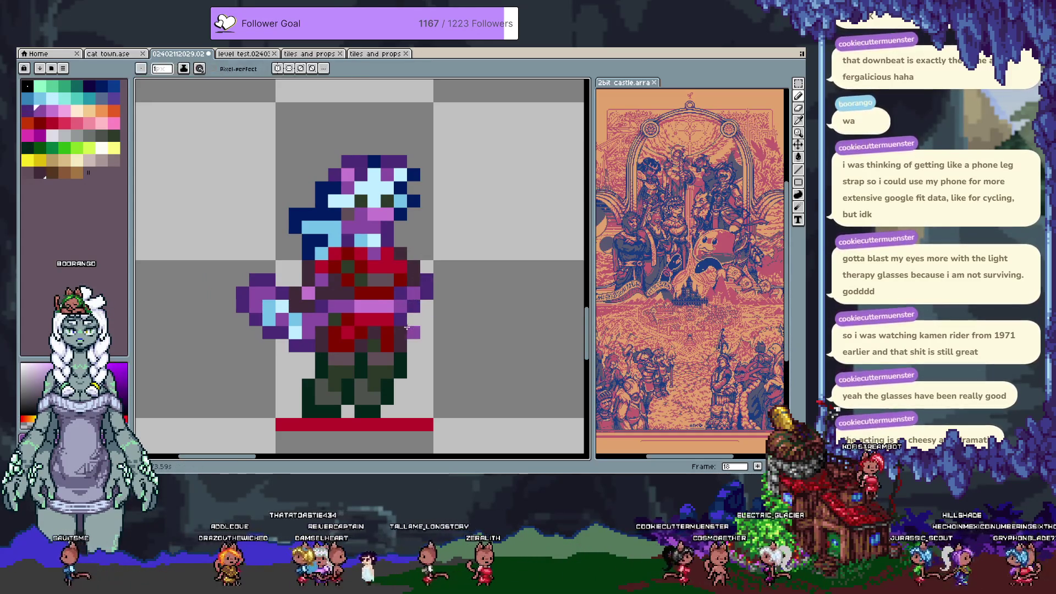
Lighten upper-arm pixels, sample purple #8b4ea5 and a magenta tone, and save the file.
left_click(309, 282, "alt")
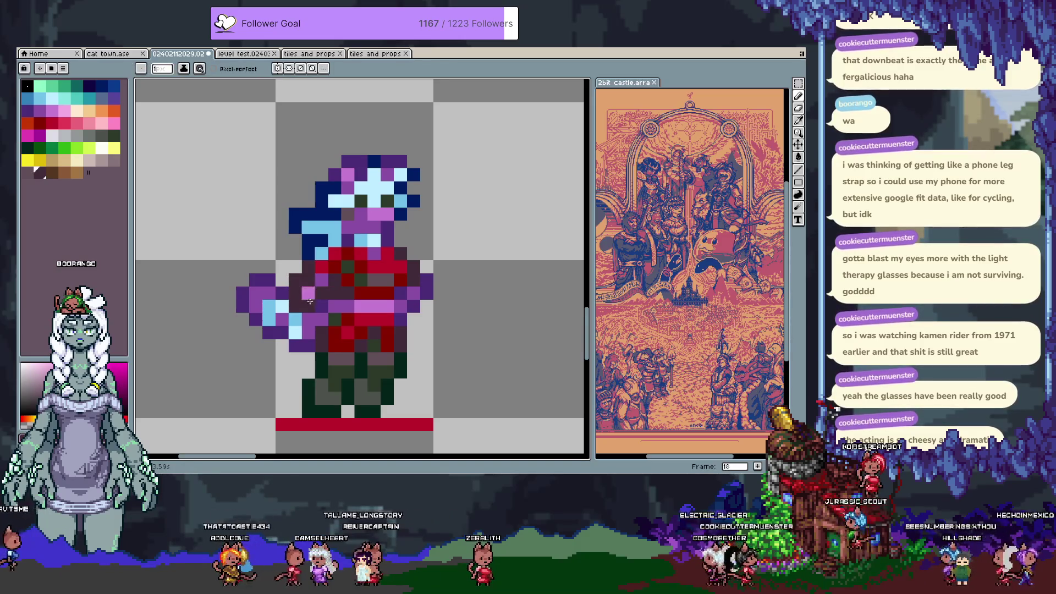
left_click(311, 280, "alt")
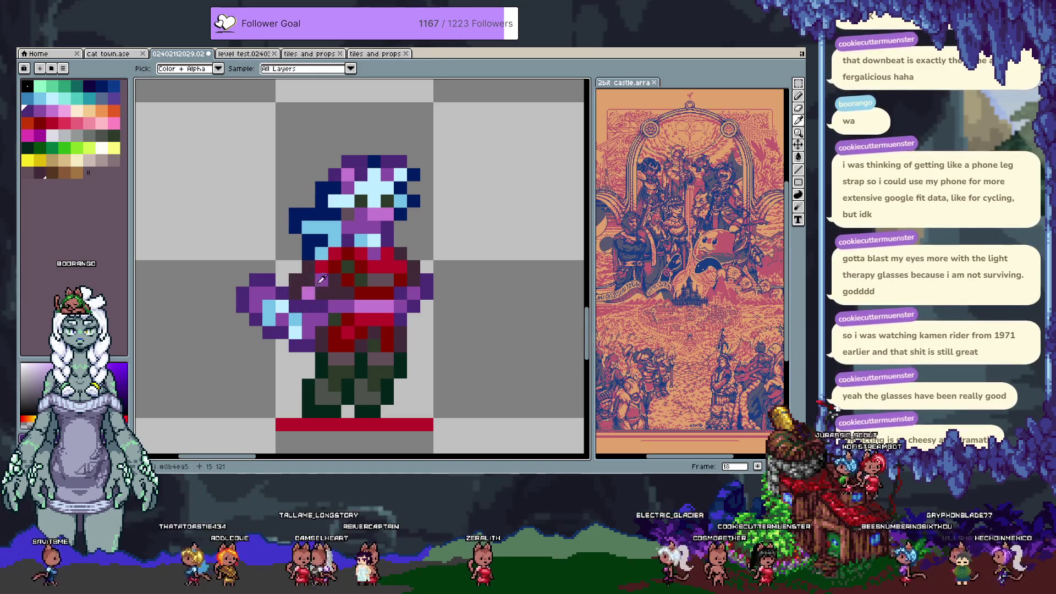
left_click(314, 287, "alt")
left_click(321, 280)
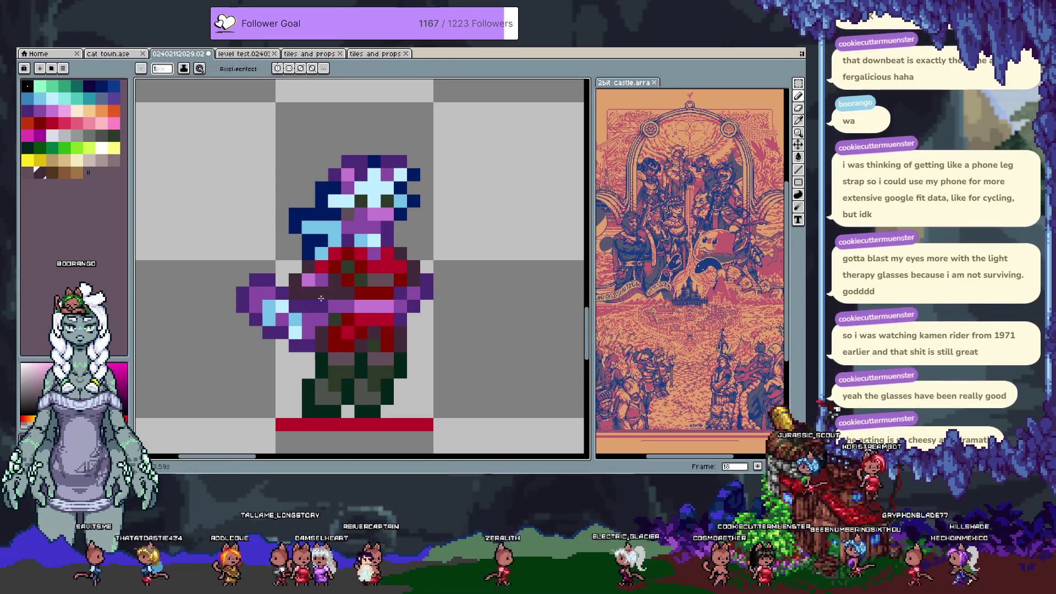
left_click(351, 301, "alt")
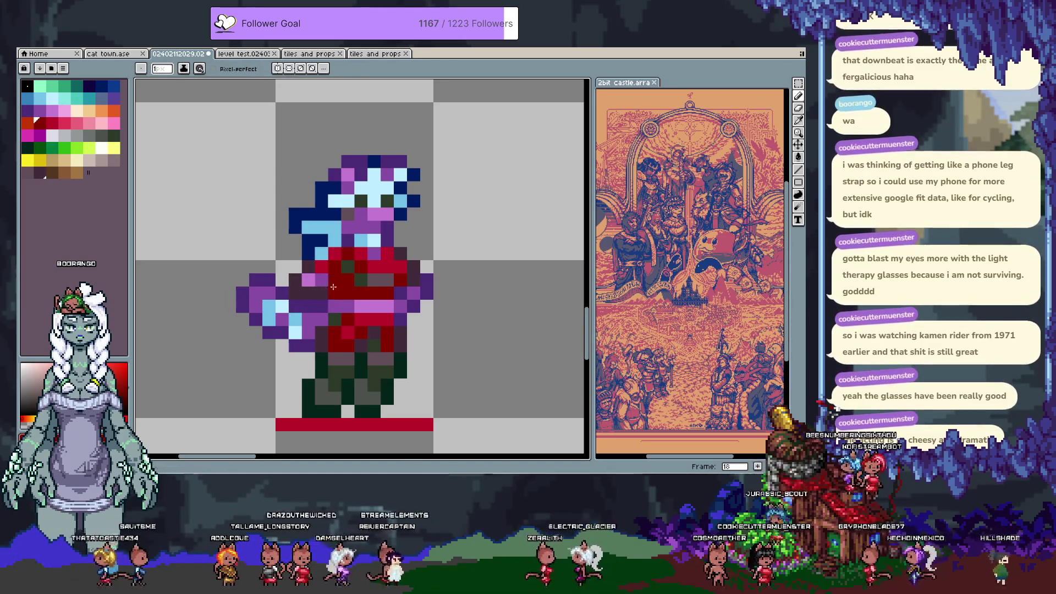
left_click(333, 315, "alt")
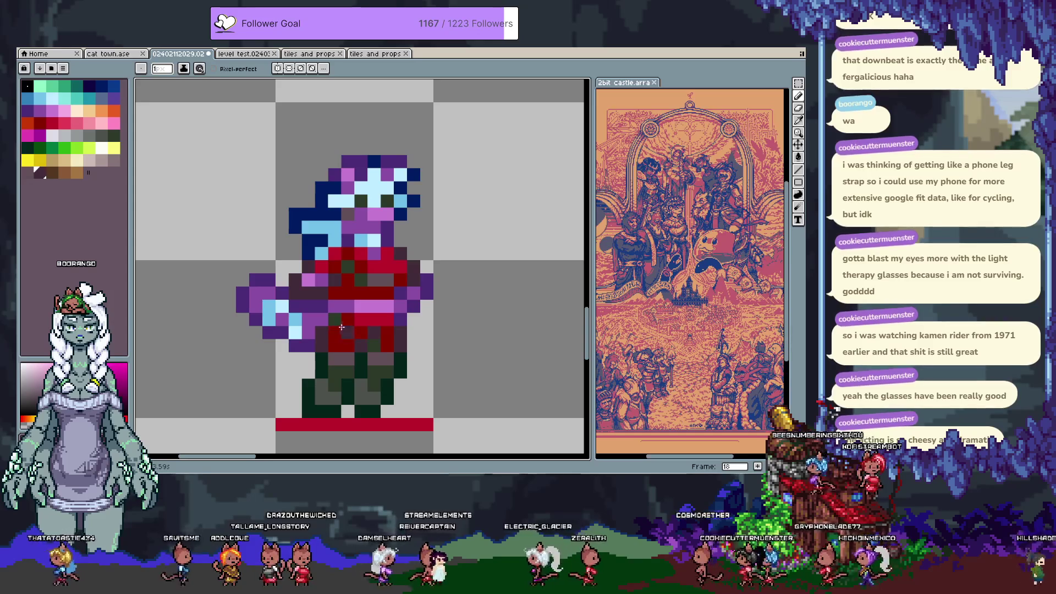
key("ctrl+s")
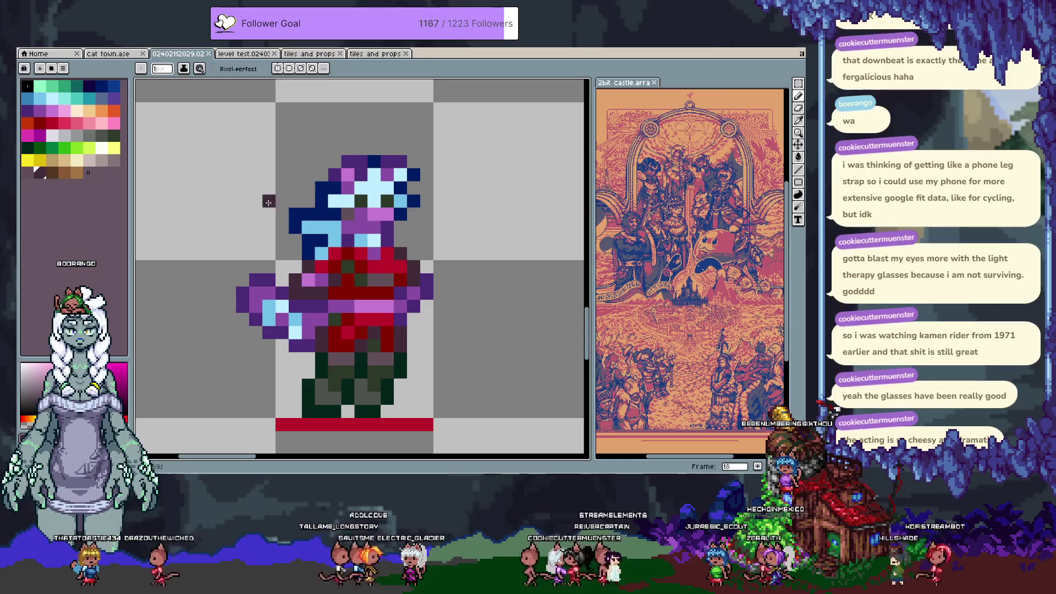
Remove the stray dark hair-outline pixel, pick light cyan, and glance at cat town.ase.
key("m")
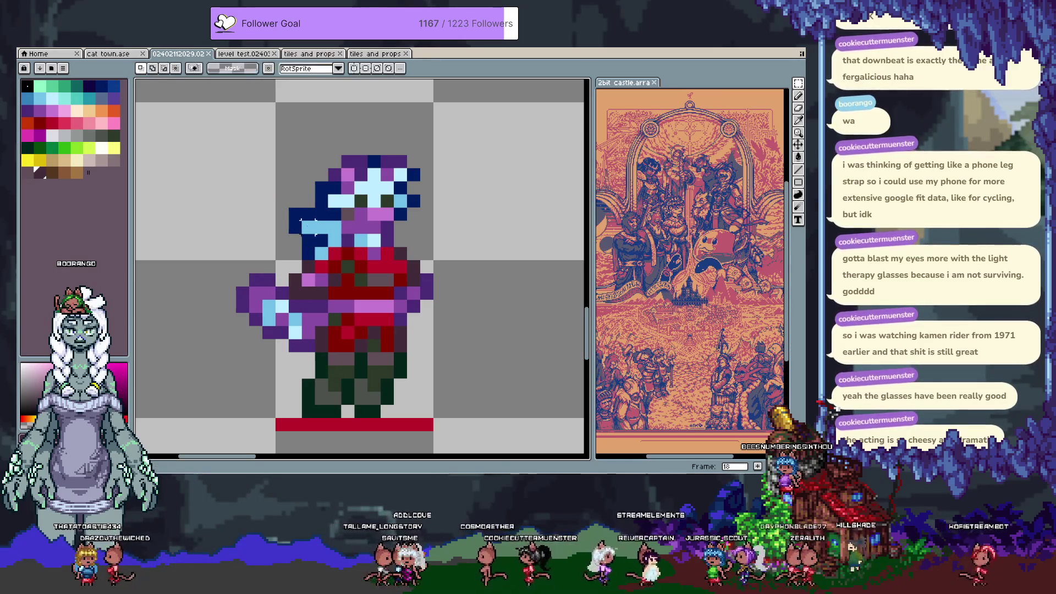
key("ctrl+z")
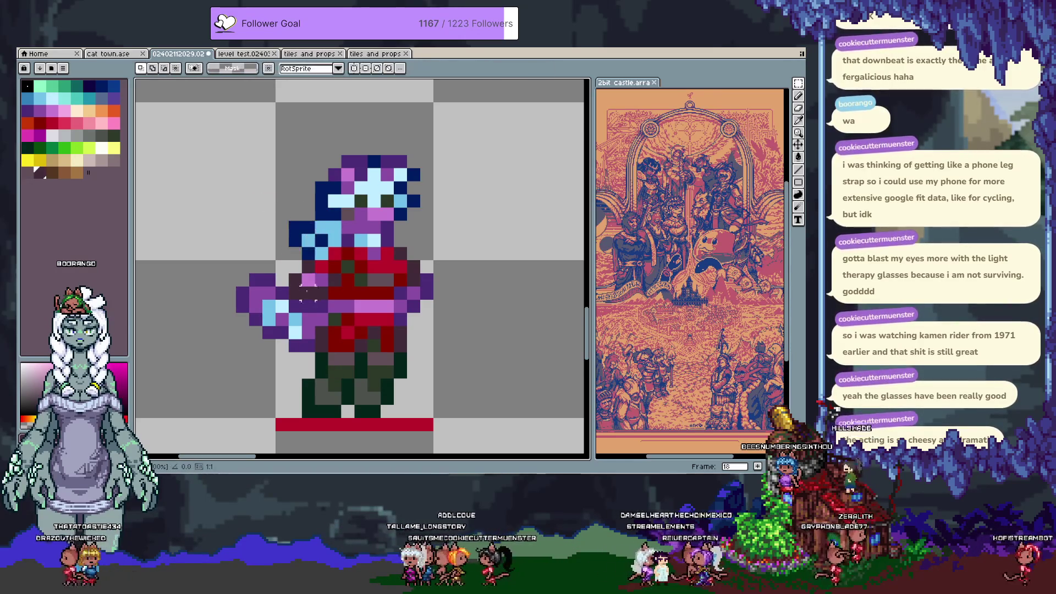
key("b")
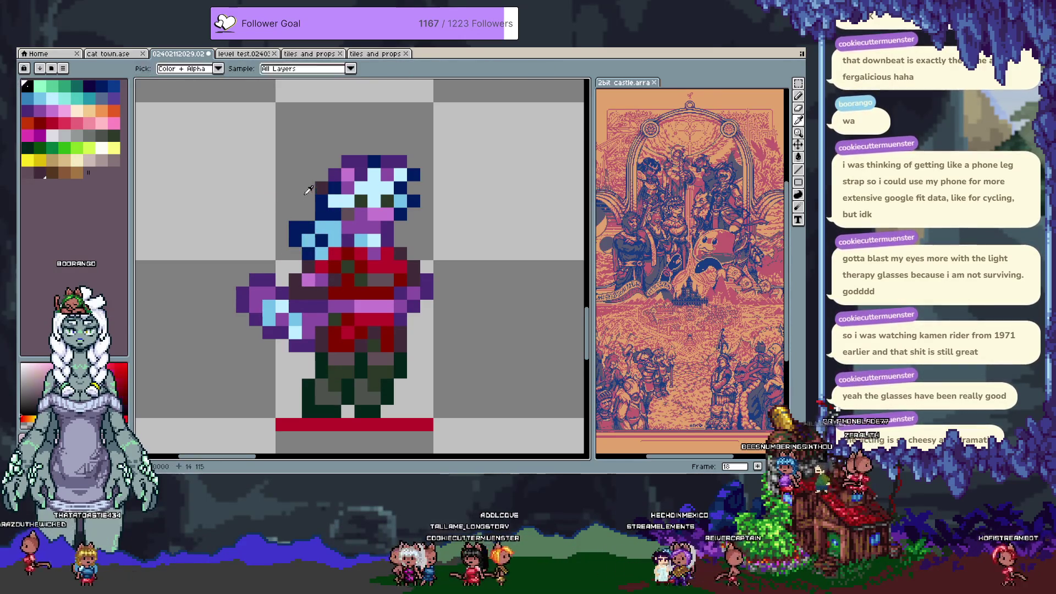
left_click(322, 254, "alt")
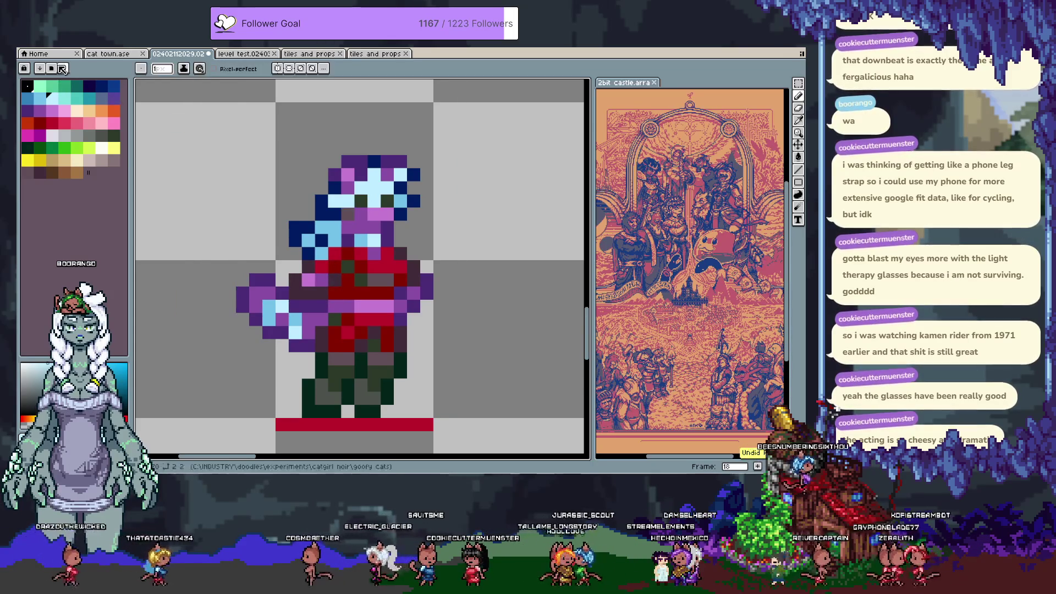
left_click(111, 55)
left_click(180, 55)
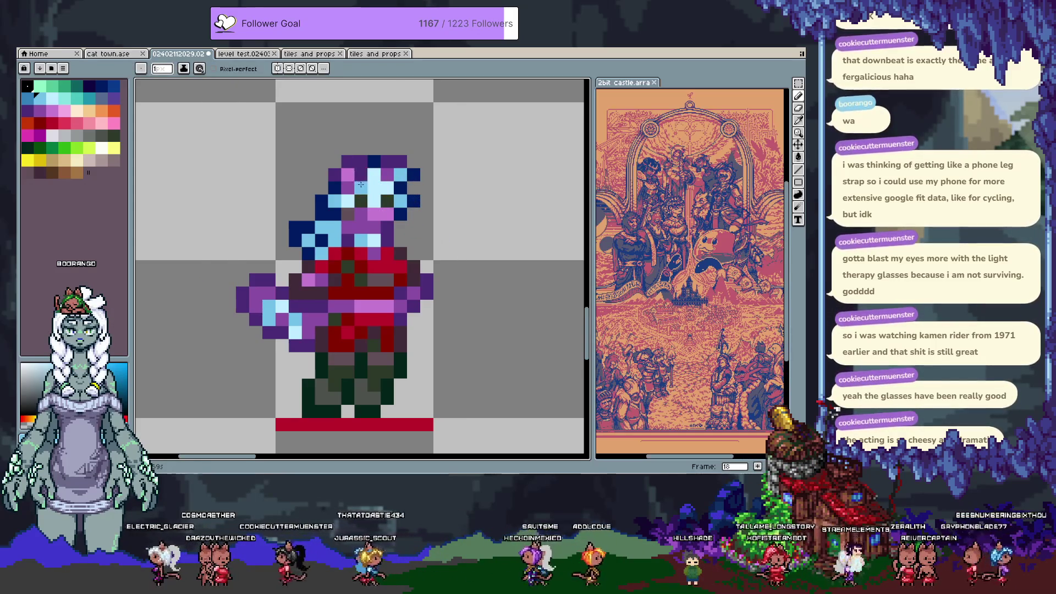
Darken a face pixel, then paint a horizontal row of pink pixels across the face.
key("v")
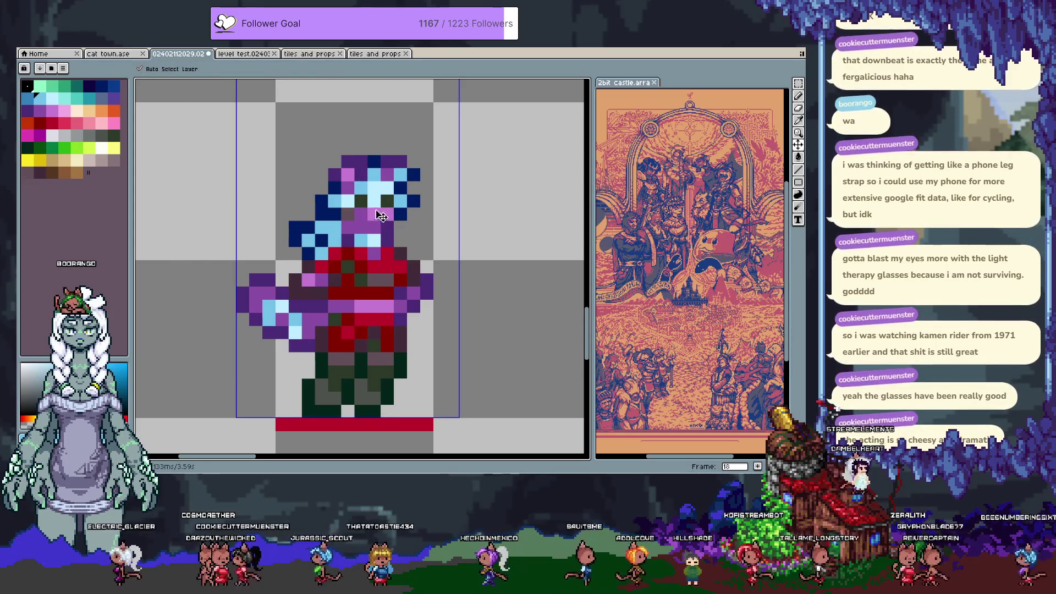
key("b")
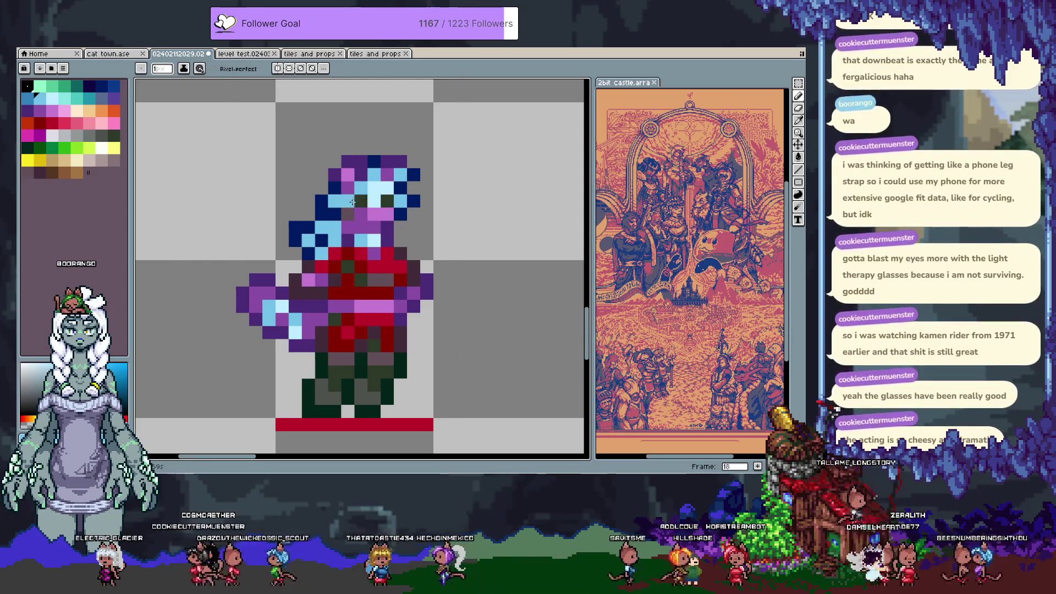
left_click(344, 196, "alt")
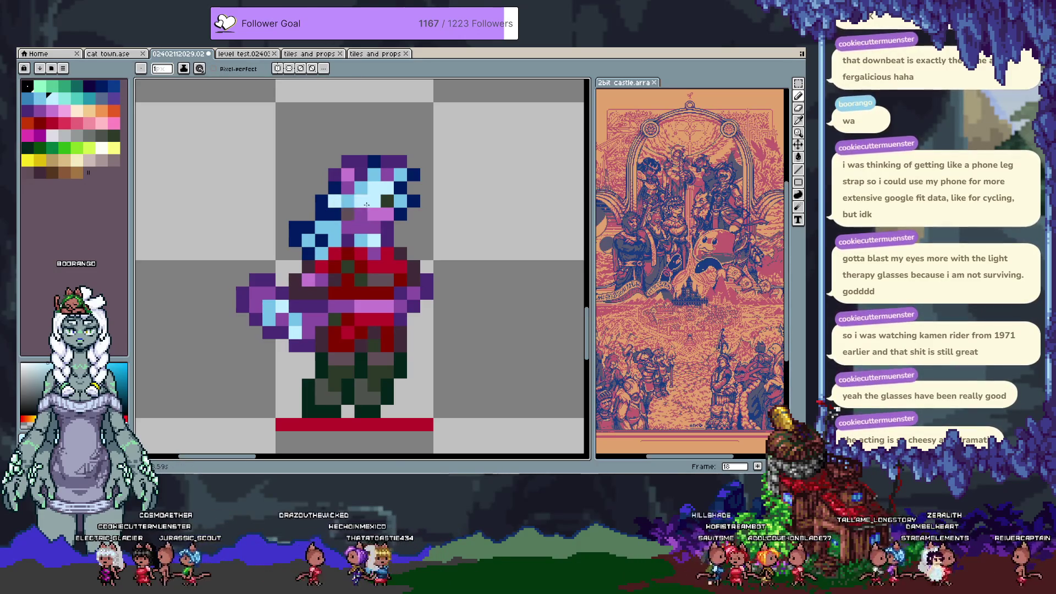
left_click(366, 203)
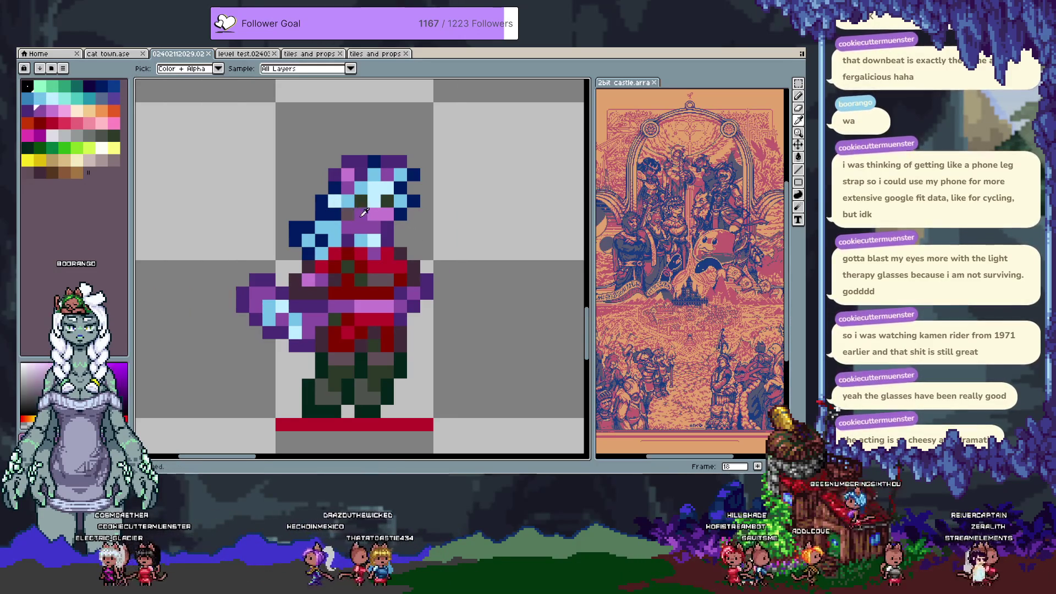
left_click(364, 213, "alt")
left_click(355, 243, "alt")
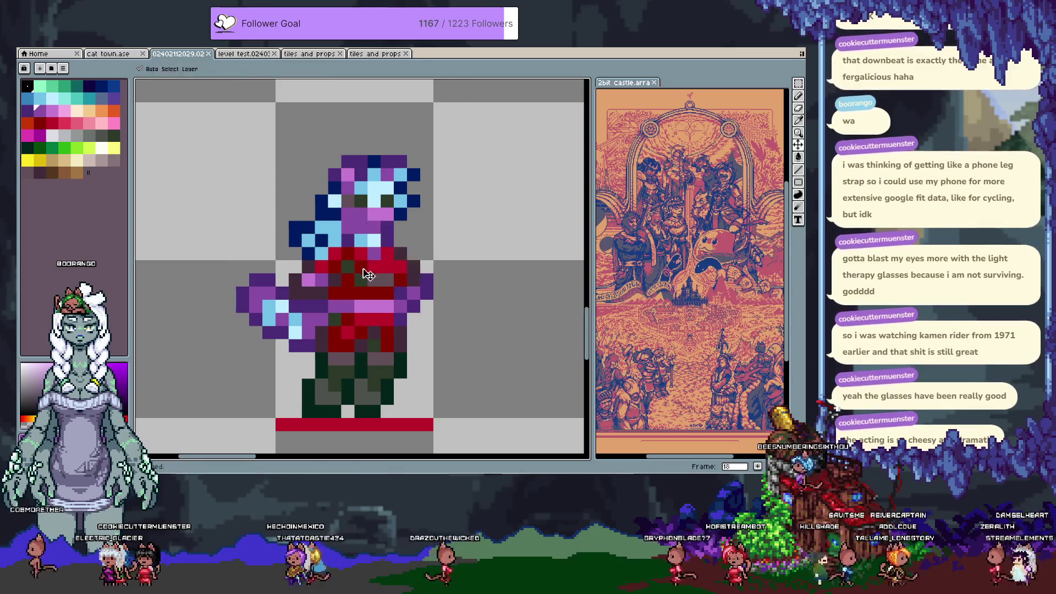
left_click(356, 233, "alt")
left_click(374, 213, "alt")
left_click_drag(360, 226, 389, 226)
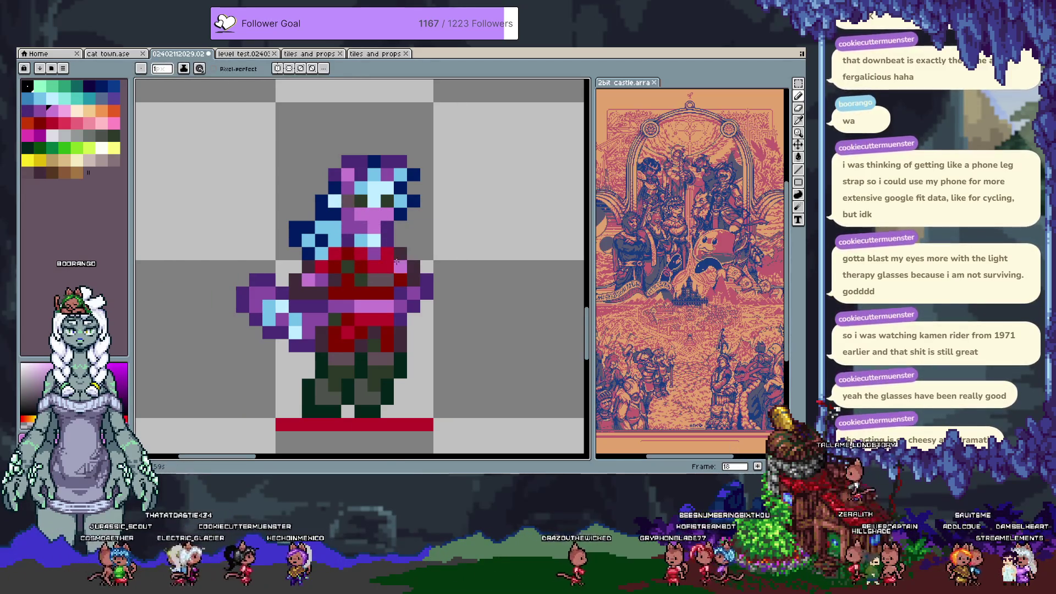
scroll(377, 363, "up", 6)
Pan to the bottom sprite and repaint its face pixels medium purple, pink and dark purple.
left_click_drag(377, 363, 371, 364)
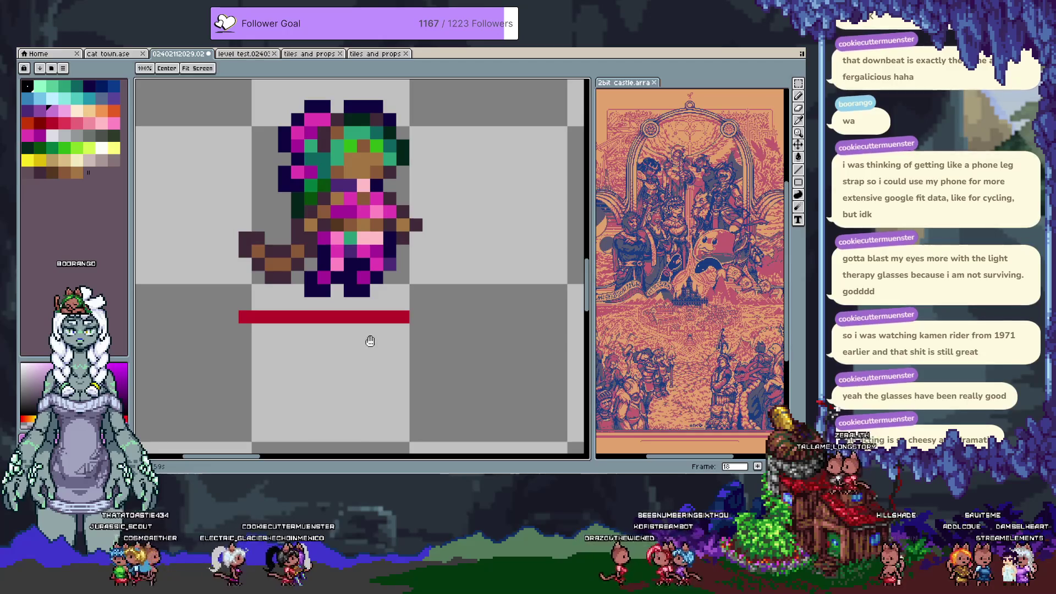
scroll(366, 345, "down", 3)
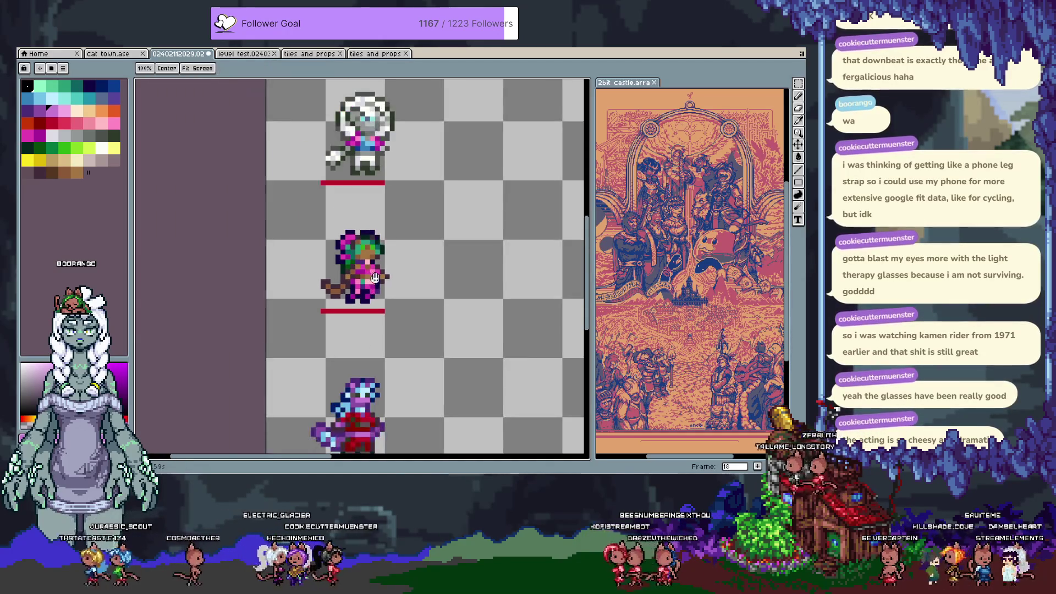
left_click_drag(402, 276, 401, 244)
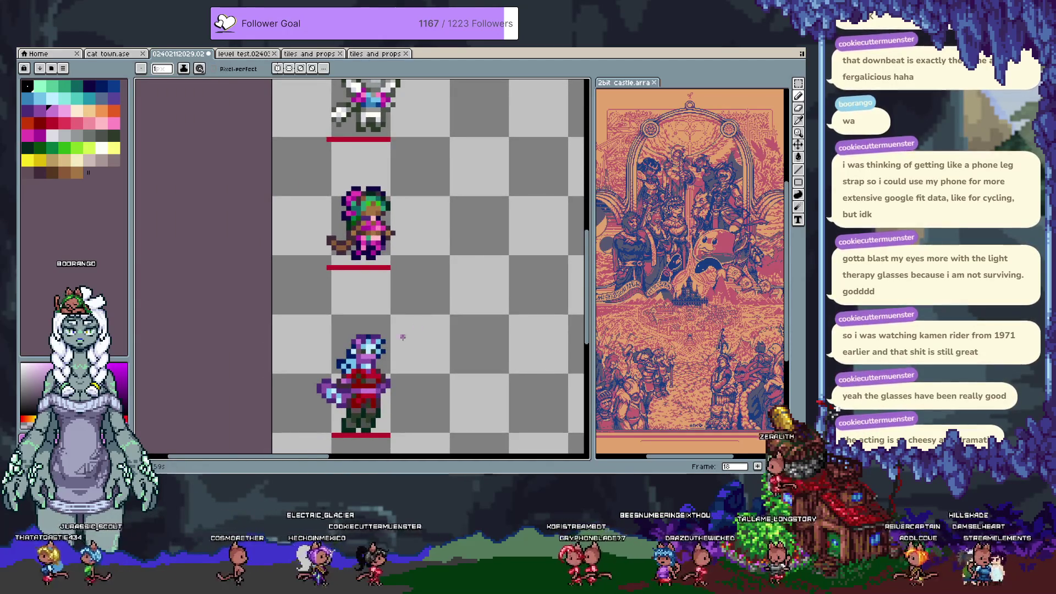
scroll(368, 360, "up", 3)
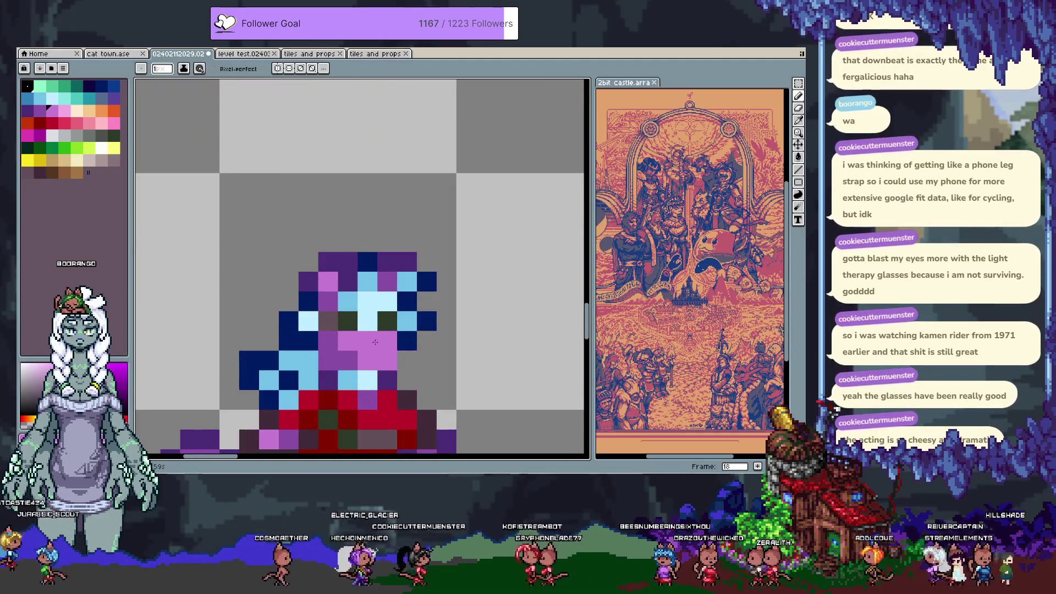
left_click(339, 343)
left_click(360, 343)
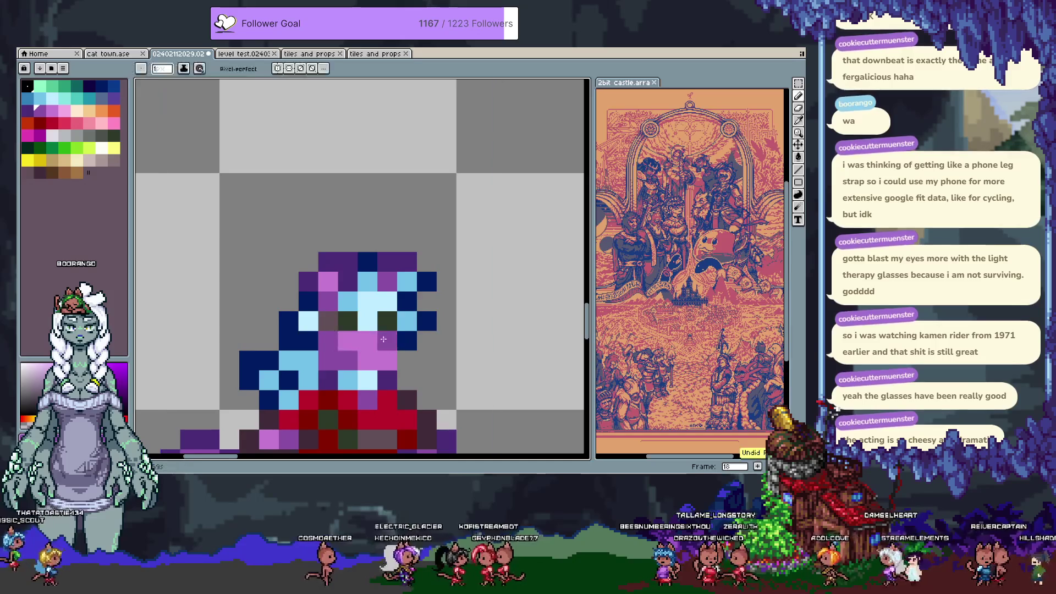
scroll(367, 351, "down", 3)
scroll(367, 350, "up", 3)
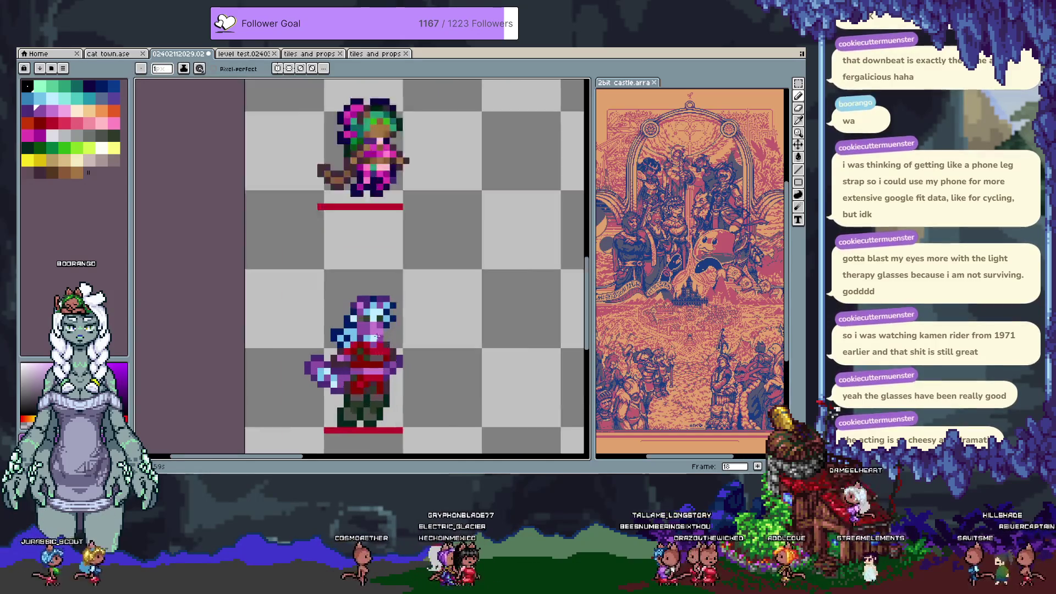
left_click(396, 337)
right_click(409, 333)
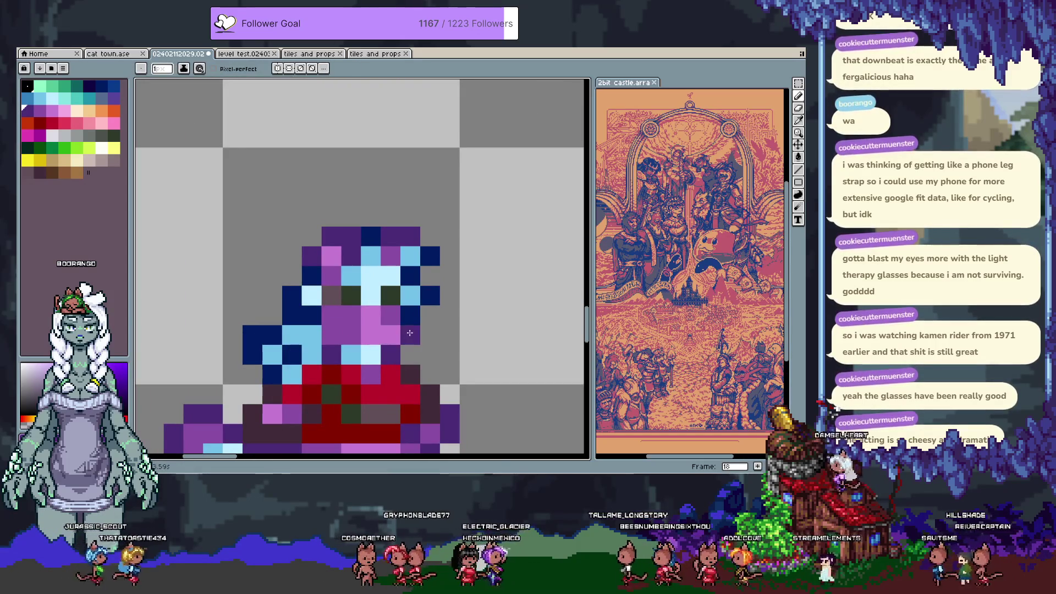
right_click(390, 337)
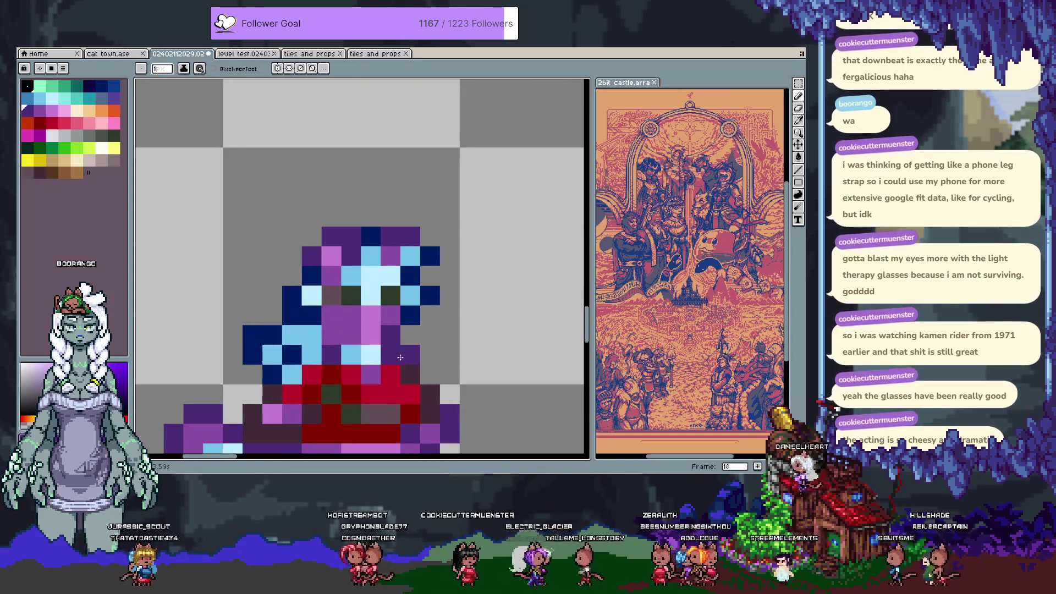
Sample the dark #402b3a colour and undo the last face stroke.
scroll(426, 344, "down", 3)
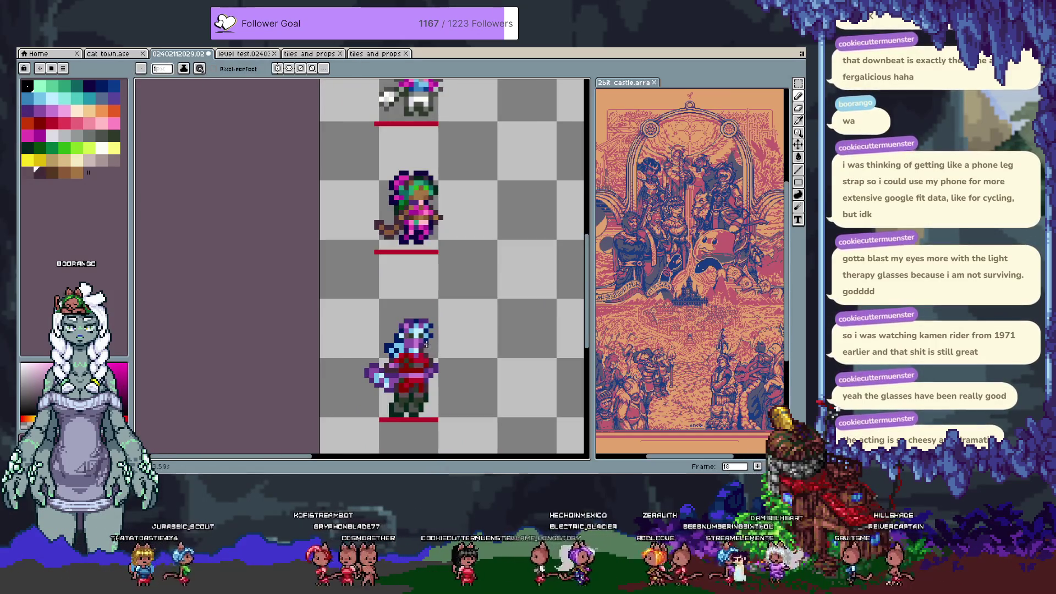
scroll(426, 343, "up", 3)
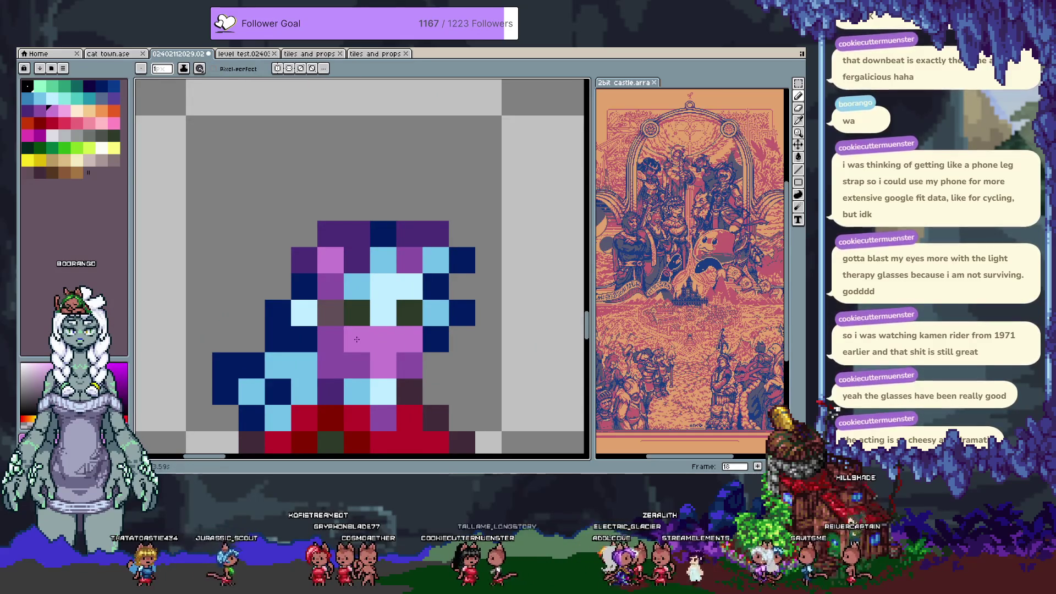
scroll(357, 339, "down", 3)
scroll(431, 337, "up", 3)
left_click(374, 340, "alt")
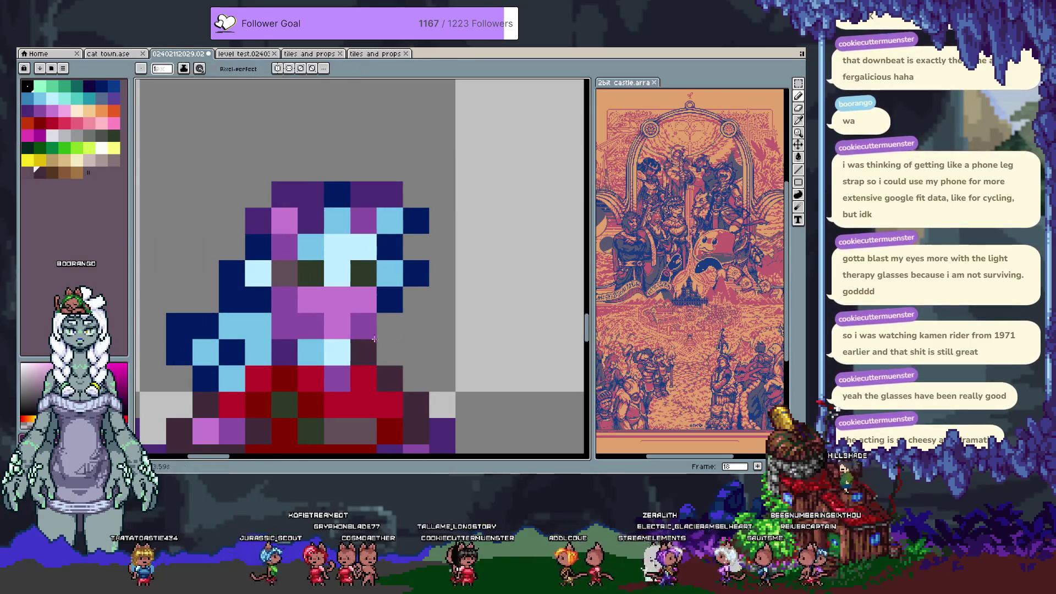
scroll(373, 340, "down", 3)
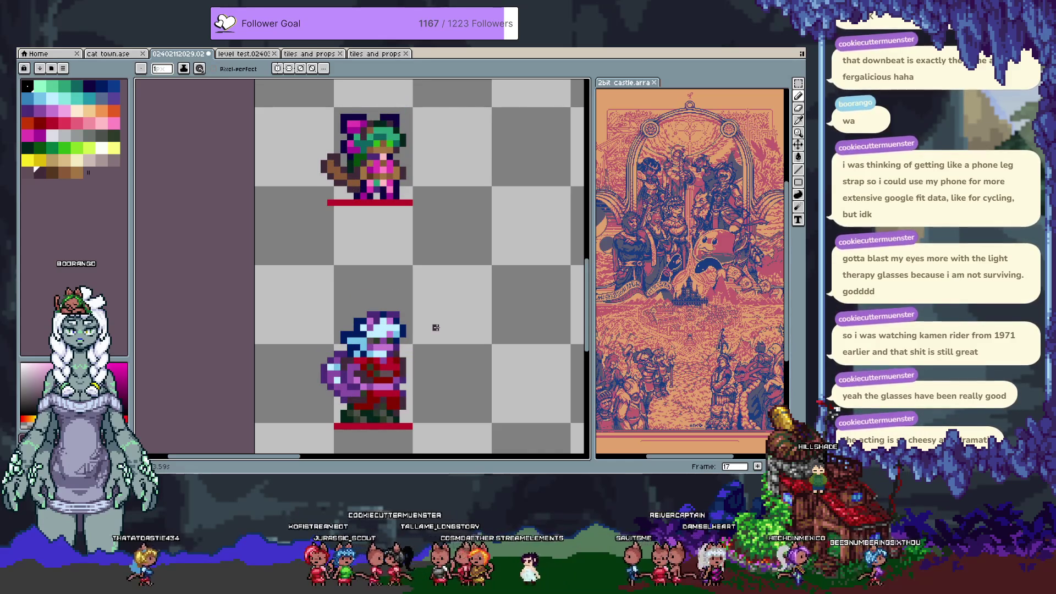
scroll(362, 323, "up", 3)
scroll(362, 322, "up", 2)
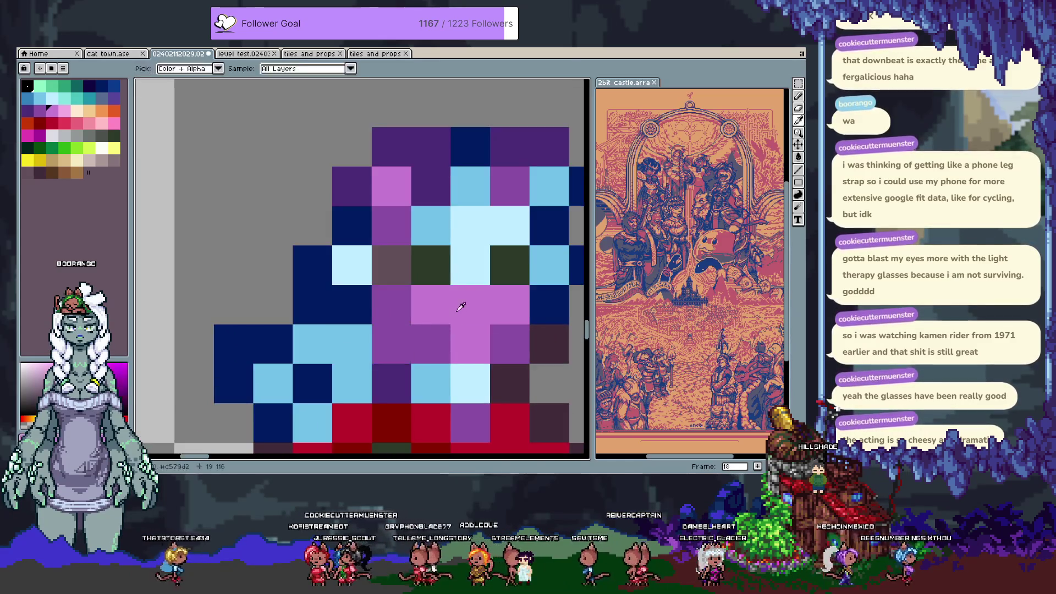
scroll(440, 286, "down", 3)
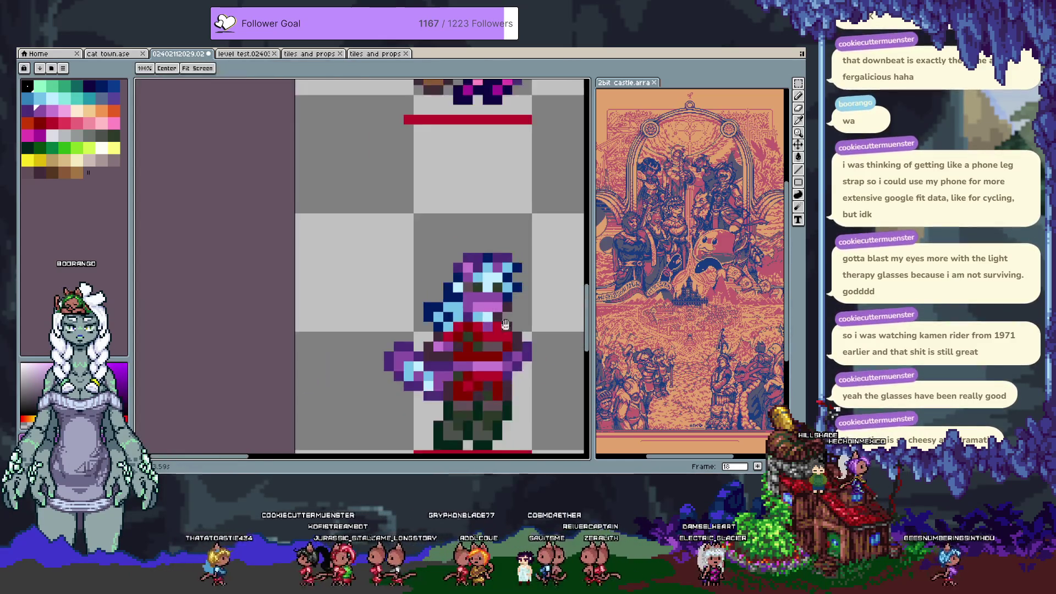
scroll(385, 283, "up", 1)
scroll(376, 281, "up", 1)
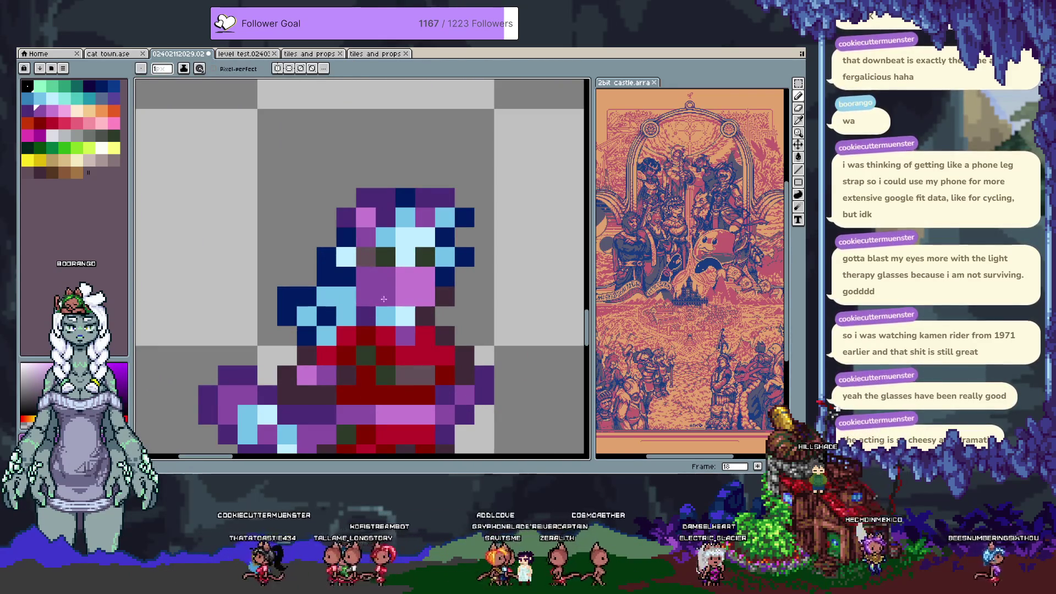
key("v")
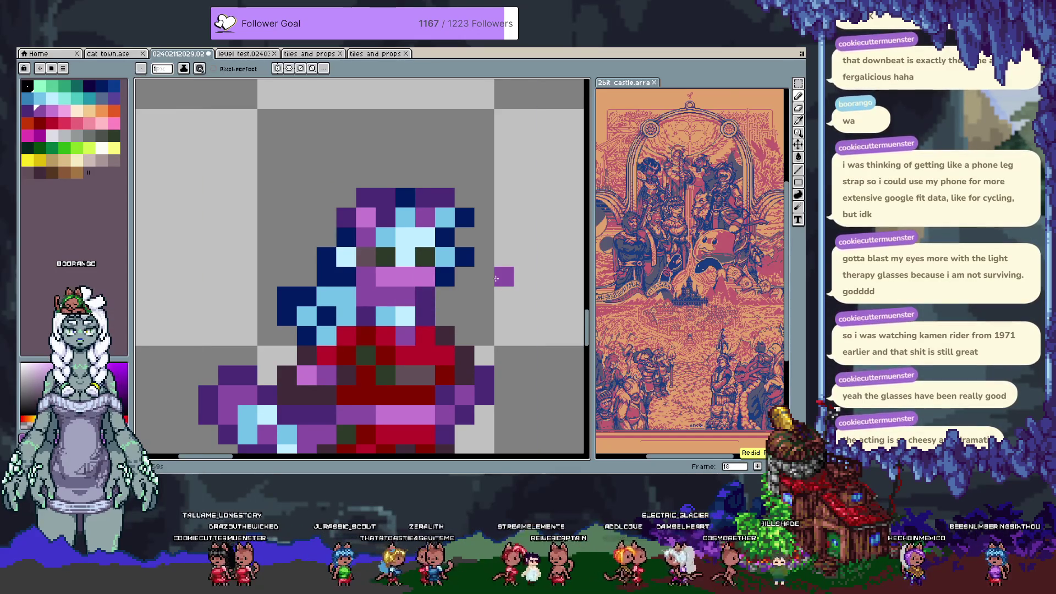
key("ctrl+z")
key("b")
Test a purple pixel beside the head, undo earlier edits, and paint a face pixel purple.
left_click(496, 279)
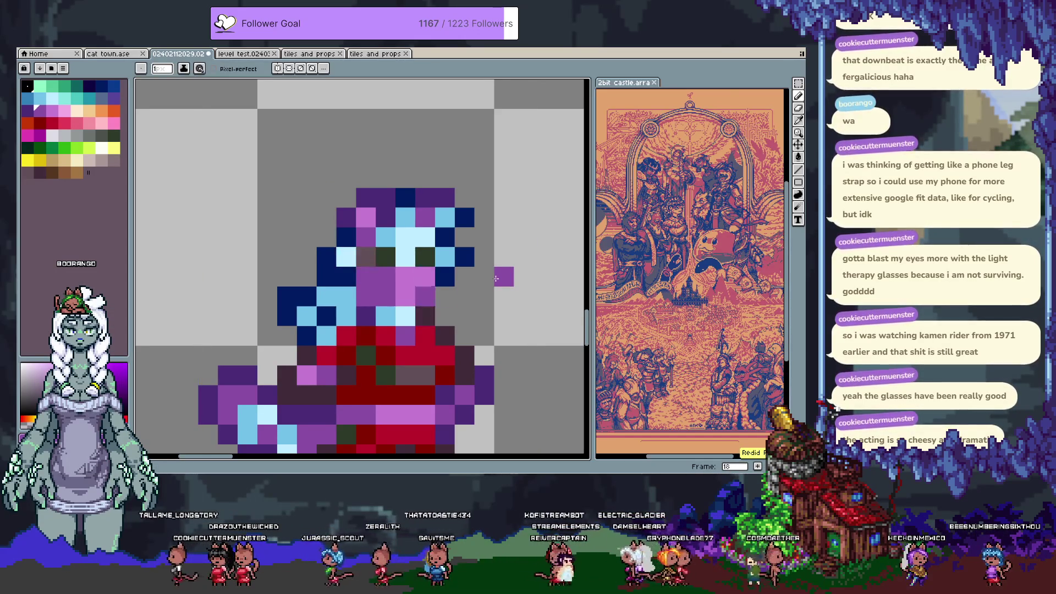
key("v")
key("ctrl+z")
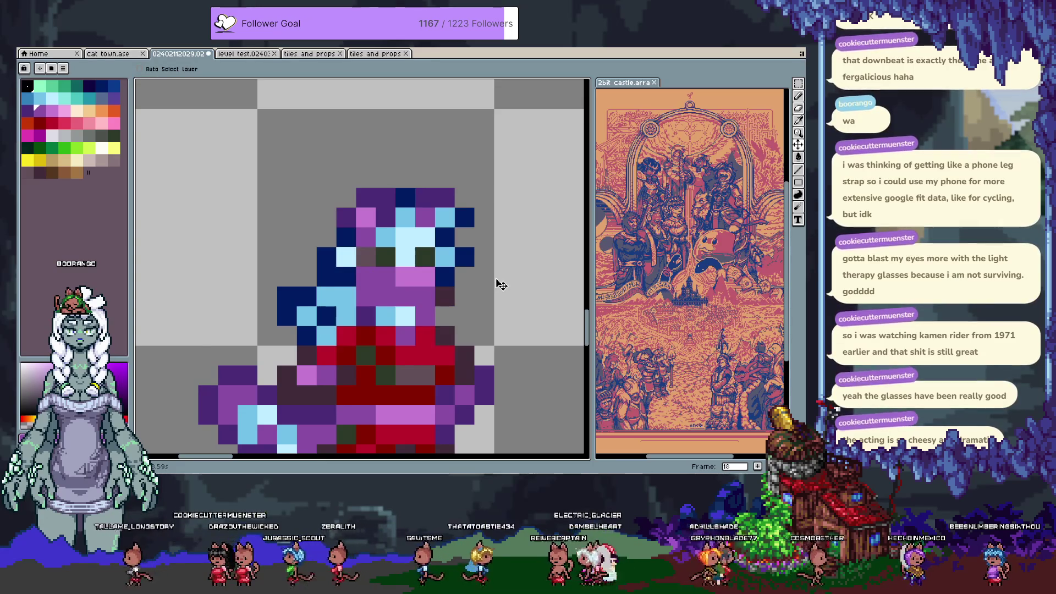
key("ctrl+z")
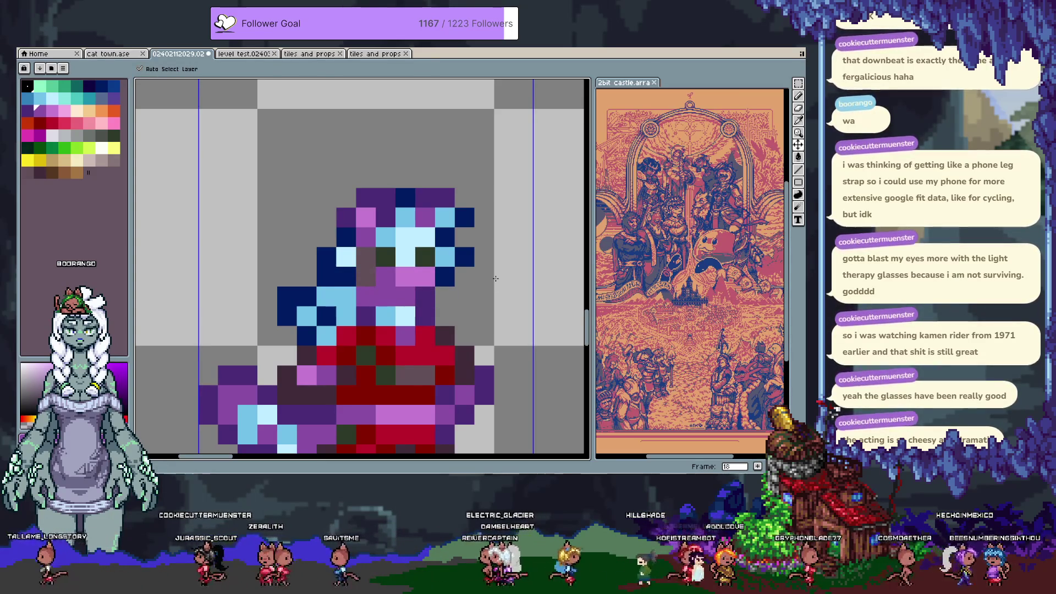
key("b")
left_click(496, 279)
left_click(386, 283)
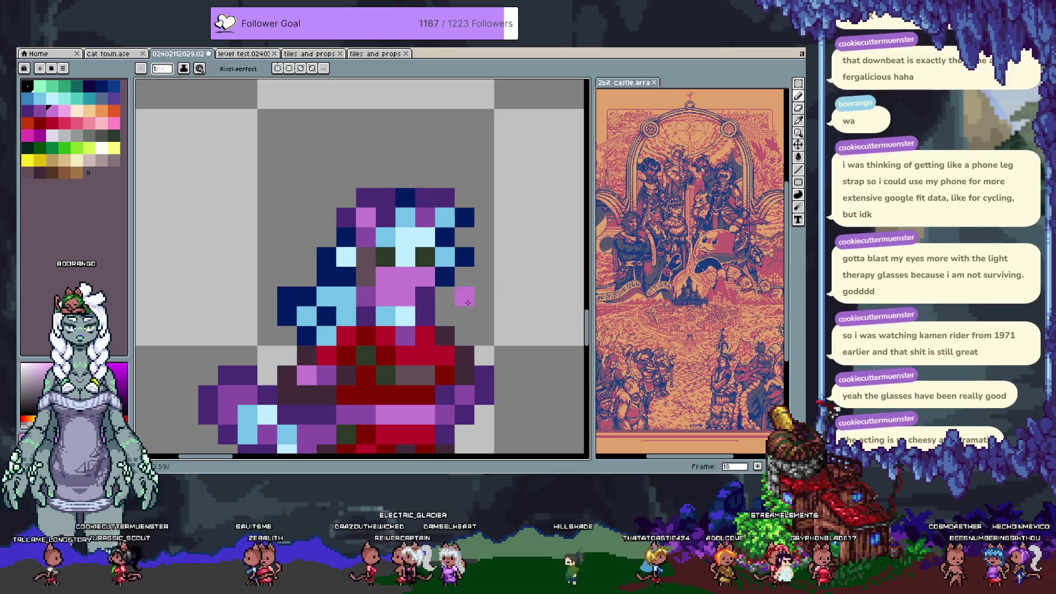
key("ctrl+z")
left_click(378, 281)
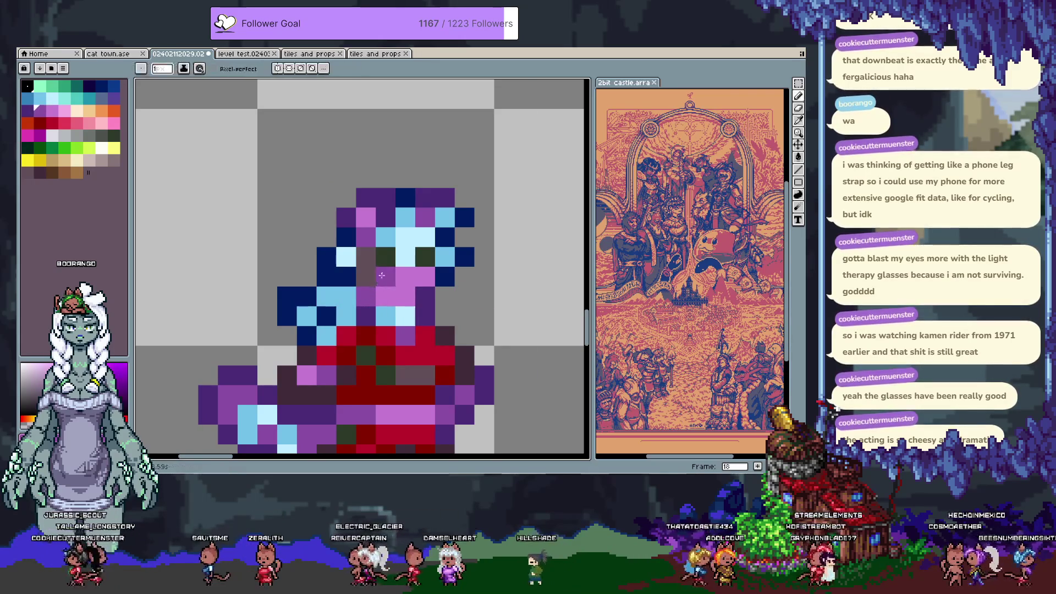
Paint a dark #402b3a pixel below the mouth.
scroll(389, 292, "down", 2)
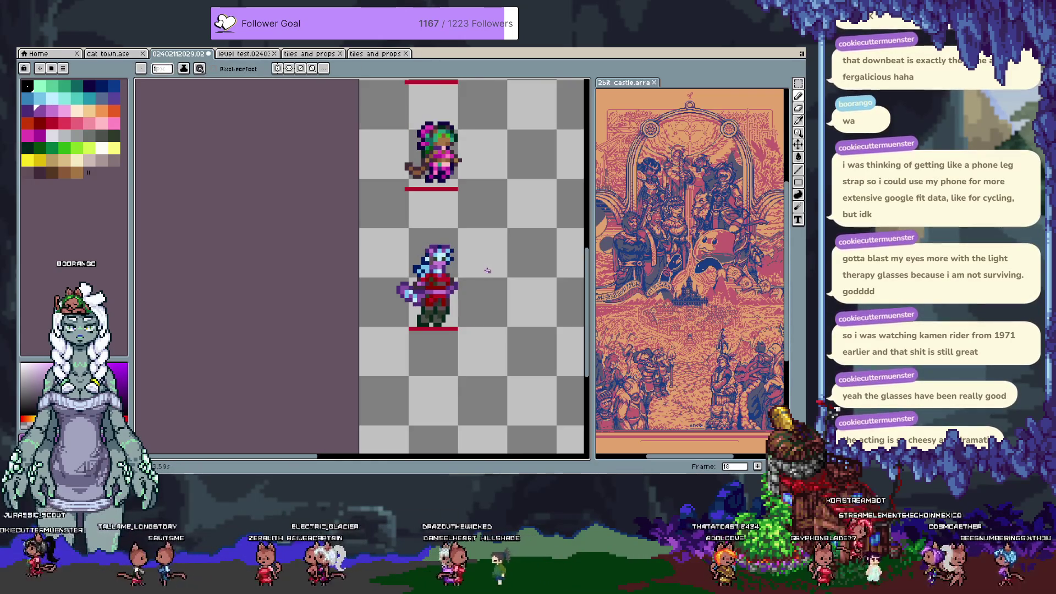
scroll(419, 289, "up", 2)
key("alt")
left_click(416, 292, "alt")
left_click(407, 287)
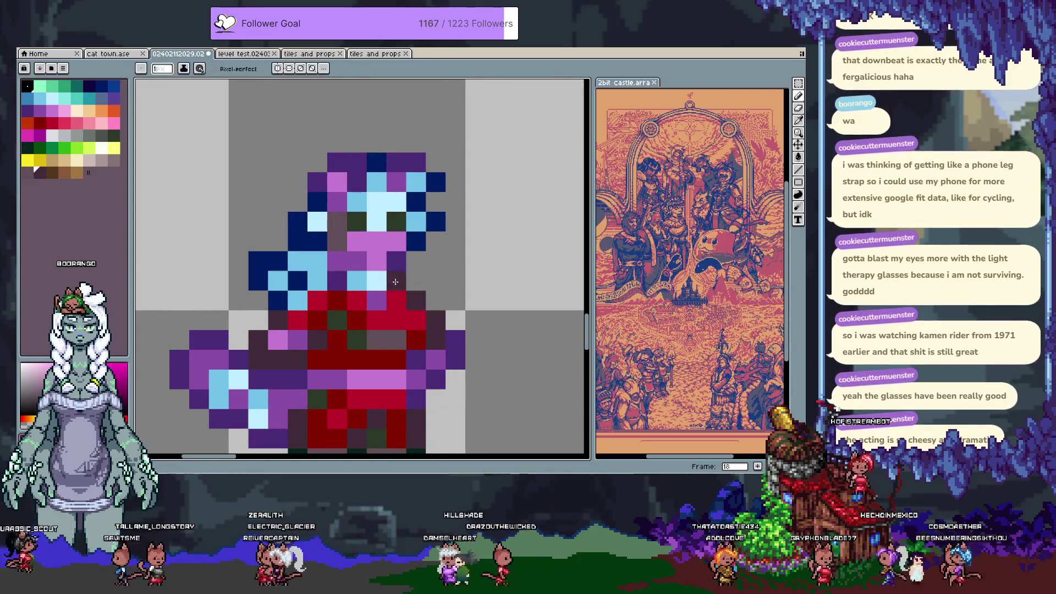
scroll(435, 278, "down", 5)
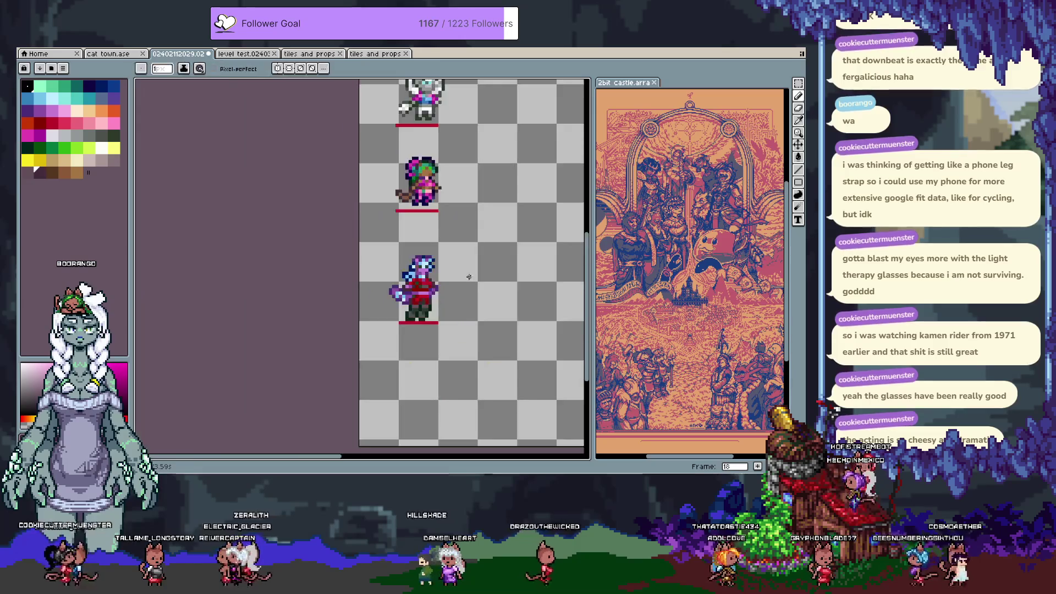
Play the animation to check the face, then sample the hair's navy colour.
key("Return")
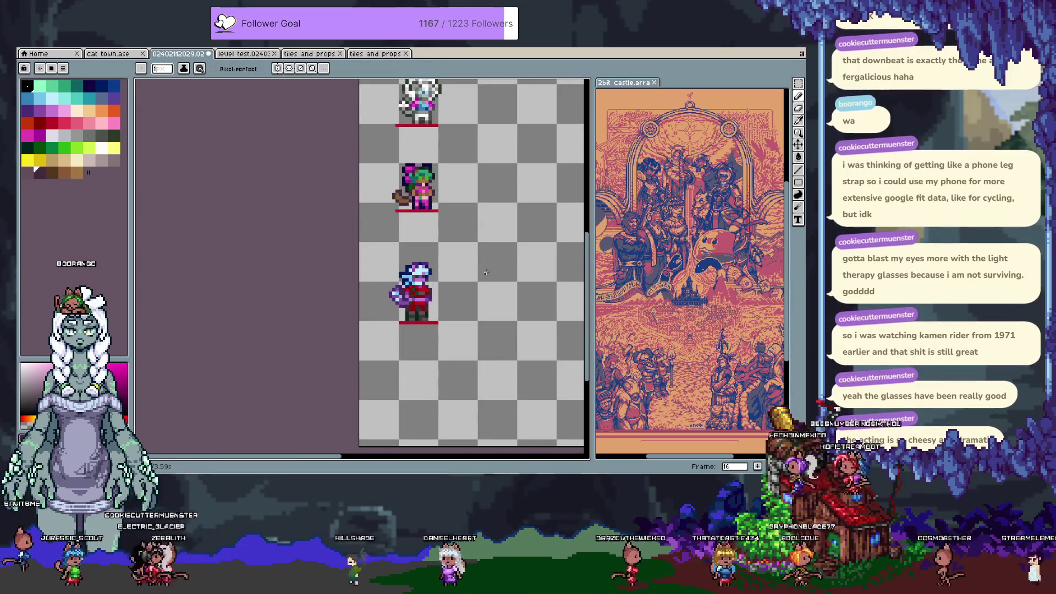
scroll(457, 248, "up", 5)
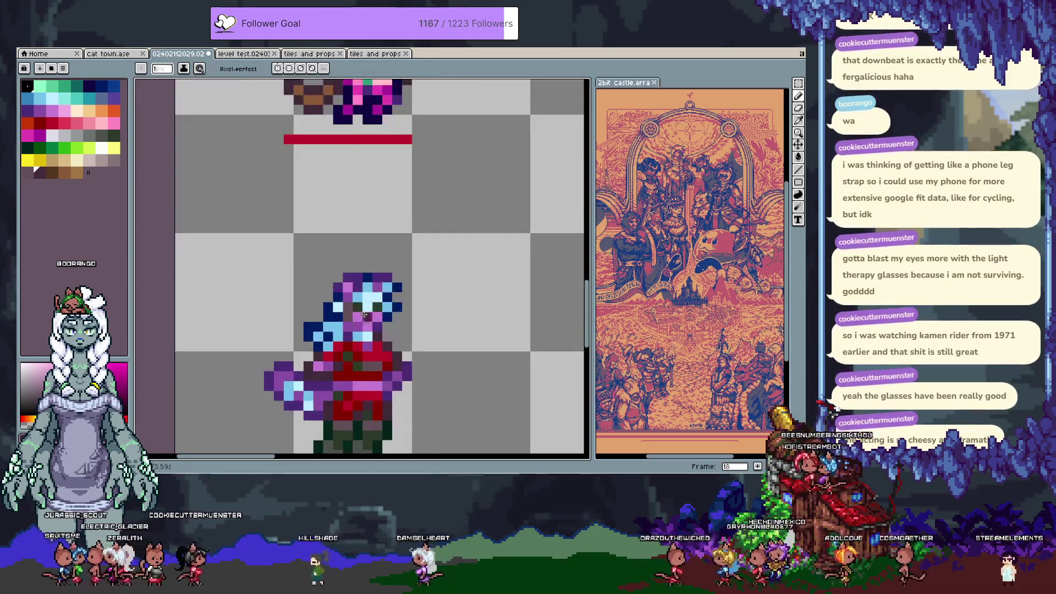
key("alt")
left_click(348, 294, "alt")
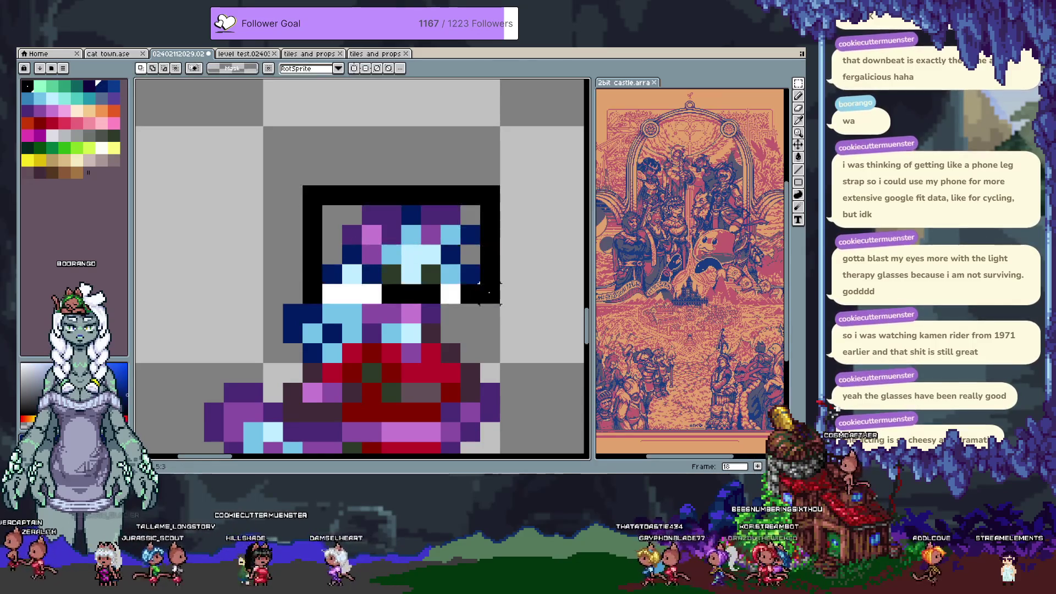
Undo a trial two-pixel move and repaint a short stroke of face pixels.
scroll(456, 251, "down", 3)
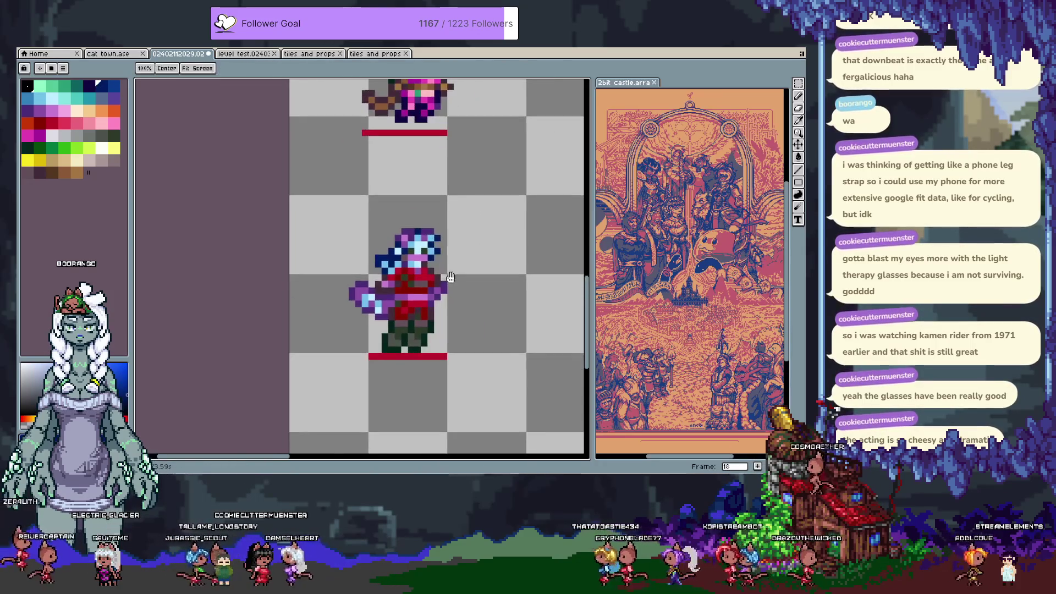
scroll(416, 278, "up", 4)
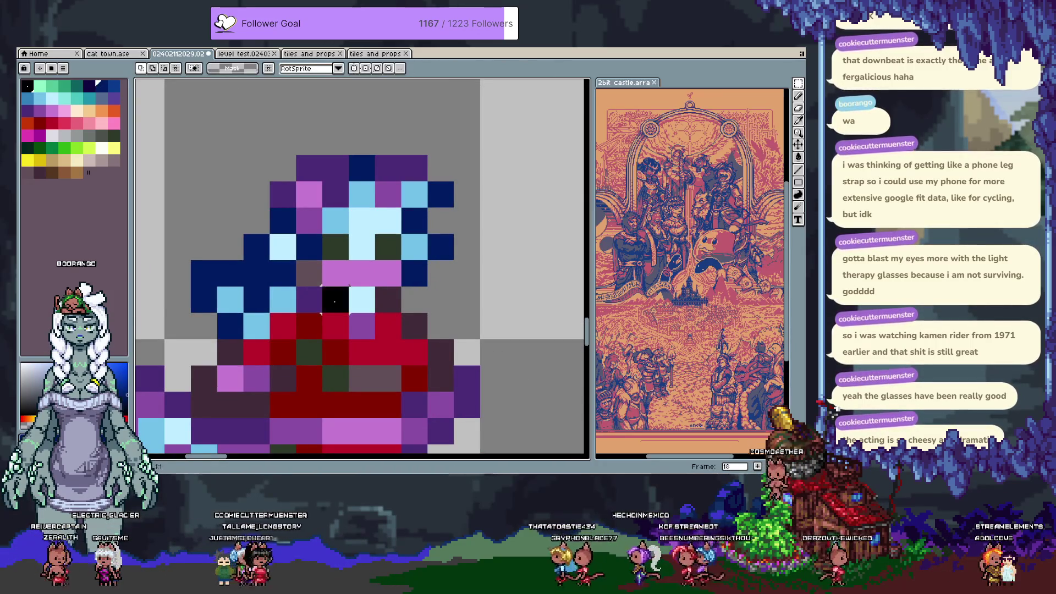
left_click_drag(353, 297, 351, 319)
key("ctrl+z")
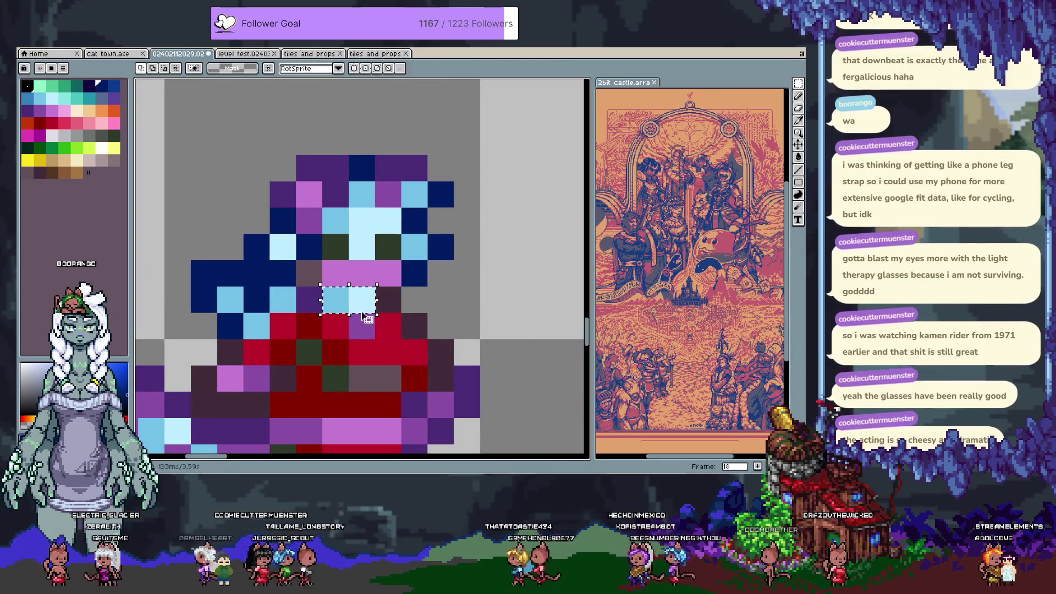
left_click(348, 219, "alt")
left_click_drag(362, 300, 361, 327)
left_click(415, 299)
scroll(451, 311, "down", 3)
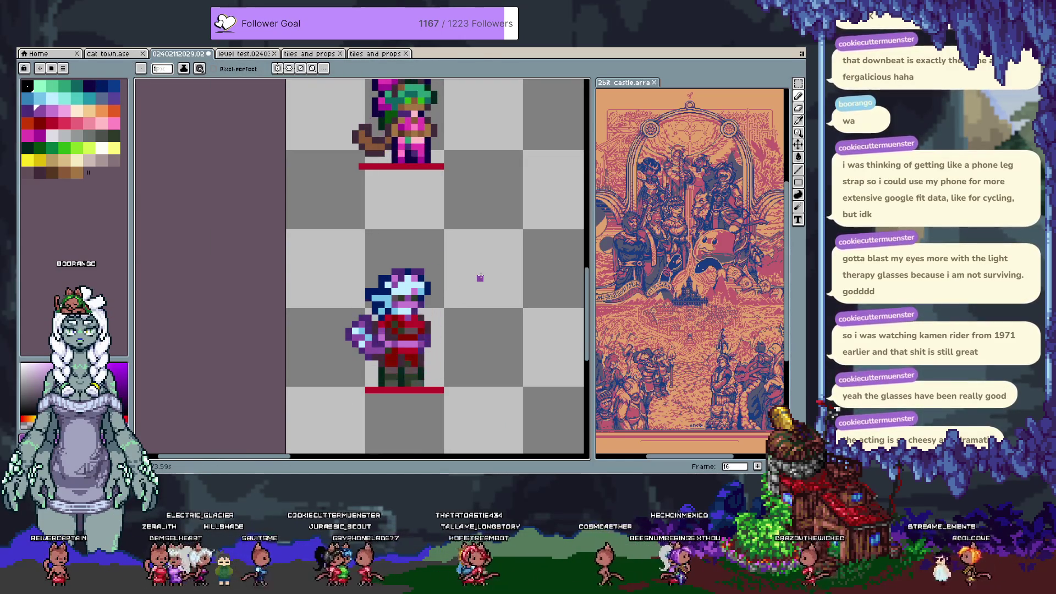
key("ctrl+z")
Recolour two face pixels light blue, then paint four face pixels back to dark purple.
key("b")
scroll(417, 281, "up", 3)
scroll(417, 281, "up", 1)
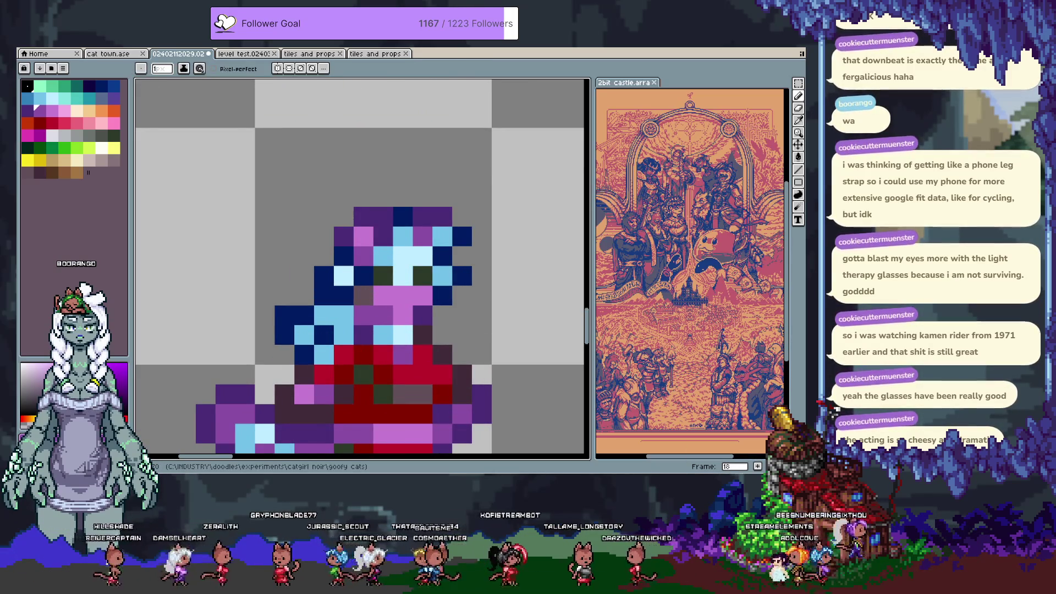
left_click(345, 335, "alt")
left_click(388, 324)
left_click(363, 315, "alt")
left_click(383, 334)
left_click(367, 330, "alt")
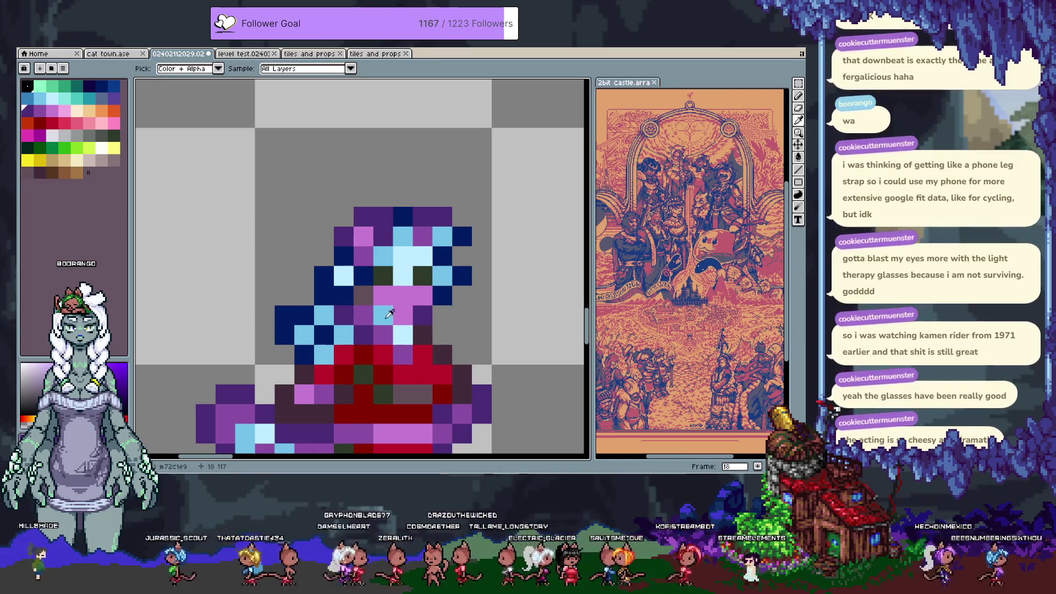
left_click(362, 315, "alt")
left_click(384, 314)
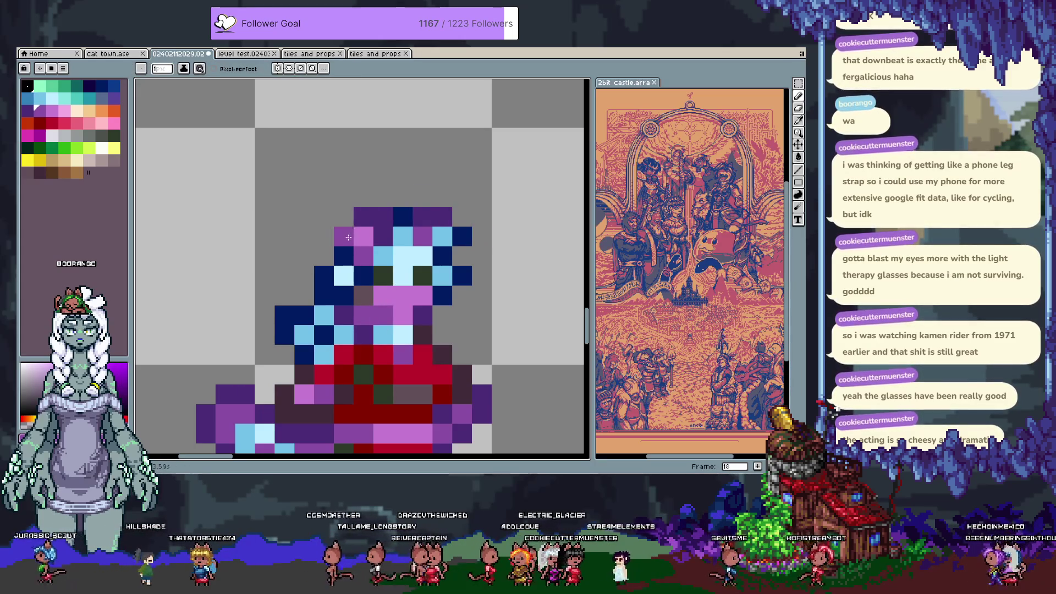
Centre on the lower head, add a pale blue neck pixel and purple pixels along the face edge.
scroll(347, 285, "down", 2)
scroll(385, 292, "up", 2)
scroll(468, 301, "down", 2)
scroll(402, 292, "up", 2)
key("space")
left_click_drag(357, 292, 399, 282)
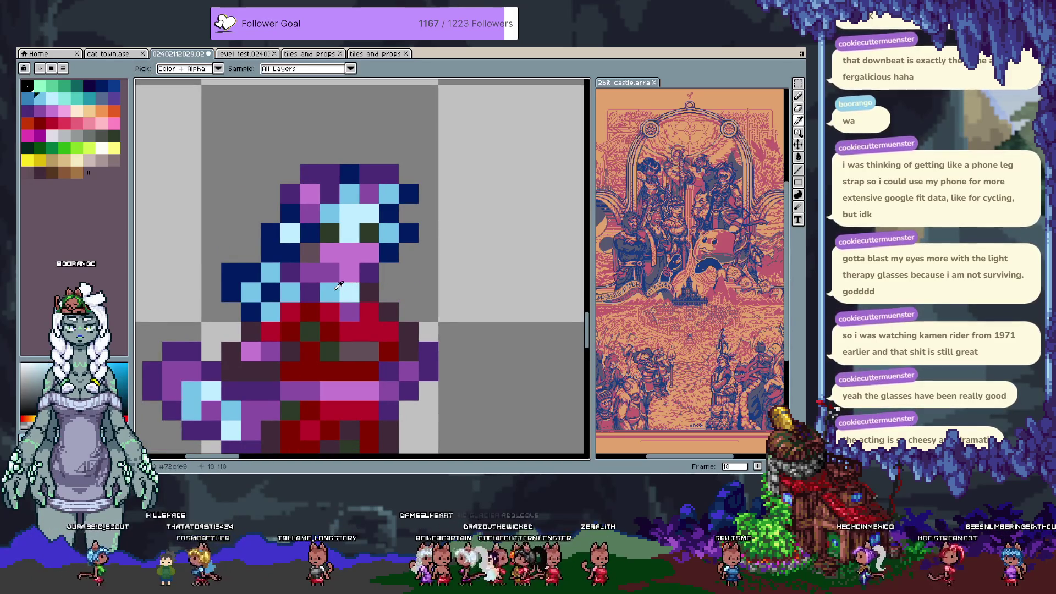
left_click(349, 311)
left_click(309, 272, "alt")
left_click_drag(329, 272, 341, 286)
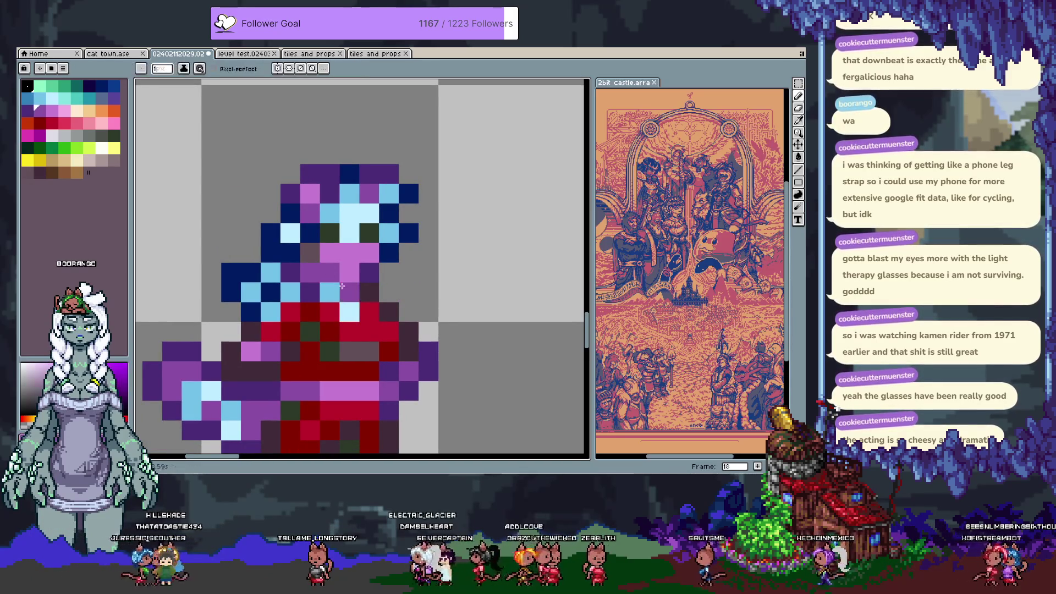
scroll(416, 266, "down", 5)
scroll(421, 273, "up", 5)
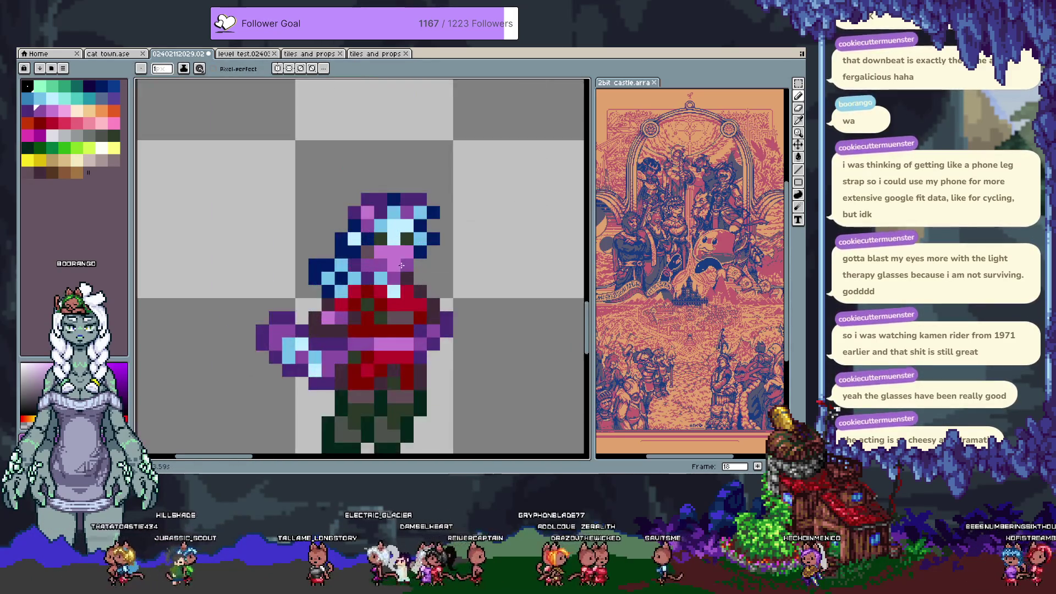
Swap several face pixels between the hair's light blue and purple.
key("alt")
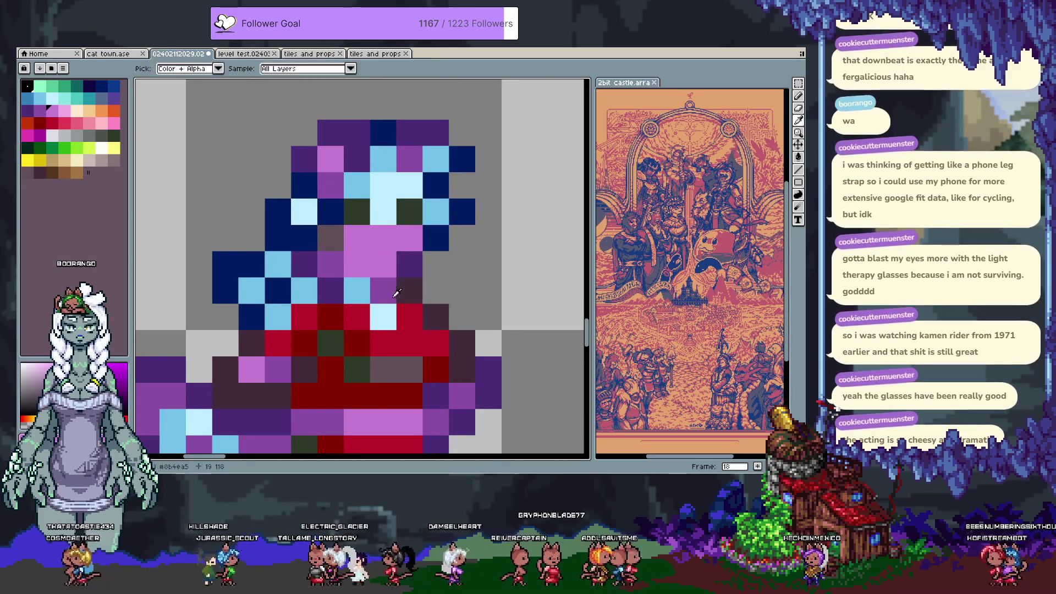
left_click(358, 289, "alt")
left_click(325, 265)
key("ctrl+z")
left_click(337, 271)
left_click(383, 290)
key("alt")
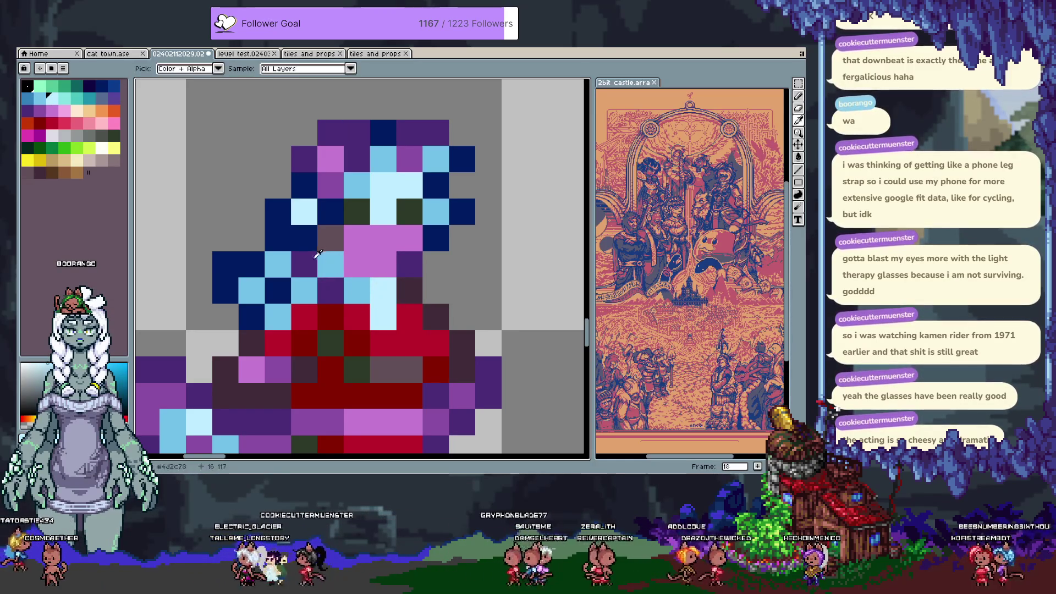
left_click(412, 154, "alt")
left_click(383, 326)
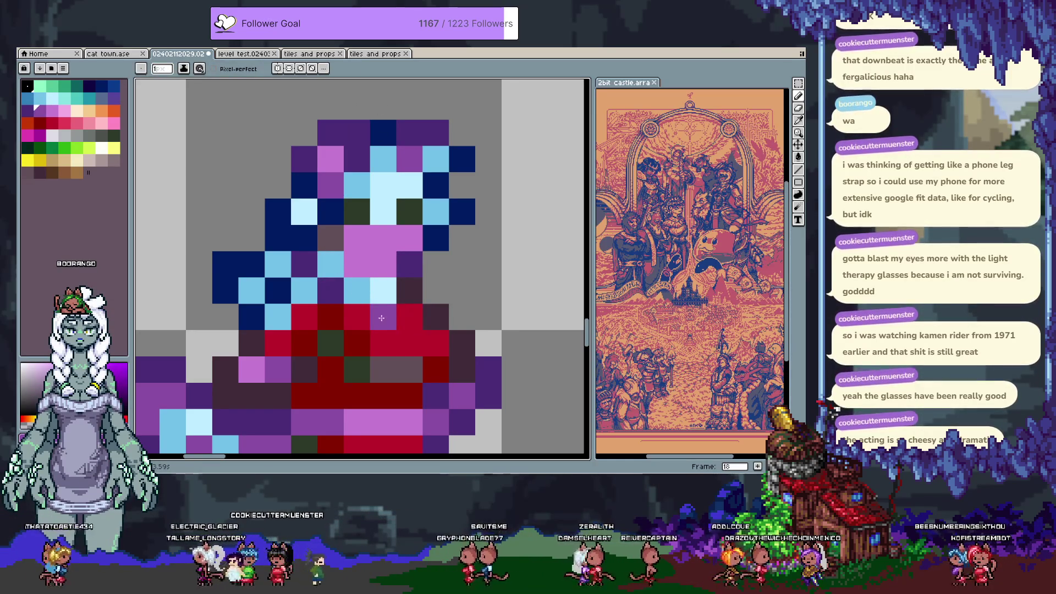
scroll(333, 303, "down", 4)
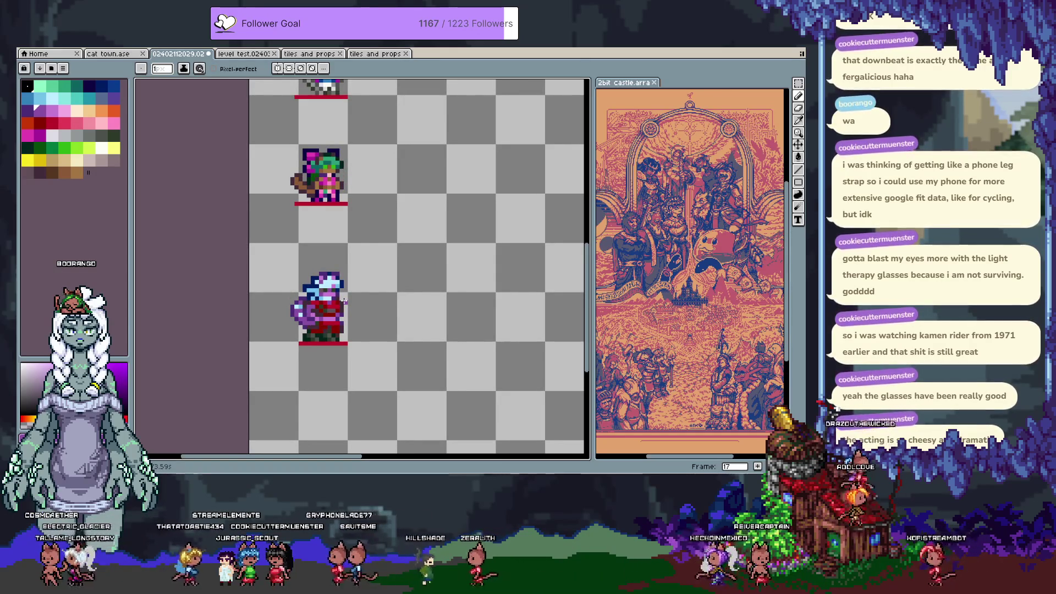
Save the sprite, then toggle between frames 17 and 18 several times to compare poses.
key("ctrl+s")
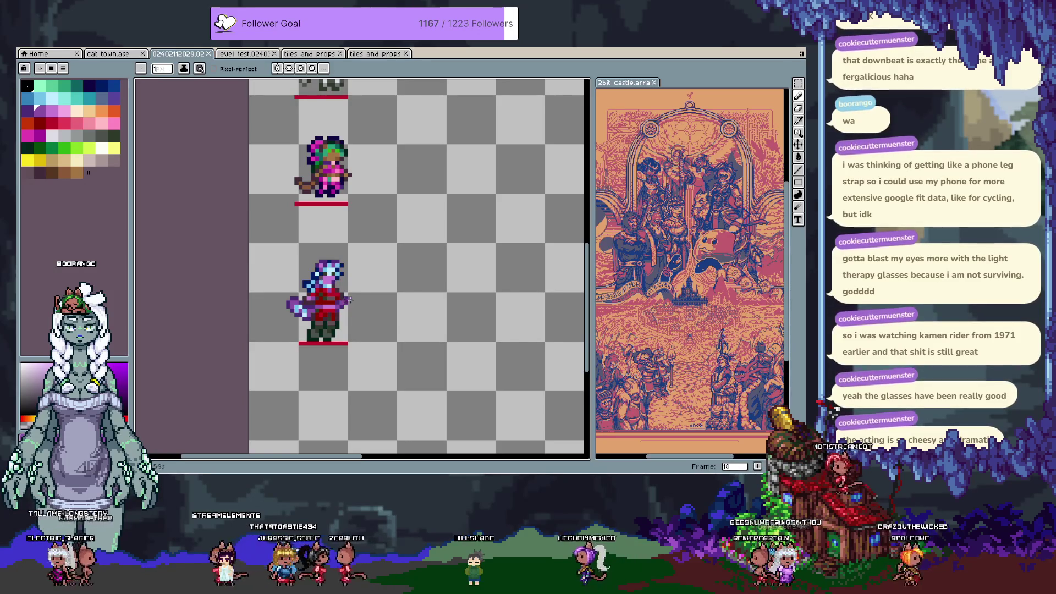
key("comma")
key("period")
key("comma")
key("period")
key("comma")
key("period")
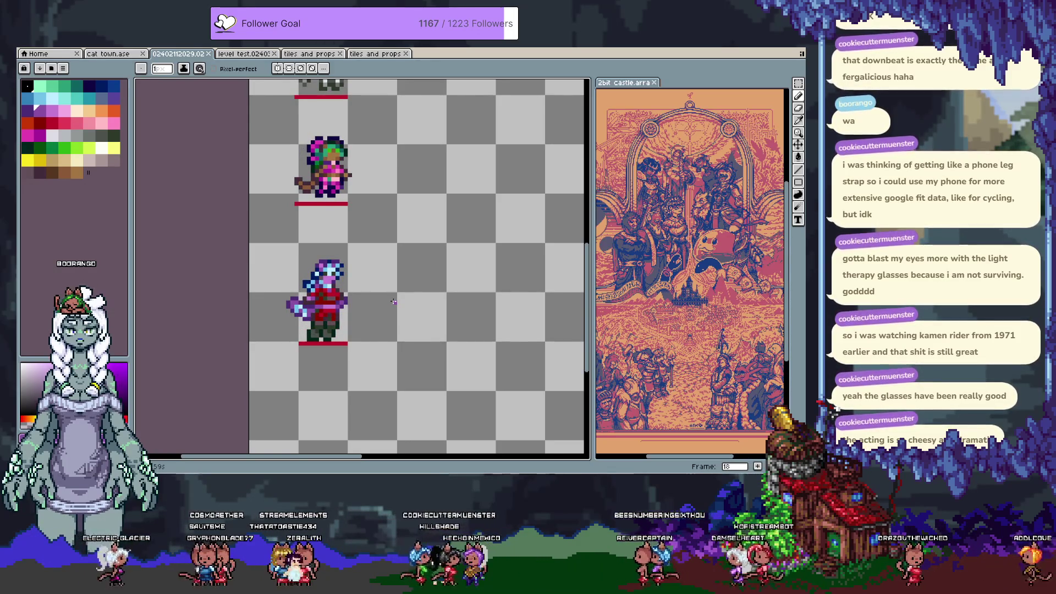
key("comma")
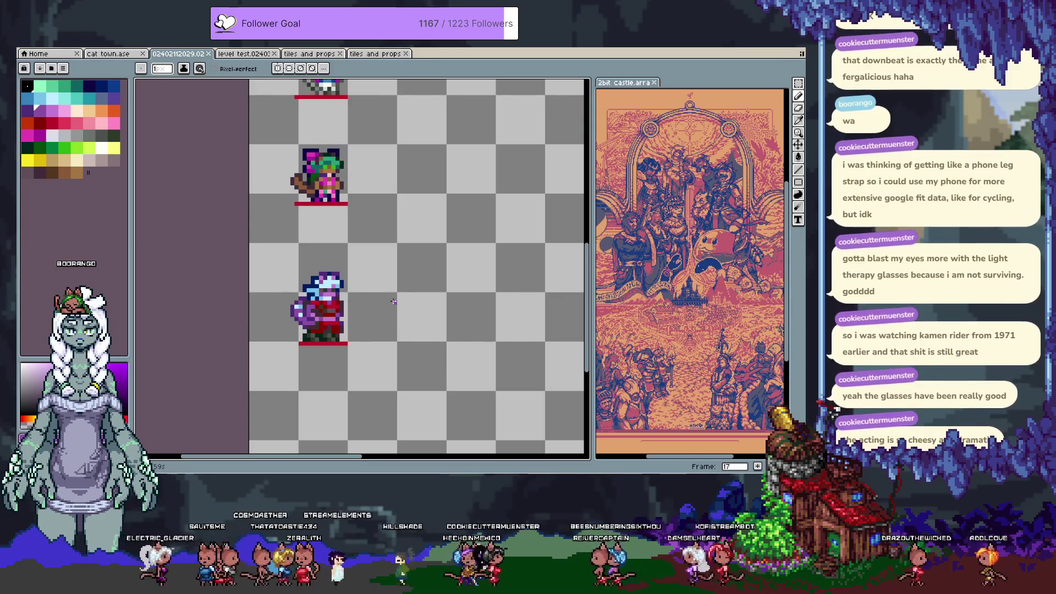
key("period")
Marquee part of the lower character and step through the frames to frame 18.
key("m")
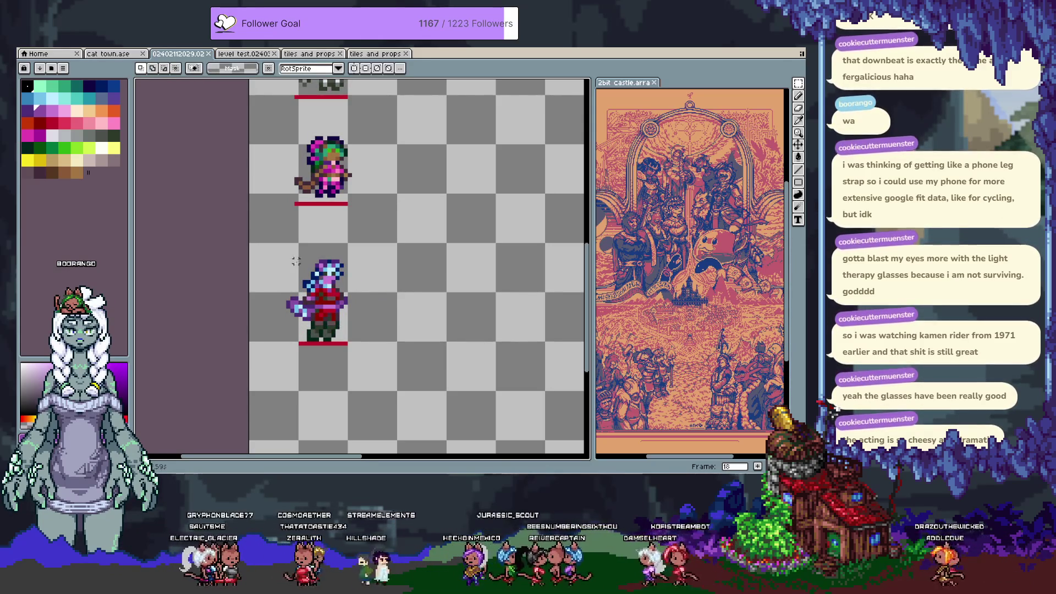
left_click_drag(353, 322, 365, 341)
key("ctrl+d")
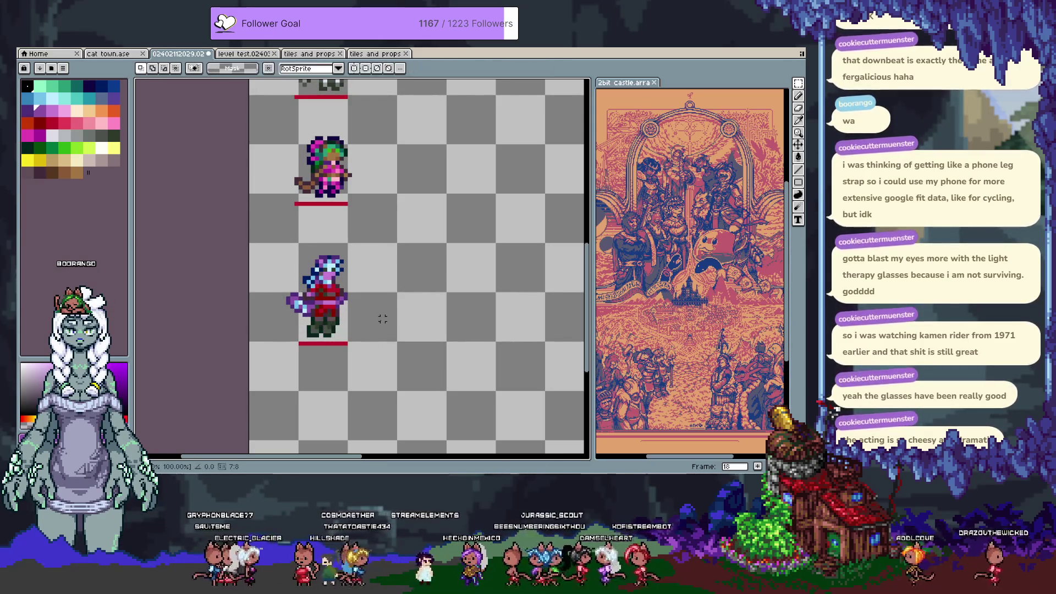
key("comma")
key("comma")
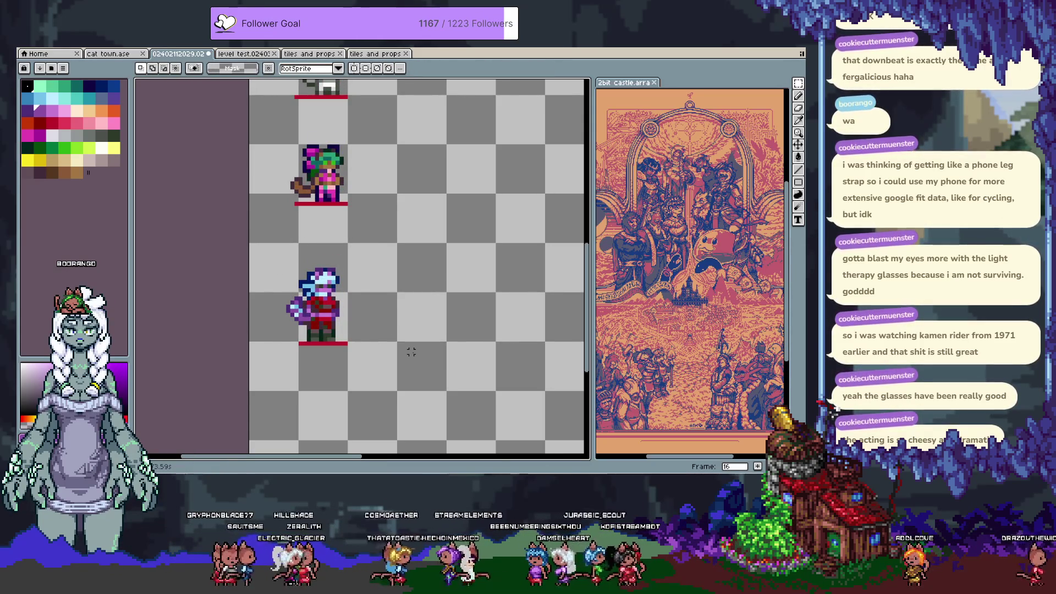
scroll(332, 329, "up", 1)
left_click_drag(350, 232, 330, 337)
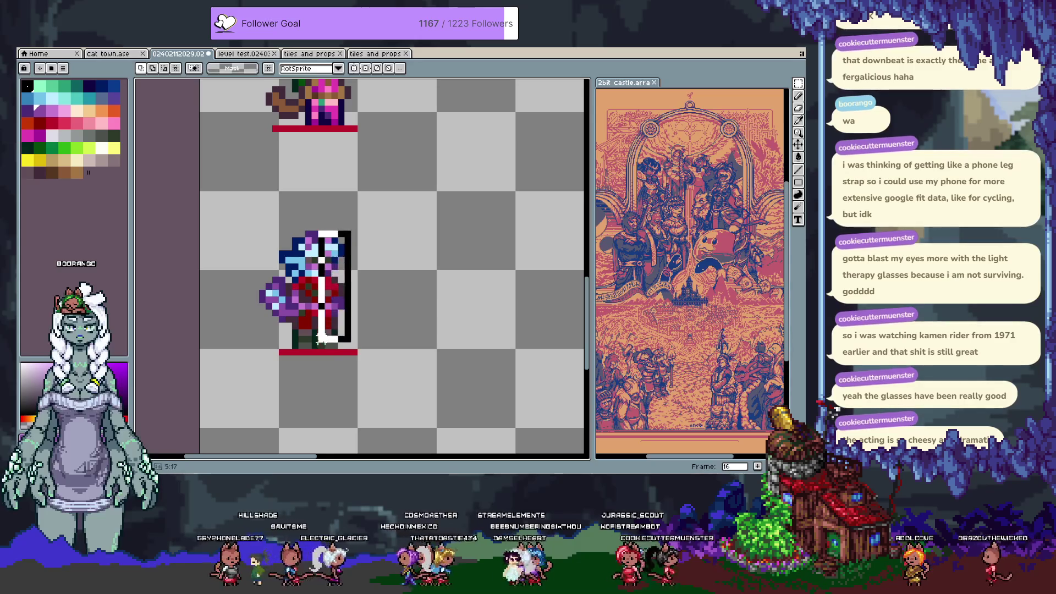
key("period")
key("period")
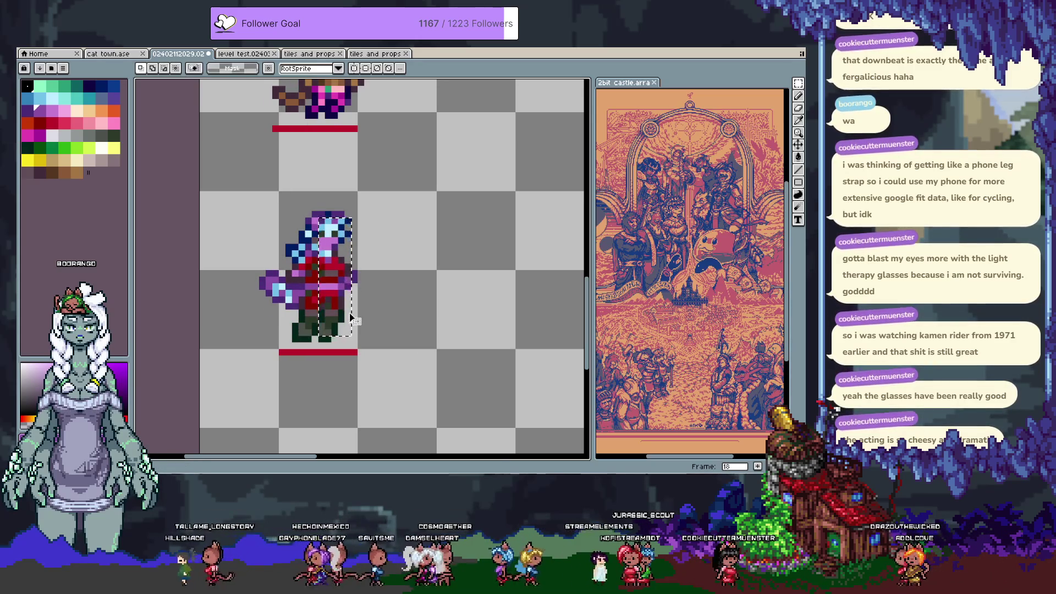
Undo and redo the selection changes to compare the lower character's poses.
key("ctrl+z")
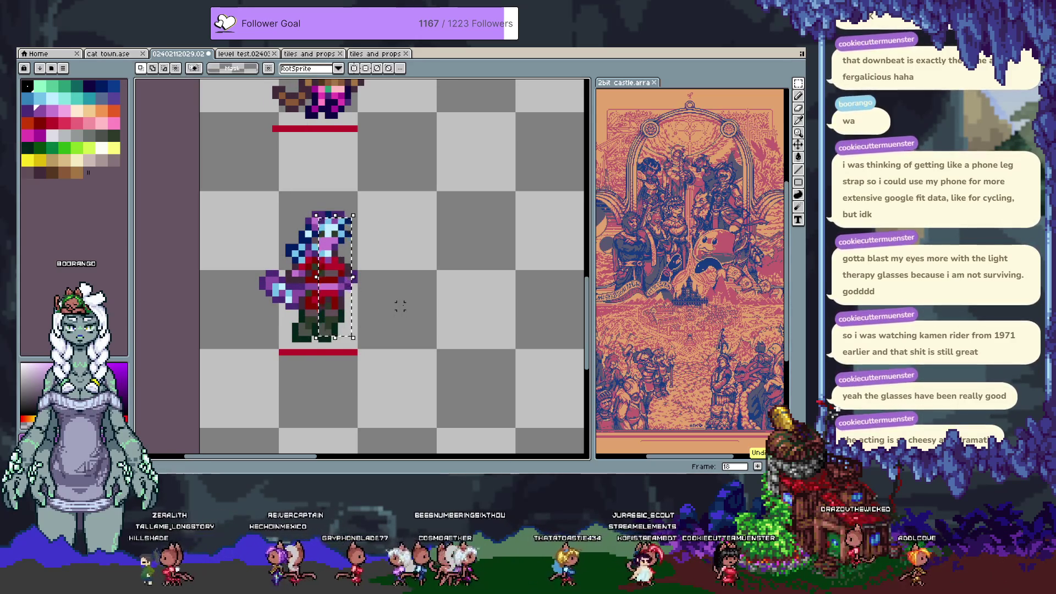
key("ctrl+z")
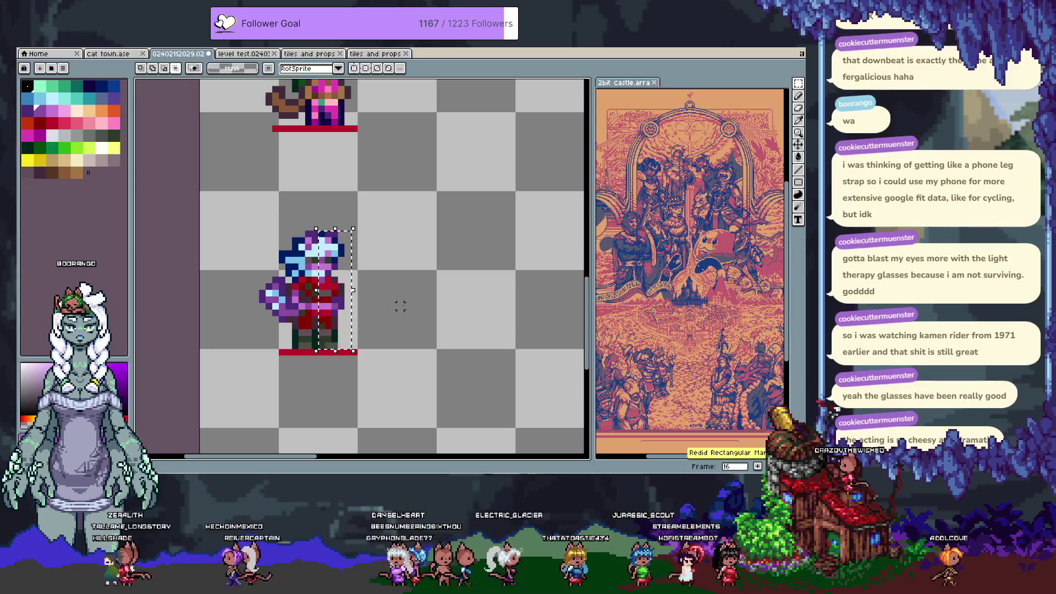
key("ctrl+y")
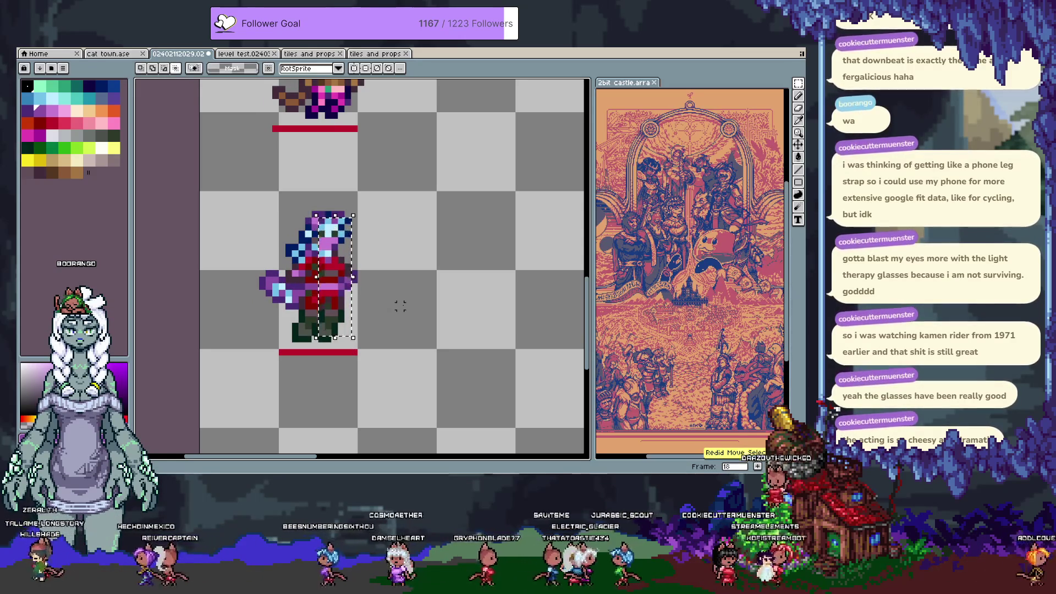
key("ctrl+z")
key("ctrl+z")
key("ctrl+y")
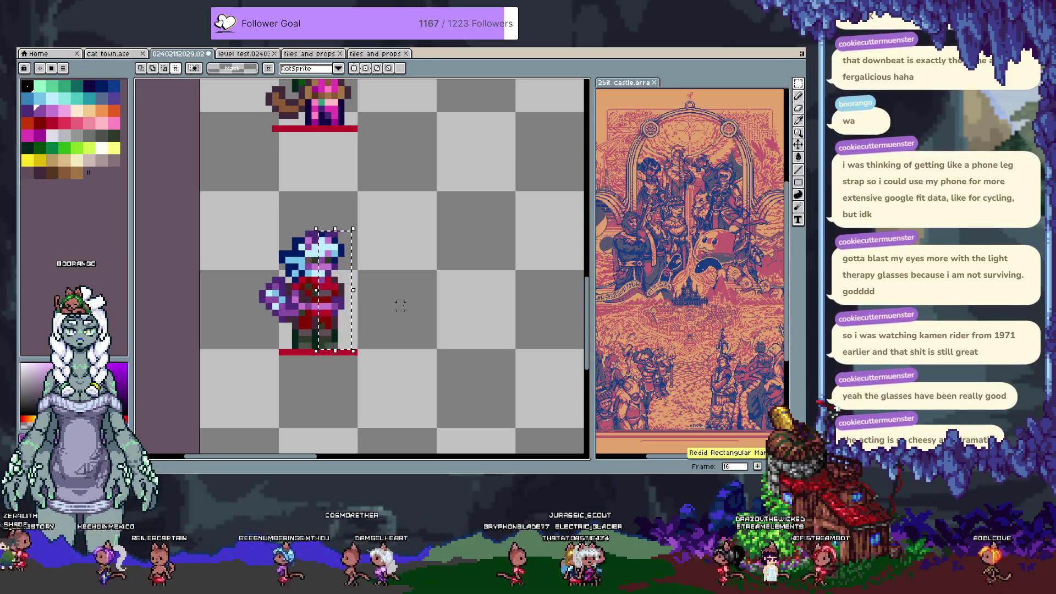
key("ctrl+y")
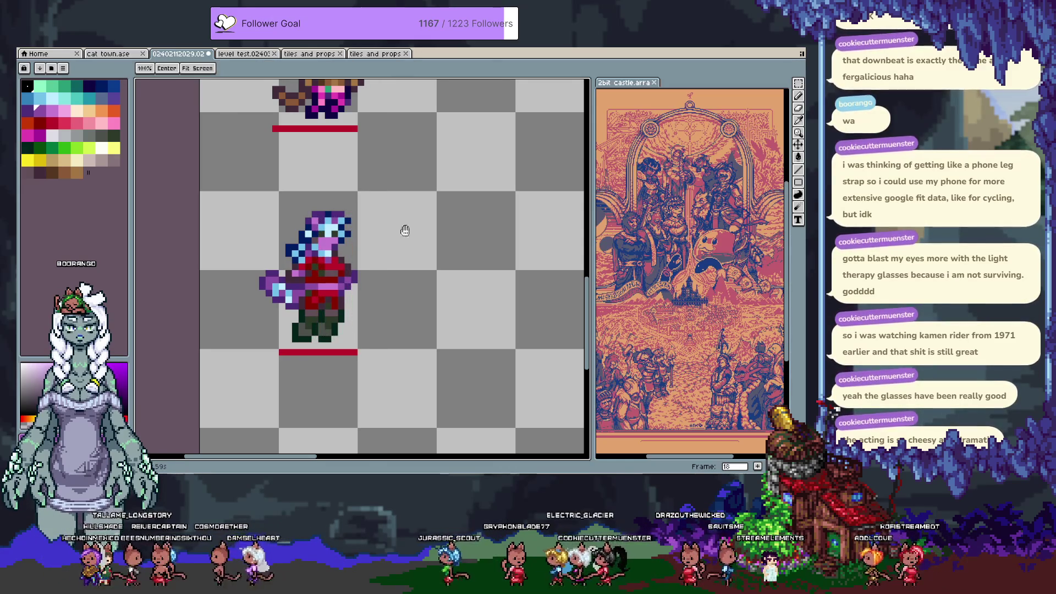
Bring the upper character into view, return to frame 17 and show the animation timeline.
left_click_drag(405, 245, 415, 344)
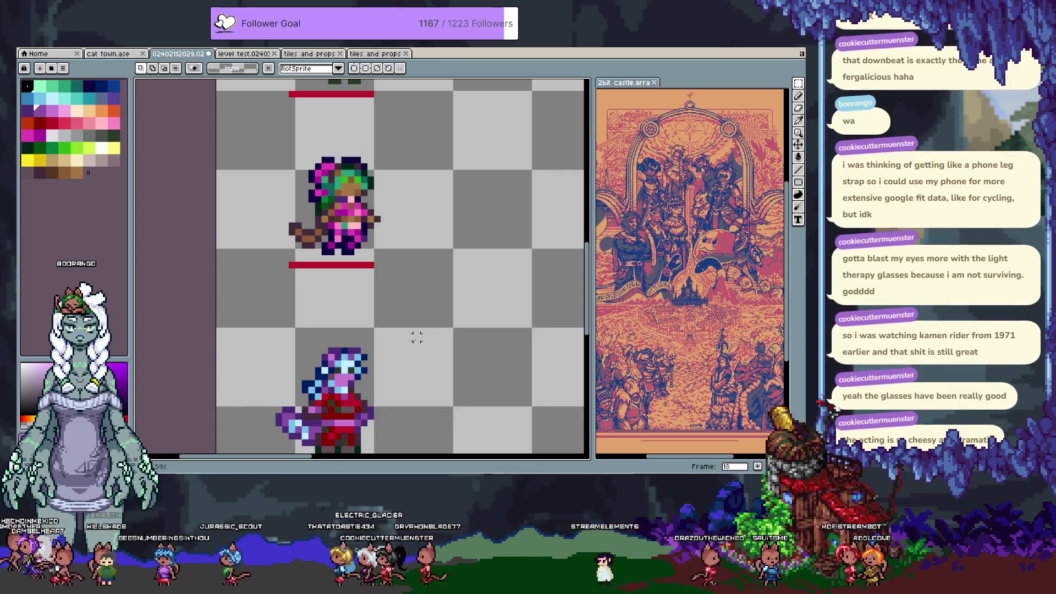
key("b")
scroll(346, 380, "up", 2)
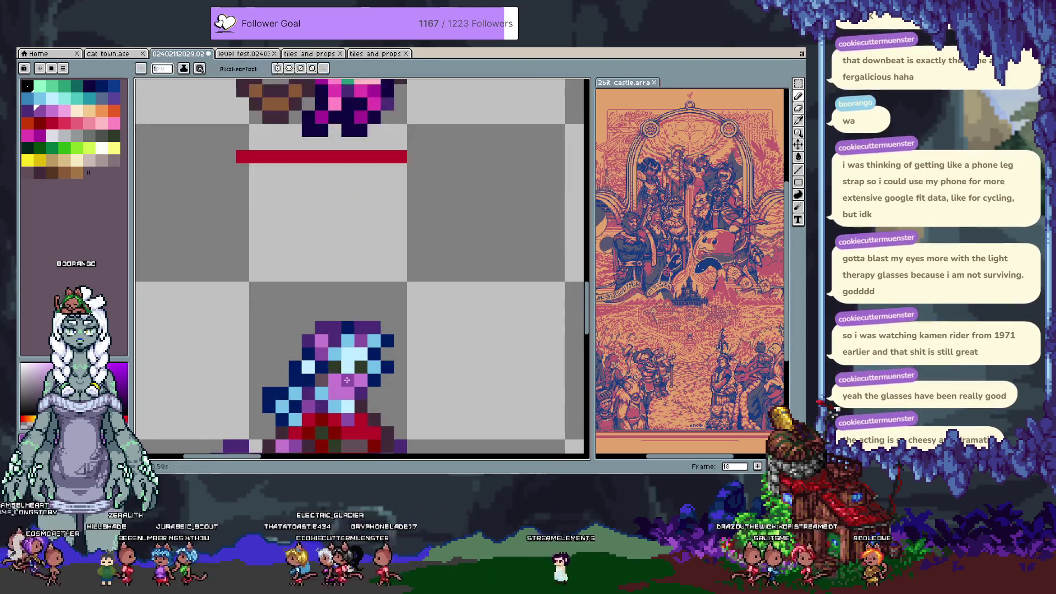
scroll(427, 341, "down", 3)
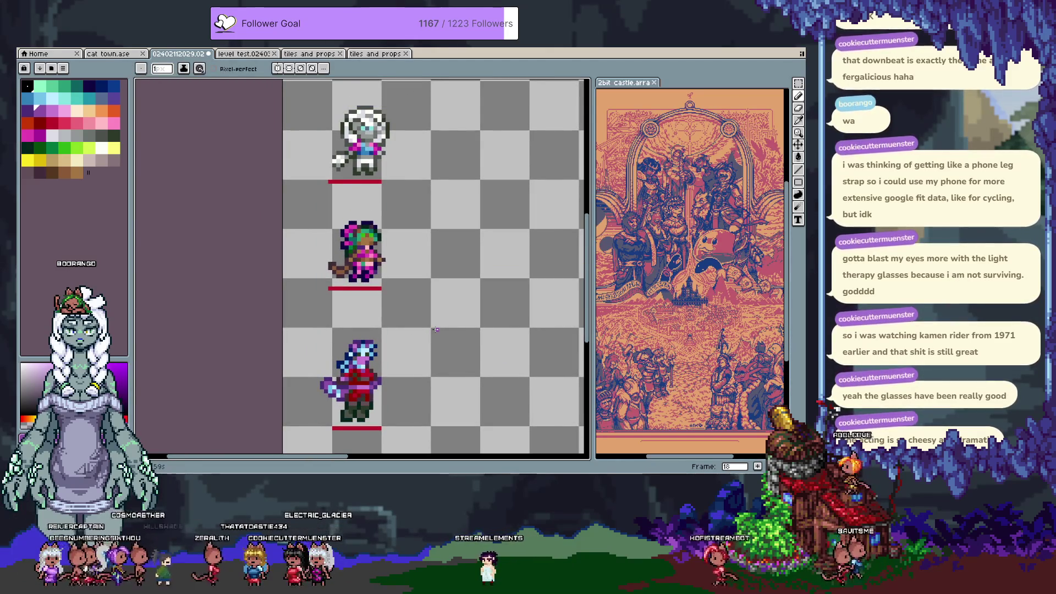
key("comma")
key("i")
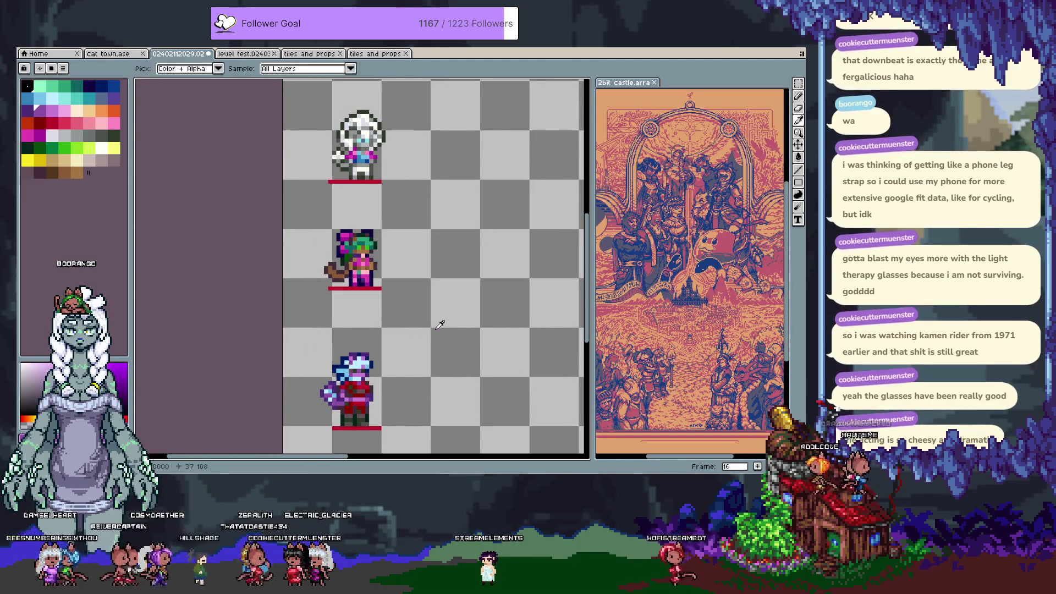
key("Tab")
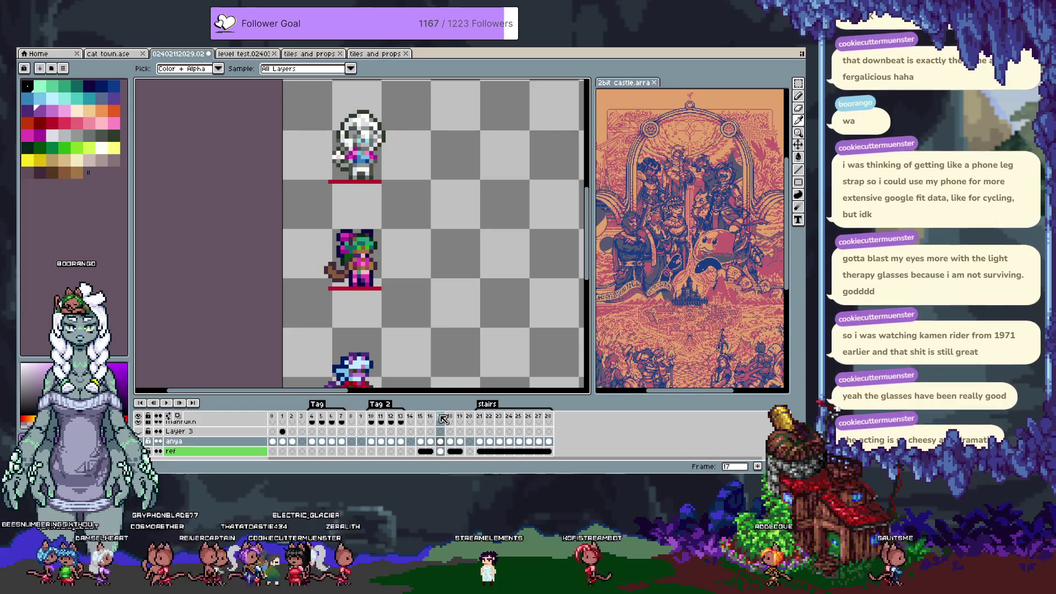
Advance to frame 19 on the ref layer and insert a new animation frame.
left_click(450, 418)
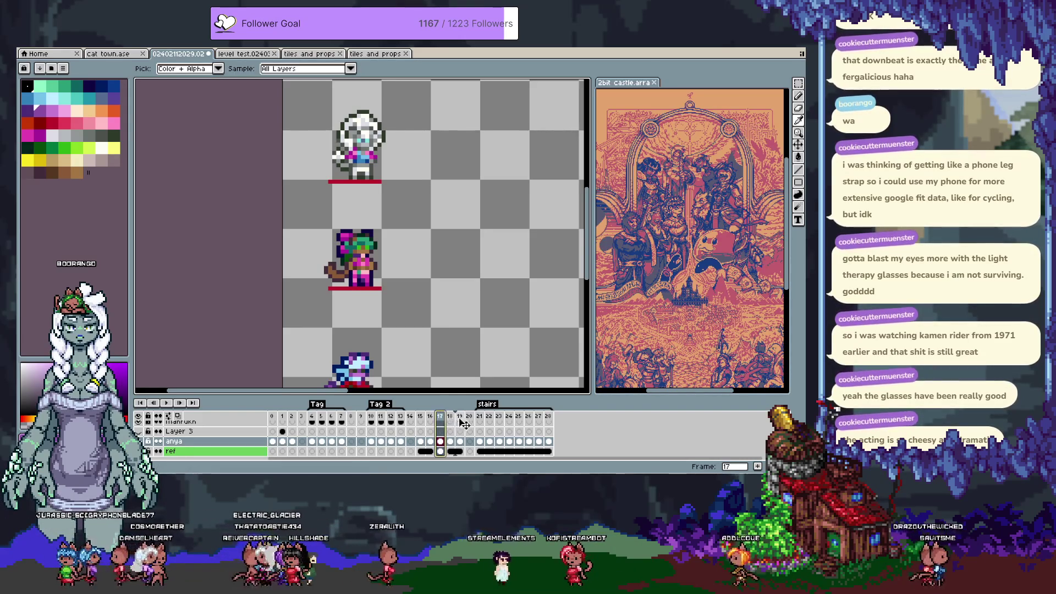
left_click(461, 418)
left_click(459, 451)
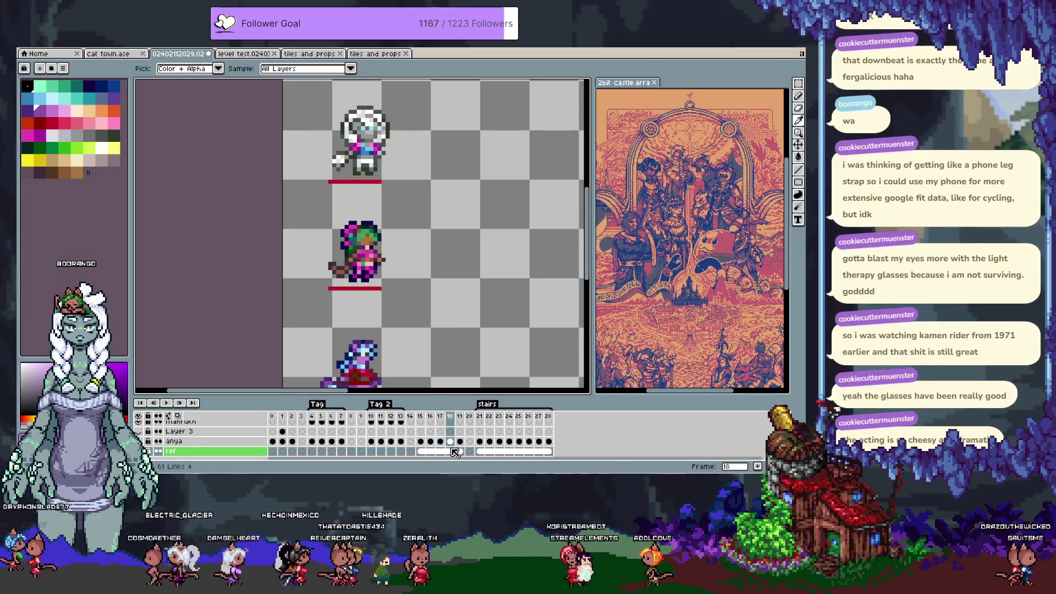
key("b")
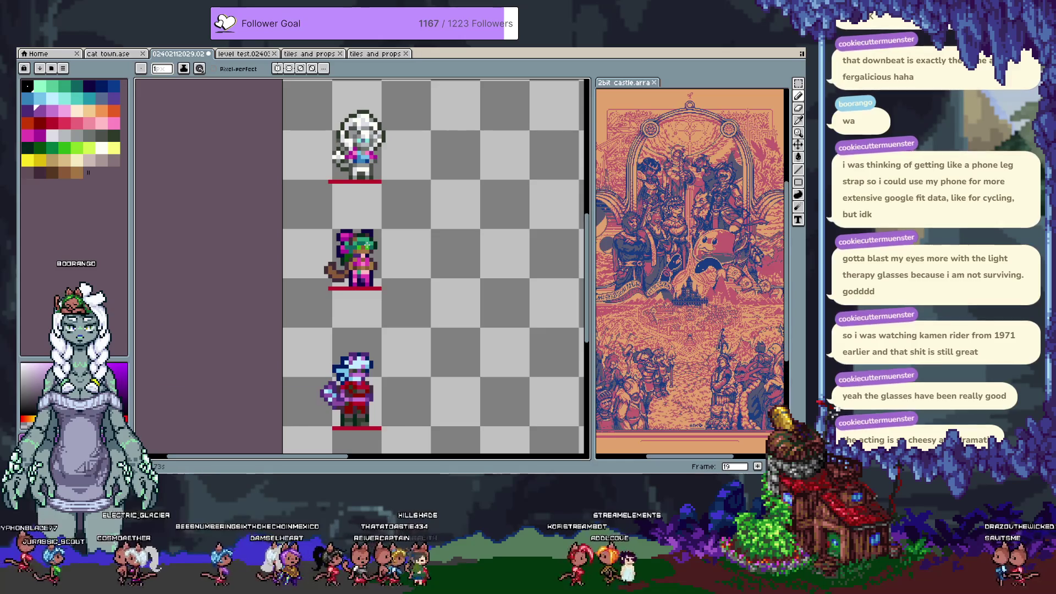
key("alt+n")
Hide the timeline and zoom in on the frame 19 character.
key("Tab")
key("b")
scroll(411, 293, "up", 1)
scroll(411, 293, "up", 1)
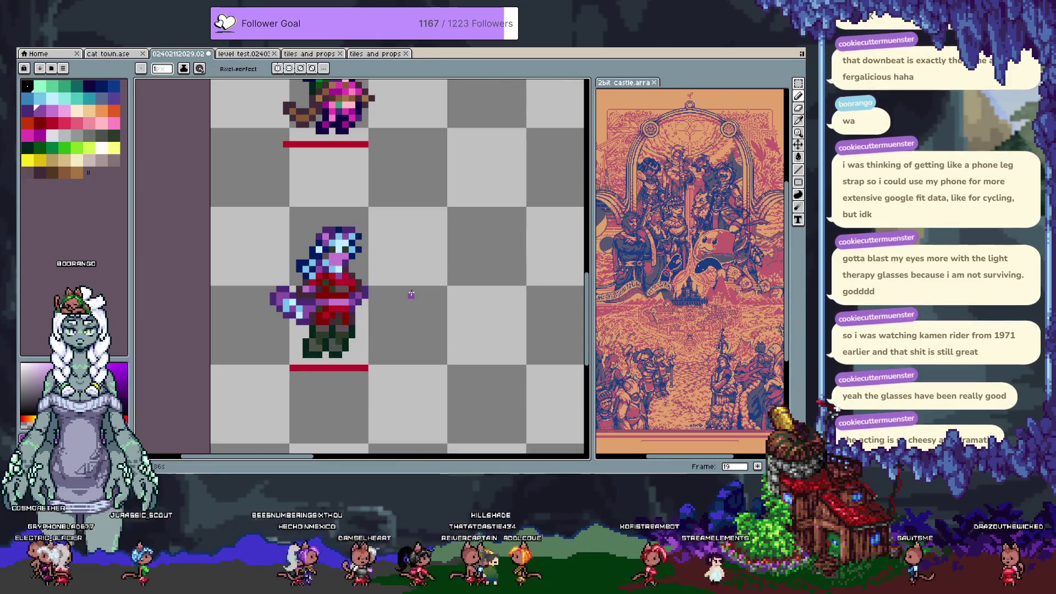
key("h")
left_click_drag(338, 252, 344, 235)
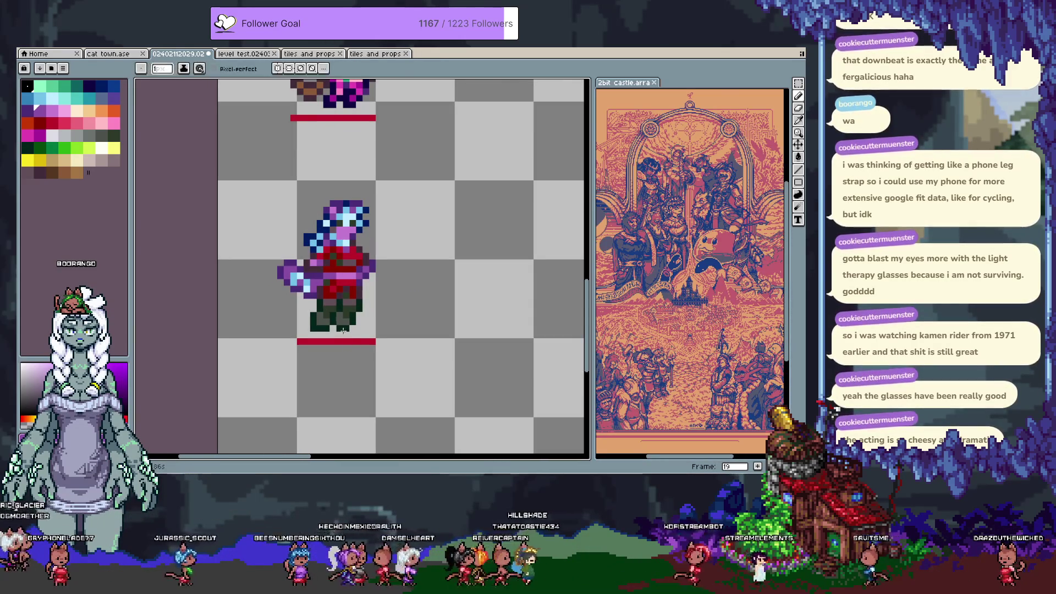
Marquee the dark green feet, nudge them slightly and sample their colour.
key("m")
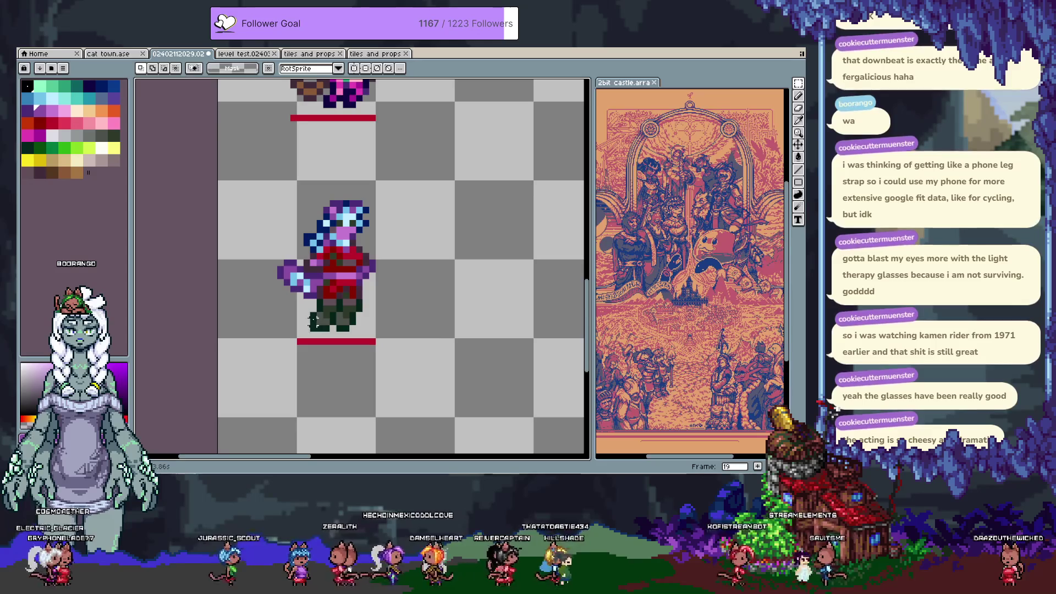
left_click_drag(307, 310, 358, 333)
key("ctrl+d")
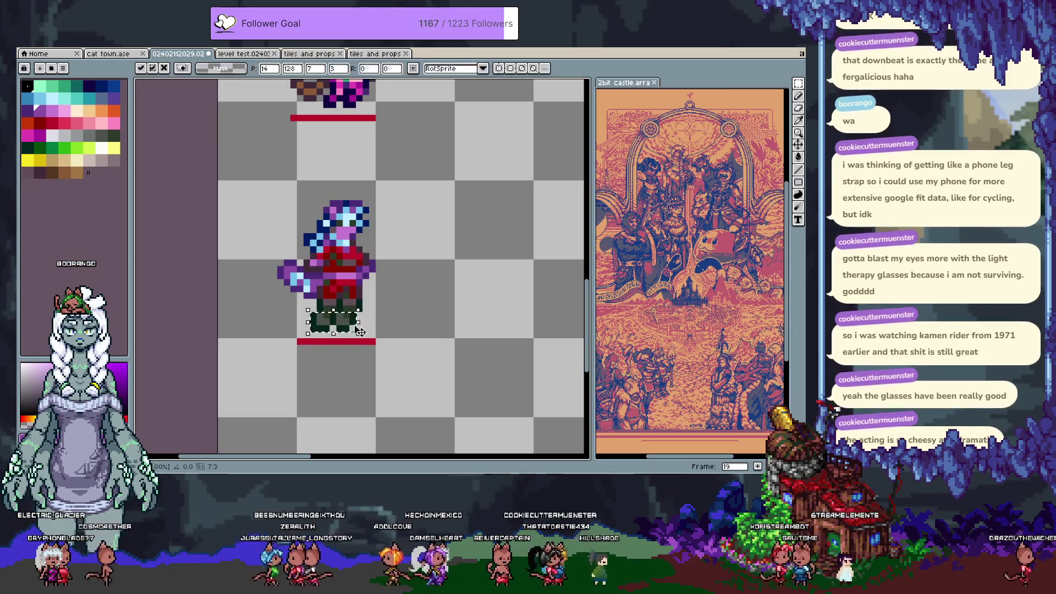
key("v")
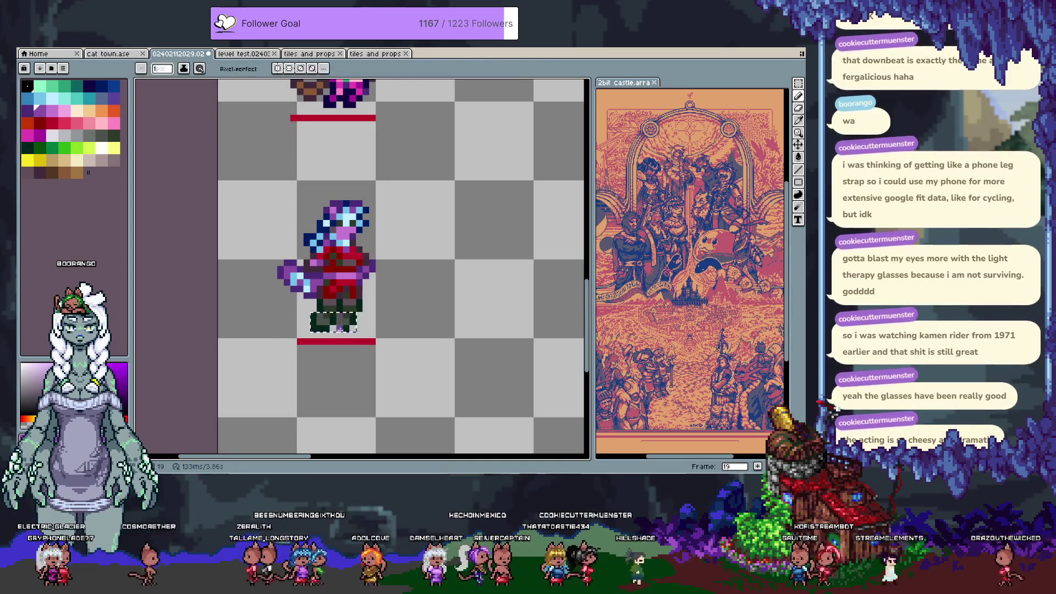
key("ctrl+z")
key("ctrl+d")
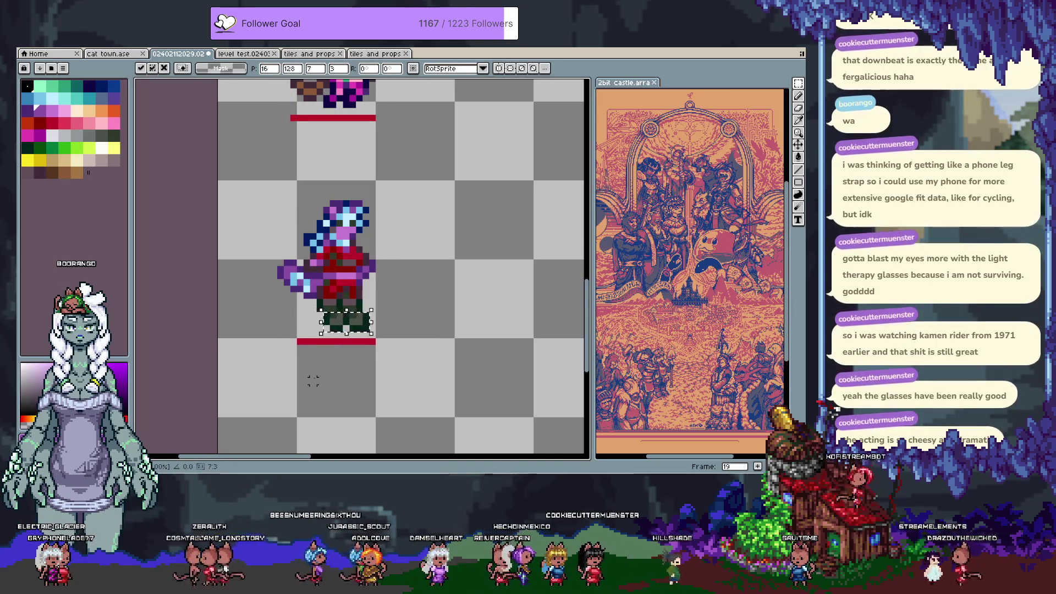
key("b")
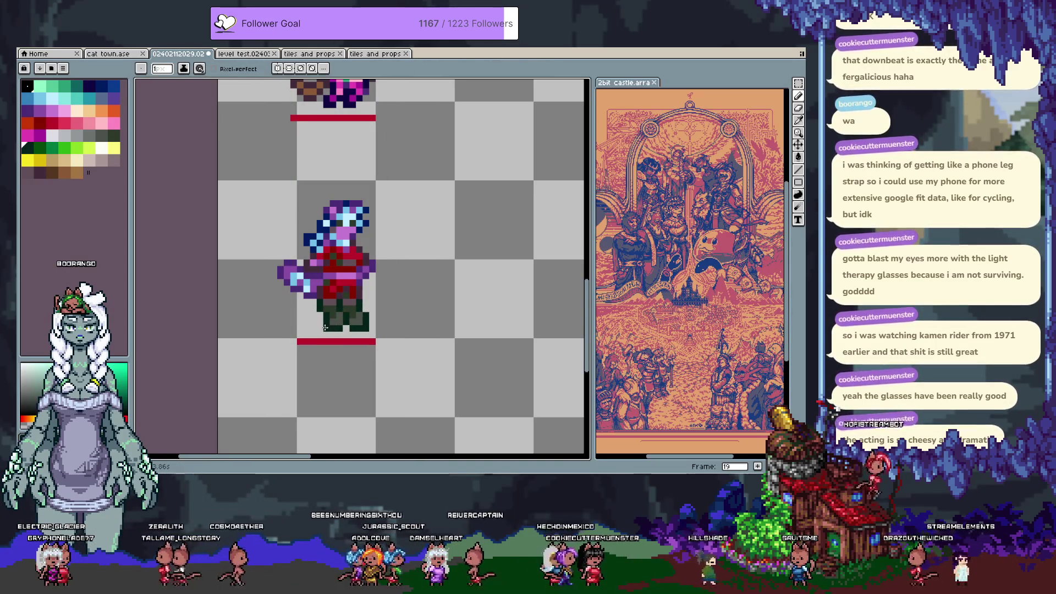
left_click(340, 328, "alt")
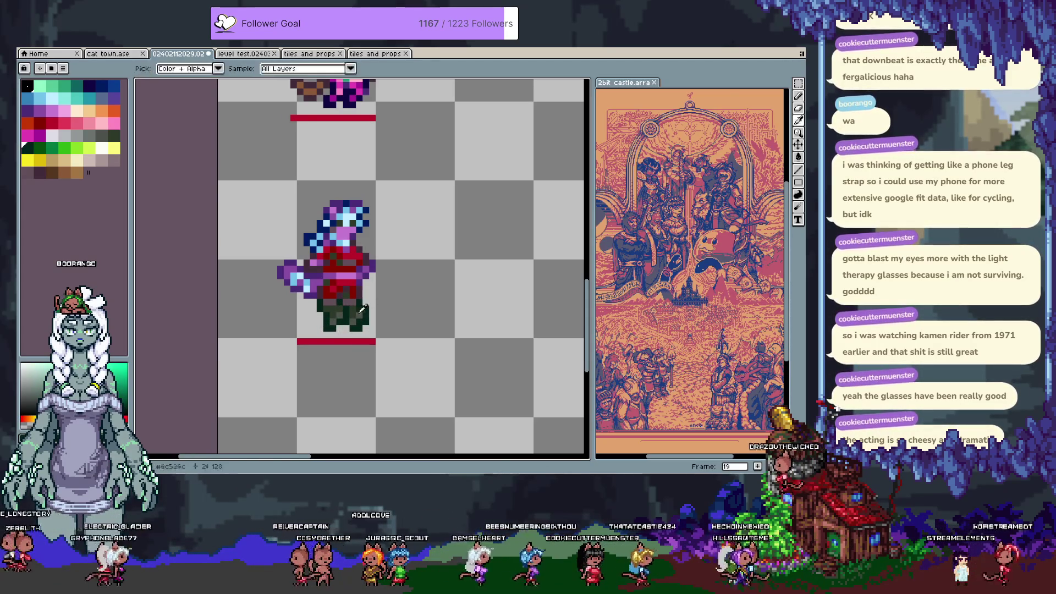
Try dark grey, grey, sampled purple and pink colours, undoing the last pencil stroke.
left_click(348, 318, "alt")
left_click(326, 307, "alt")
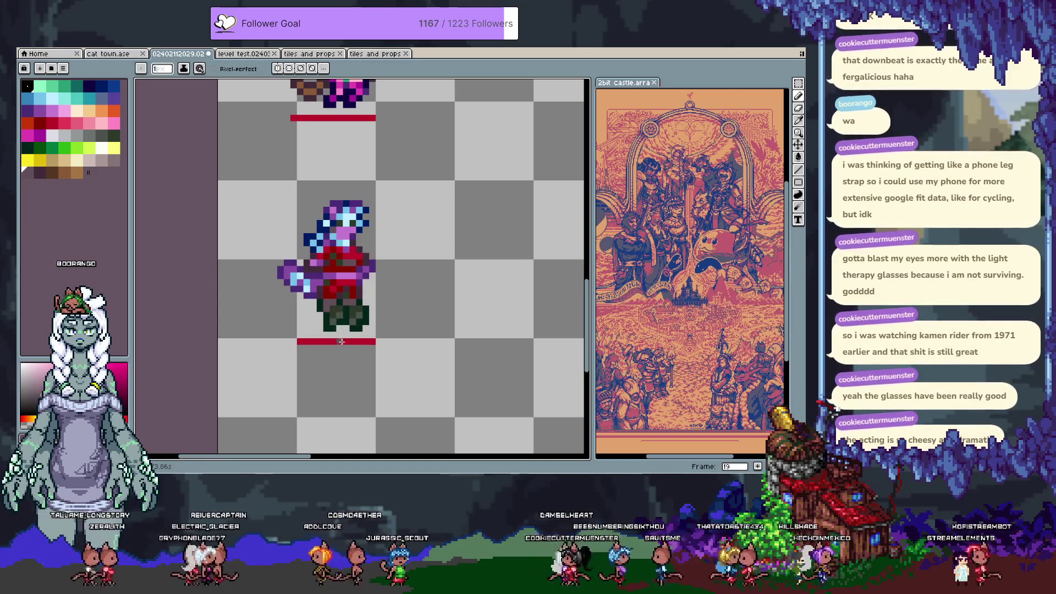
left_click(338, 228, "alt")
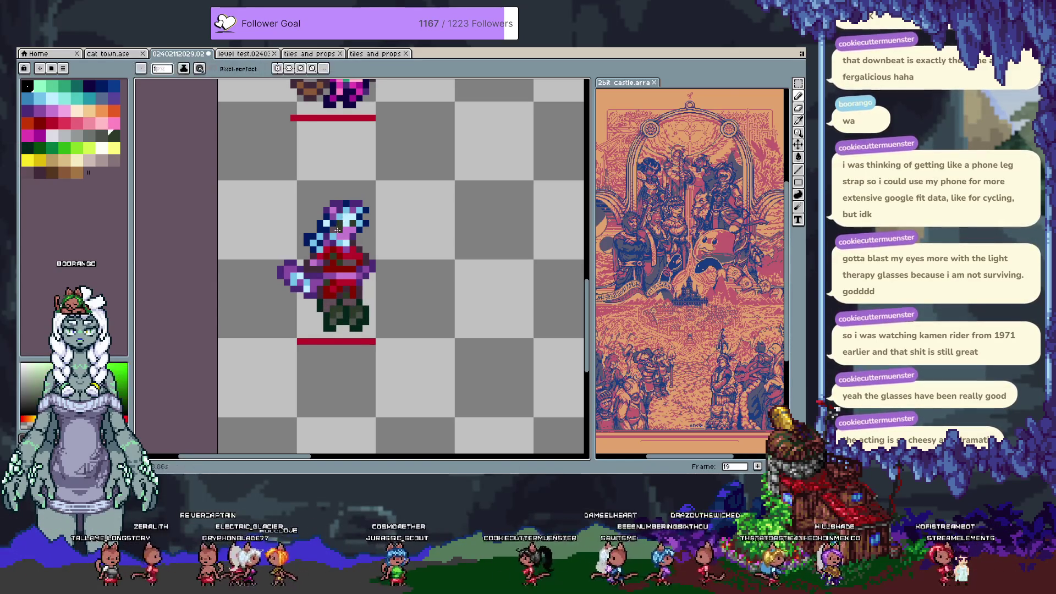
key("alt")
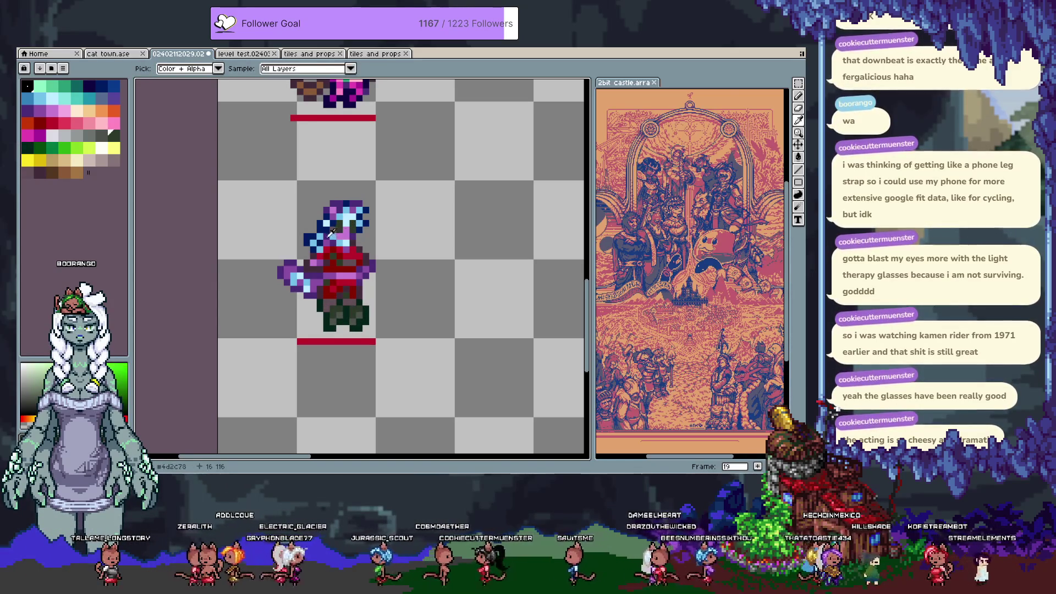
left_click(331, 235, "alt")
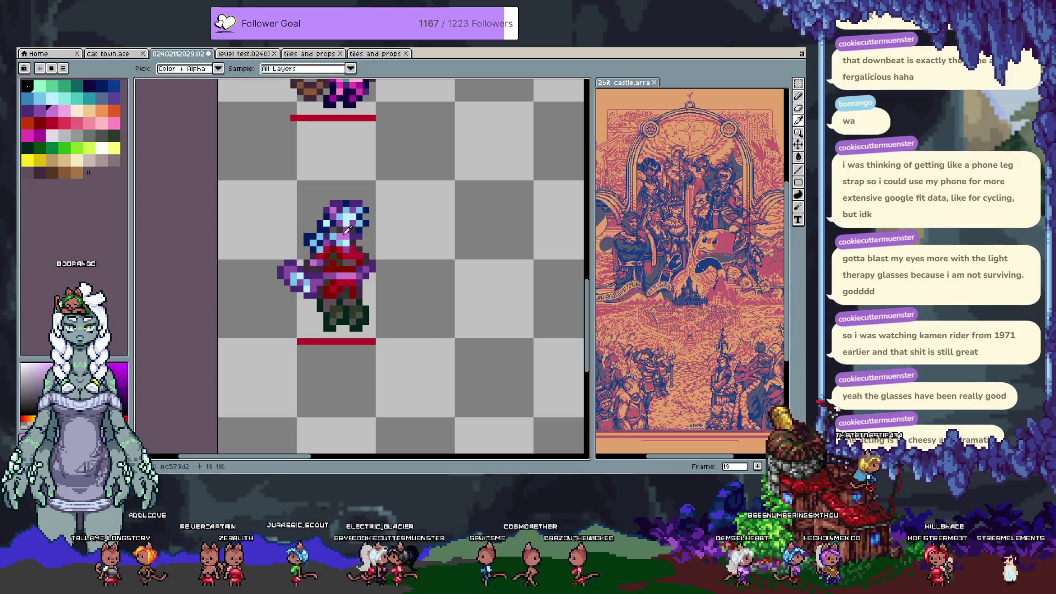
left_click(342, 278, "alt")
key("ctrl+z")
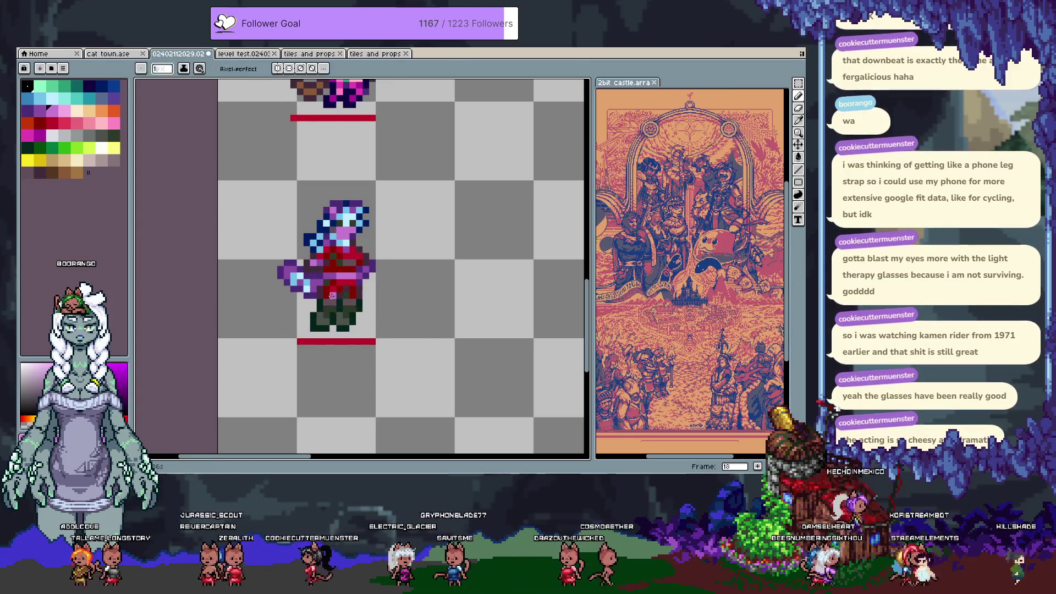
Copy the blue-purple haired head from frame 16 and paste it into frame 19.
key("comma")
key("comma")
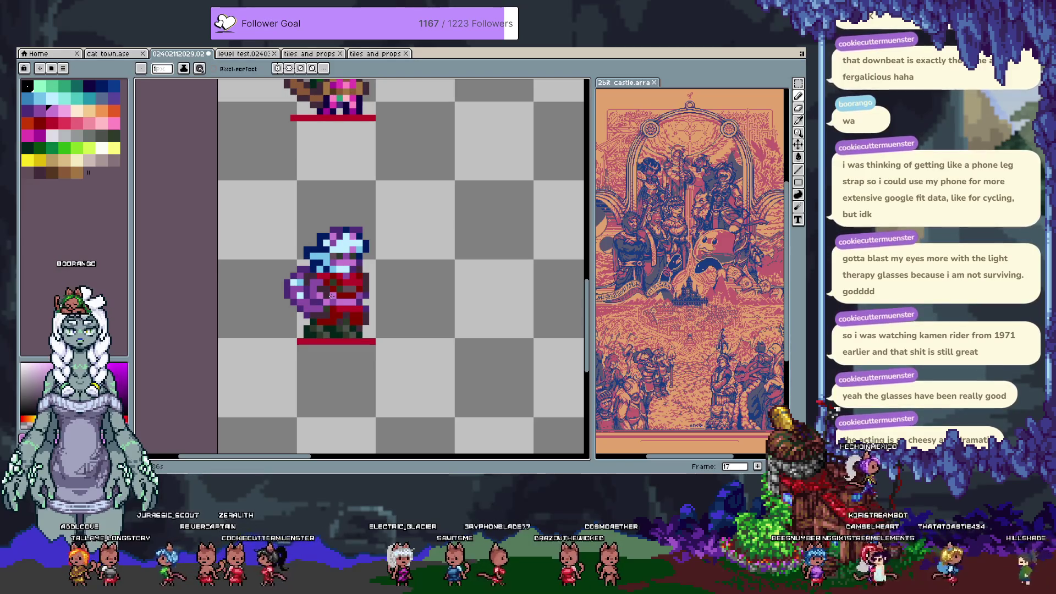
key("m")
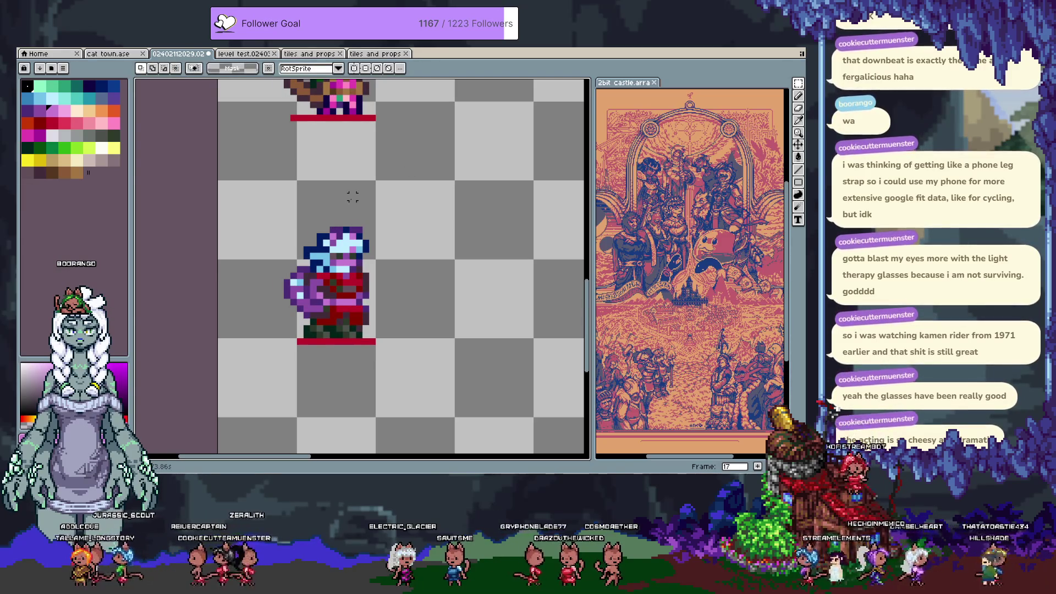
key("comma")
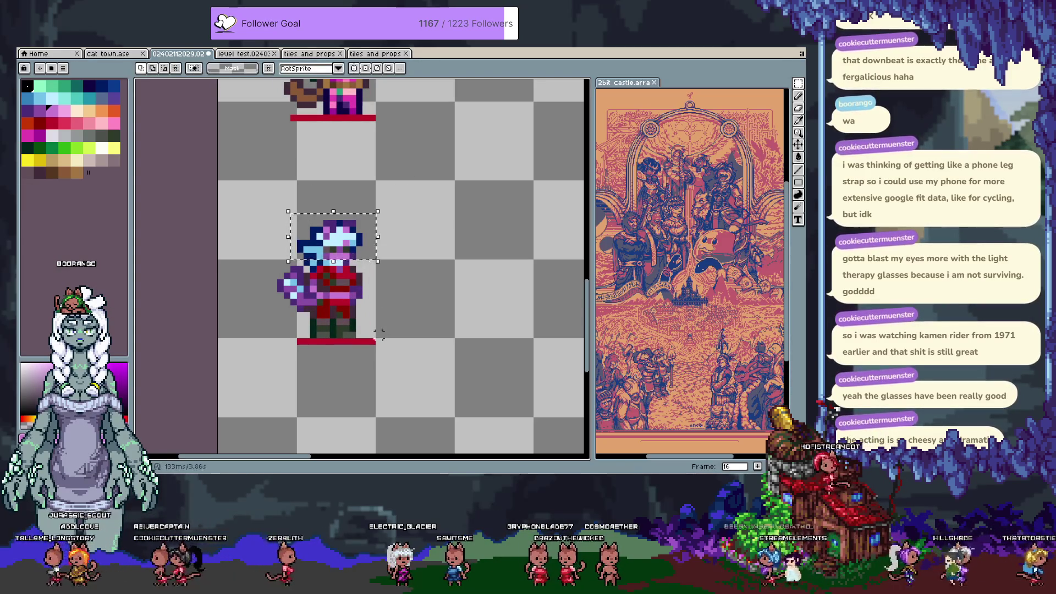
key("period")
key("period")
key("period")
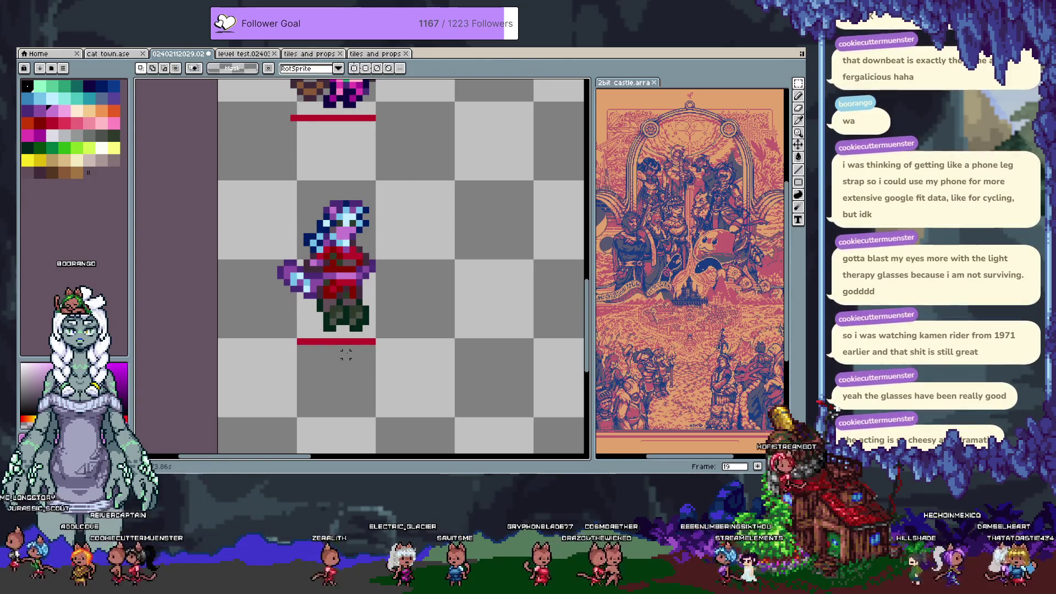
key("ctrl+v")
Set the pasted head aside to the right and erase the old head.
key("Right")
key("Up")
key("Up")
key("Up")
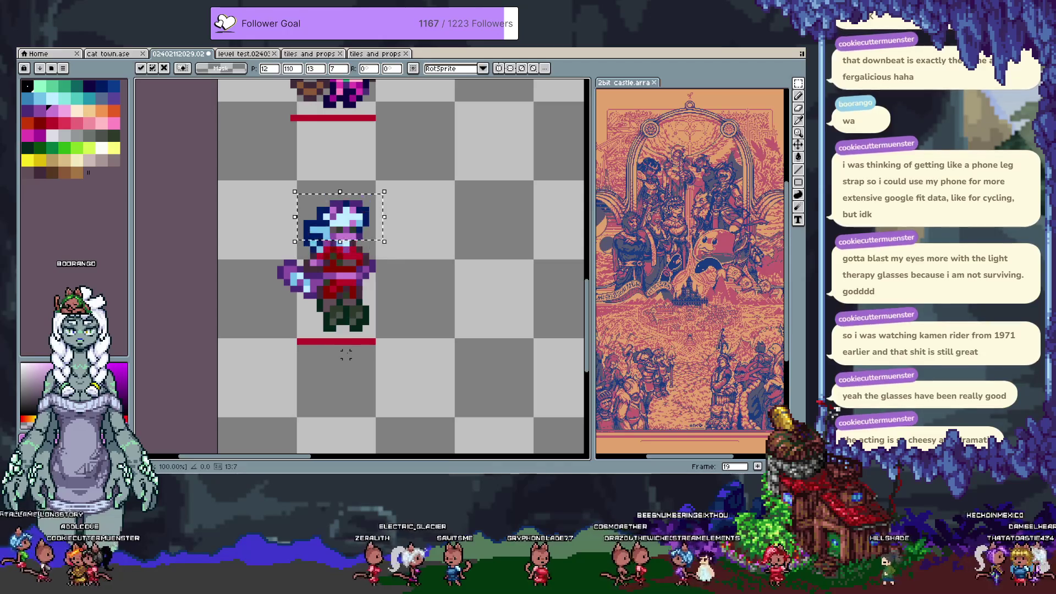
key("Right")
key("Right")
key("Right")
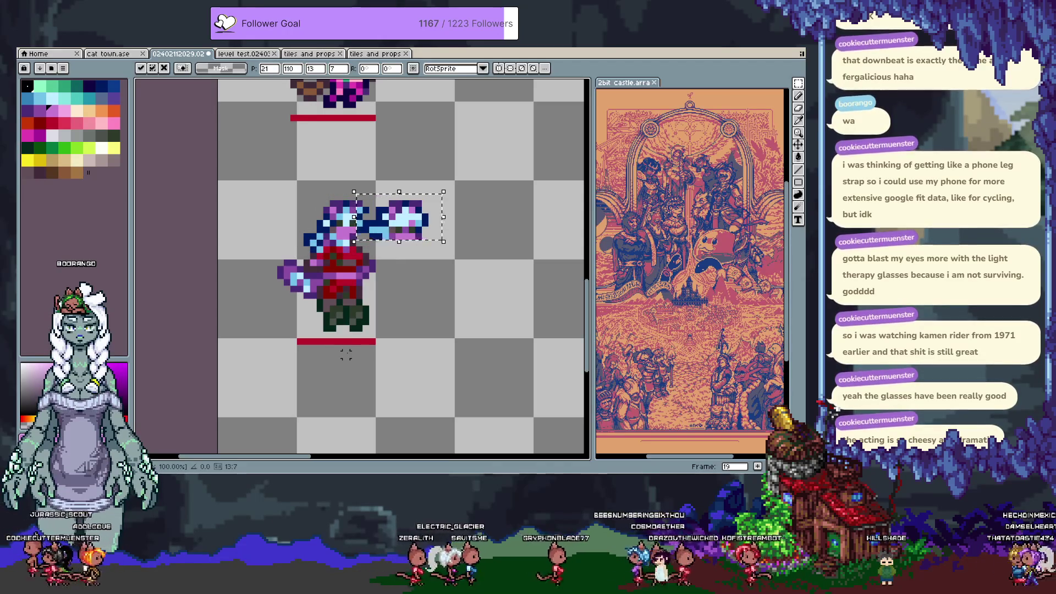
key("Return")
key("e")
left_click_drag(344, 222, 317, 226)
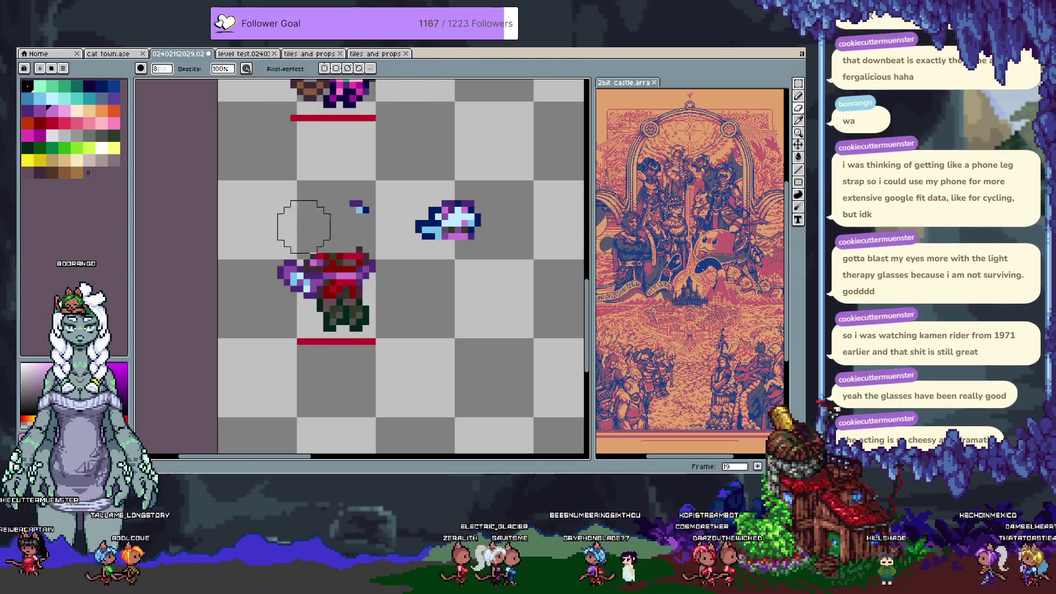
key("ctrl+z")
key("ctrl+z")
key("ctrl+z")
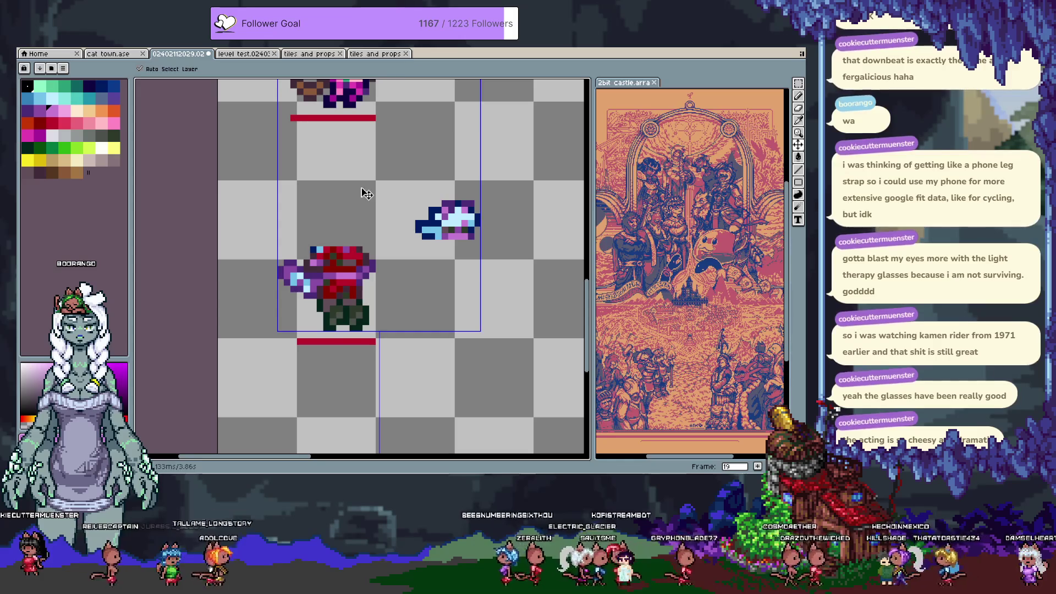
Move the new head left and down onto the body and drop it.
key("m")
key("shift+Left")
key("Down")
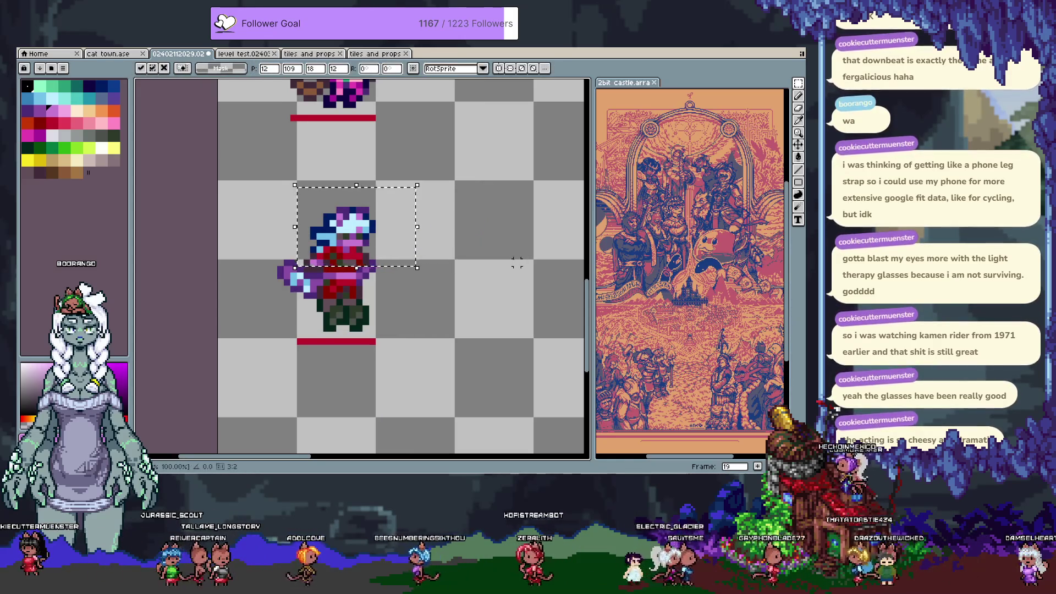
key("ctrl+d")
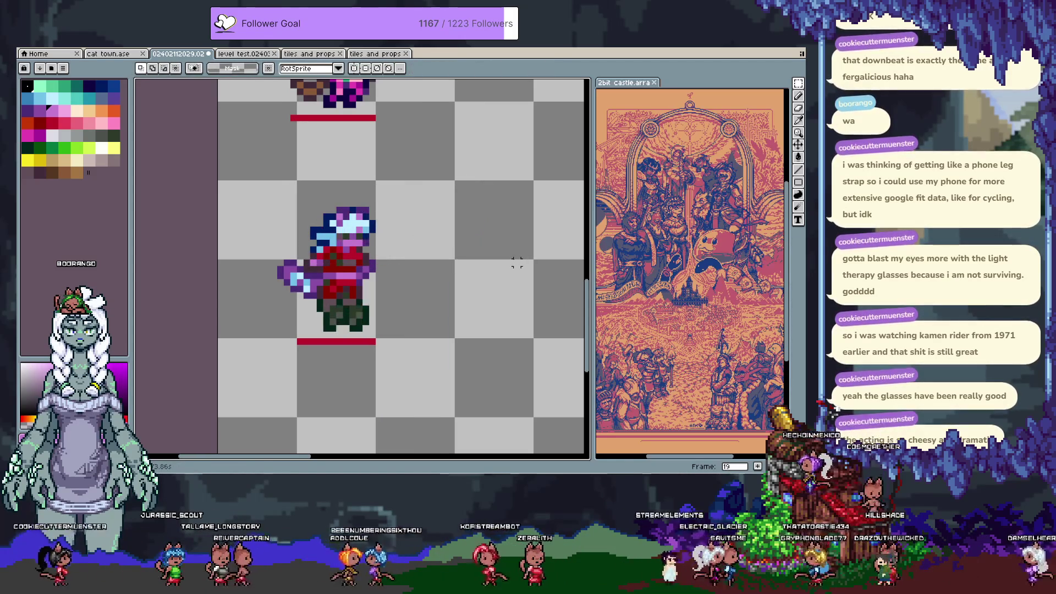
Sample dark green, purple and dark grey and retouch a small area of the face.
key("i")
left_click(352, 236, "alt")
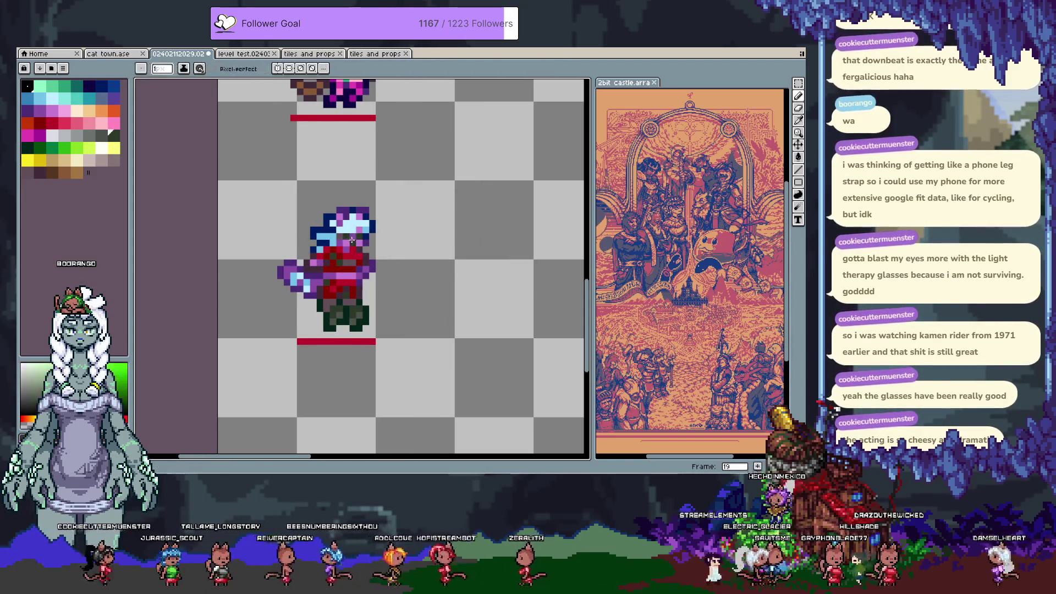
left_click(357, 236, "alt")
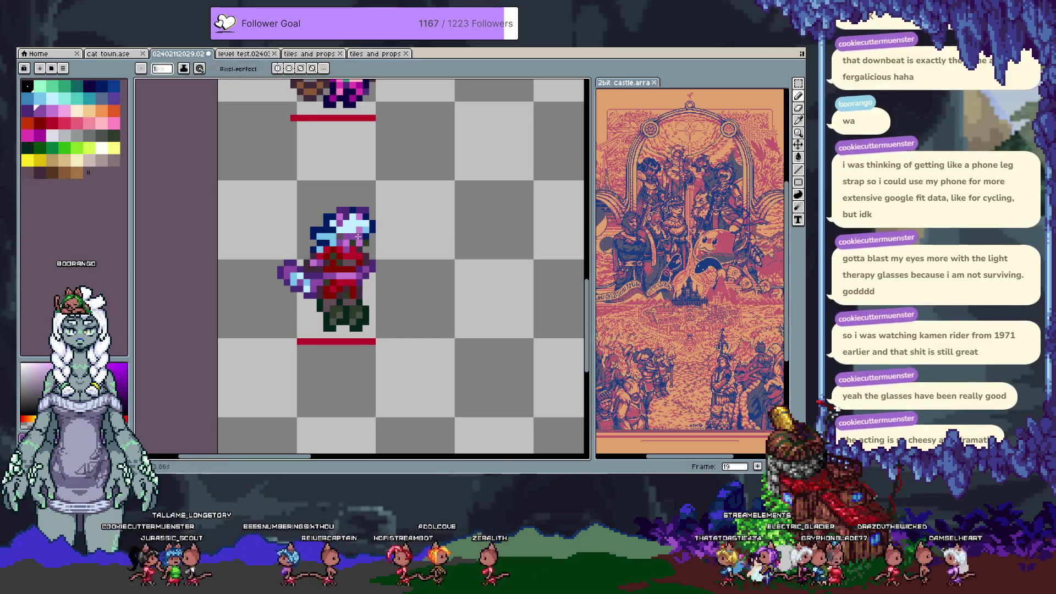
key("ctrl")
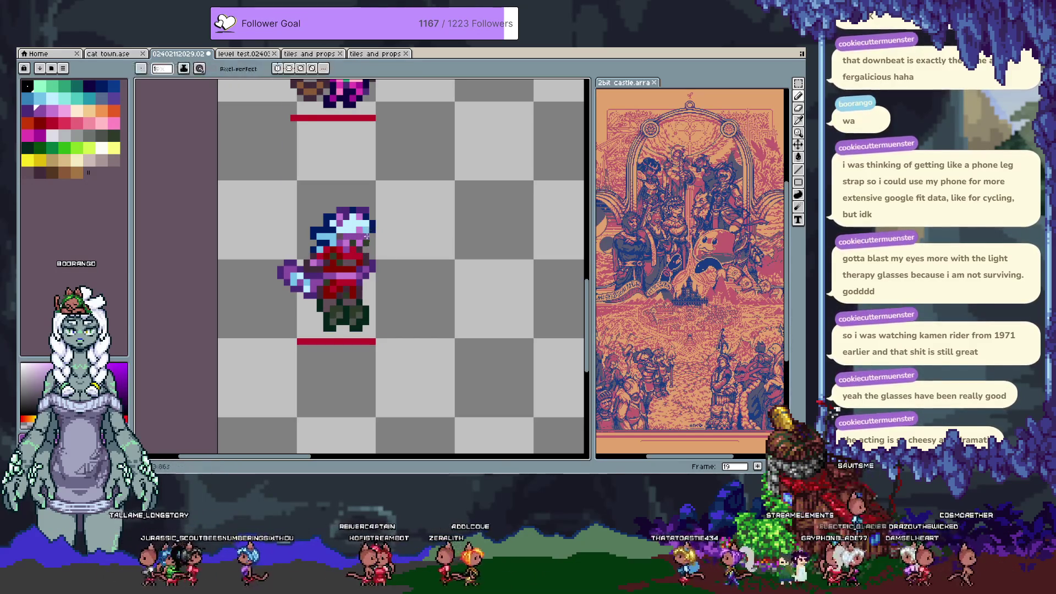
key("ctrl+d")
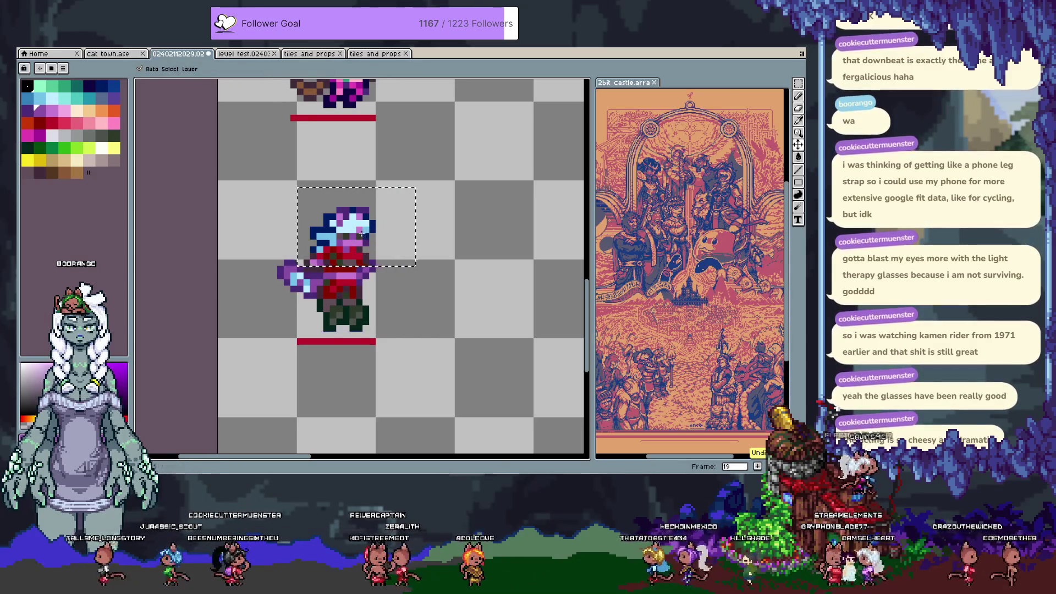
left_click(346, 236, "alt")
key("m")
left_click_drag(345, 237, 361, 246)
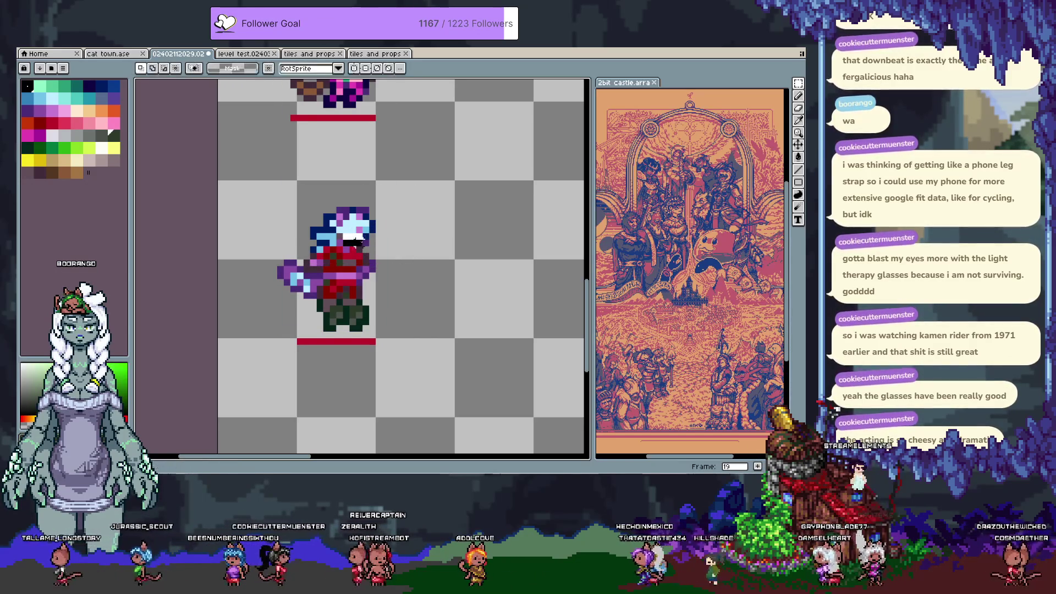
key("ctrl+d")
Paint face pixels with sampled purple and reds, undoing and redoing to compare.
key("alt")
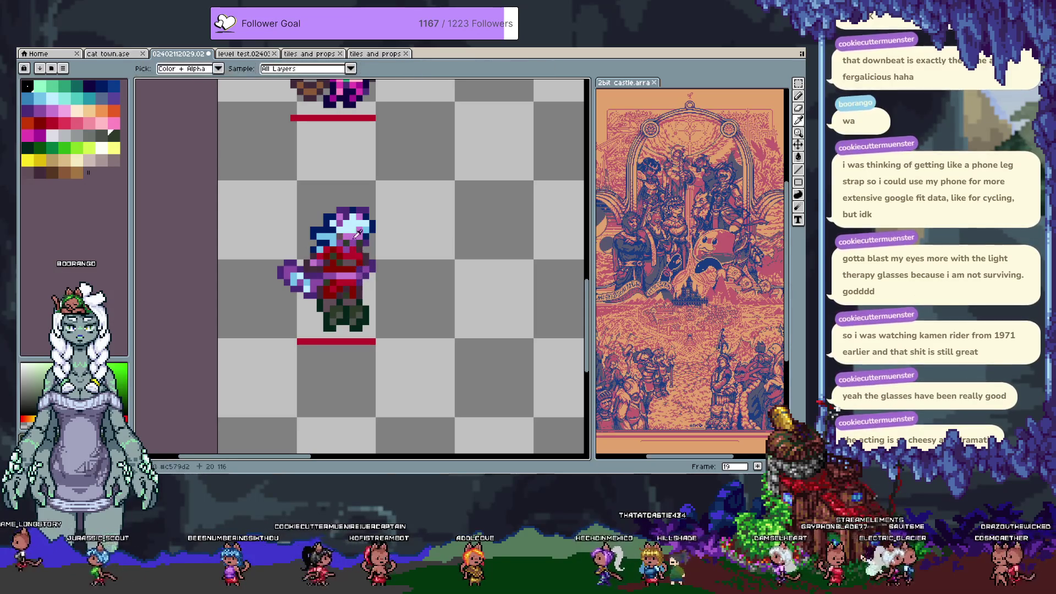
left_click(356, 238, "alt")
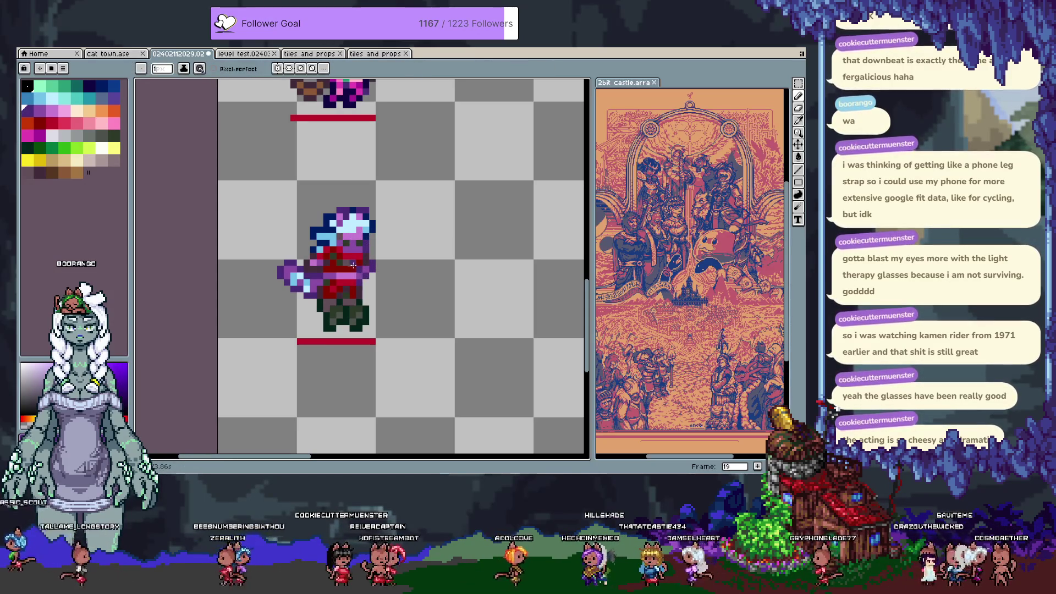
left_click(353, 270, "alt")
key("alt")
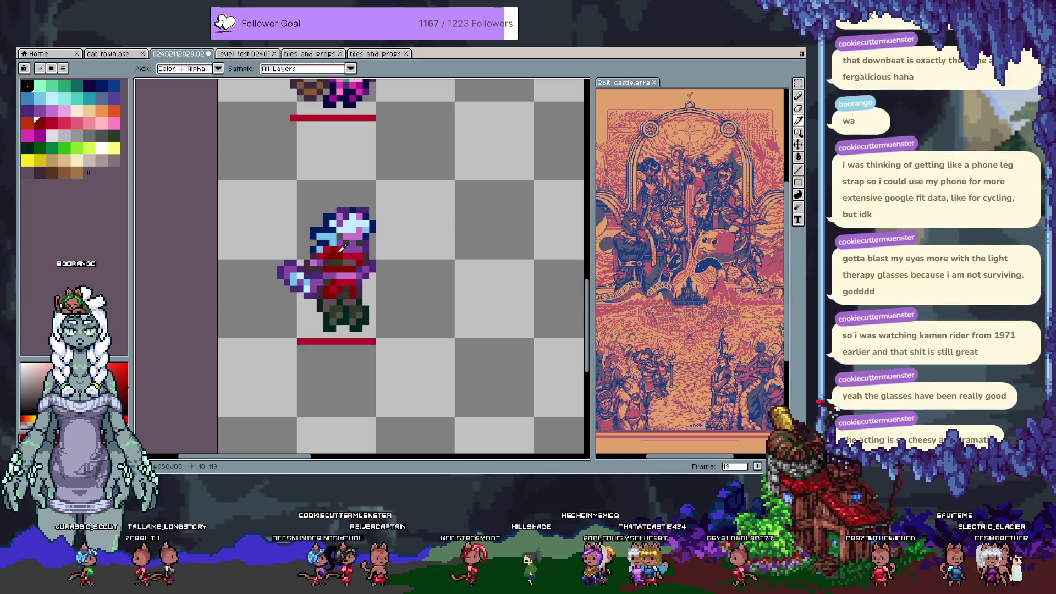
key("alt")
left_click(344, 257, "alt")
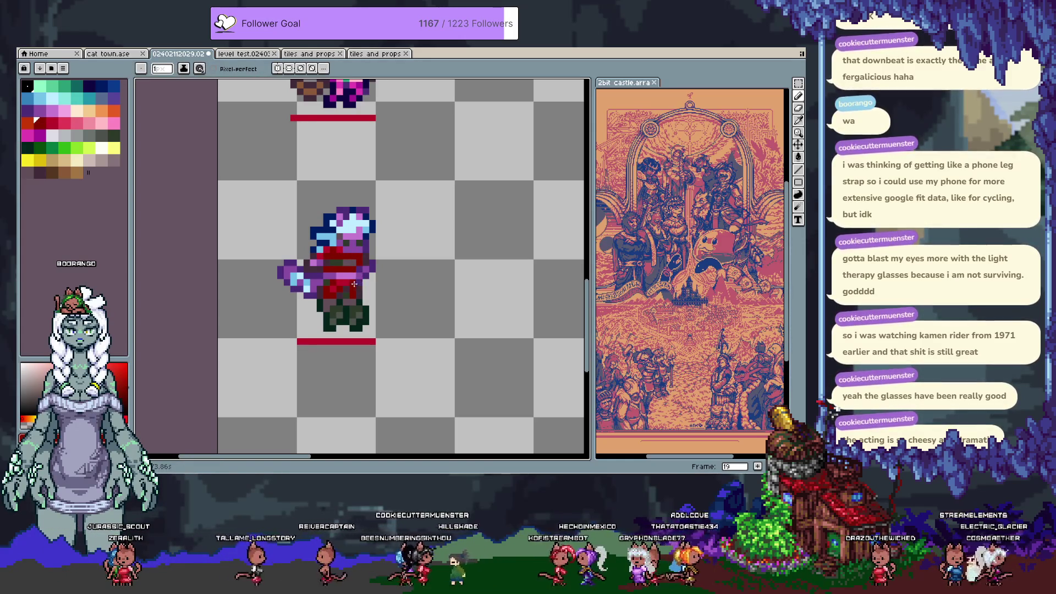
key("ctrl")
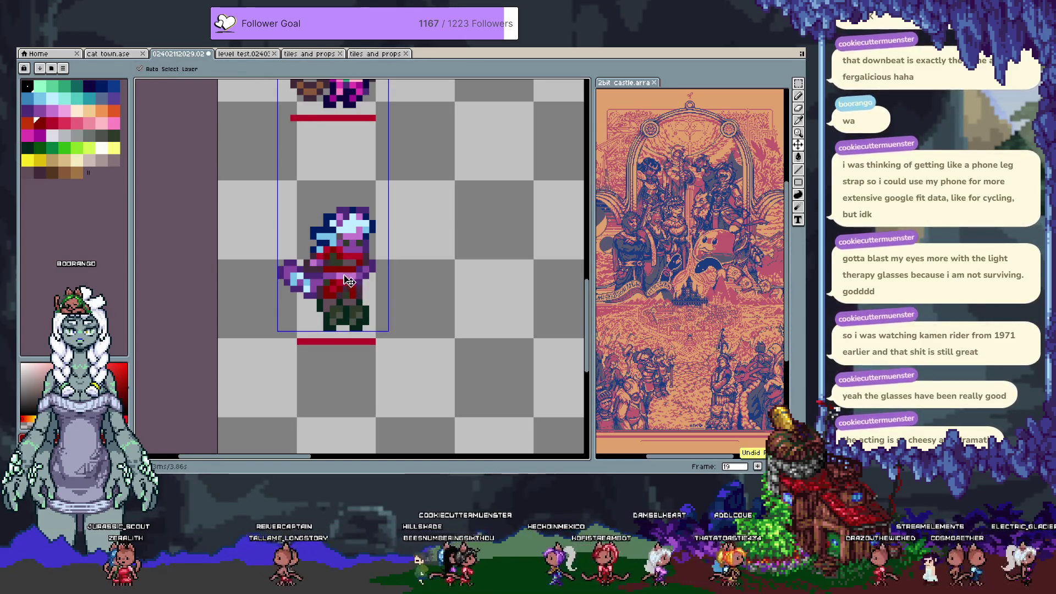
key("ctrl+y")
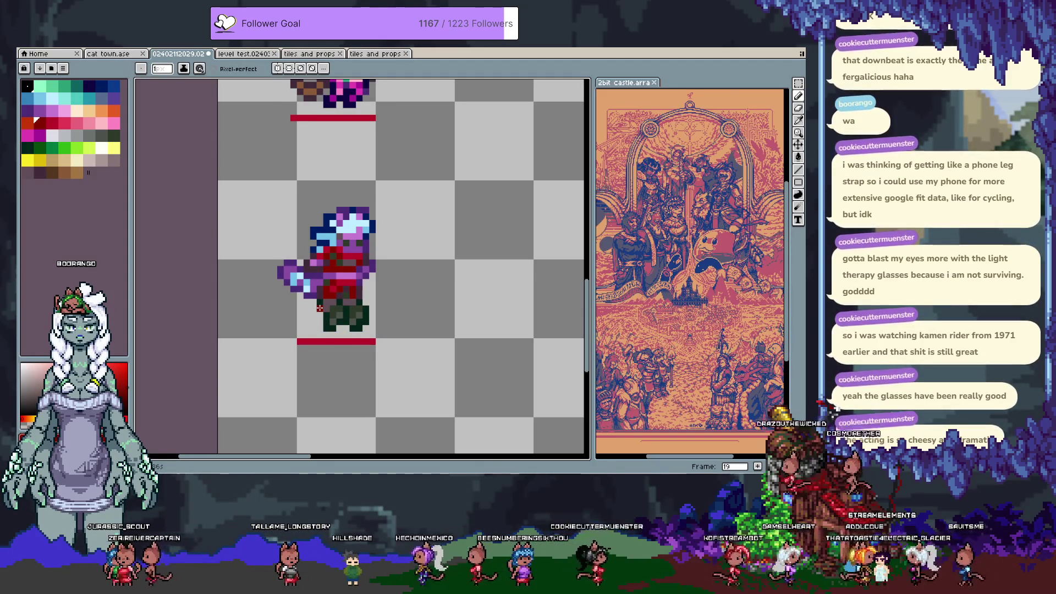
Repaint hair pixels with dark red, light cyan, dark navy, light blue, pink and purple.
left_click(352, 258, "alt")
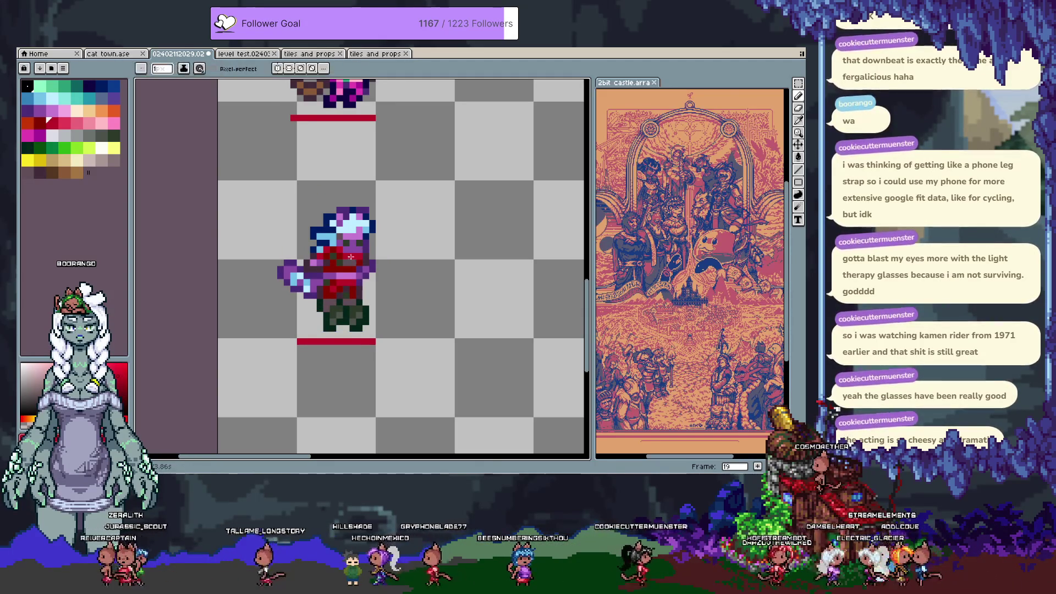
key("alt")
left_click(357, 225, "alt")
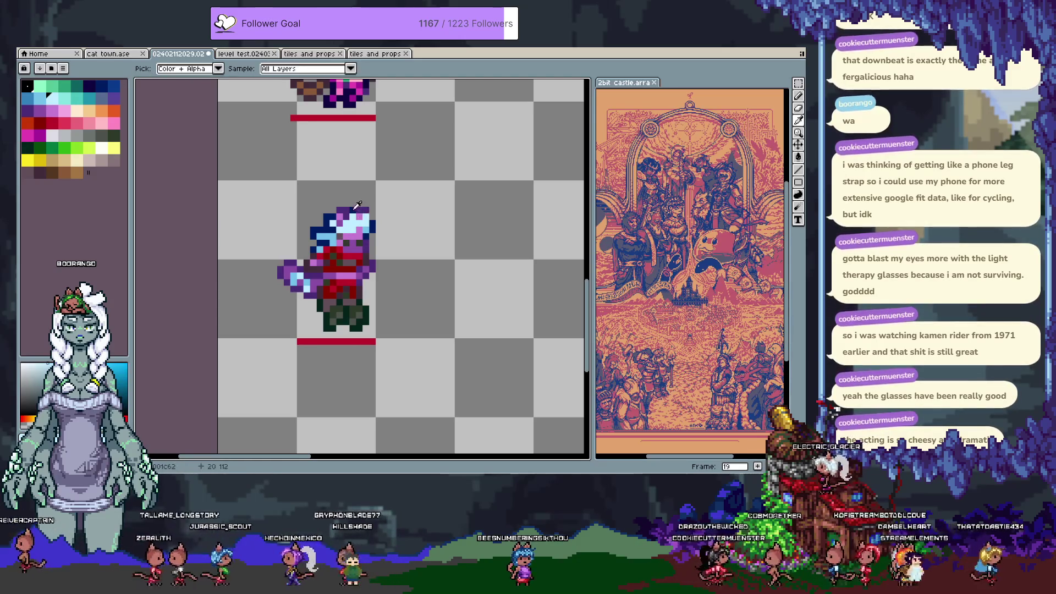
left_click(372, 210, "alt")
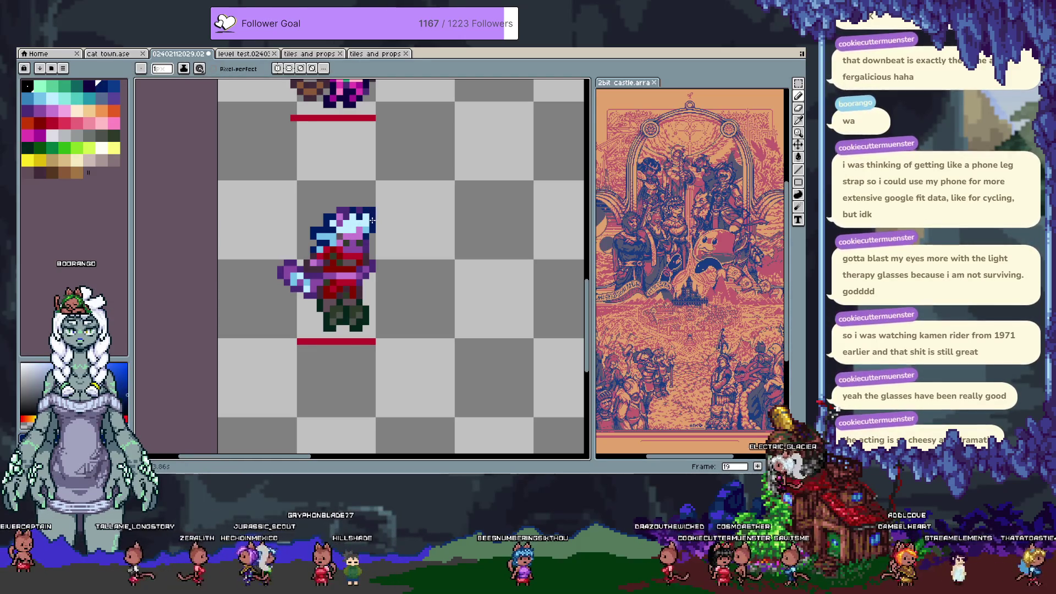
left_click(345, 229, "alt")
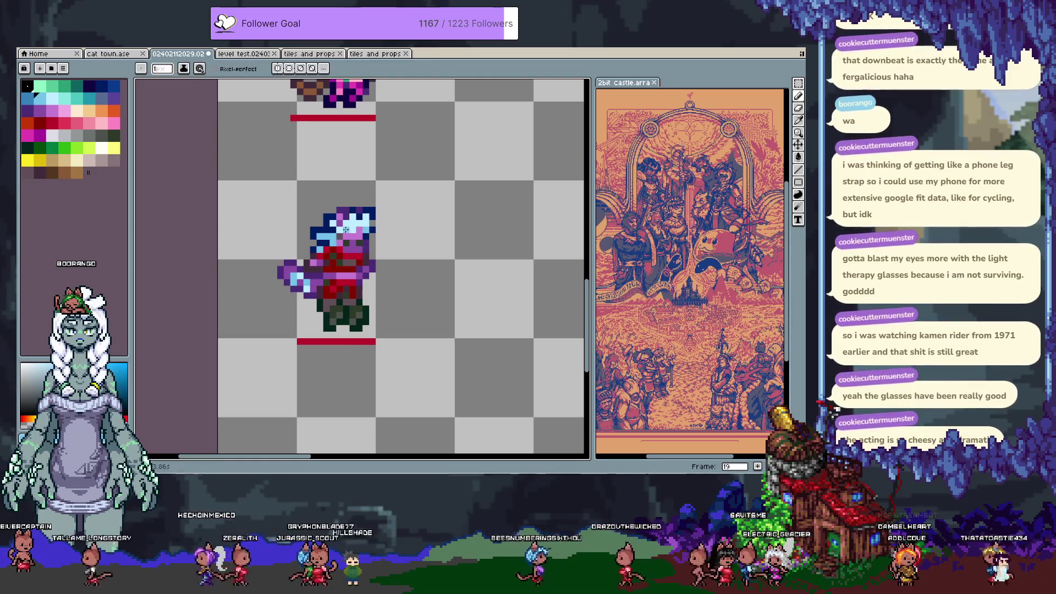
left_click(355, 227, "alt")
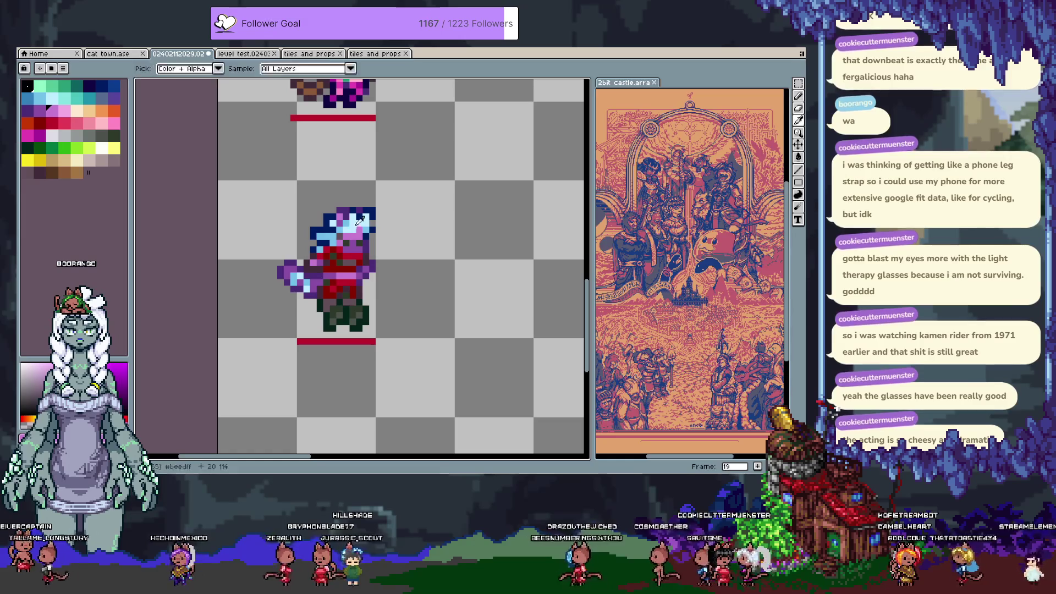
left_click(352, 230, "alt")
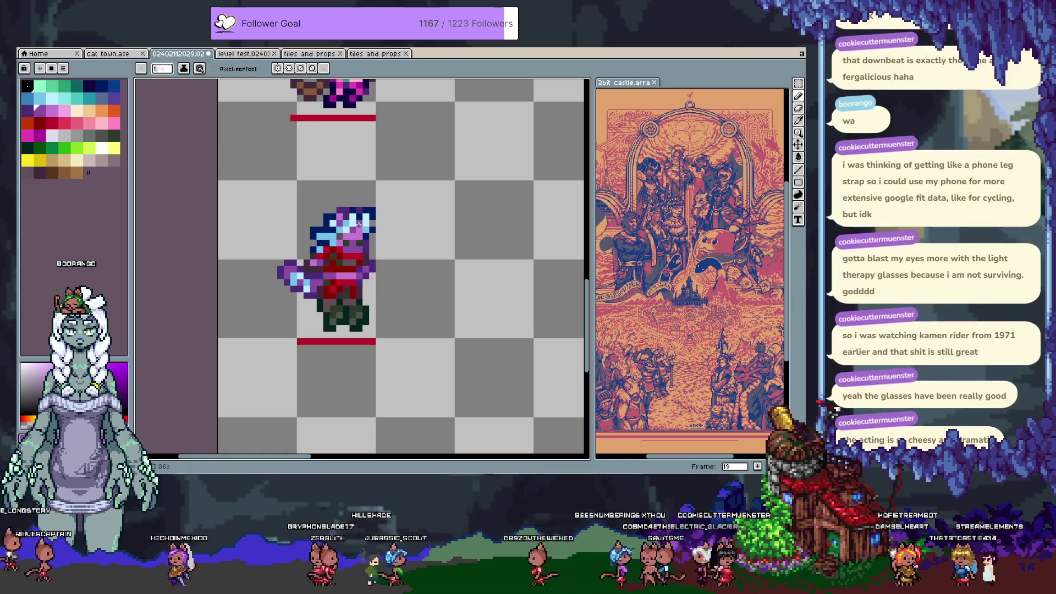
Paint a light blue hair pixel, save the sprite and step back to frame 18.
left_click(355, 229, "alt")
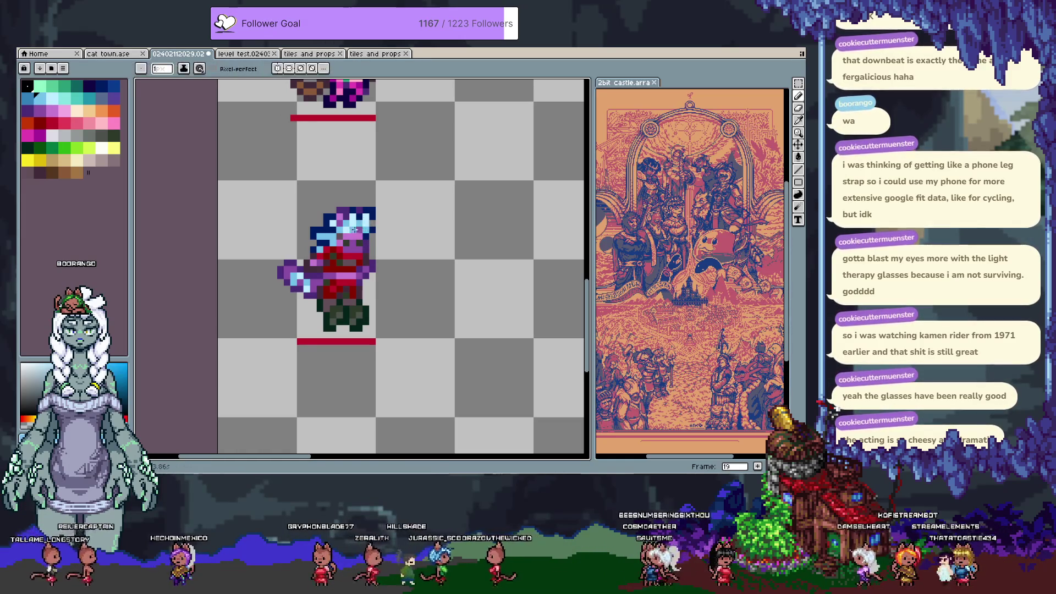
key("ctrl+s")
key("comma")
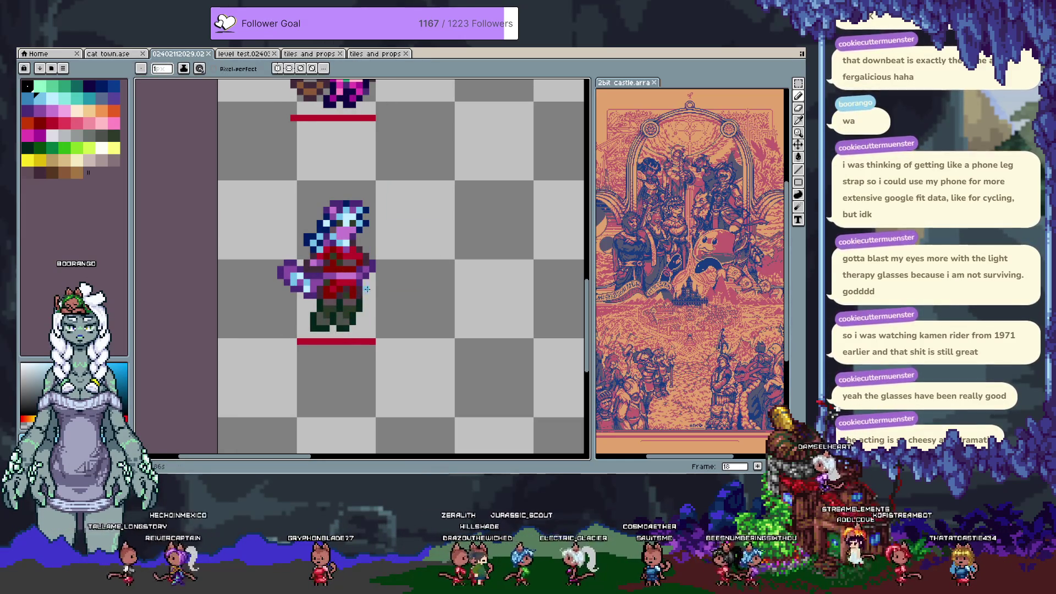
Select a thin chest strip and repaint it with sampled outfit reds.
key("m")
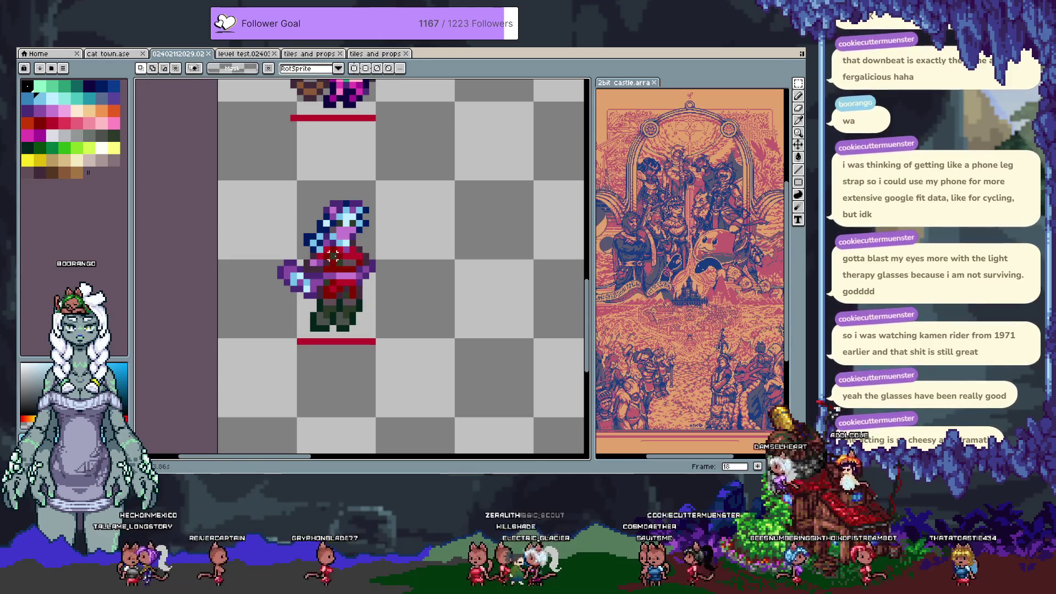
left_click_drag(330, 253, 358, 251)
key("b")
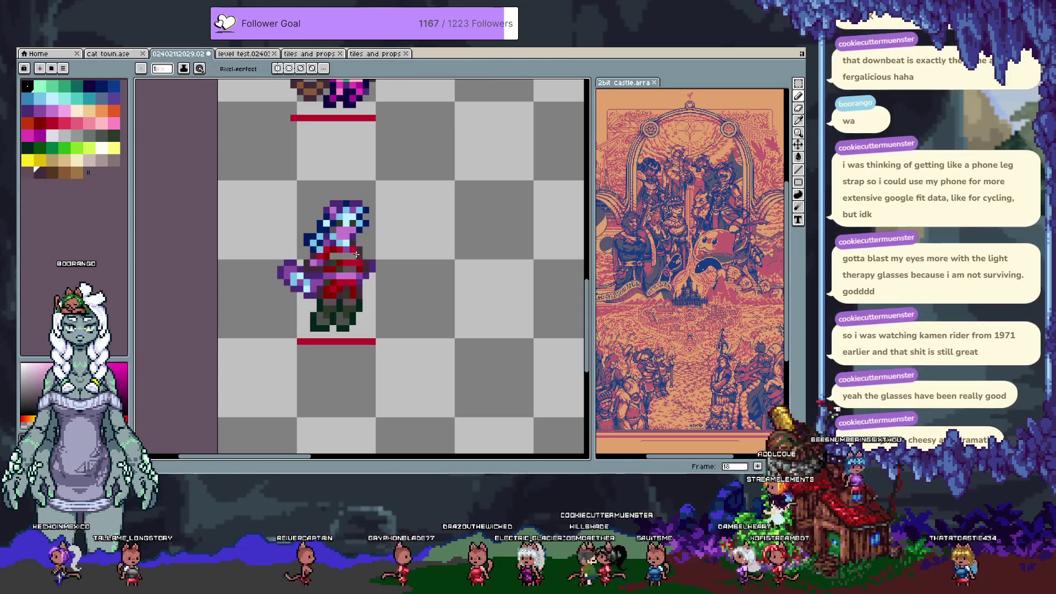
key("i")
left_click(361, 261)
key("b")
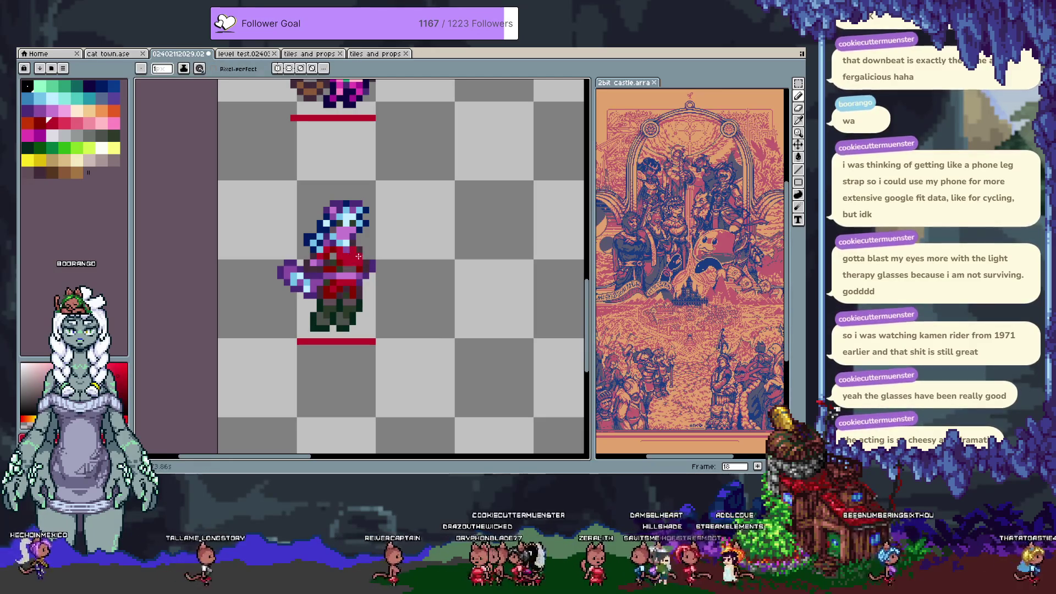
left_click(337, 257, "alt")
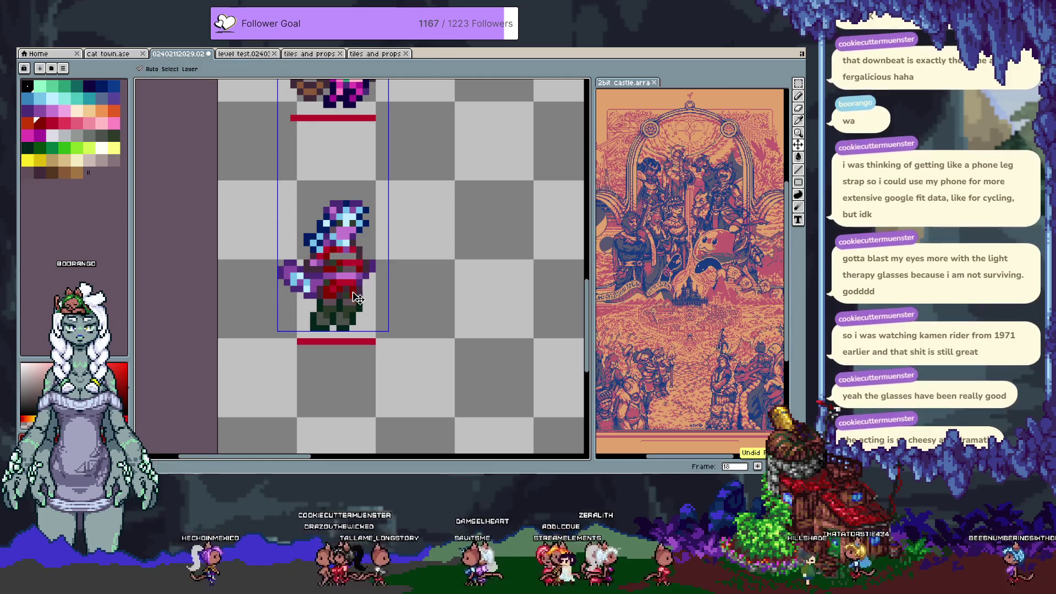
key("ctrl+z")
Touch up the chest with sampled dark and red shades, comparing frames 17 and 18.
key("i")
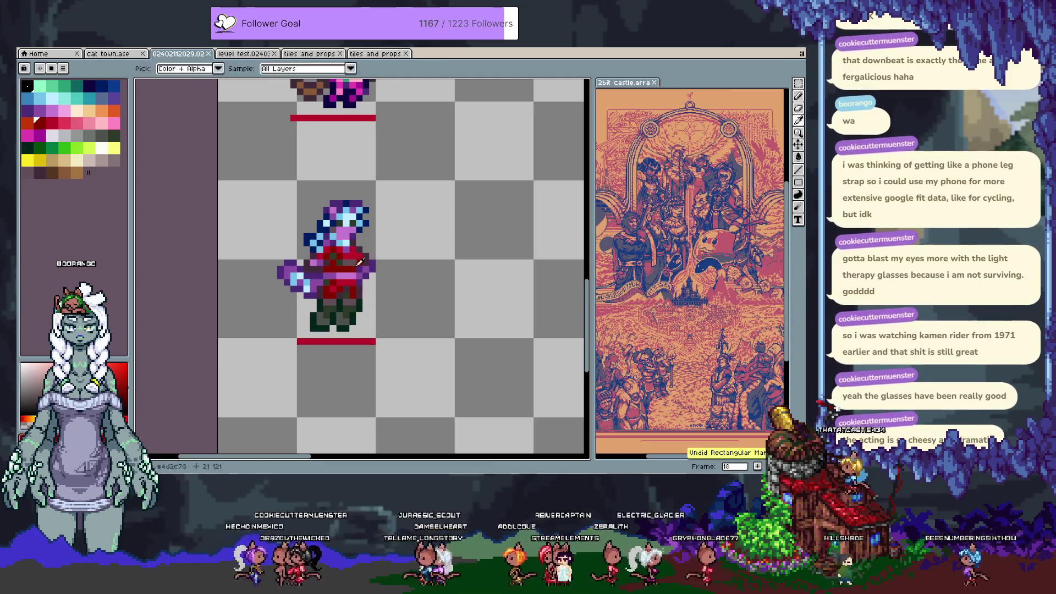
left_click(333, 253)
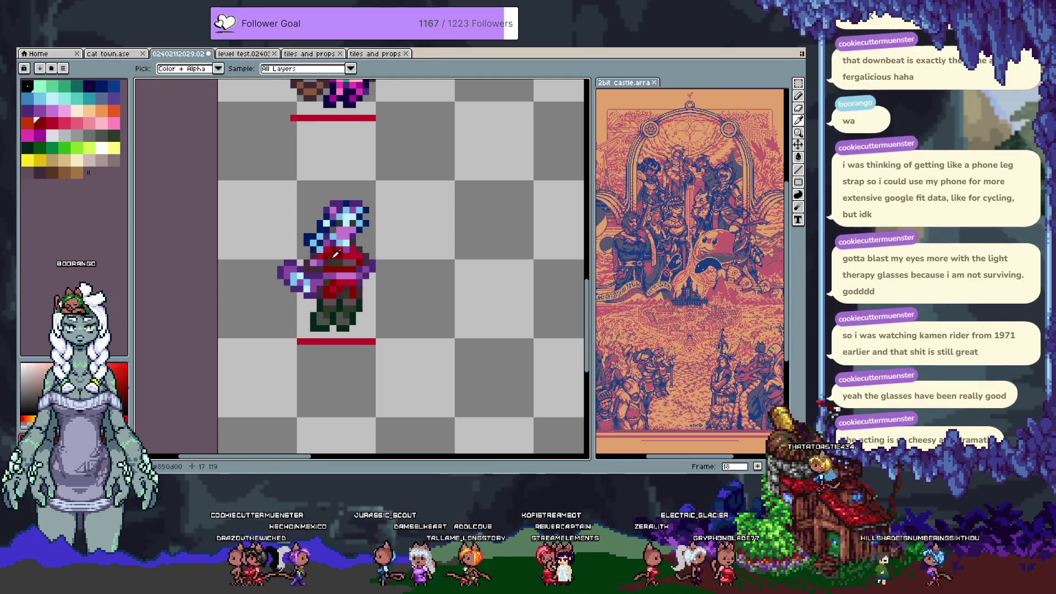
key("b")
key("i")
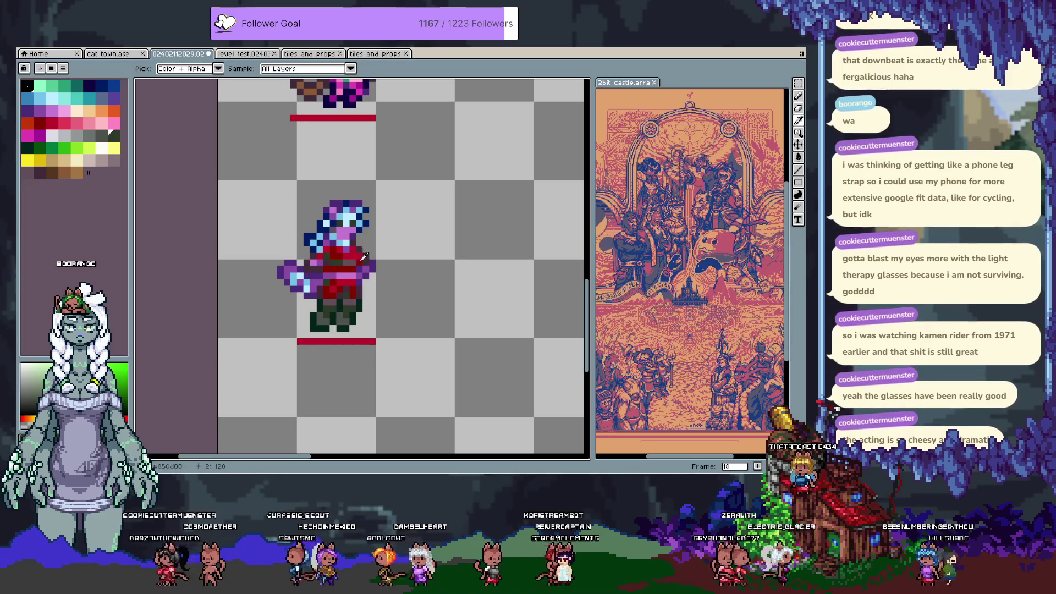
left_click(353, 251)
key("b")
left_click(345, 255, "alt")
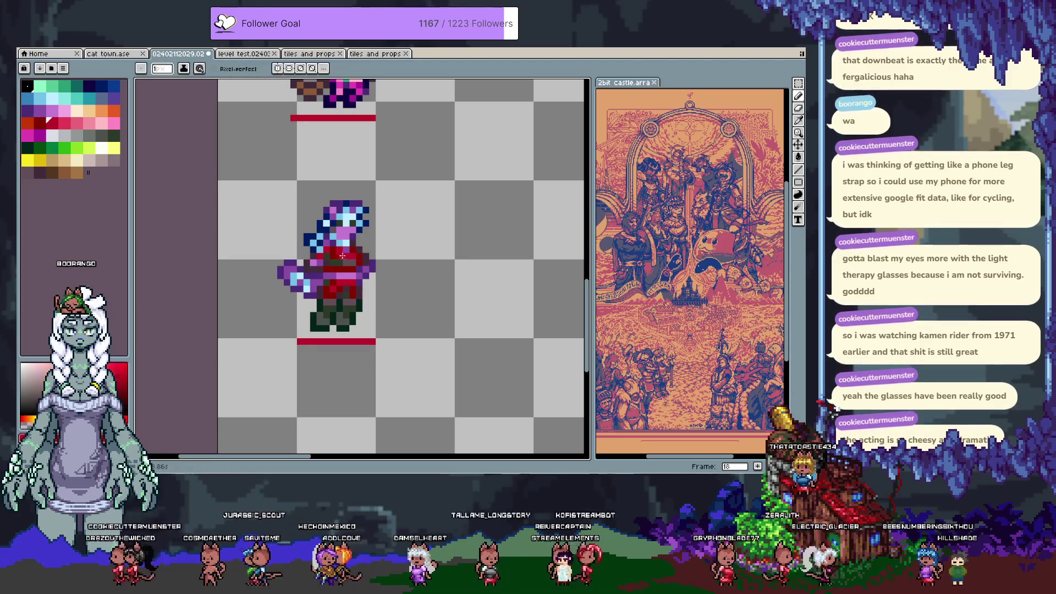
key("comma")
key("period")
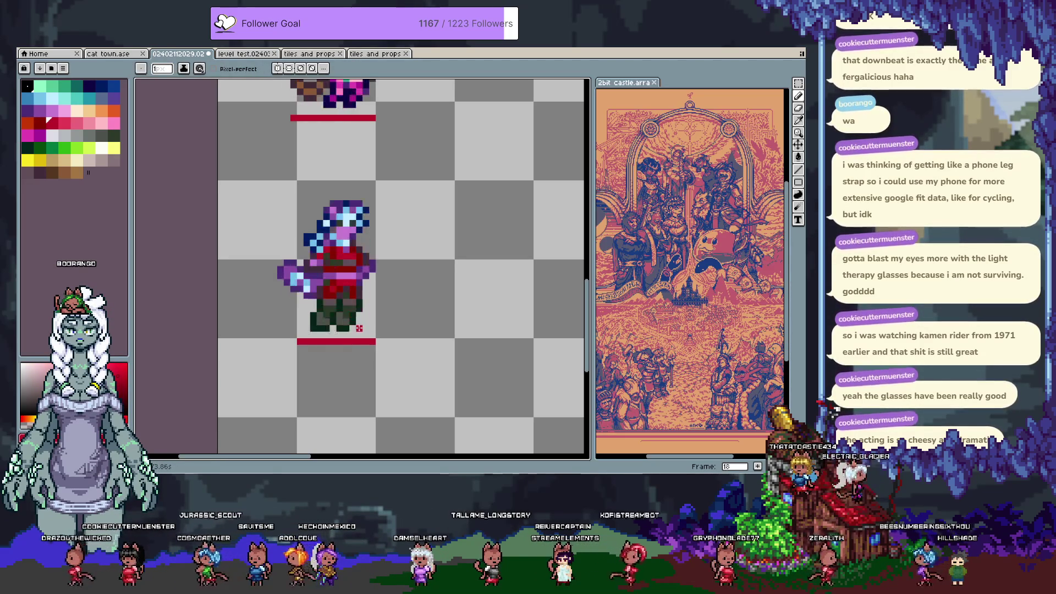
key("ctrl+z")
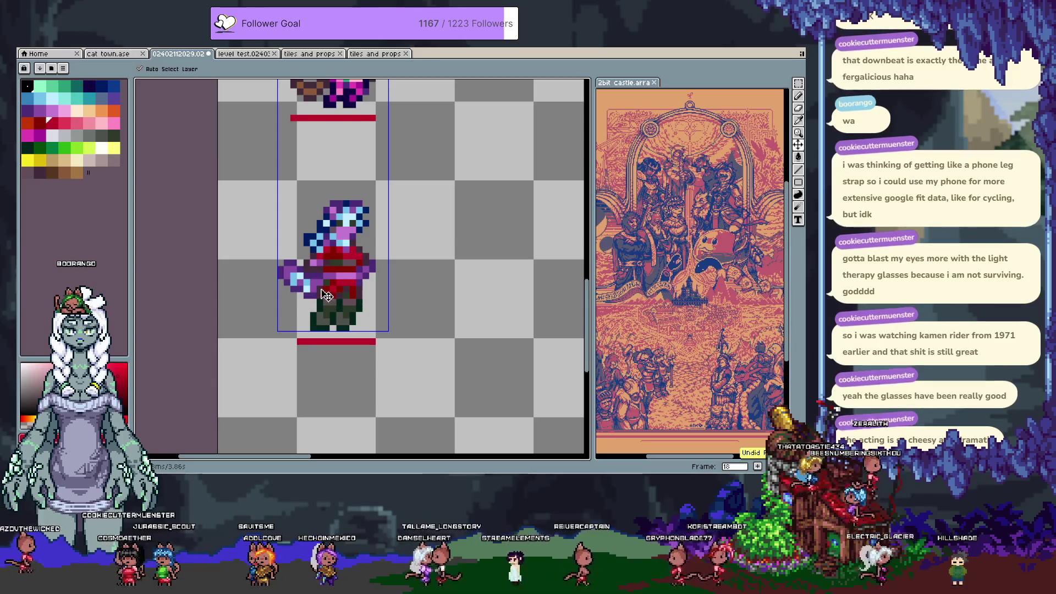
Repaint the chest area with purple, red, magenta and dark green, then advance to frame 19.
key("m")
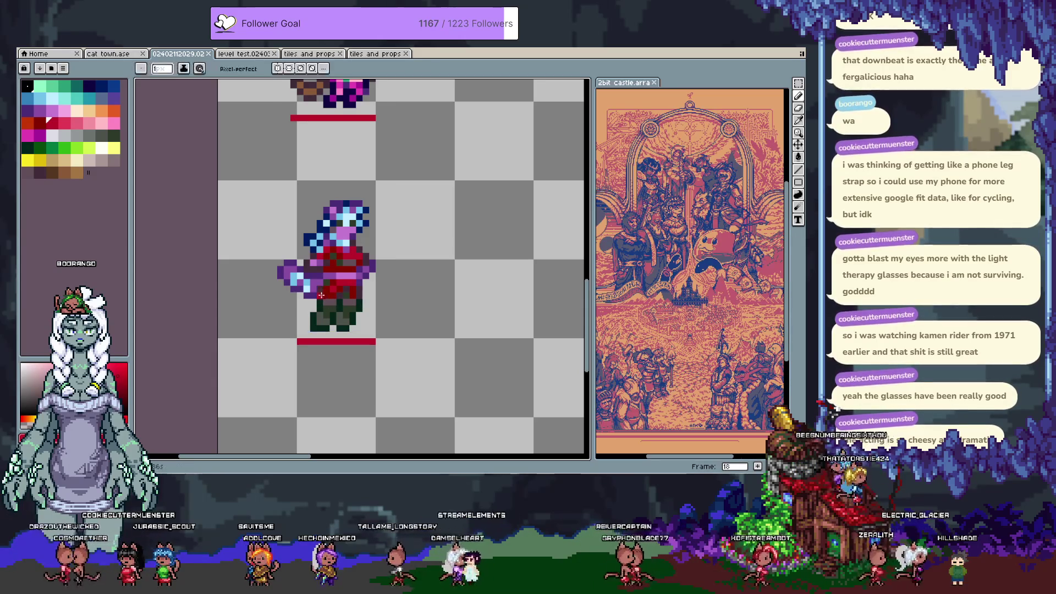
mouse_move(333, 266)
left_mouse_down()
mouse_move(367, 257)
mouse_move(361, 268)
left_mouse_up()
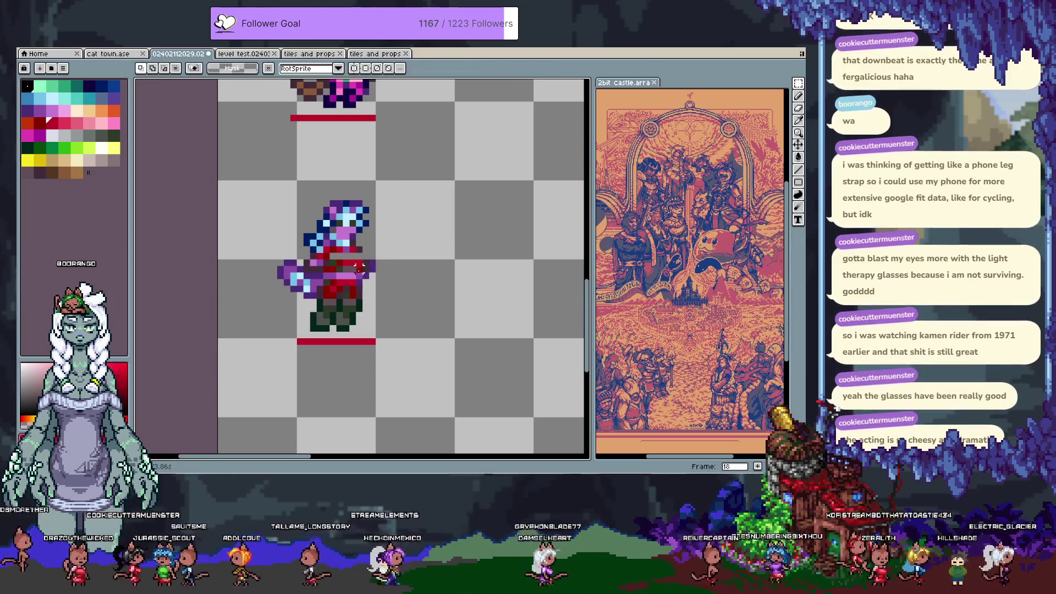
key("b")
left_click(337, 274, "alt")
left_click(363, 265, "alt")
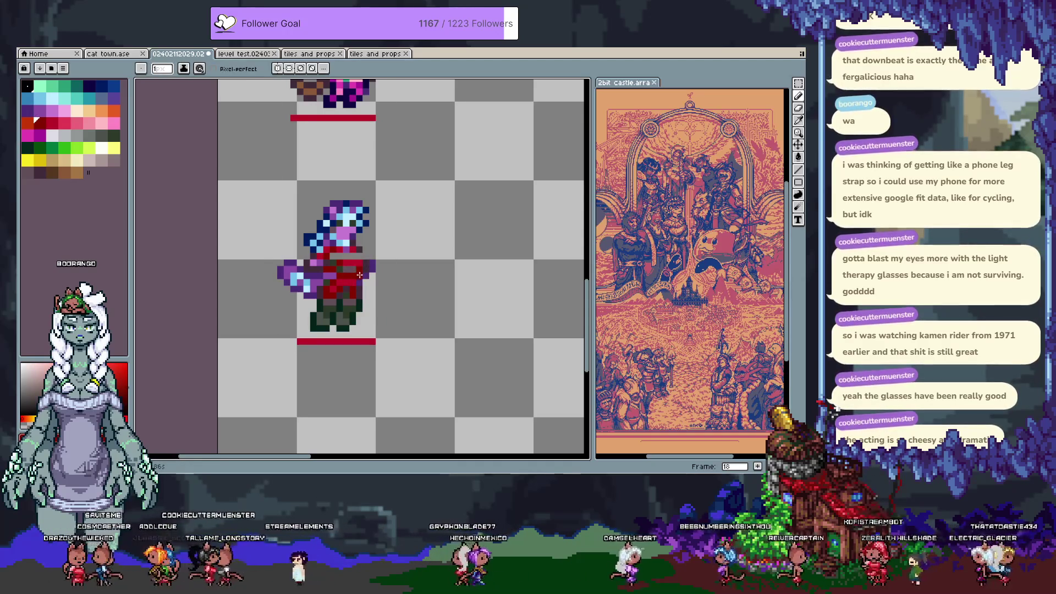
left_click(360, 254, "alt")
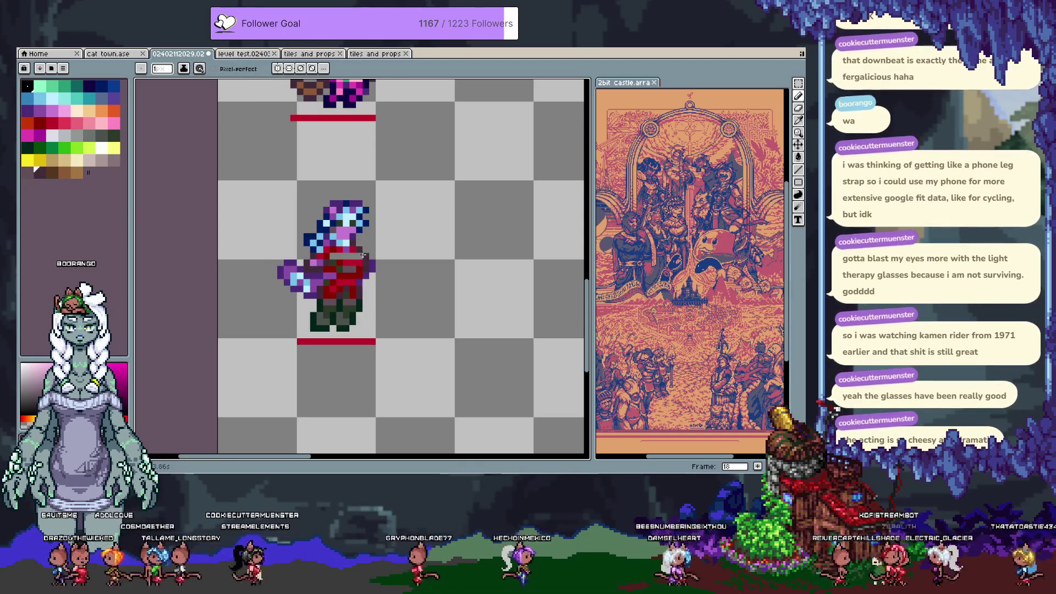
left_click(358, 255, "alt")
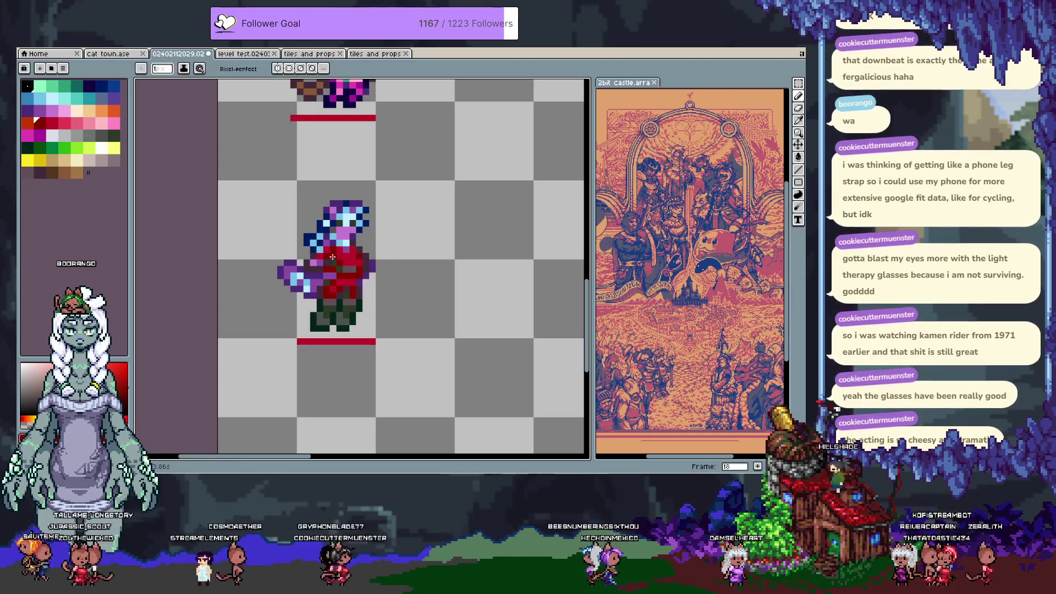
left_click(332, 257, "alt")
key("Right")
key("Left")
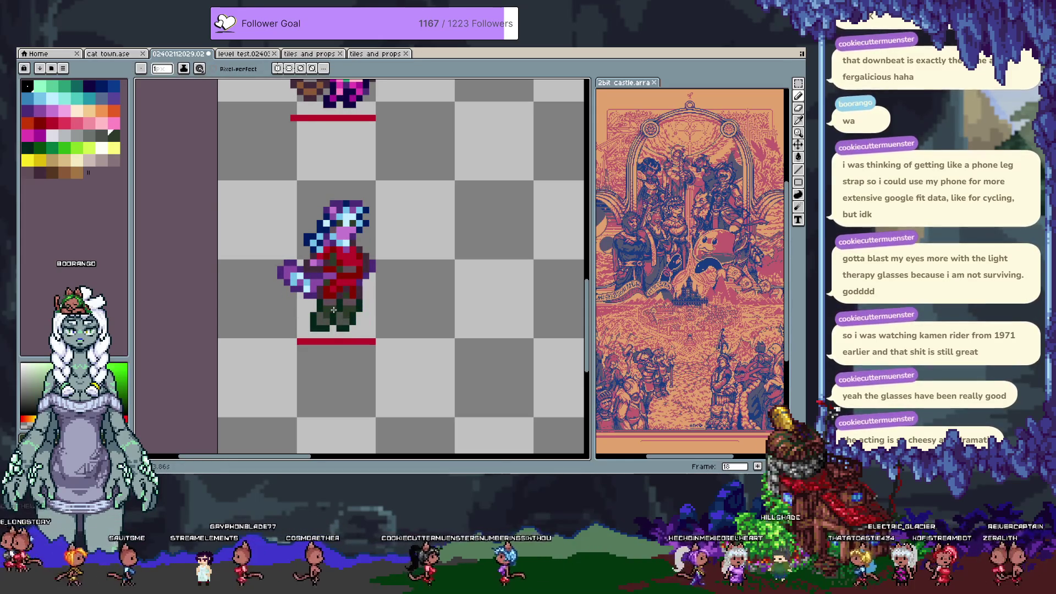
key("Right")
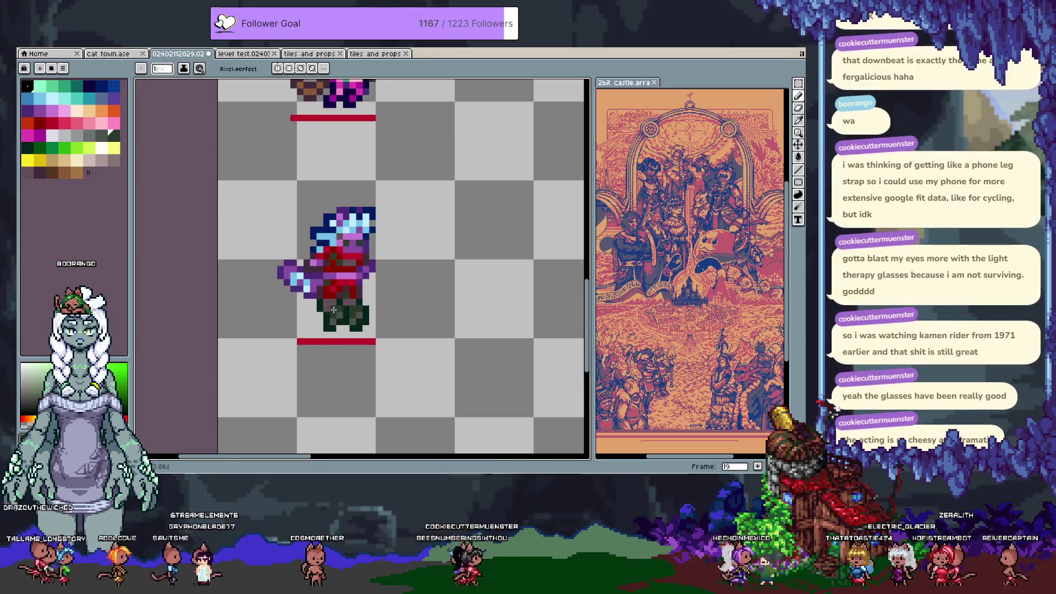
Recolour torso pixels with sampled reds, purple and a pinker red.
left_click(334, 264, "alt")
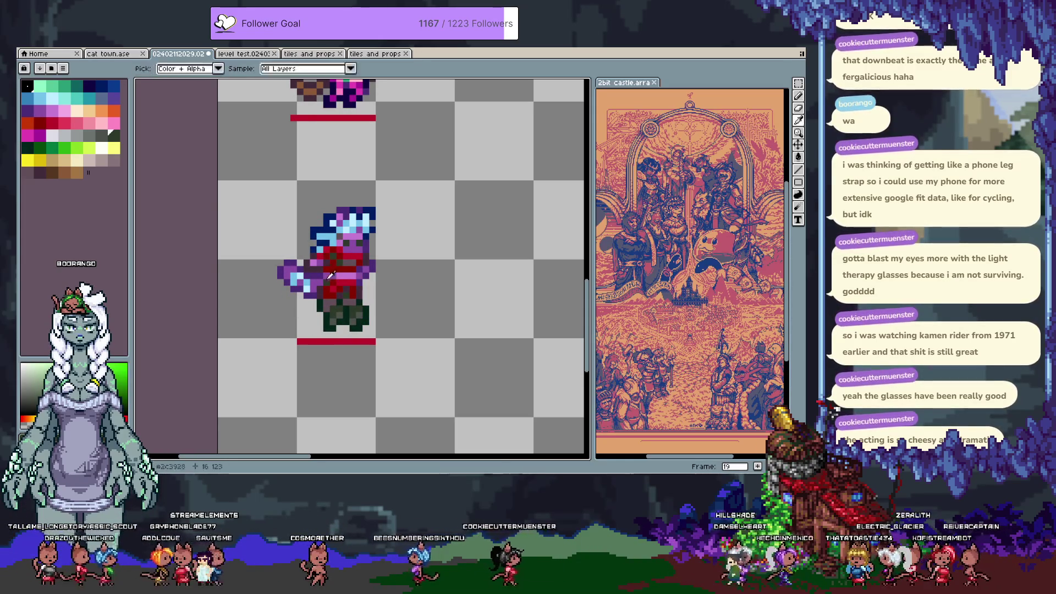
left_click(350, 269, "alt")
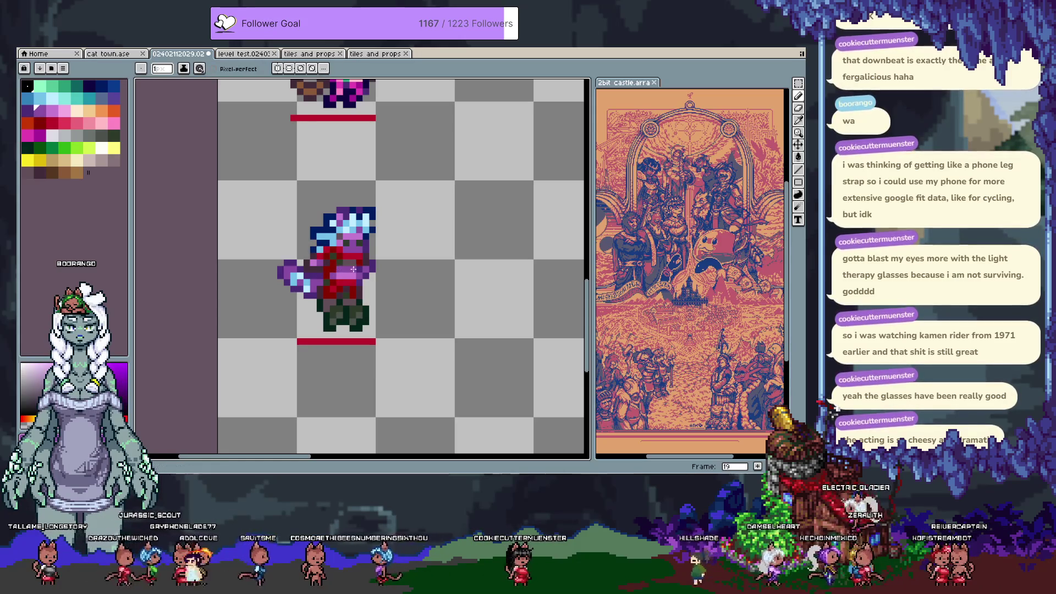
left_click(347, 274, "alt")
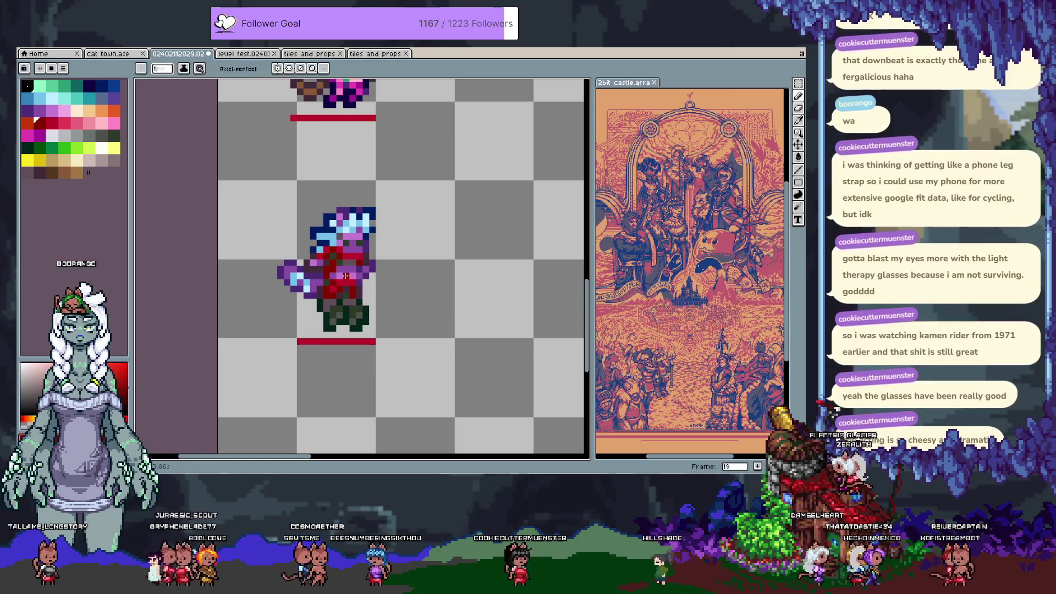
left_click(348, 284, "alt")
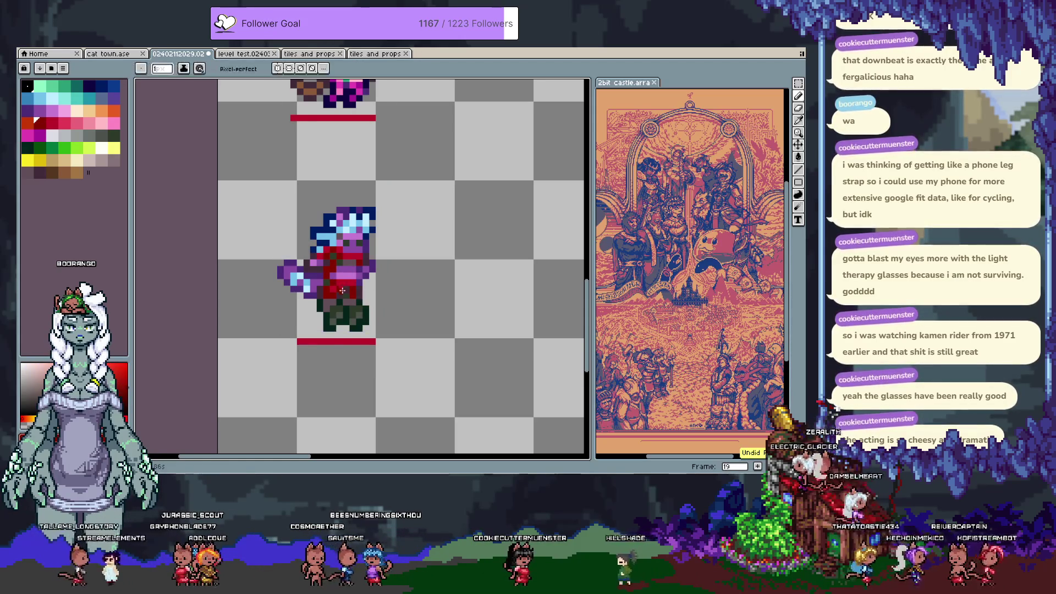
left_click(347, 289, "alt")
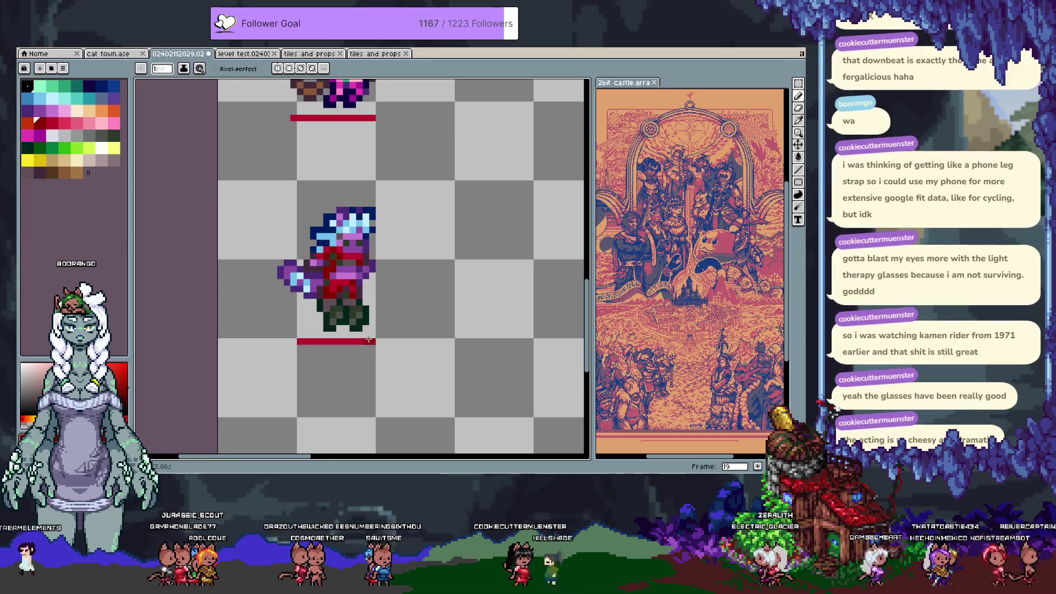
Shift the dark green legs sideways under the body, then retouch with sampled red and green.
key("m")
mouse_move(383, 333)
left_mouse_down()
mouse_move(307, 297)
mouse_move(347, 319)
left_mouse_up()
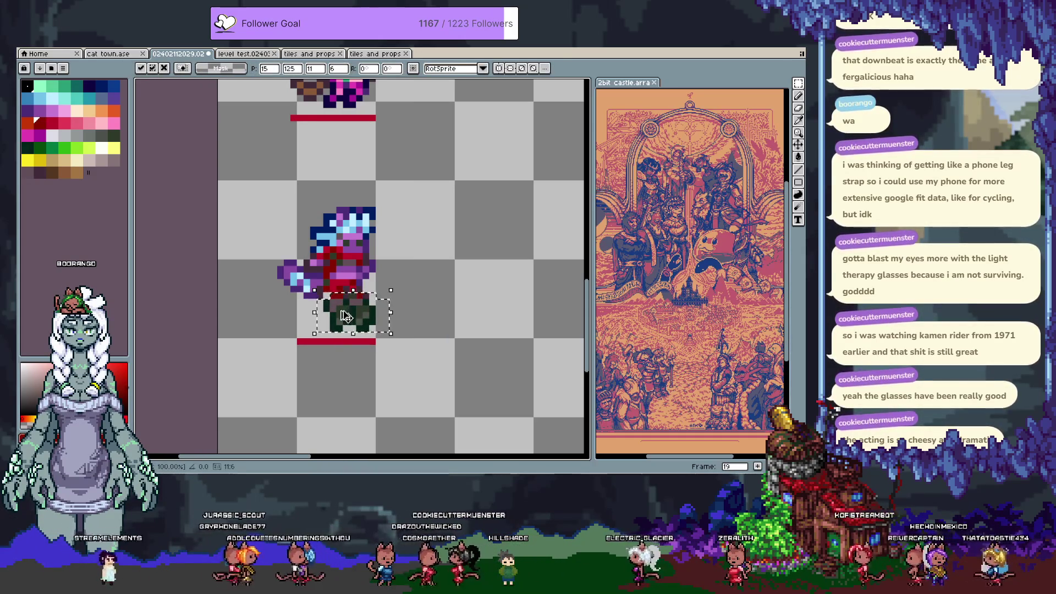
key("ctrl+d")
key("b")
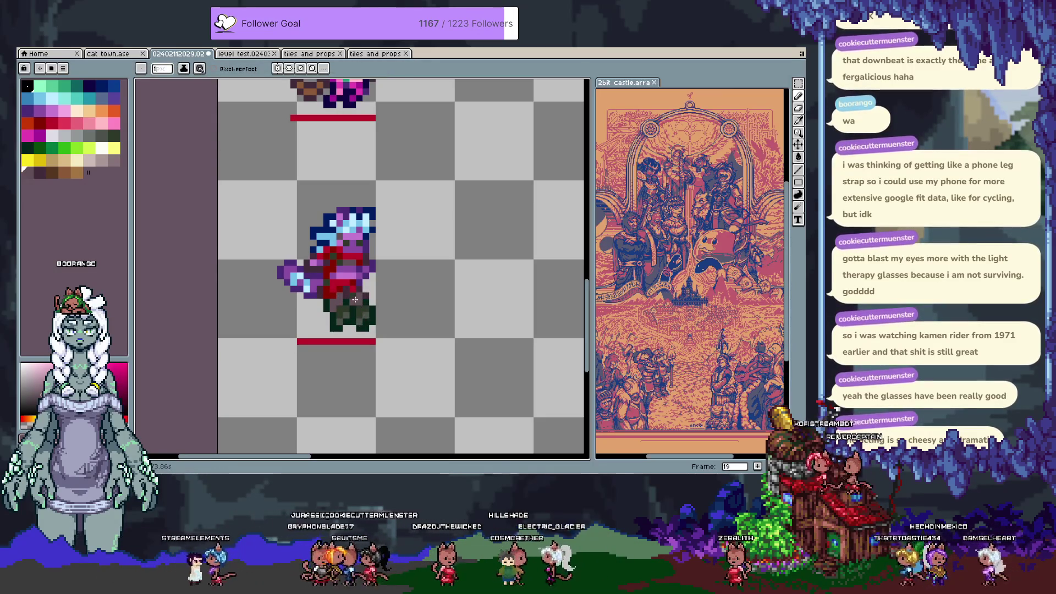
left_click(337, 296, "alt")
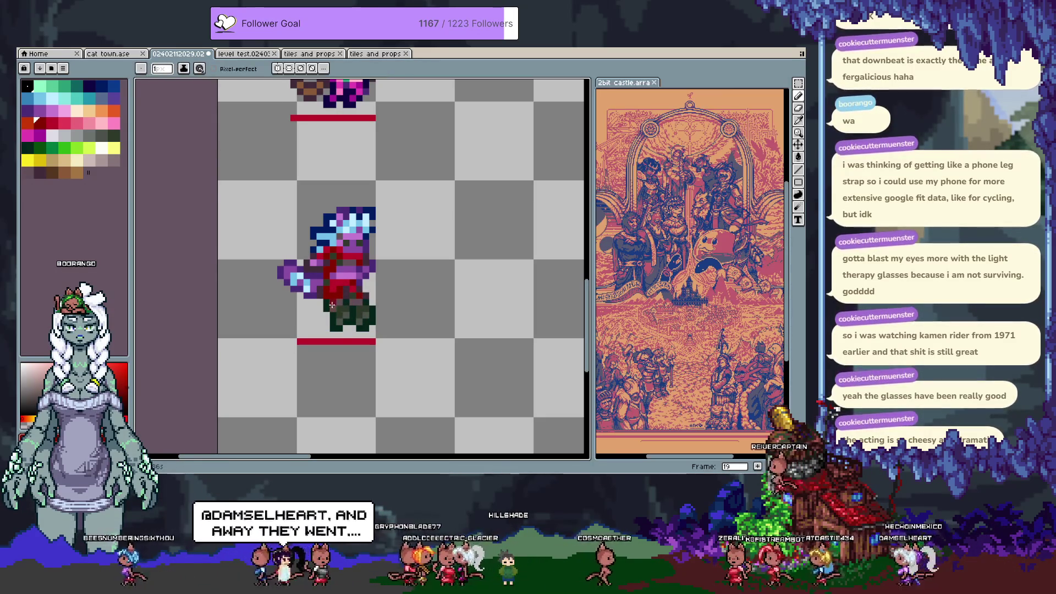
key("alt")
left_click(332, 302, "alt")
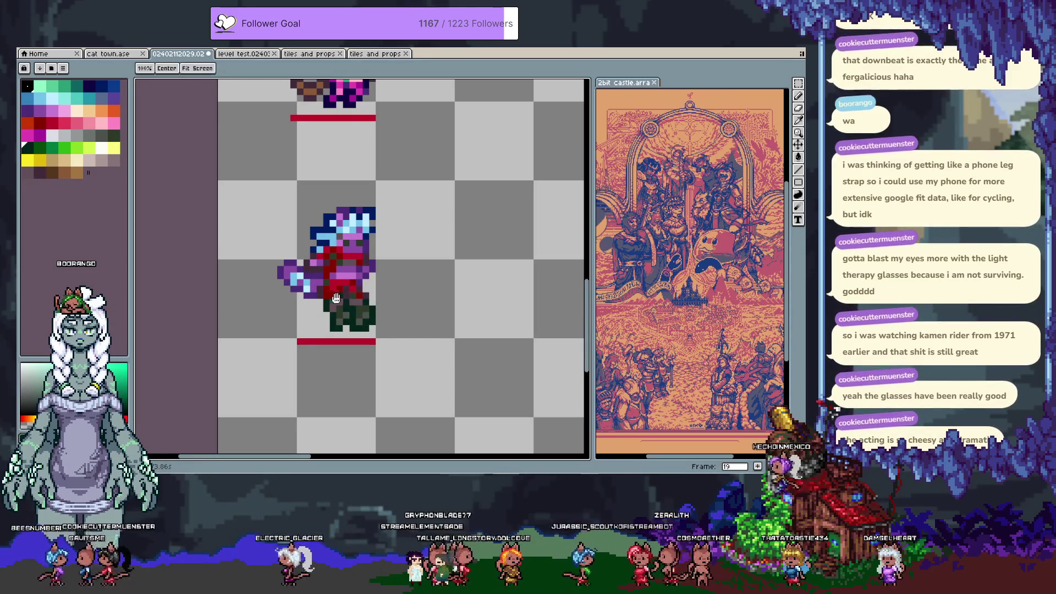
Sample the hair's light blue and pan the frame 19 sprite back into view.
left_click_drag(324, 284, 339, 329)
key("alt")
left_click(348, 277, "alt")
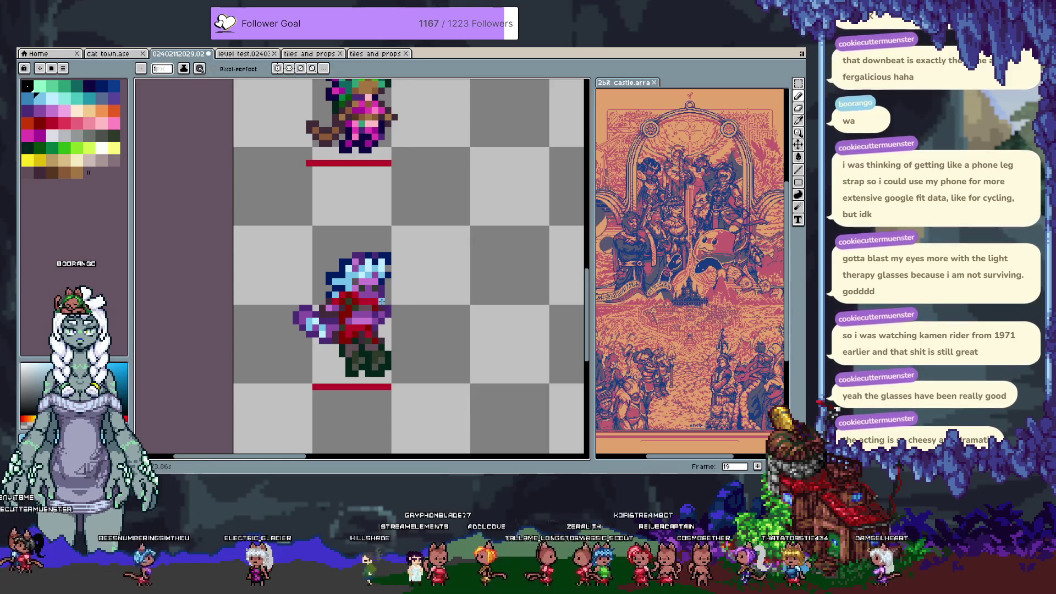
key("space")
left_click_drag(353, 228, 336, 323)
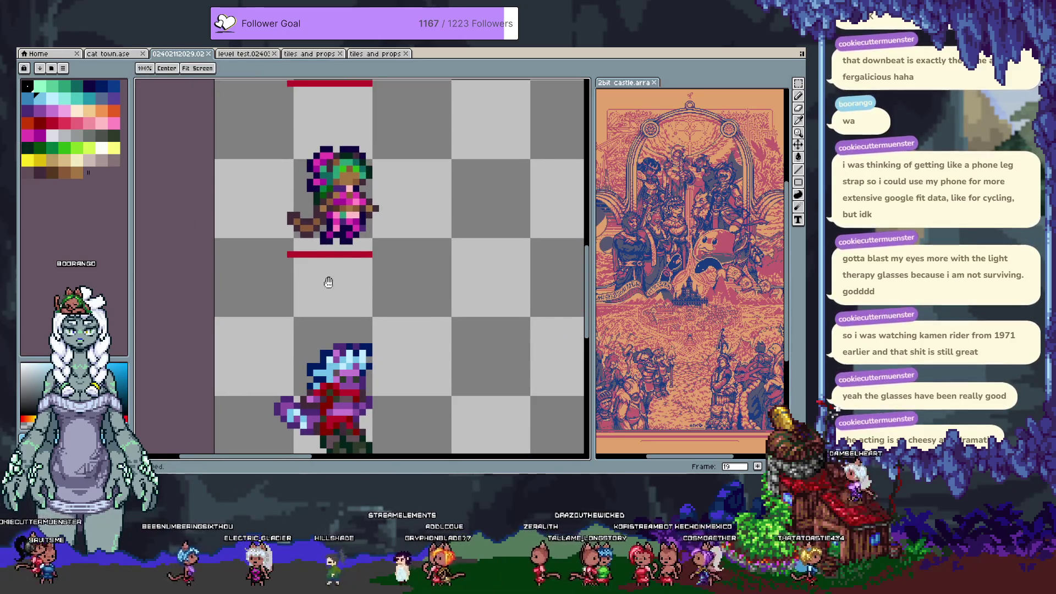
left_click_drag(303, 396, 352, 250)
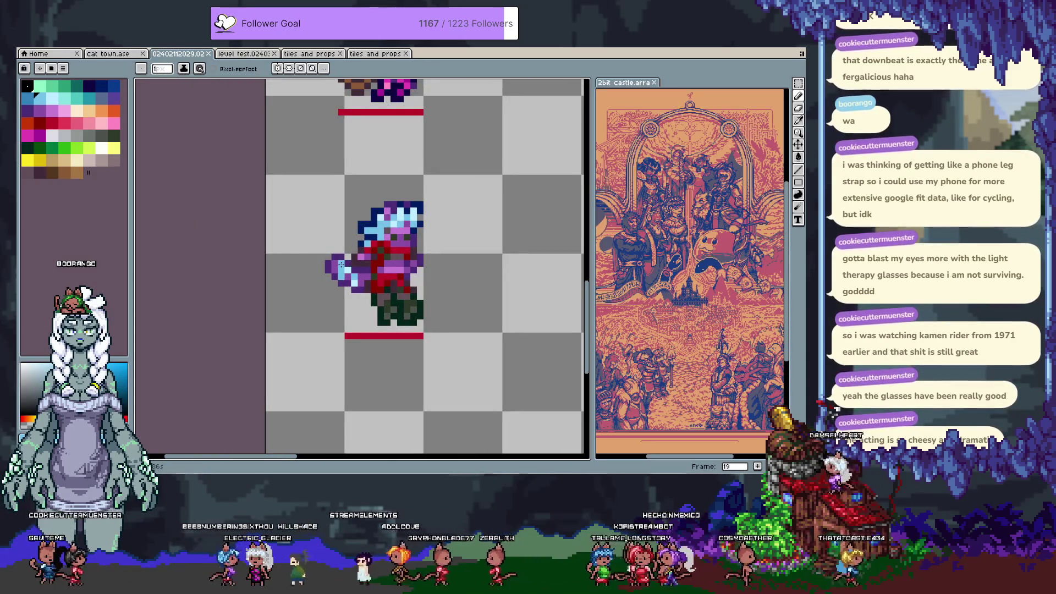
Compare frame 19 with frame 17, then erase the purple pixels on the sprite's left edge.
key("Left")
key("Left")
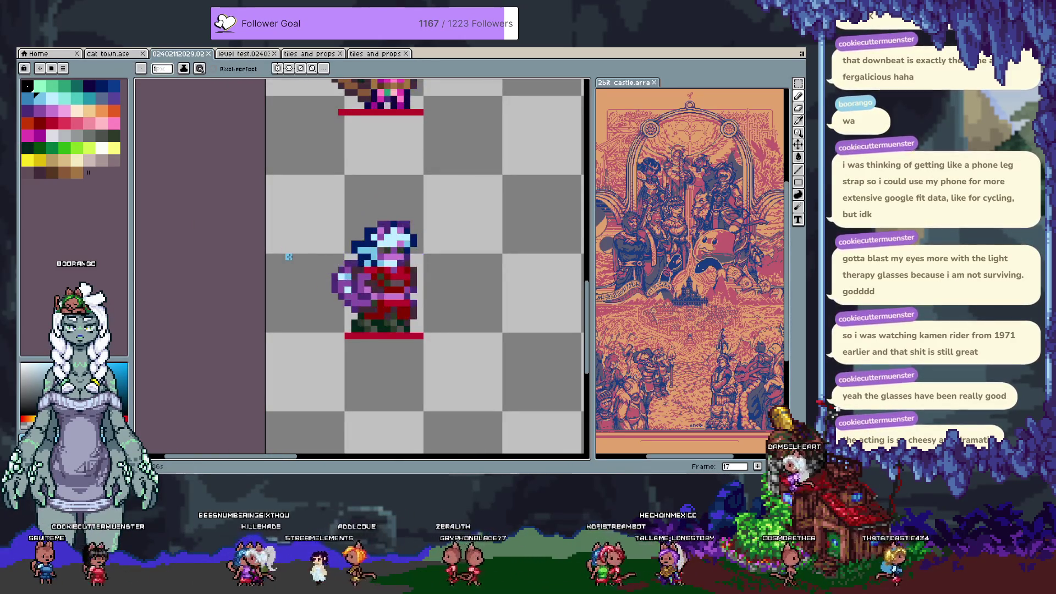
key("Right")
key("Right")
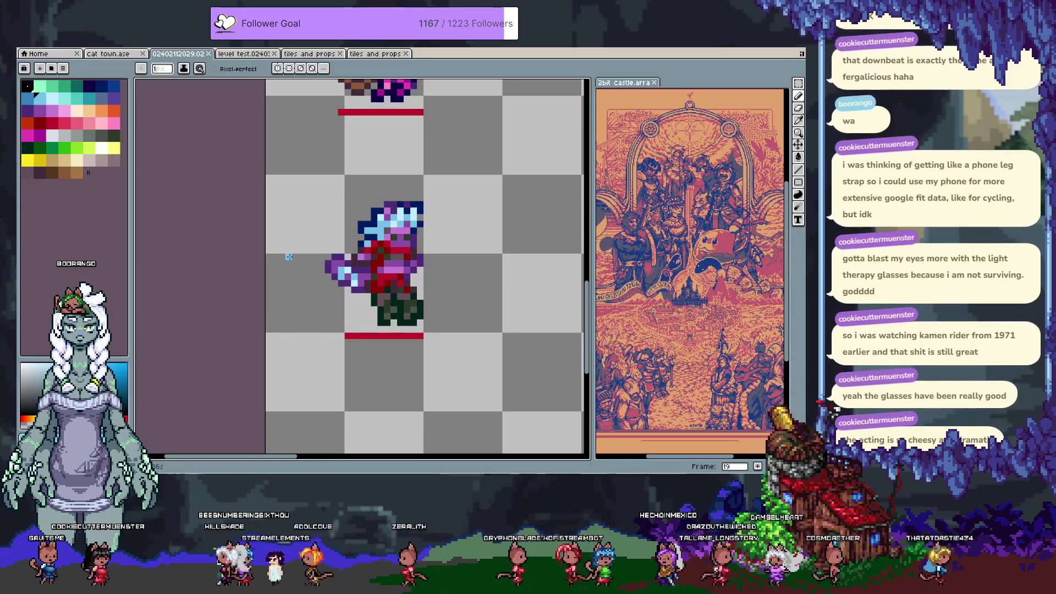
left_click(332, 256, "alt")
key("e")
mouse_move(325, 247)
left_mouse_down()
mouse_move(330, 277)
mouse_move(346, 282)
mouse_move(330, 264)
mouse_move(358, 274)
left_mouse_up()
key("b")
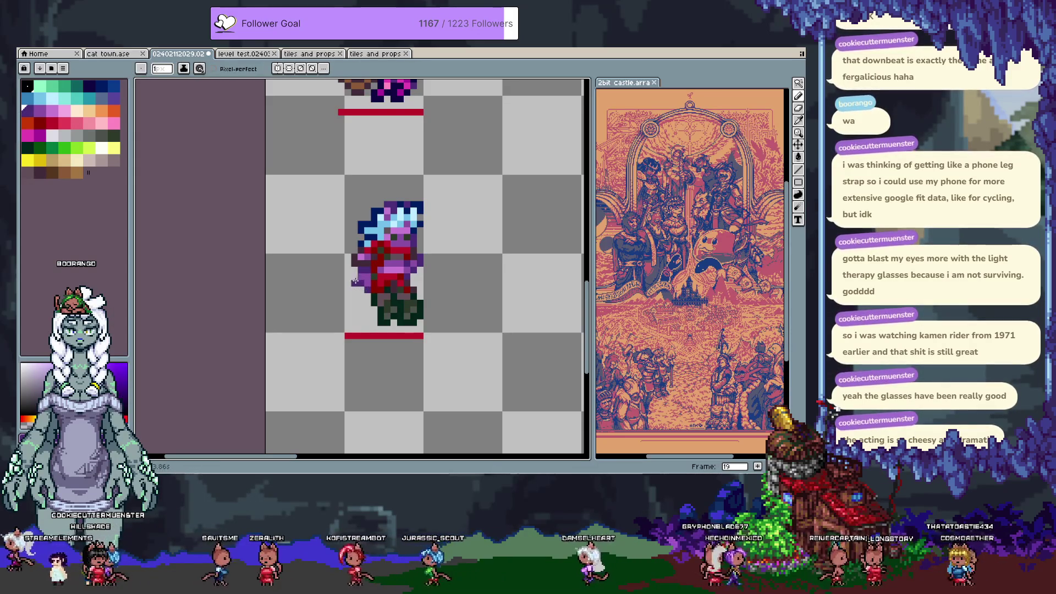
Draw a short purple arm line left of the torso, then undo the attempts.
left_click_drag(341, 270, 340, 248)
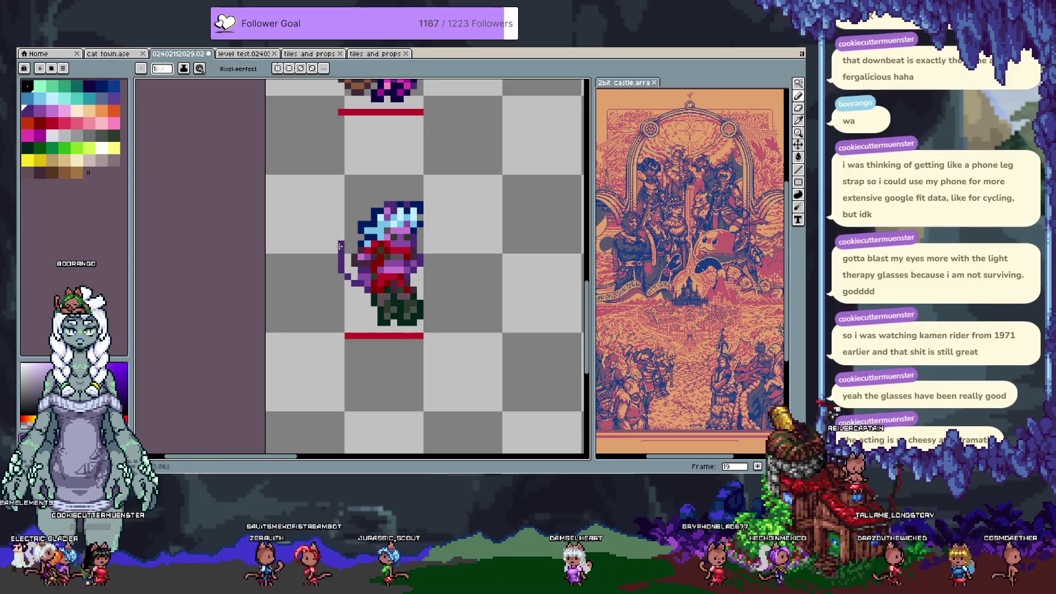
key("ctrl+z")
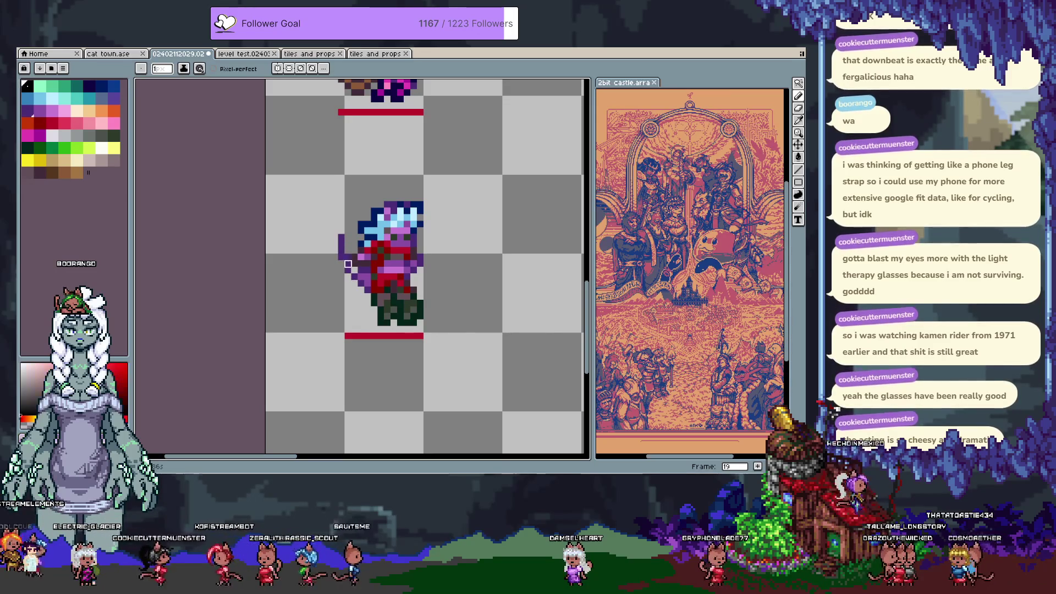
left_click(341, 241, "alt")
key("ctrl+z")
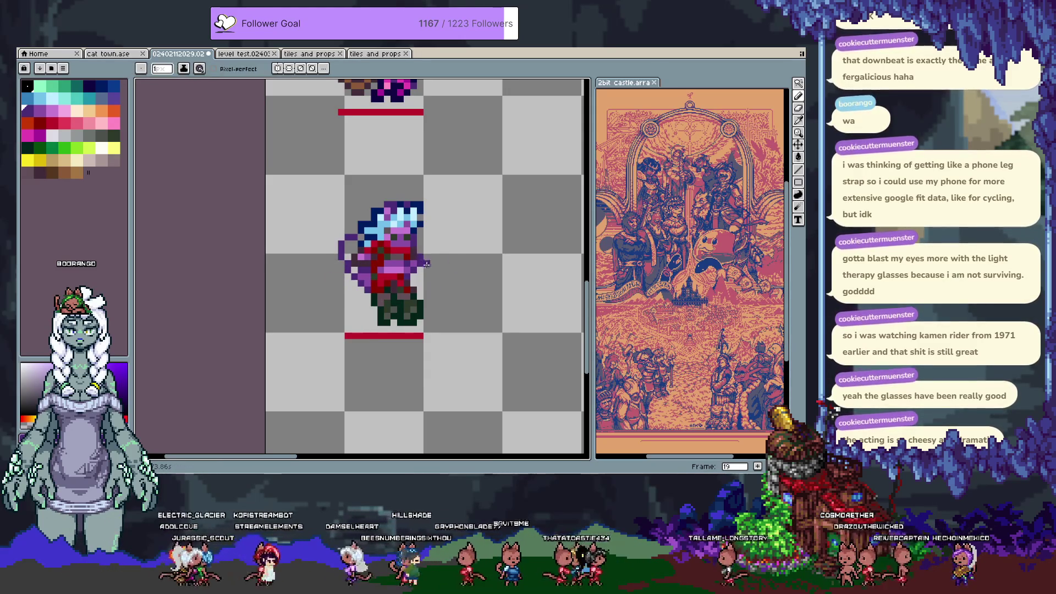
Test small rectangular selections on the sprite's right side and left arm.
key("m")
mouse_move(415, 245)
left_mouse_down()
mouse_move(419, 275)
mouse_move(433, 275)
left_mouse_up()
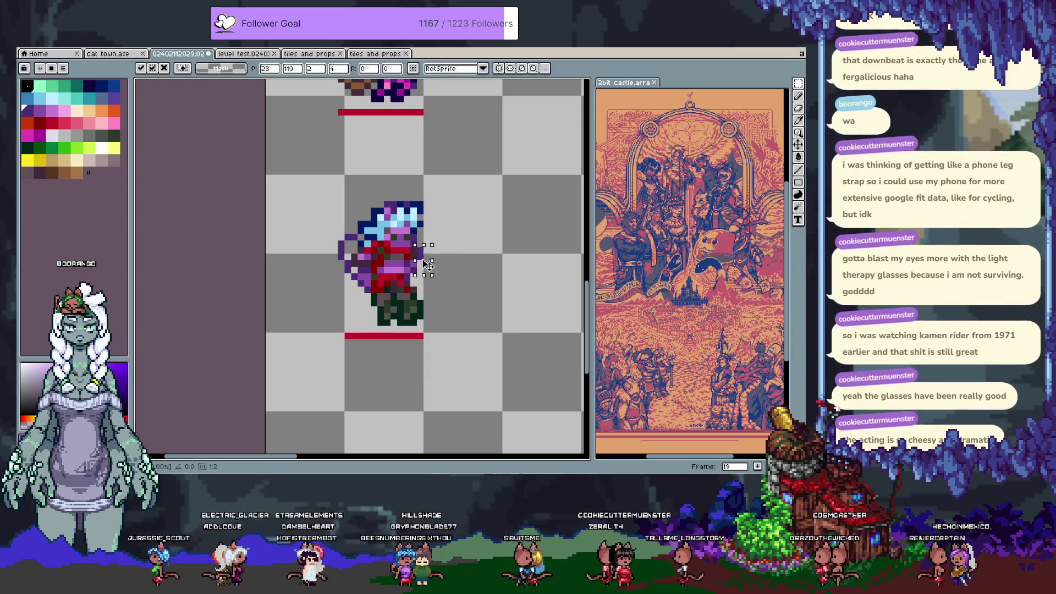
key("ctrl+d")
key("b")
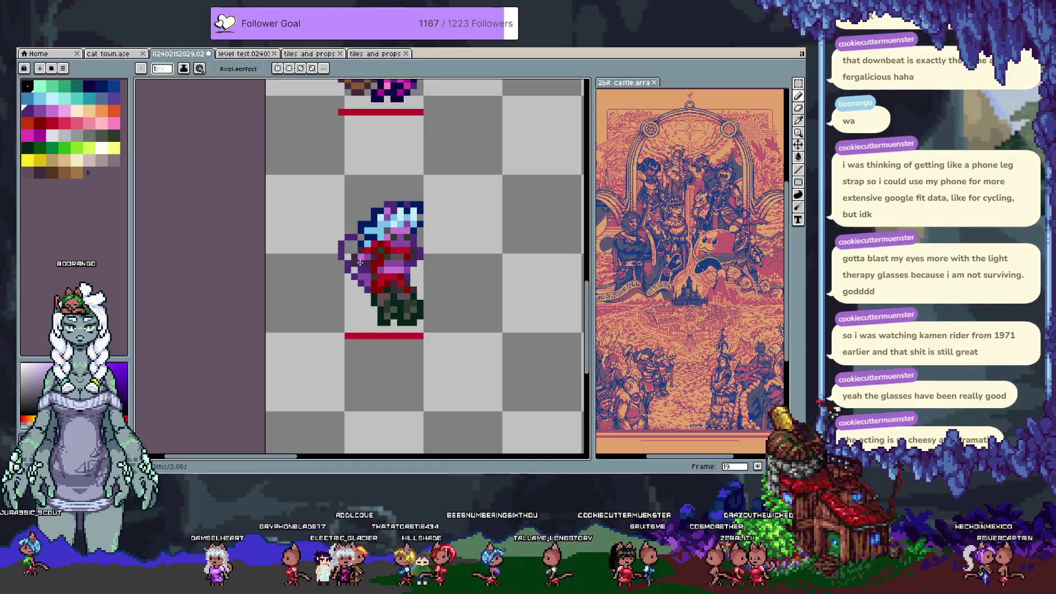
key("m")
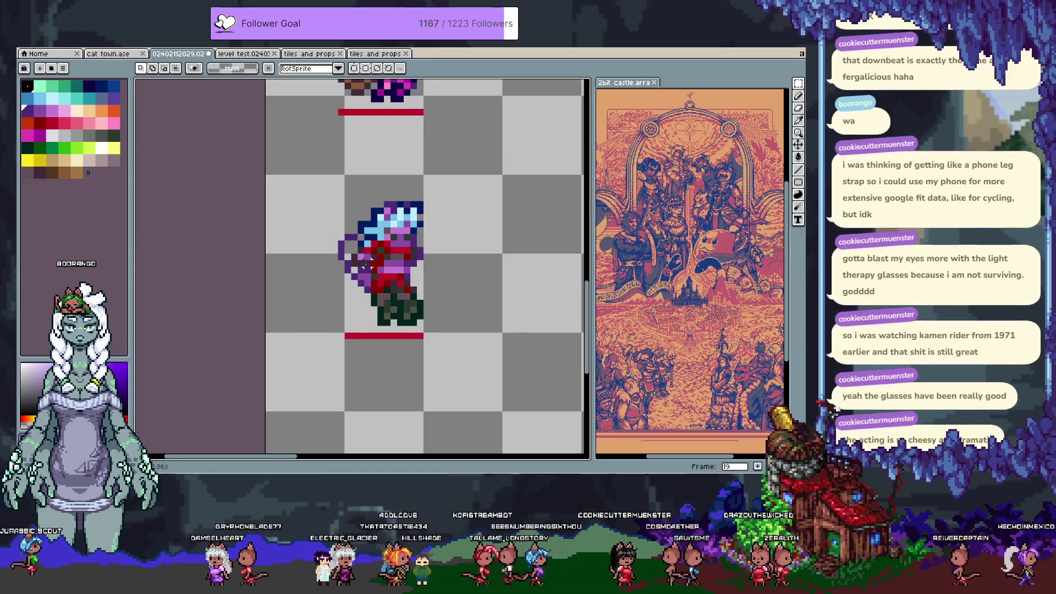
left_click_drag(349, 238, 374, 263)
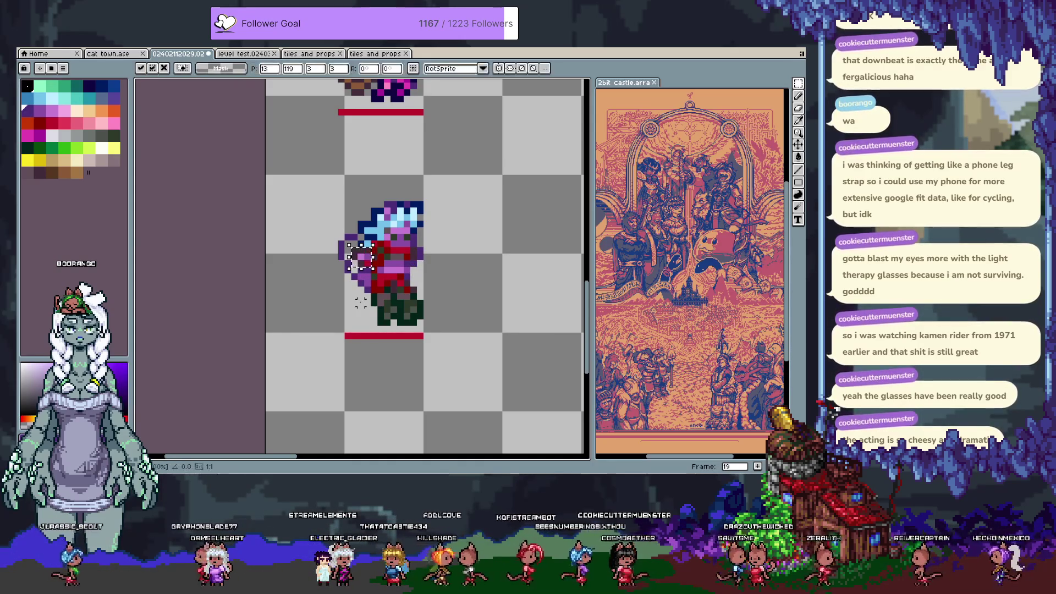
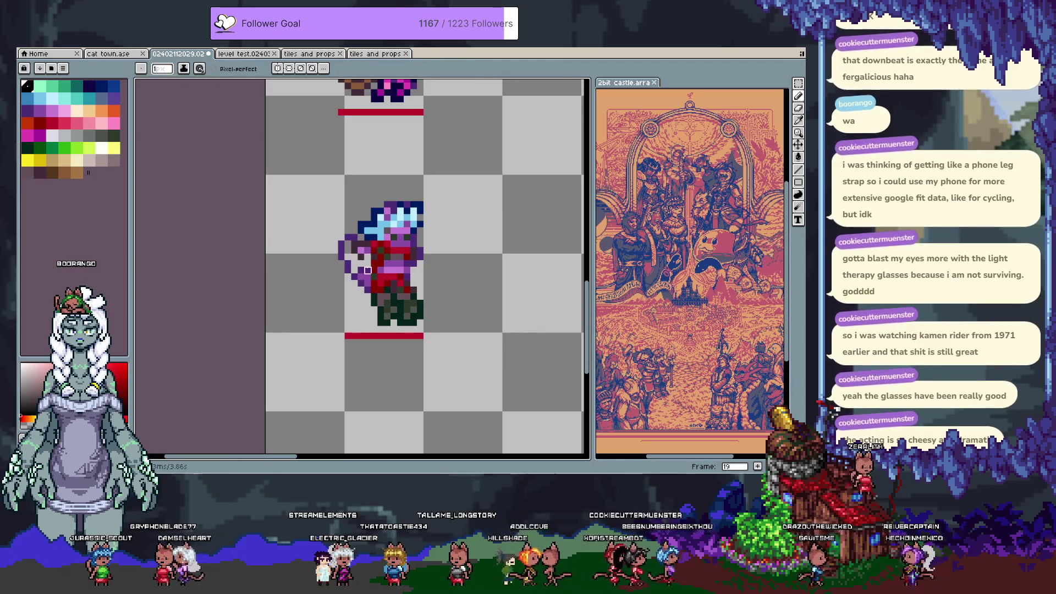
Sample the cape purple and fill the gaps in the white-haired sprite's cape.
left_click(367, 268, "alt")
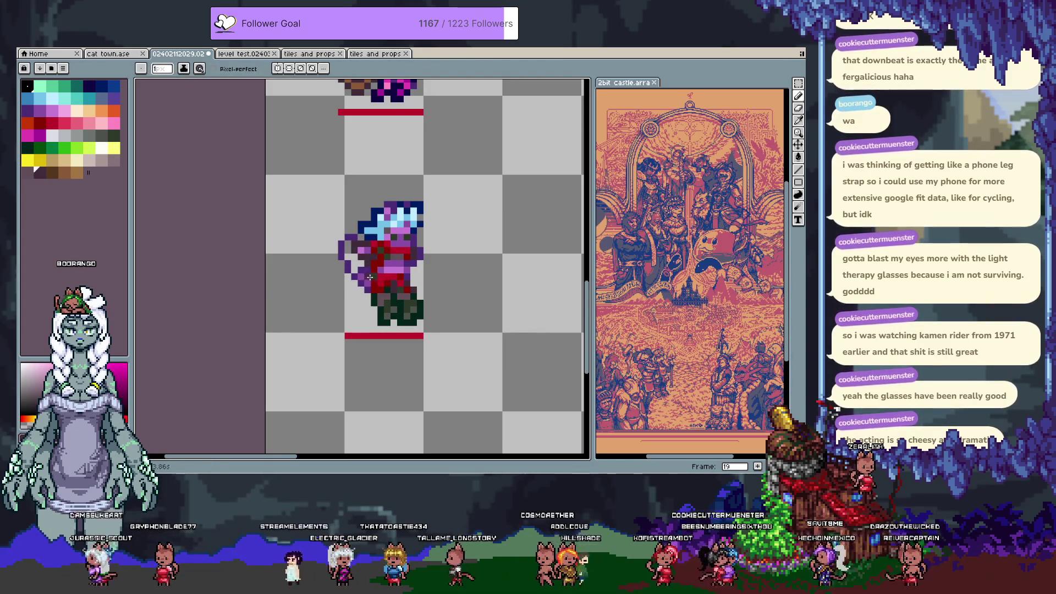
left_click(355, 269, "alt")
left_click_drag(354, 269, 352, 283)
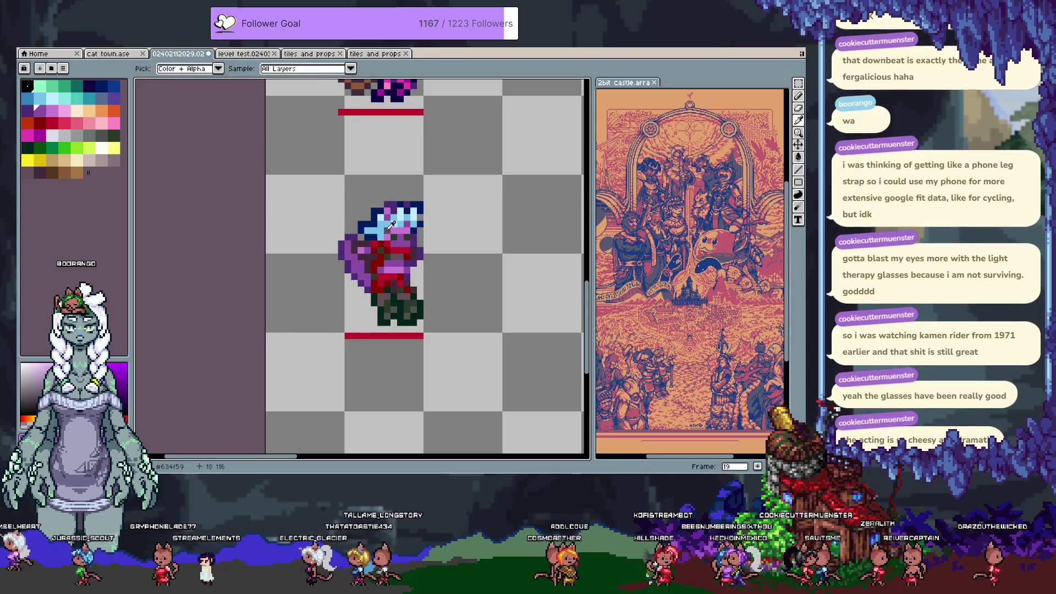
Sample the dark navy outline and add a navy pixel to the hair's edge.
left_click(395, 226, "alt")
left_click(360, 263, "alt")
left_click(372, 328, "alt")
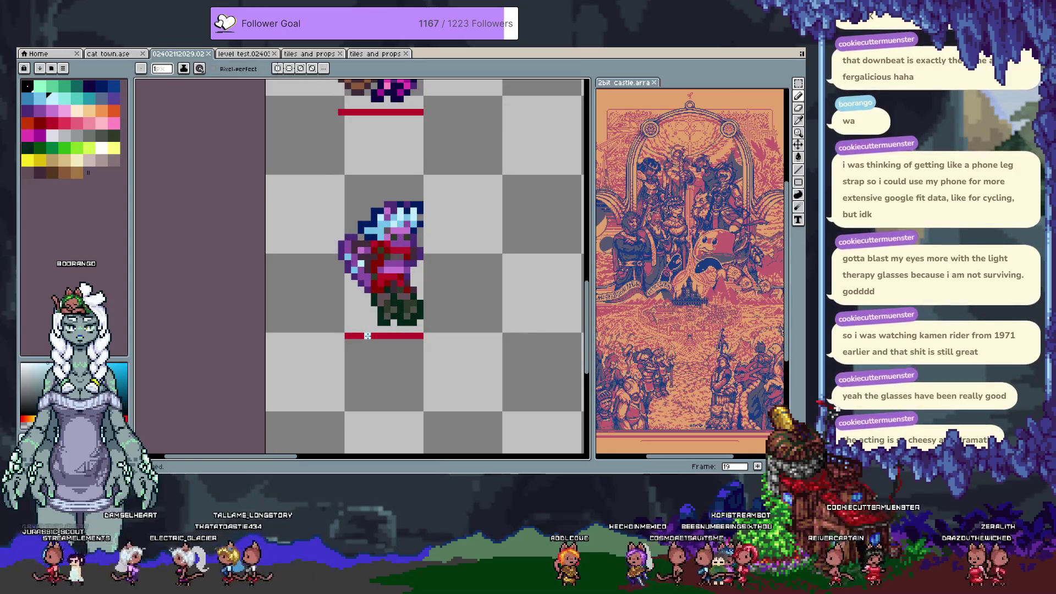
key("alt")
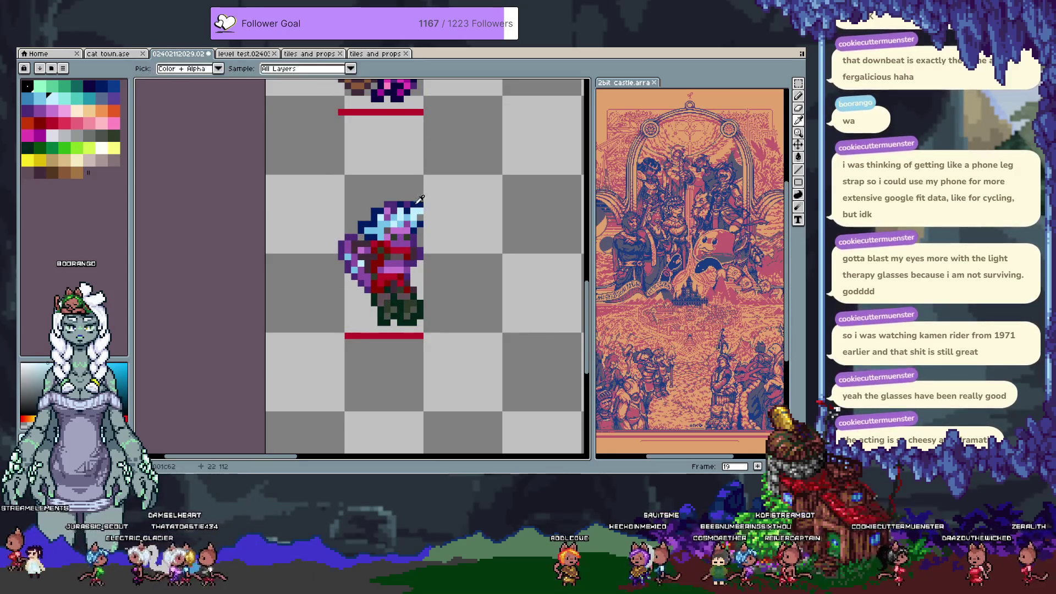
left_click(424, 199, "alt")
left_click(424, 209)
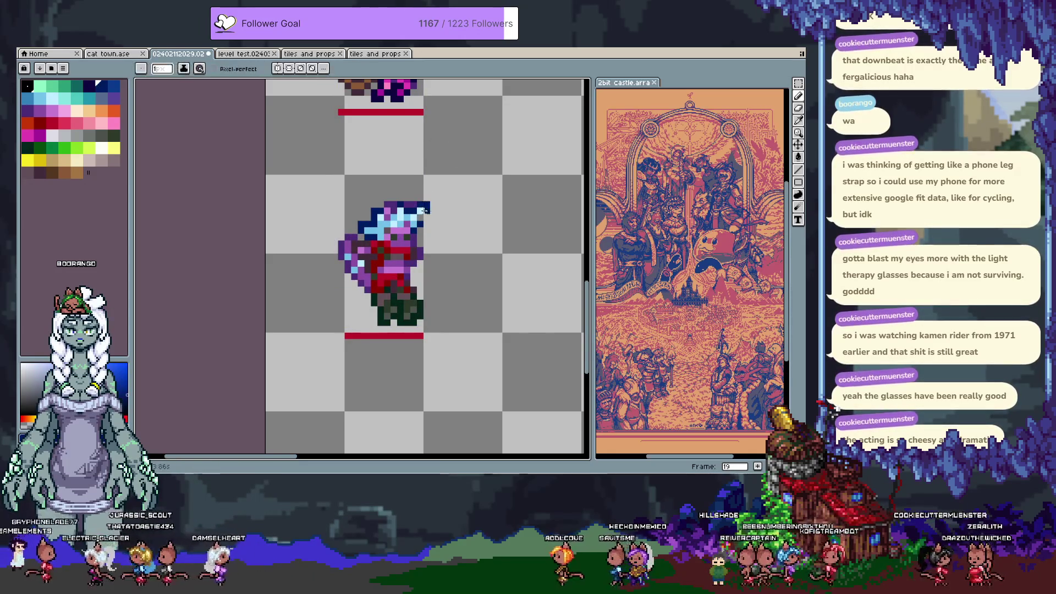
left_click(422, 251, "alt")
left_click(412, 251, "alt")
scroll(545, 267, "down", 2)
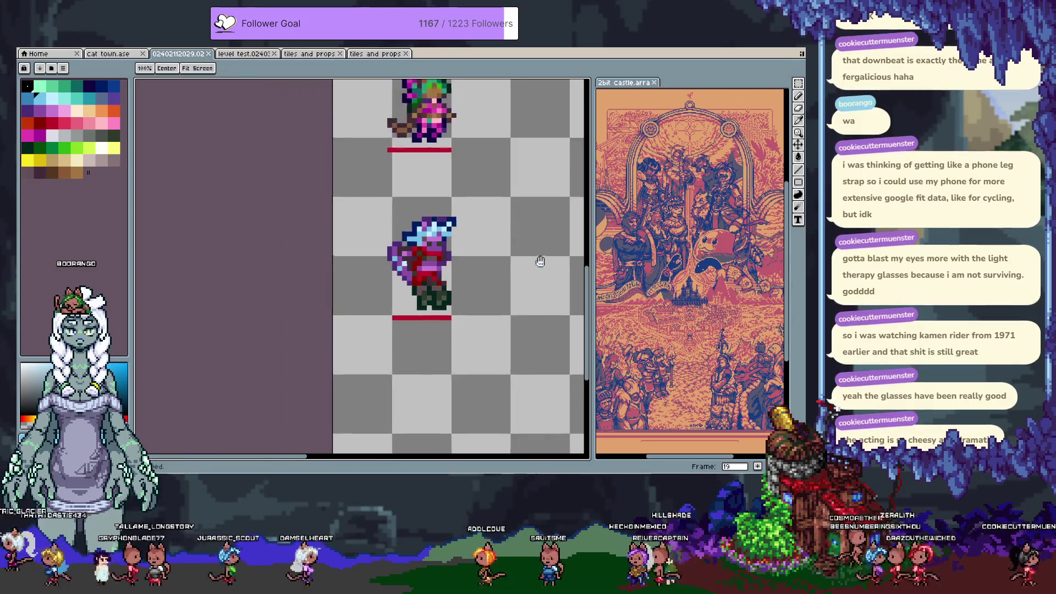
Save the file and compare frame 19 against frame 17.
scroll(468, 314, "up", 1)
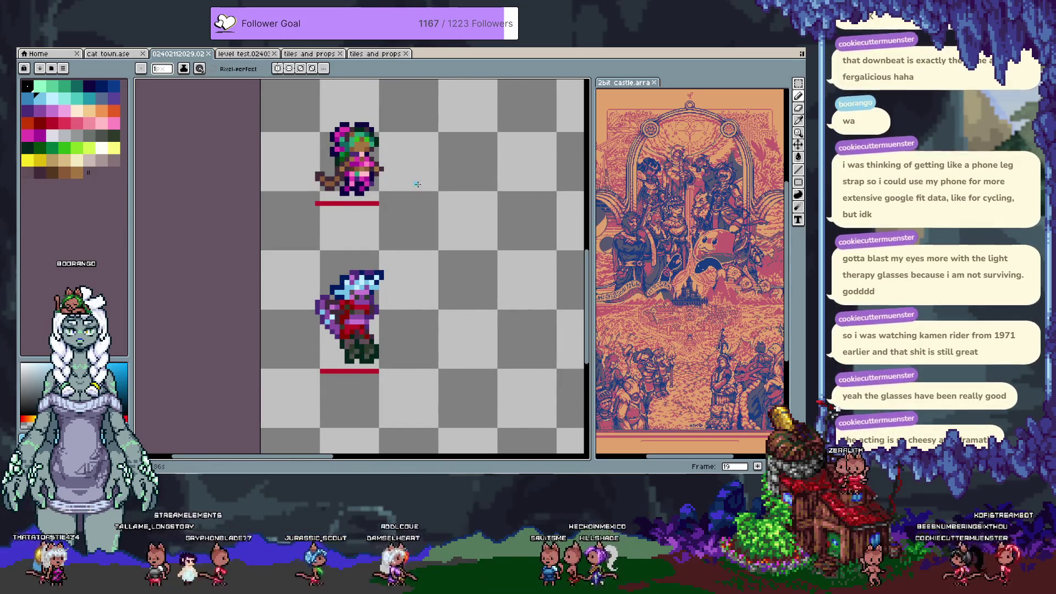
key("ctrl+s")
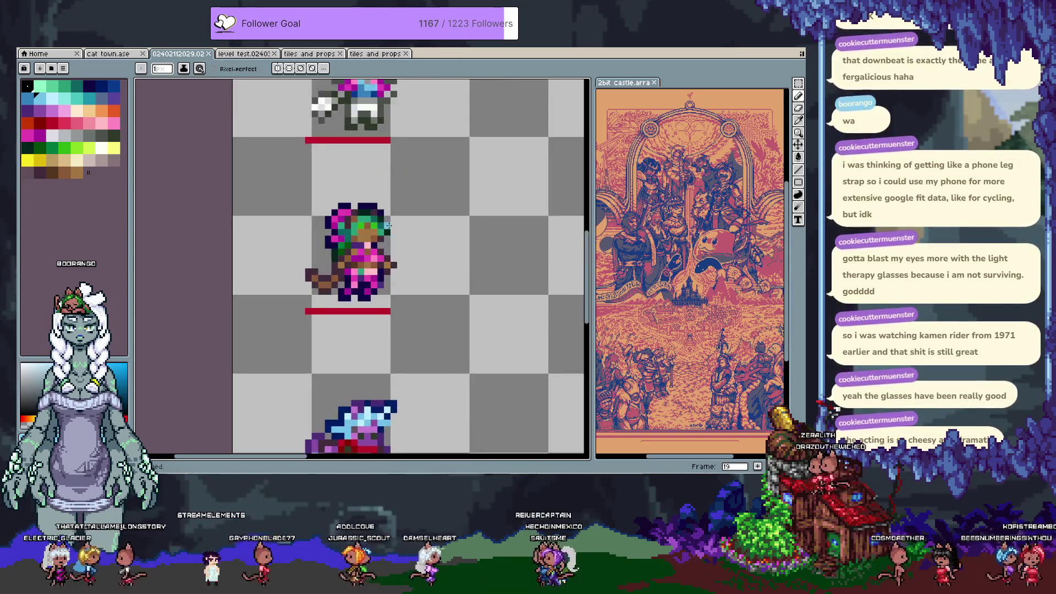
scroll(399, 220, "up", 1)
key("Left")
key("Left")
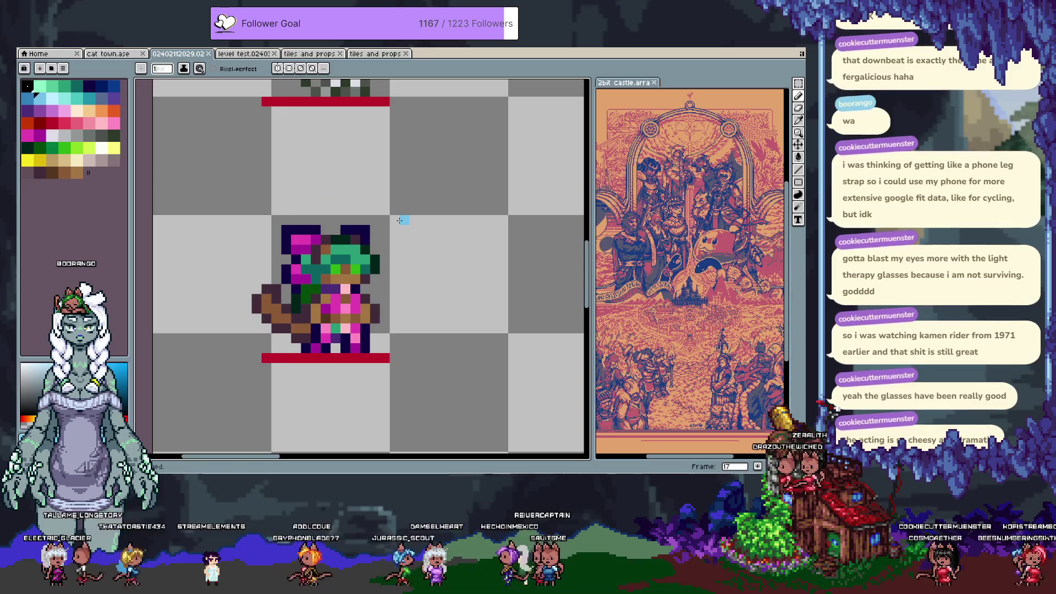
key("Right")
key("Right")
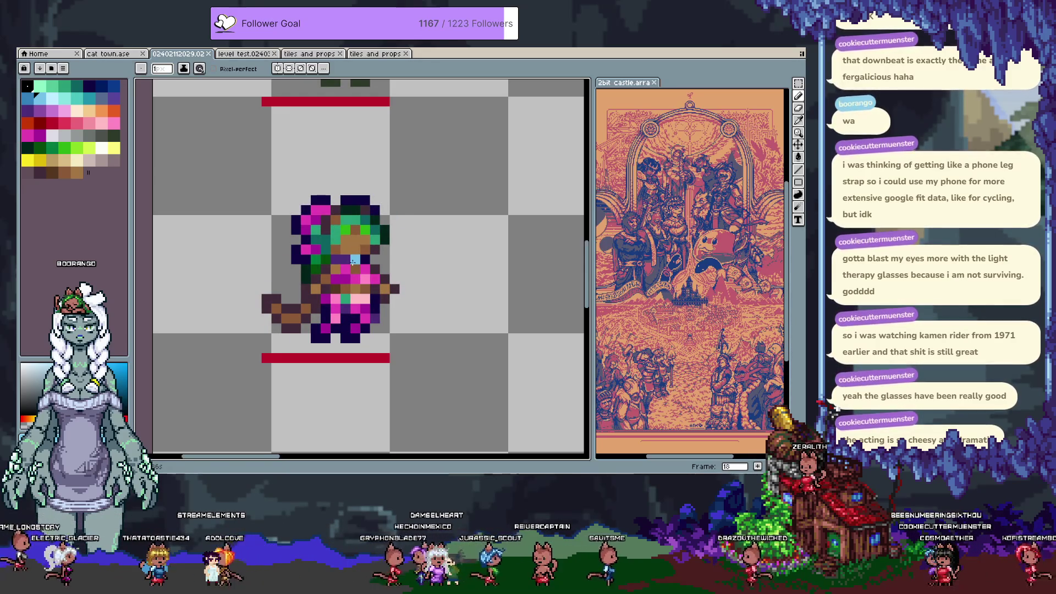
key("Left")
key("Left")
key("Right")
key("Right")
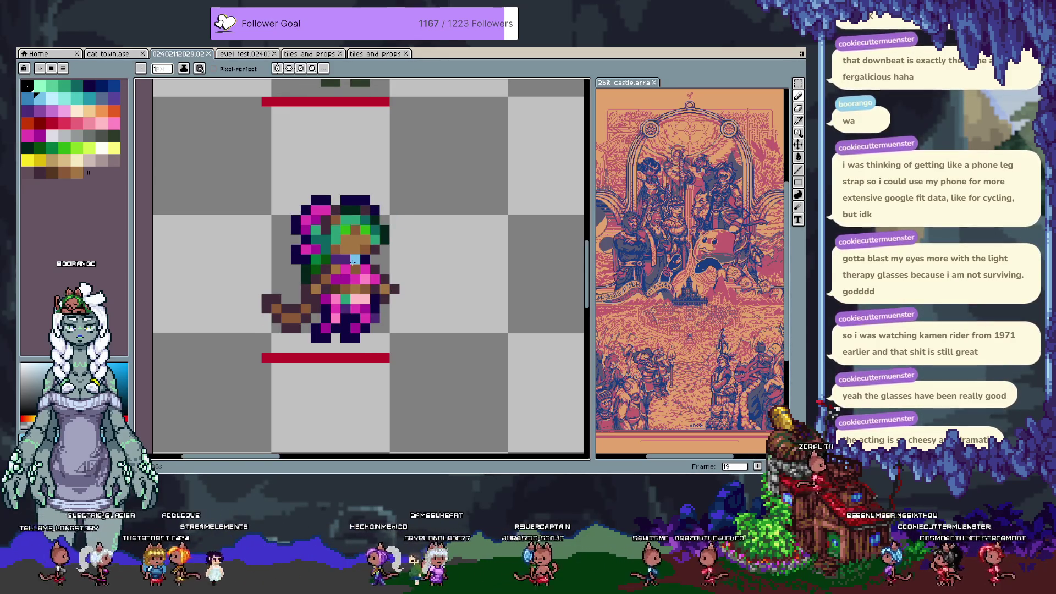
Select the green-haired sprite's face pixels and shift them down one pixel.
key("m")
mouse_move(338, 222)
left_mouse_down()
mouse_move(373, 247)
mouse_move(361, 259)
left_mouse_up()
key("b")
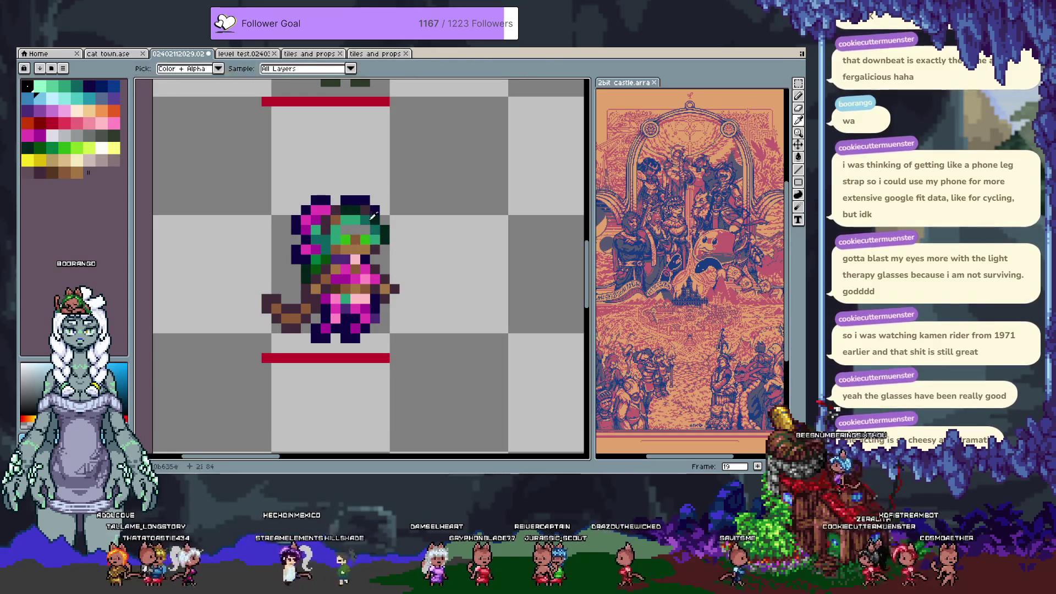
Add dark green pixels at the hair's top-right and teal pixels on its right edge.
left_click(385, 210, "alt")
left_click(384, 201)
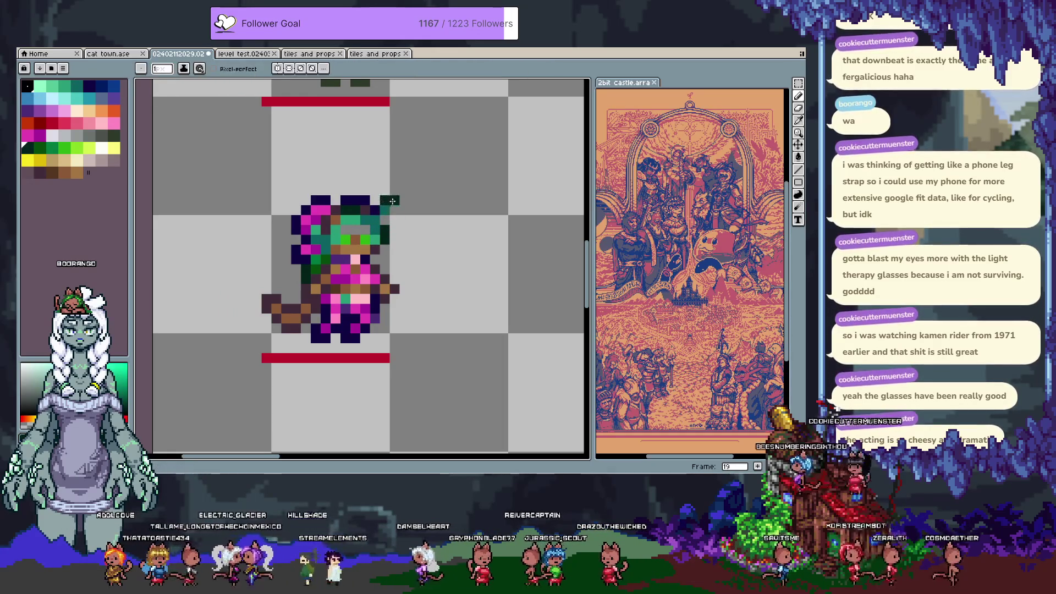
left_click(378, 240, "alt")
left_click(382, 249)
left_click(355, 221, "alt")
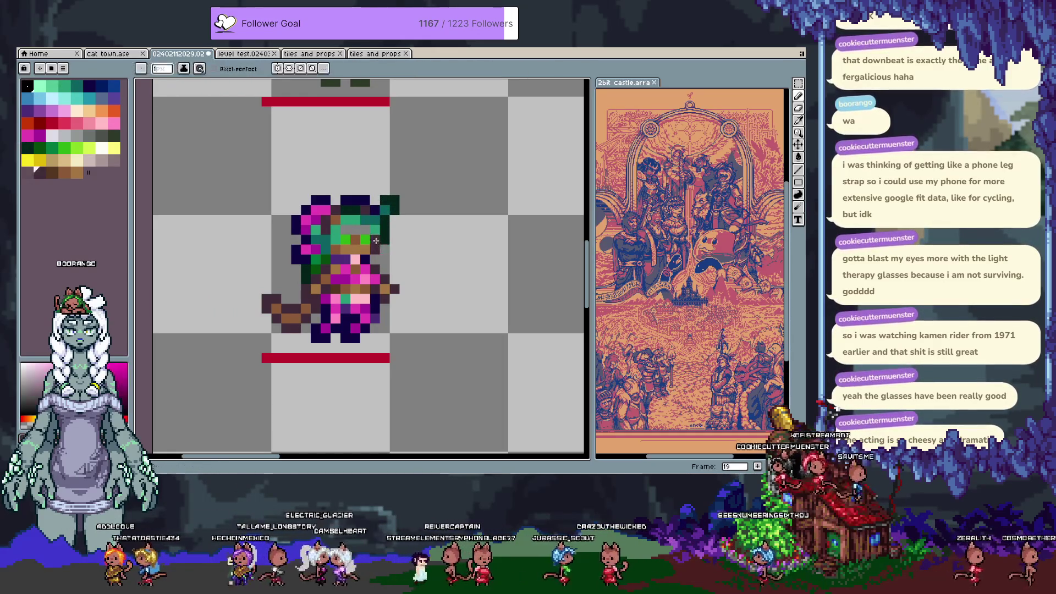
left_click(355, 220, "alt")
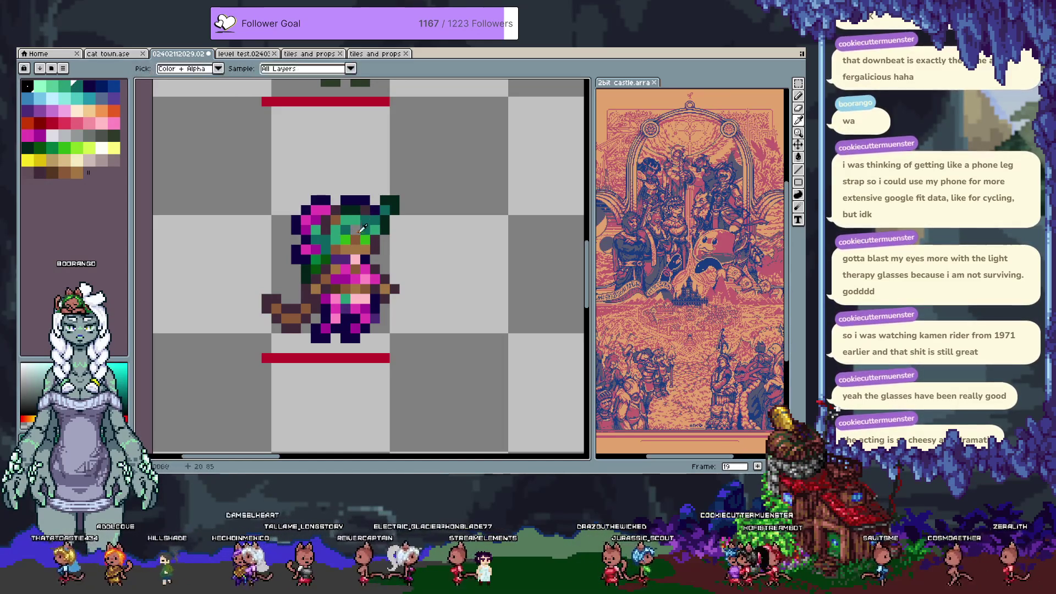
left_click(356, 232, "alt")
left_click(363, 226, "alt")
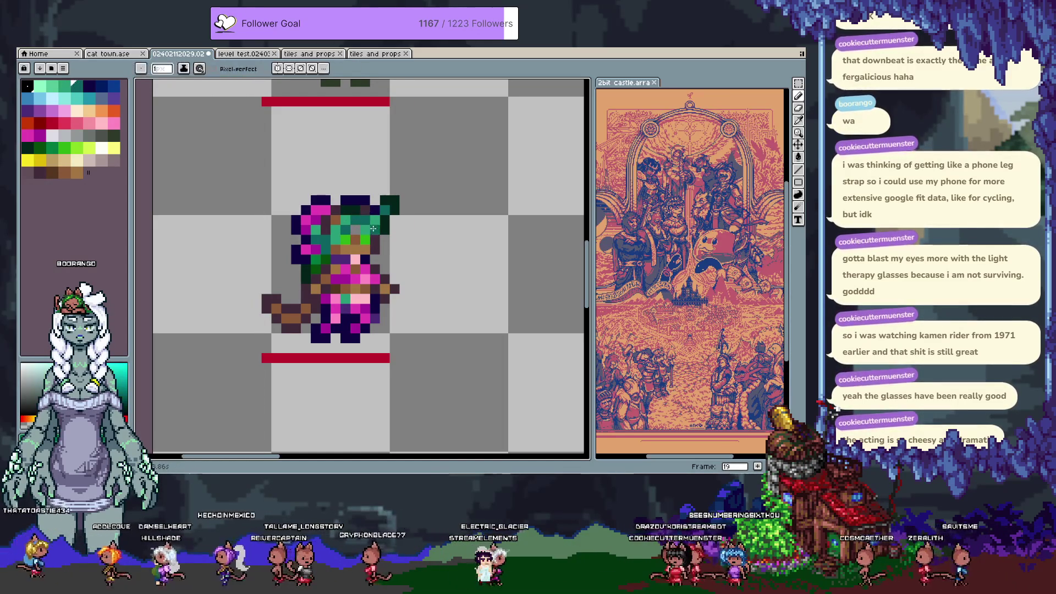
Paint darker teal over a pink hair pixel, then check against frame 18.
key("alt")
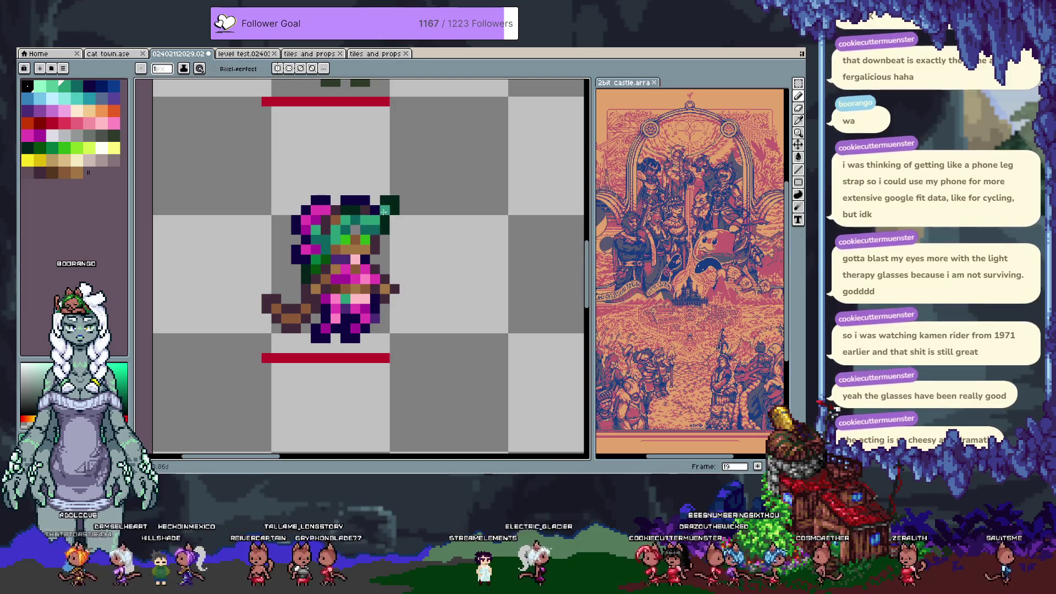
left_click(346, 218, "alt")
left_click(336, 299)
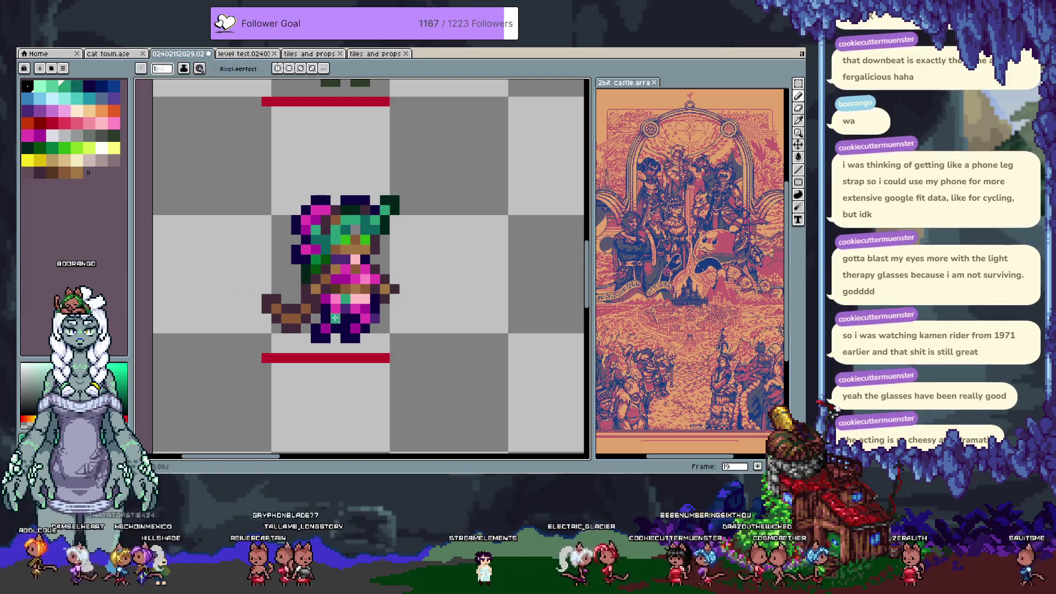
key("comma")
key("period")
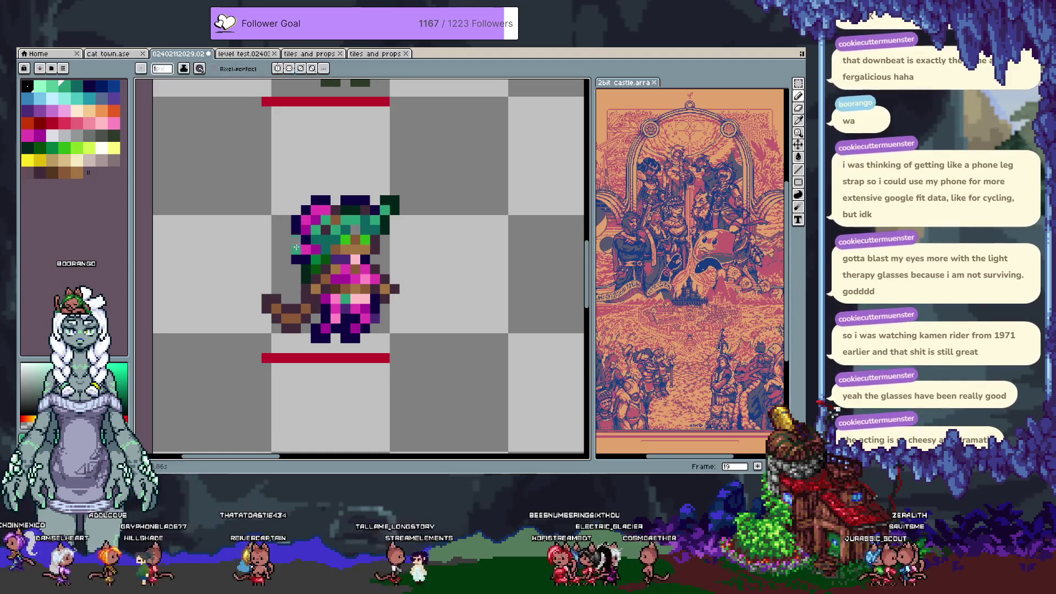
Extend the hat's left side with magenta pixels and a navy outline edge.
left_click(314, 200, "alt")
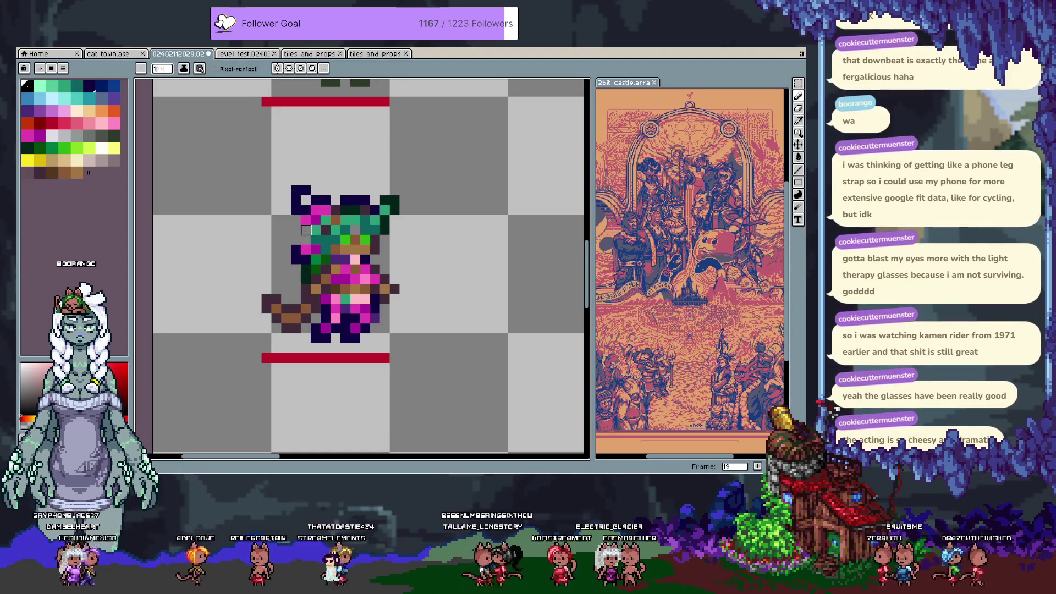
left_click(315, 210, "alt")
left_click_drag(306, 200, 297, 237)
left_click(297, 209, "alt")
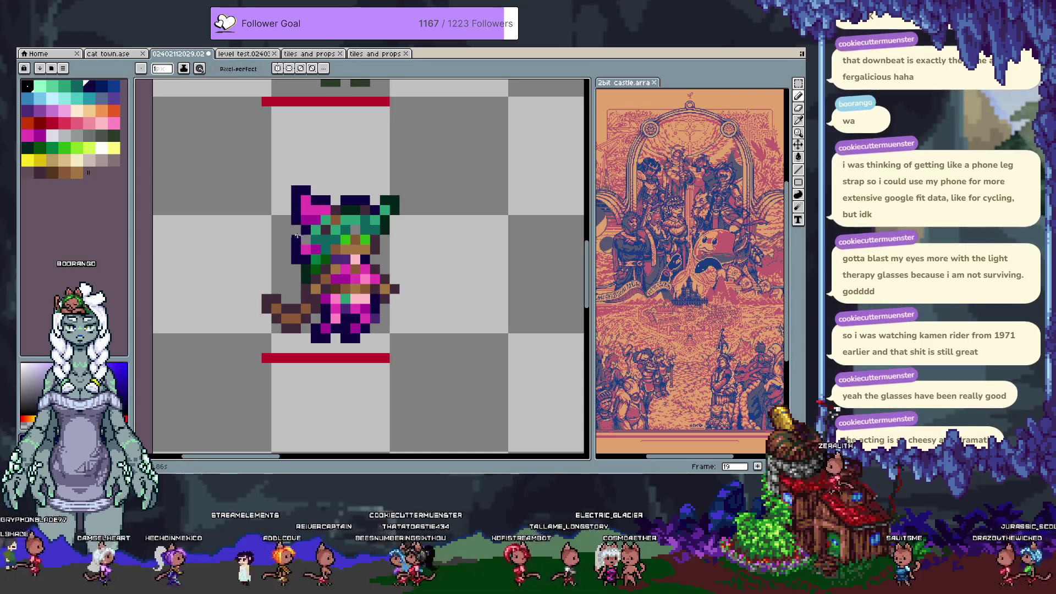
left_click(317, 219, "alt")
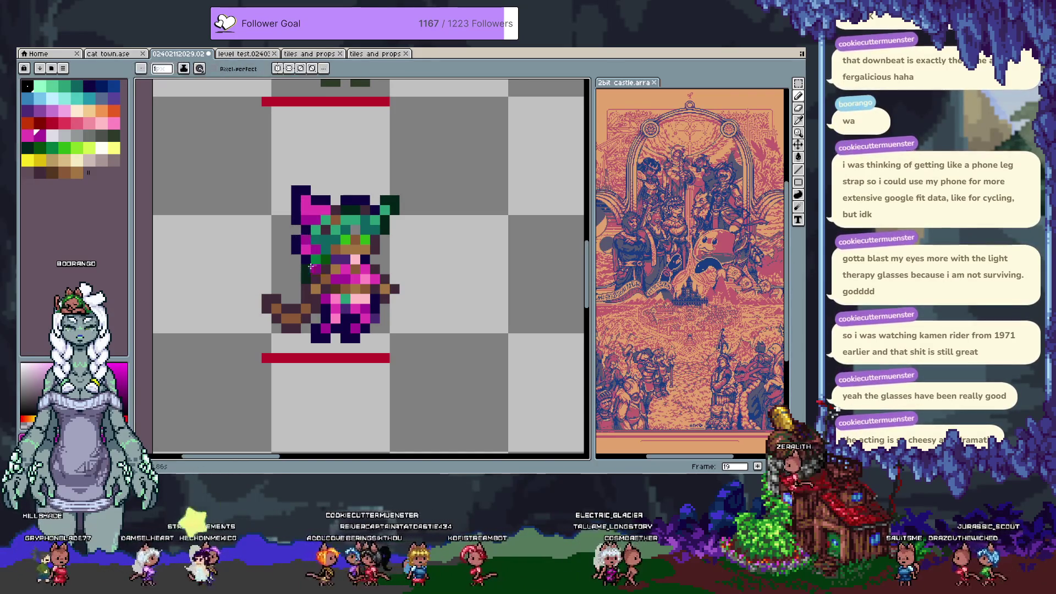
left_click(315, 193, "alt")
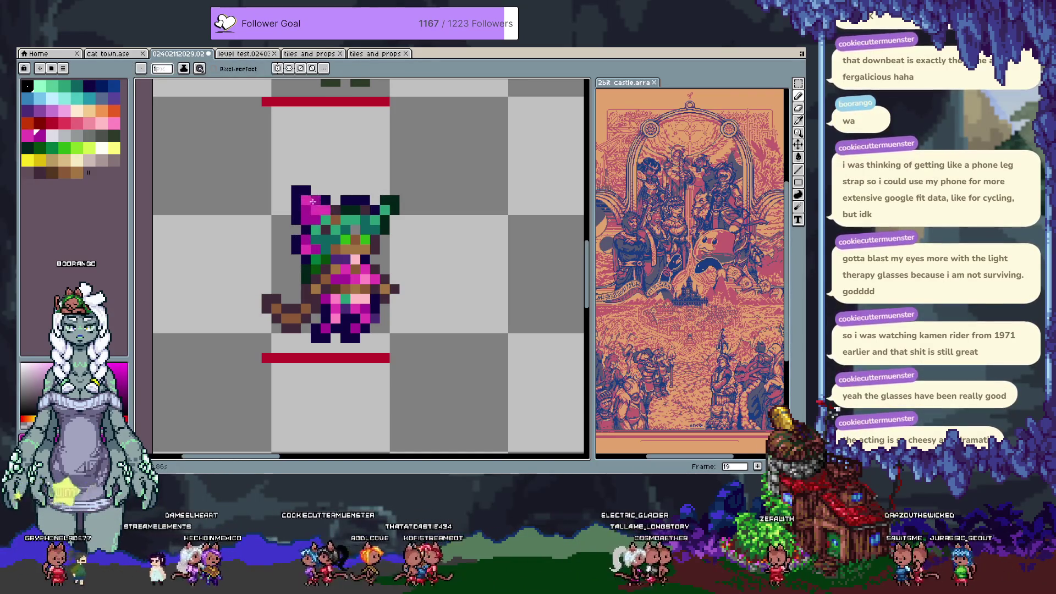
left_click(312, 212, "alt")
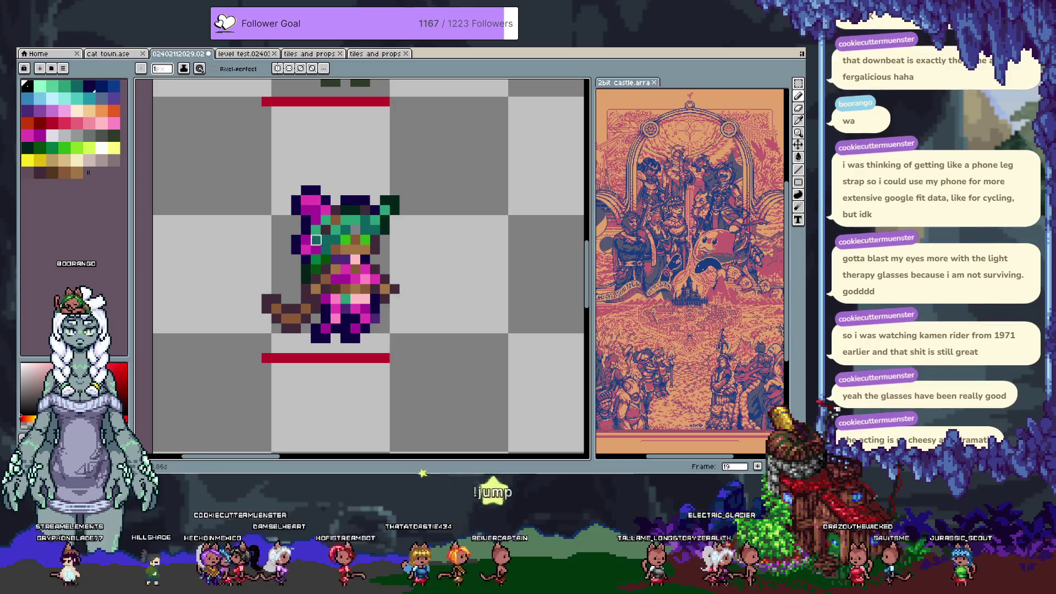
left_click(295, 225, "alt")
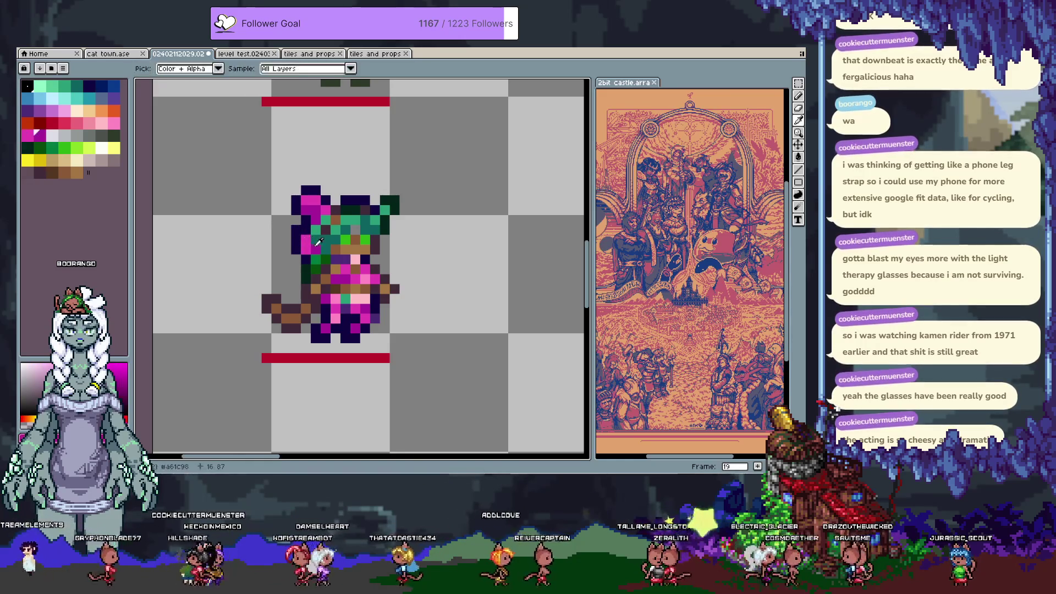
left_click(309, 266, "alt")
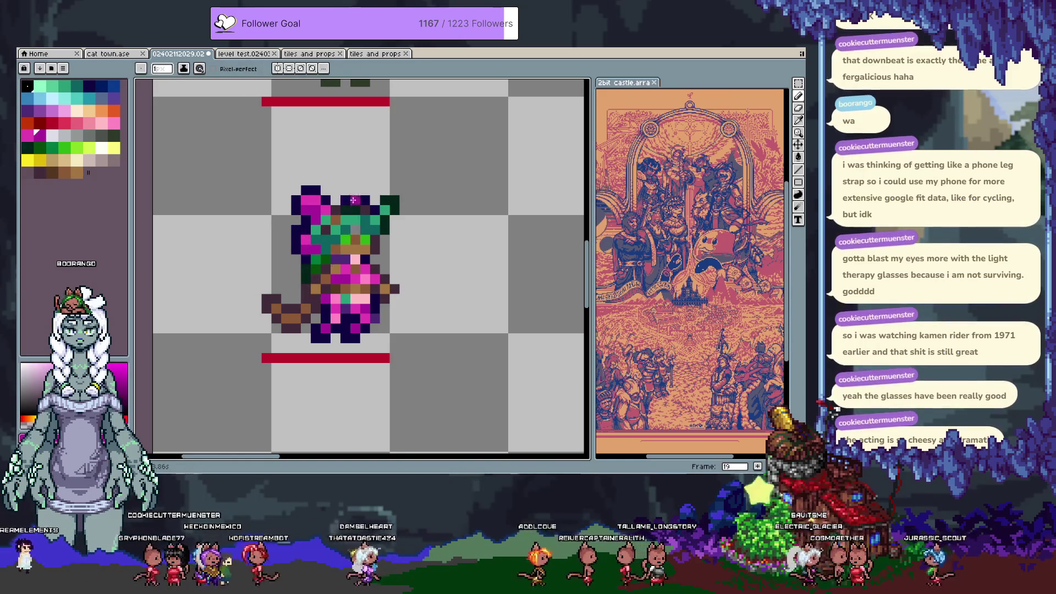
Add navy and magenta pixels along the top of the hat.
left_click(346, 201, "alt")
left_click(336, 190)
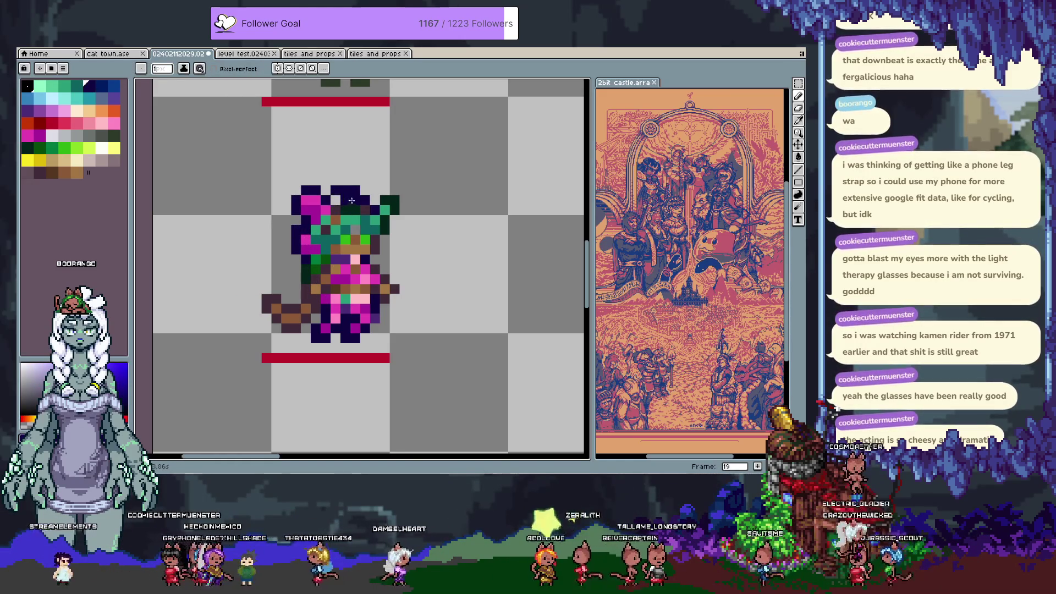
left_click(333, 198, "alt")
left_click(341, 200)
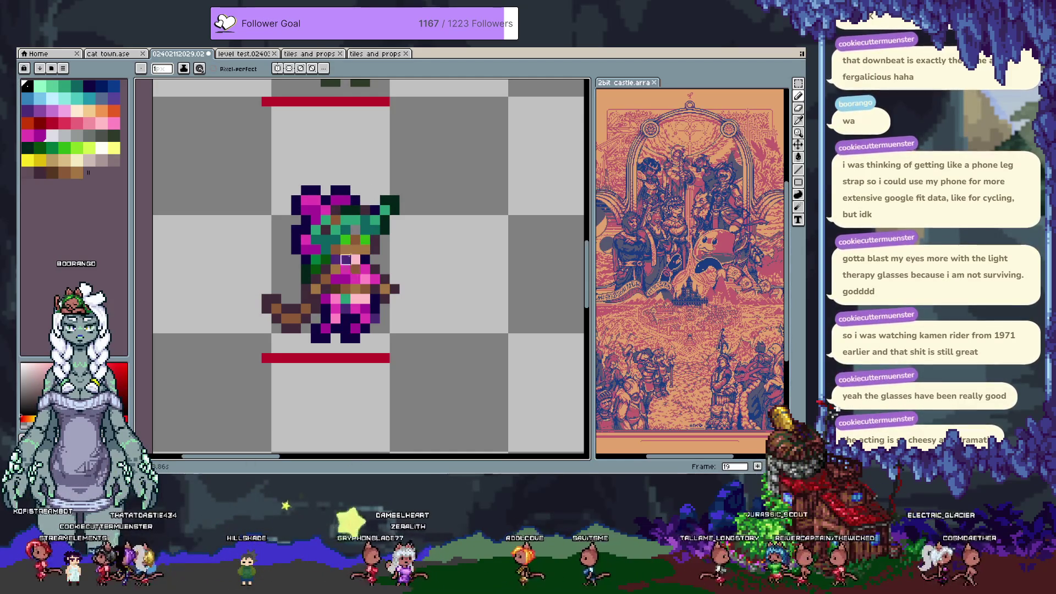
Repaint the face with bright green, a row of brown and light pink pixels.
left_click(365, 240, "alt")
left_click_drag(355, 250, 379, 240)
left_click(355, 240, "alt")
left_click(365, 269, "alt")
left_click(356, 258)
Sample the sprite's tan and pink, then paint a pink pixel on the body.
key("alt")
left_click(350, 260, "alt")
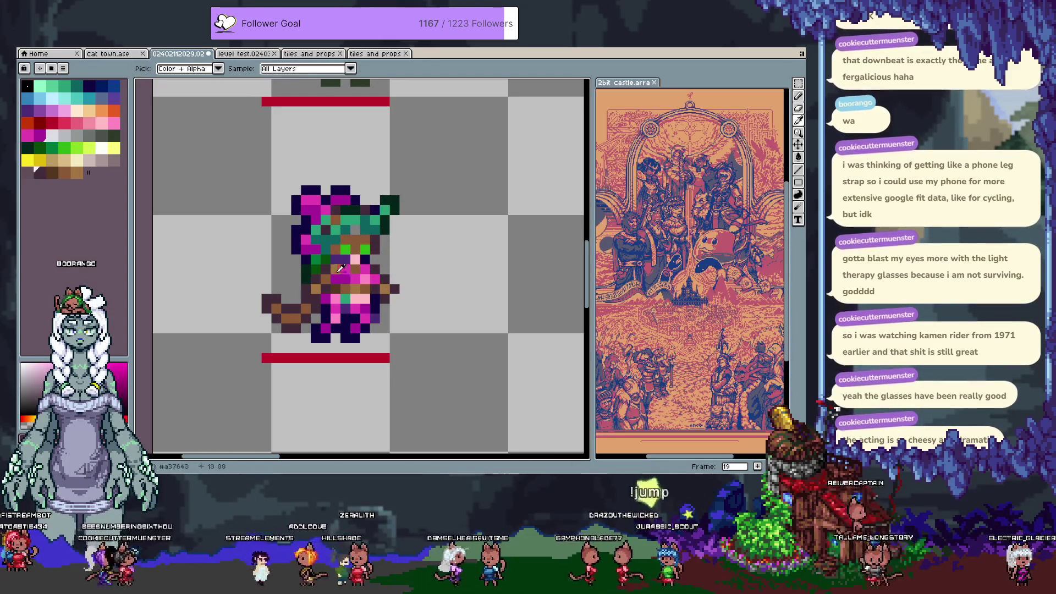
key("alt")
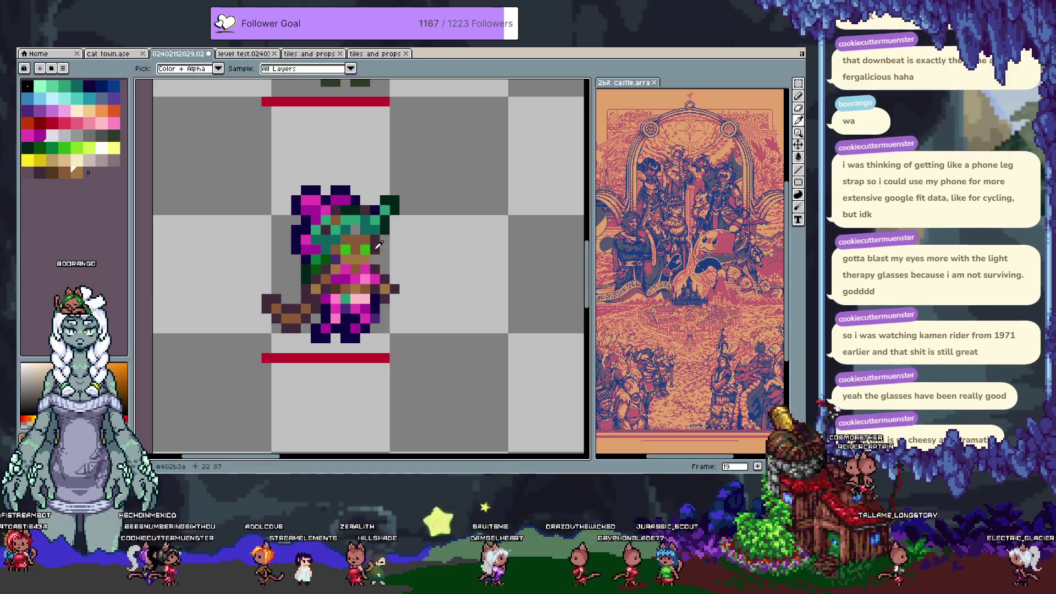
left_click(360, 277, "alt")
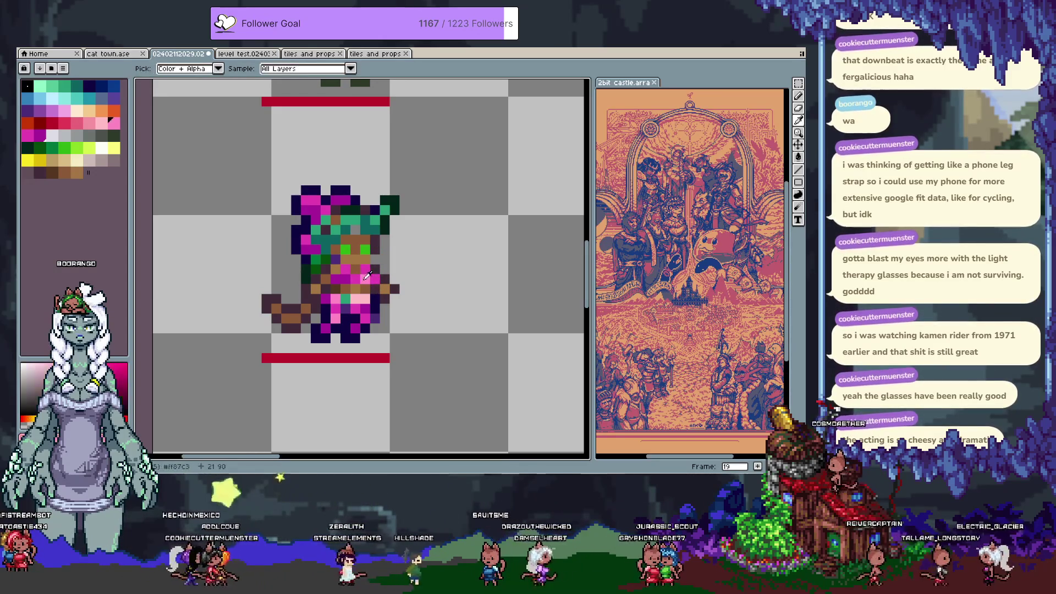
left_click(375, 270)
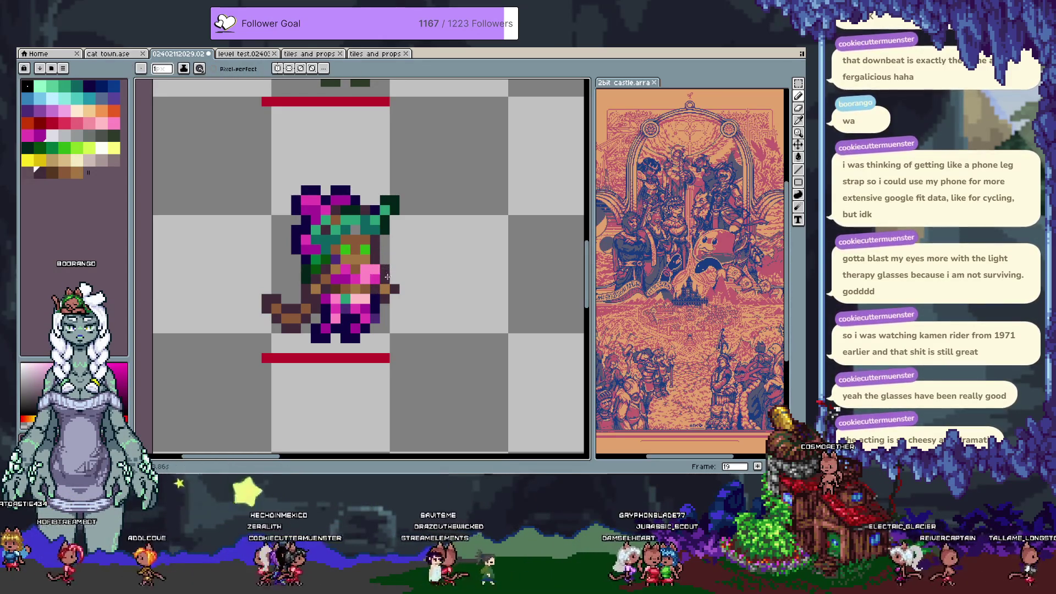
Set the drawing colour to the sprite's magenta from the palette.
left_click(354, 279, "alt")
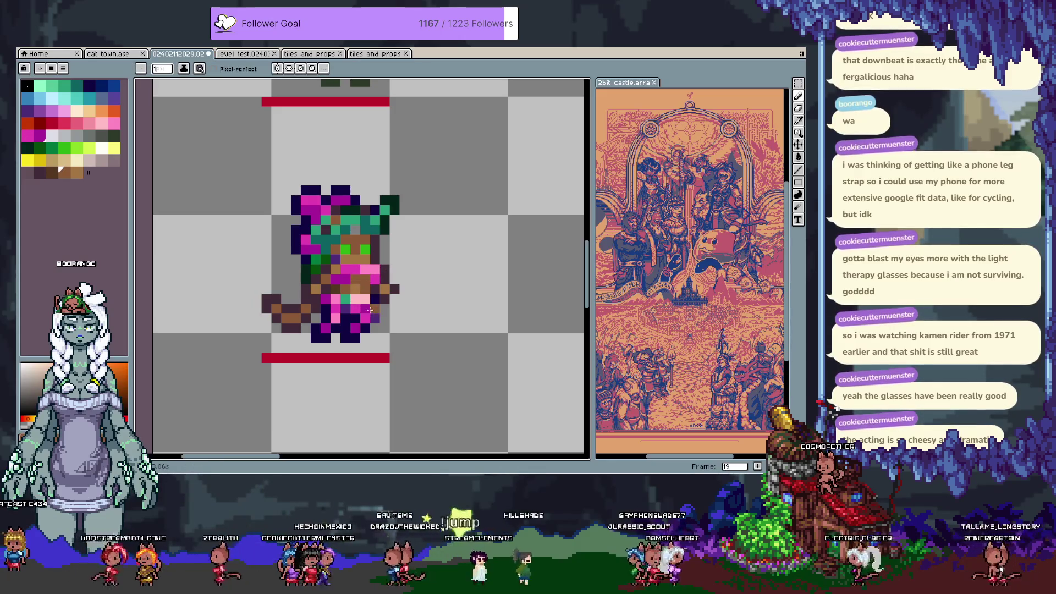
left_click(358, 279, "alt")
left_click(378, 305, "alt")
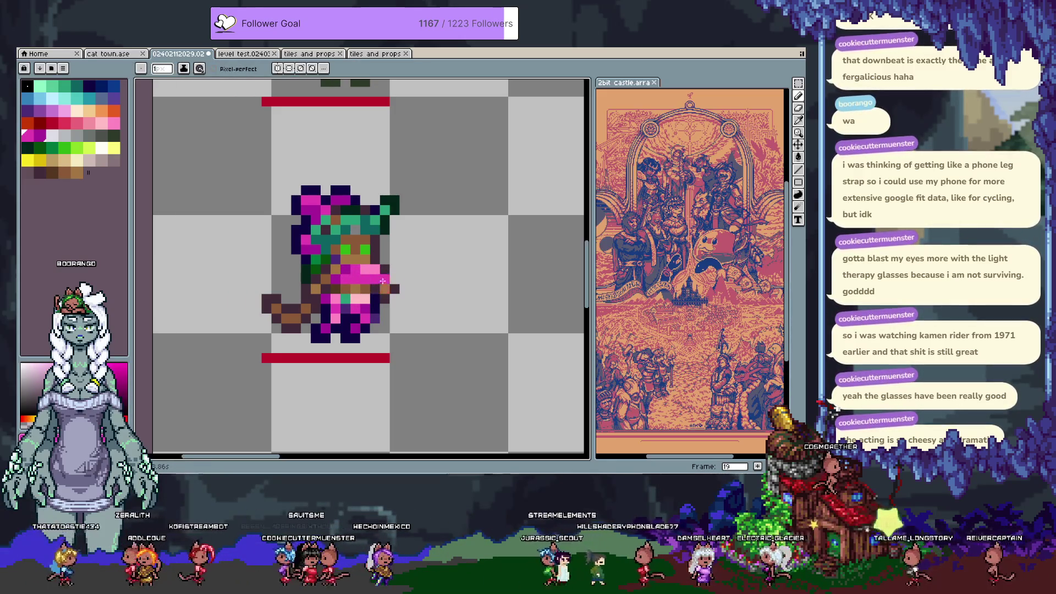
left_click(364, 316, "alt")
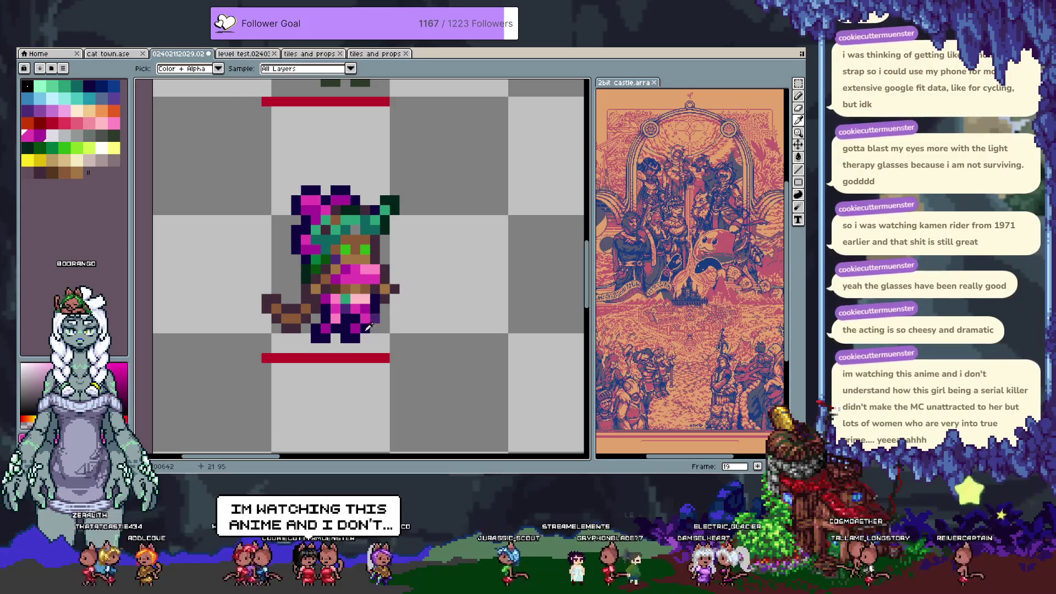
Place a magenta pixel, then select the lower body and shift it over one pixel.
scroll(331, 322, "down", 1)
left_click(327, 320)
key("m")
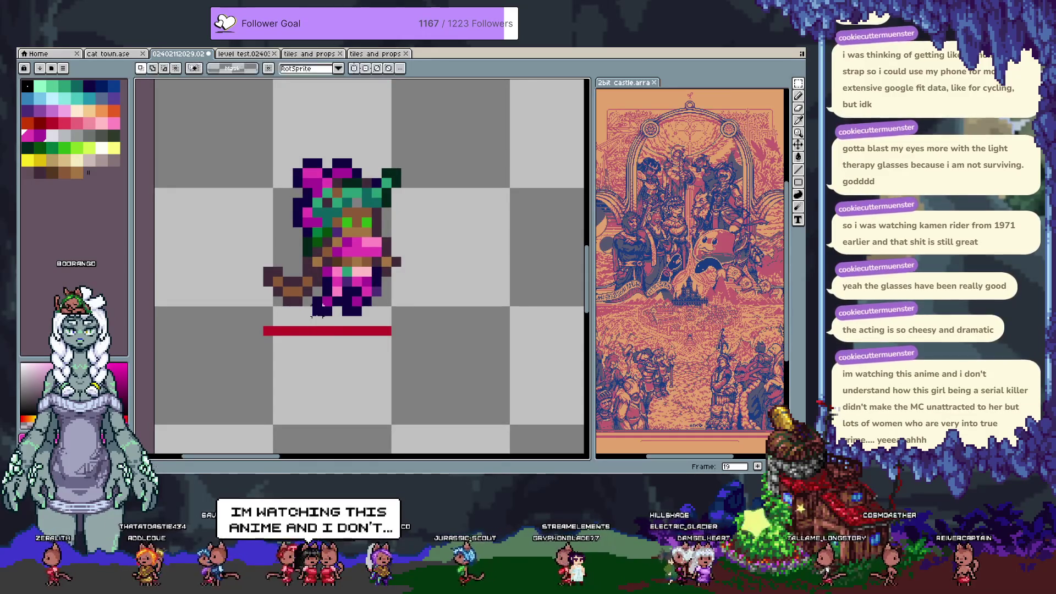
mouse_move(312, 286)
left_mouse_down()
mouse_move(381, 315)
mouse_move(353, 304)
mouse_move(367, 303)
left_mouse_up()
left_click(366, 326)
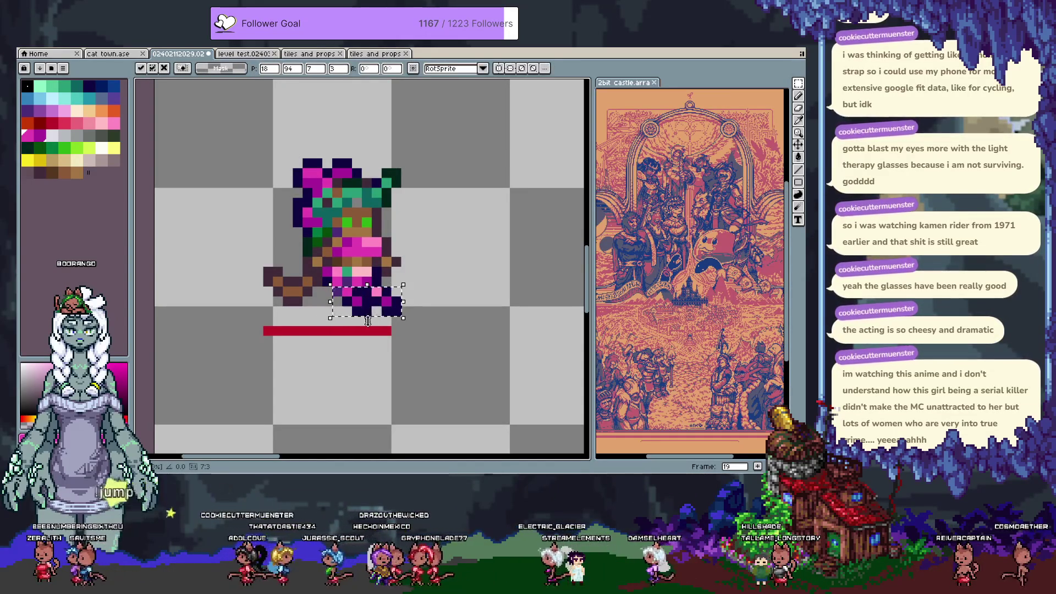
left_click(352, 306)
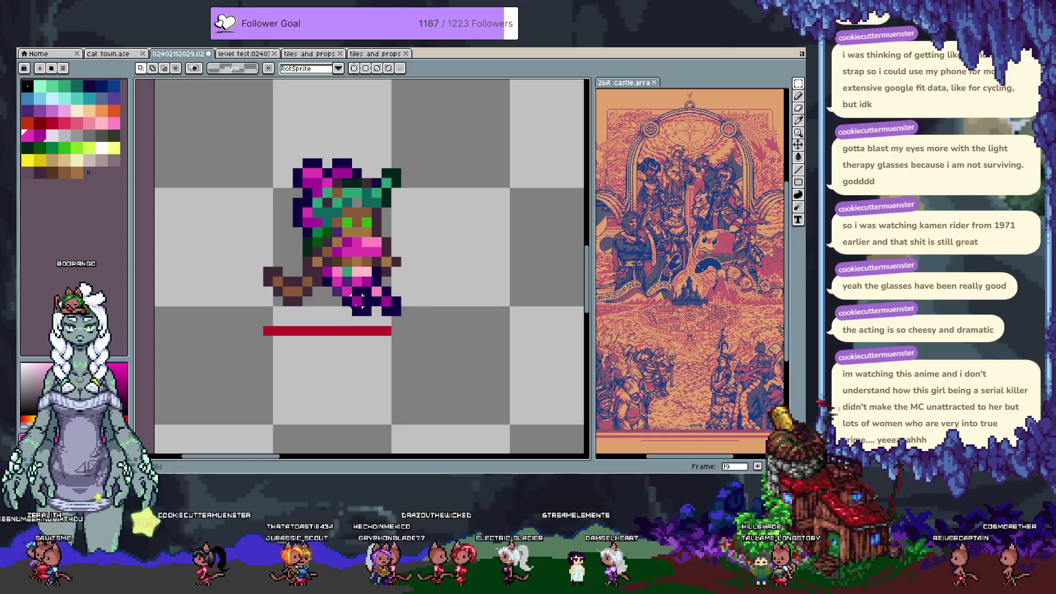
left_click_drag(360, 300, 351, 300)
left_click(336, 322)
Pick the dark navy outline colour and select the brown arm.
key("b")
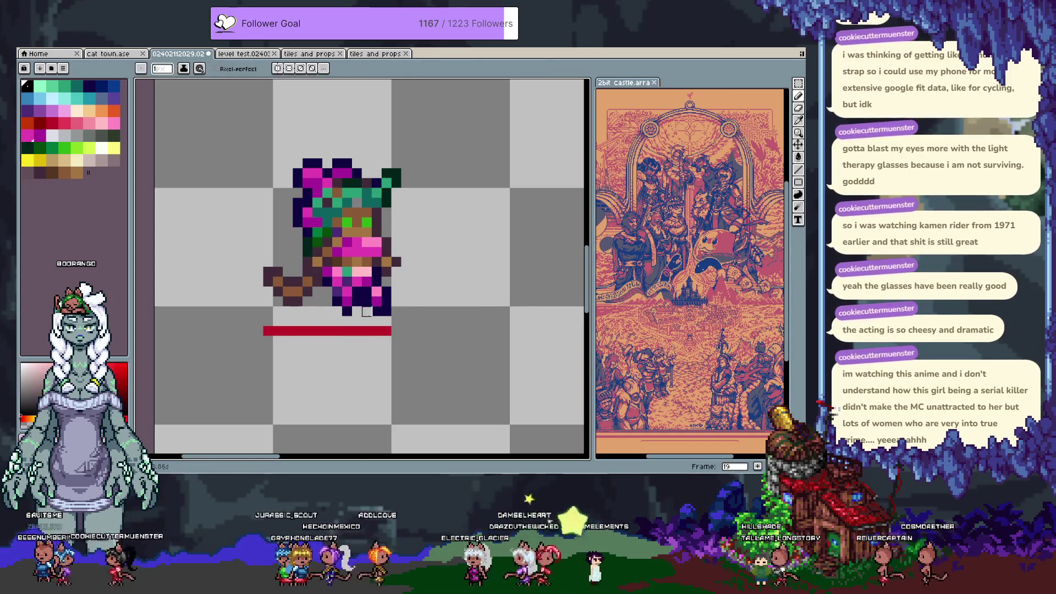
left_click(328, 305, "alt")
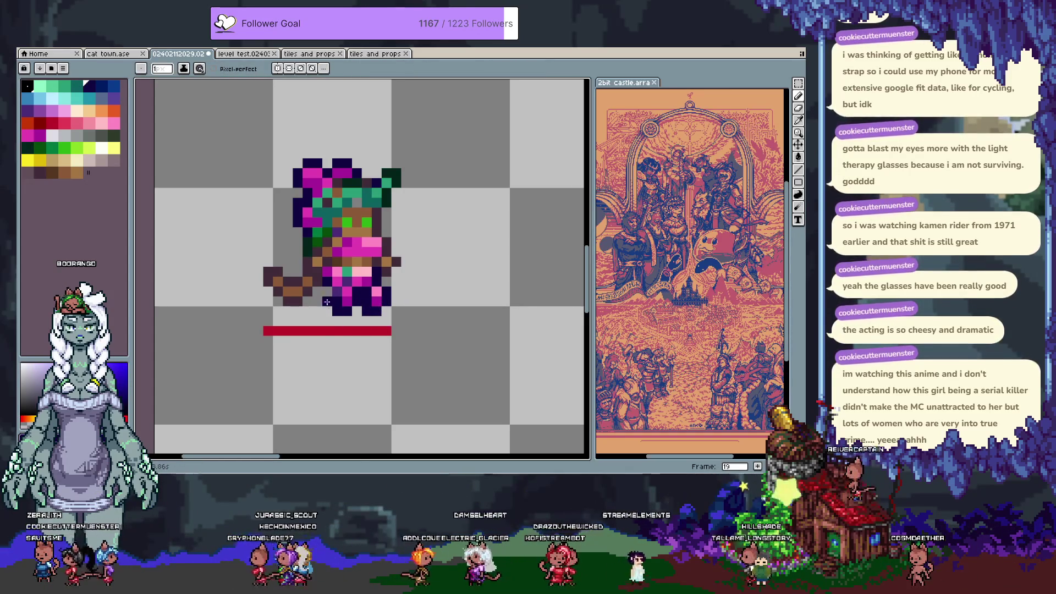
key("m")
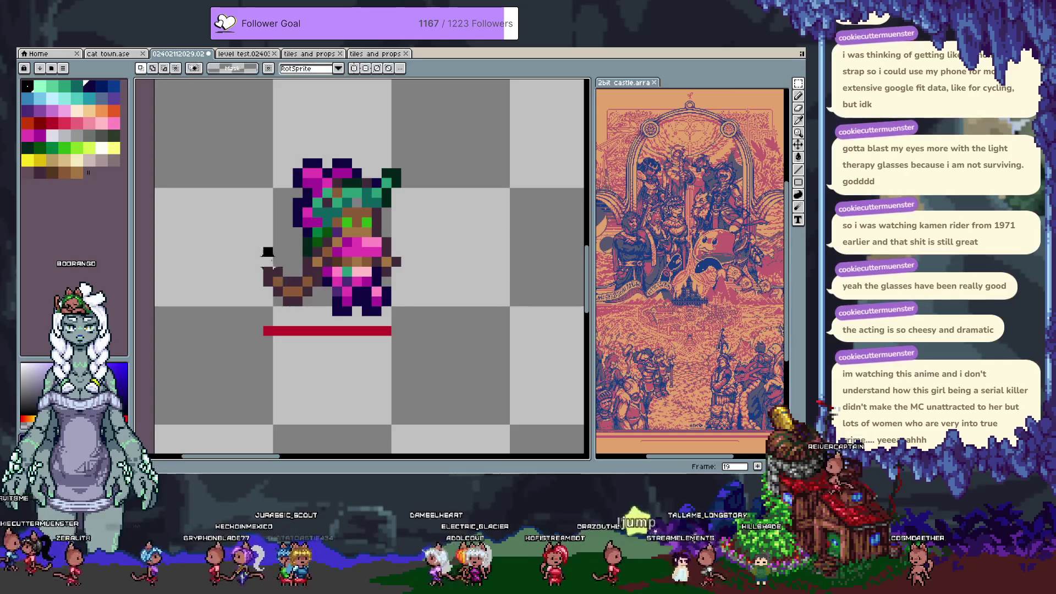
mouse_move(252, 245)
left_mouse_down()
mouse_move(304, 318)
mouse_move(293, 276)
left_mouse_up()
Raise the brown arm one more pixel, commit it, and pick a lighter brown.
key("Return")
key("b")
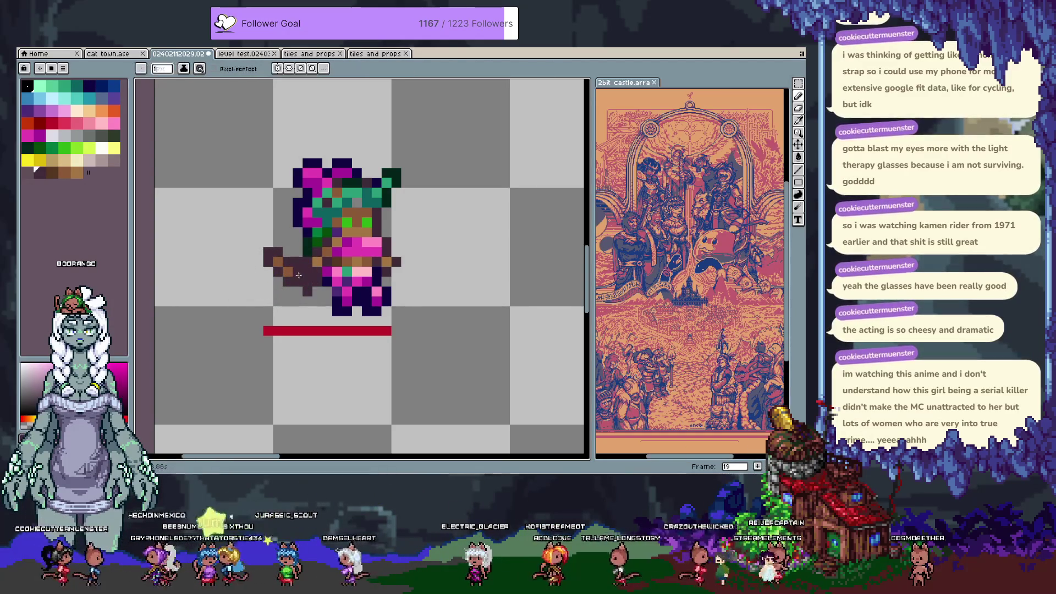
left_click(306, 272, "alt")
left_click(307, 290, "alt")
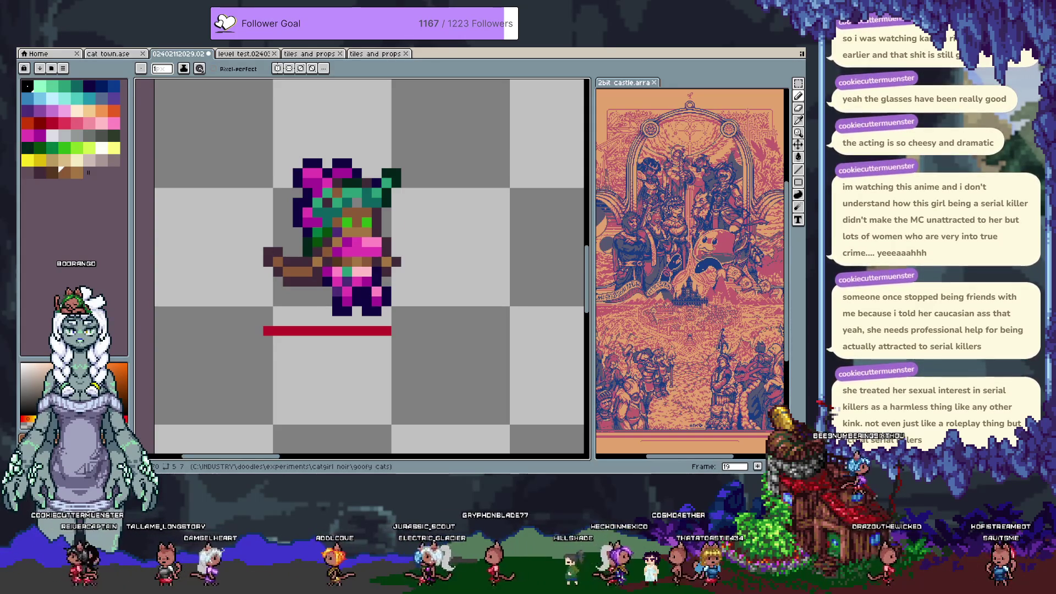
Recentre the sprite, sample its pink, and compare frames 17, 18 and 19.
left_click_drag(381, 225, 388, 236)
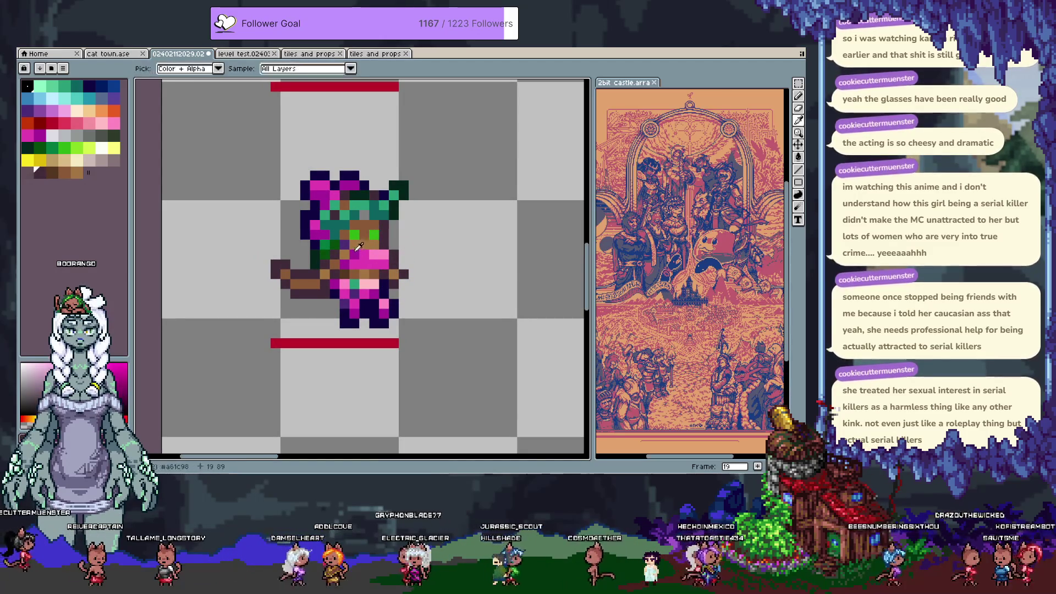
left_click(389, 263, "alt")
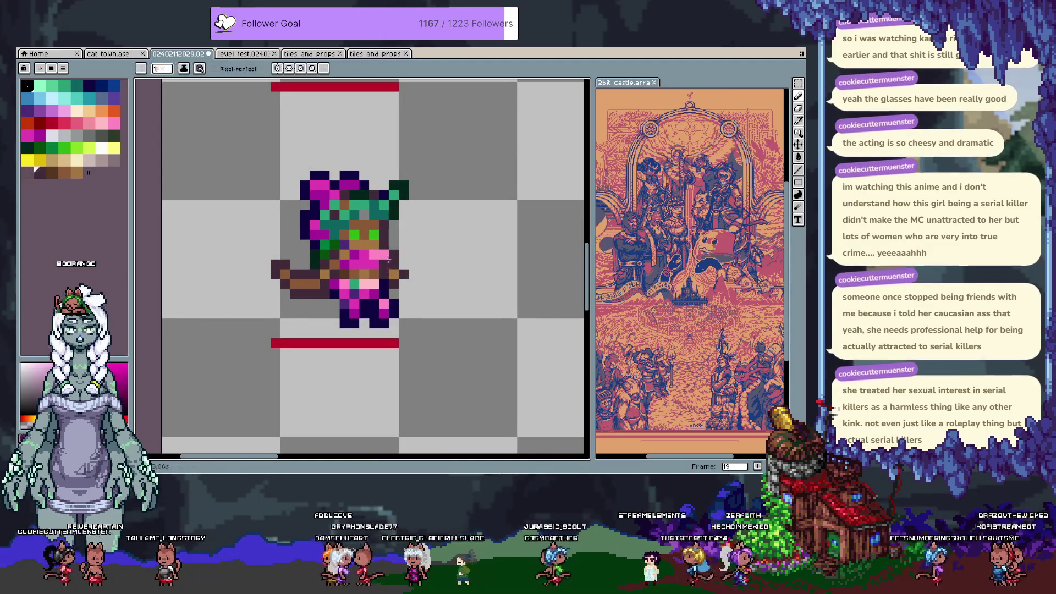
key("Left")
key("Left")
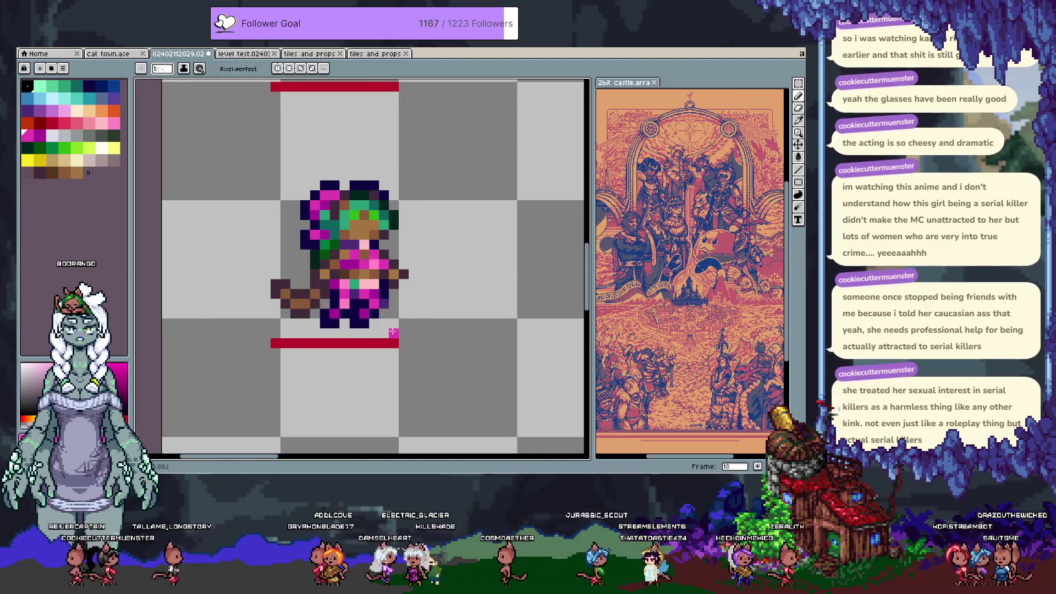
key("Right")
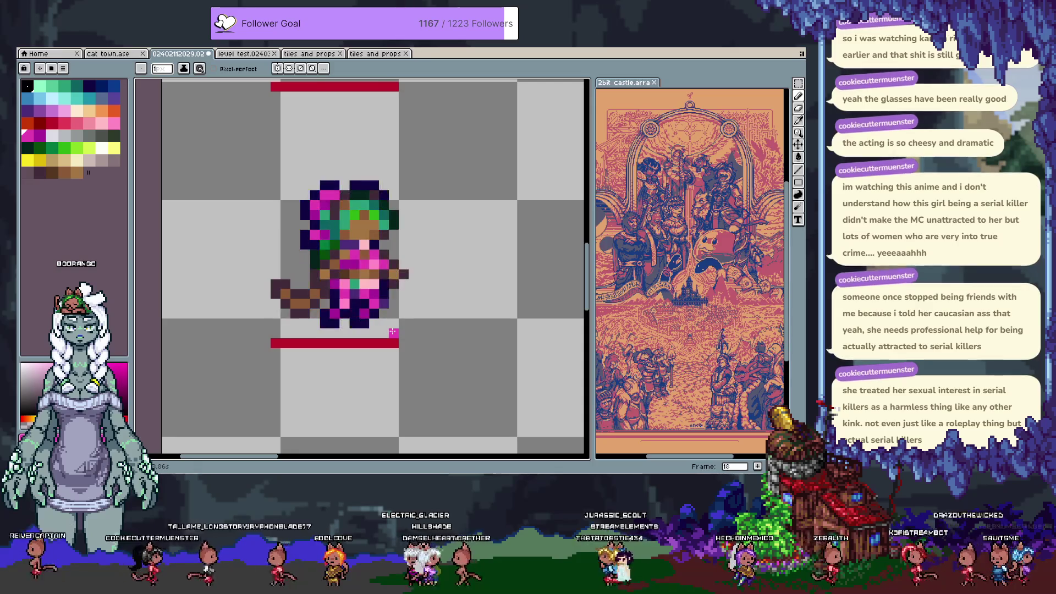
key("Right")
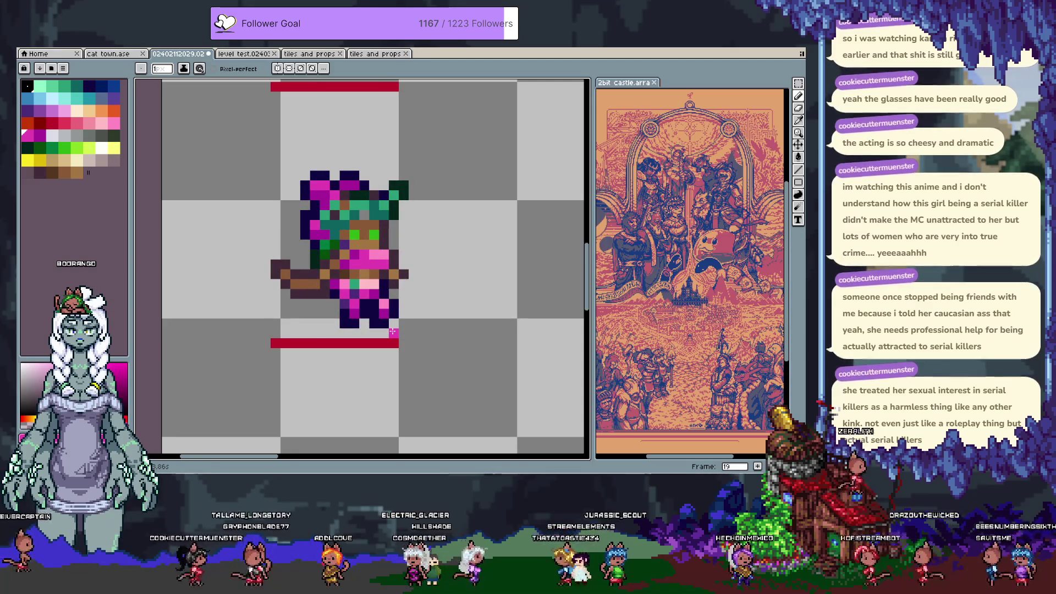
Paint light pink pixels on the torso and recolour the lower pink row magenta.
left_click(361, 299, "alt")
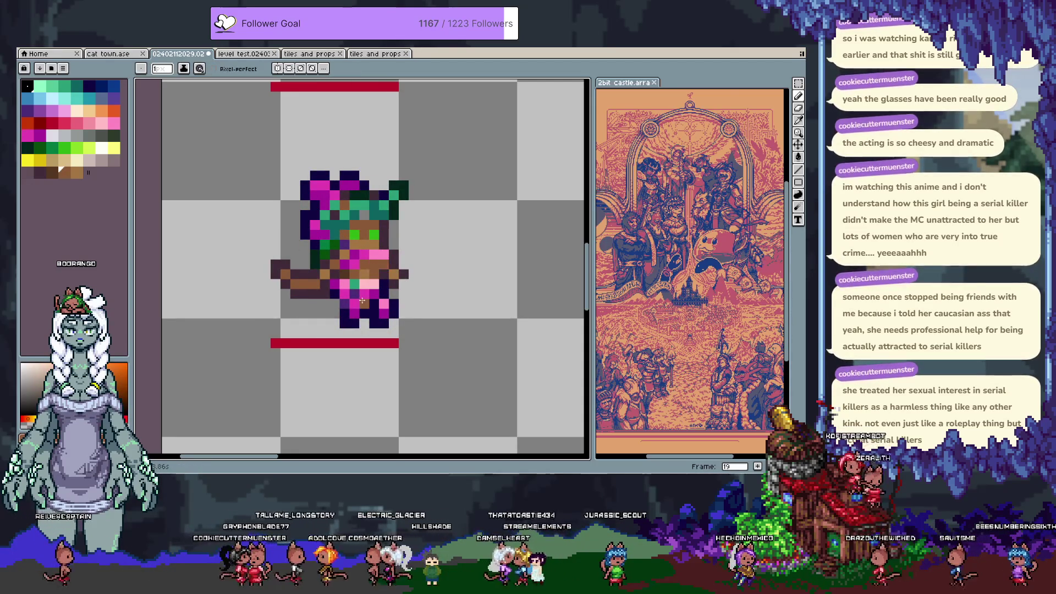
left_click(394, 269, "alt")
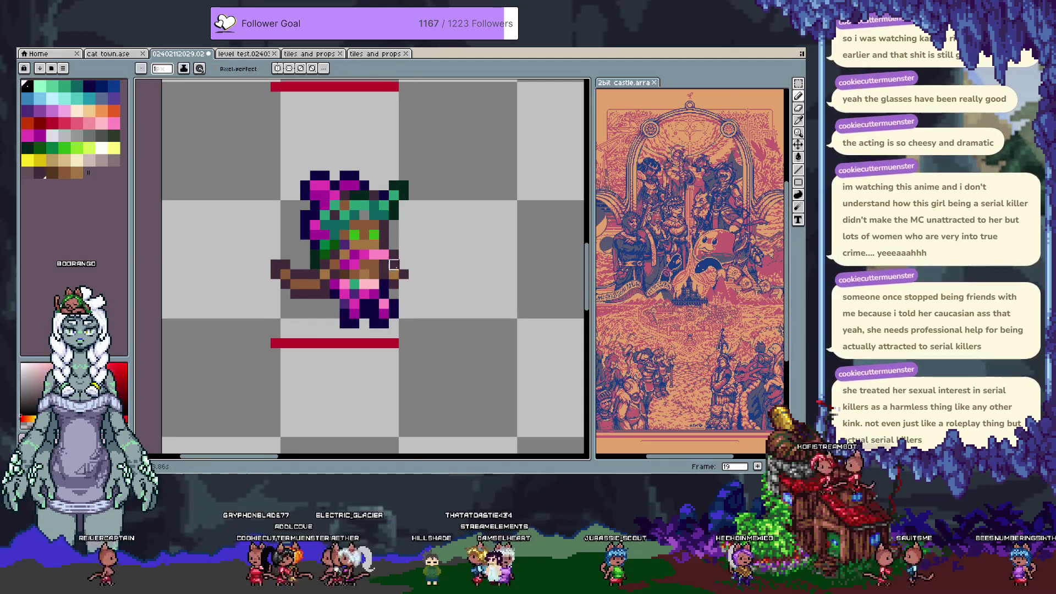
left_click(361, 281, "alt")
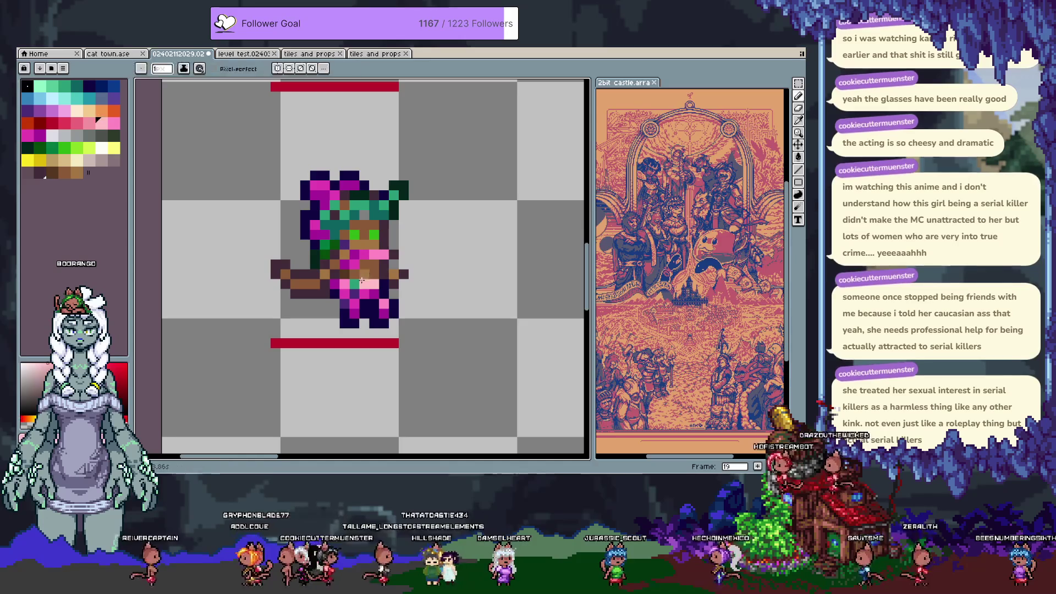
mouse_move(365, 274)
left_mouse_down()
mouse_move(374, 280)
mouse_move(363, 284)
left_mouse_up()
left_click(364, 293, "alt")
left_click(369, 294, "alt")
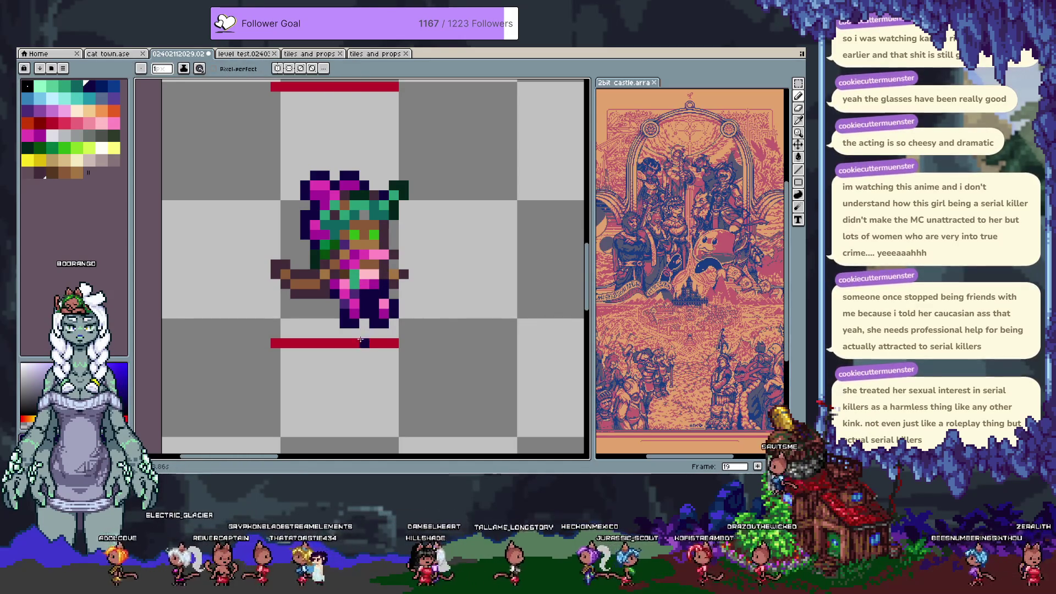
Sample a red-brown from the sprite and switch to the cat town.ase file.
key("v")
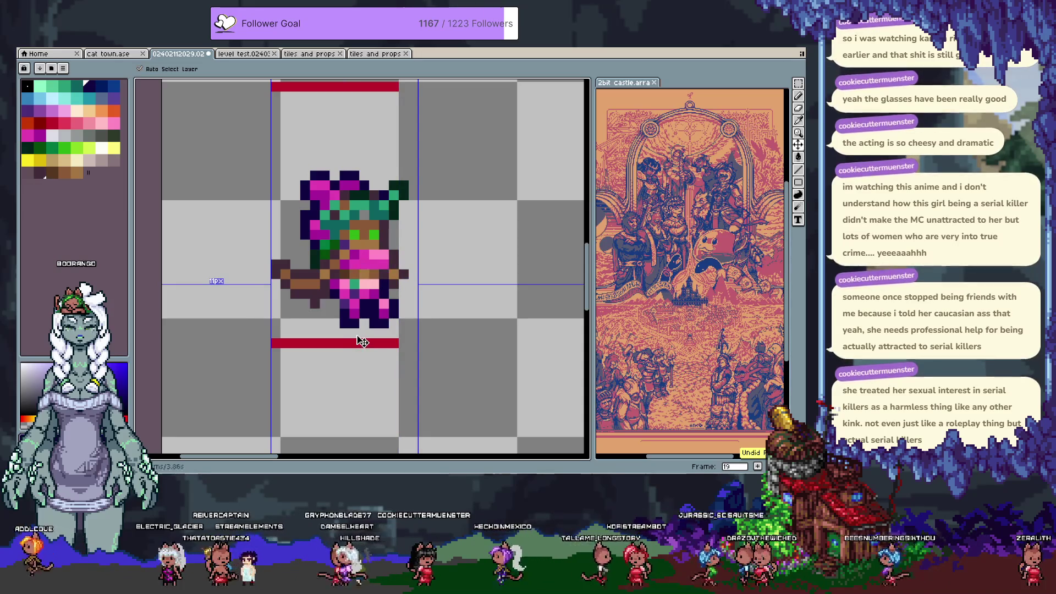
key("b")
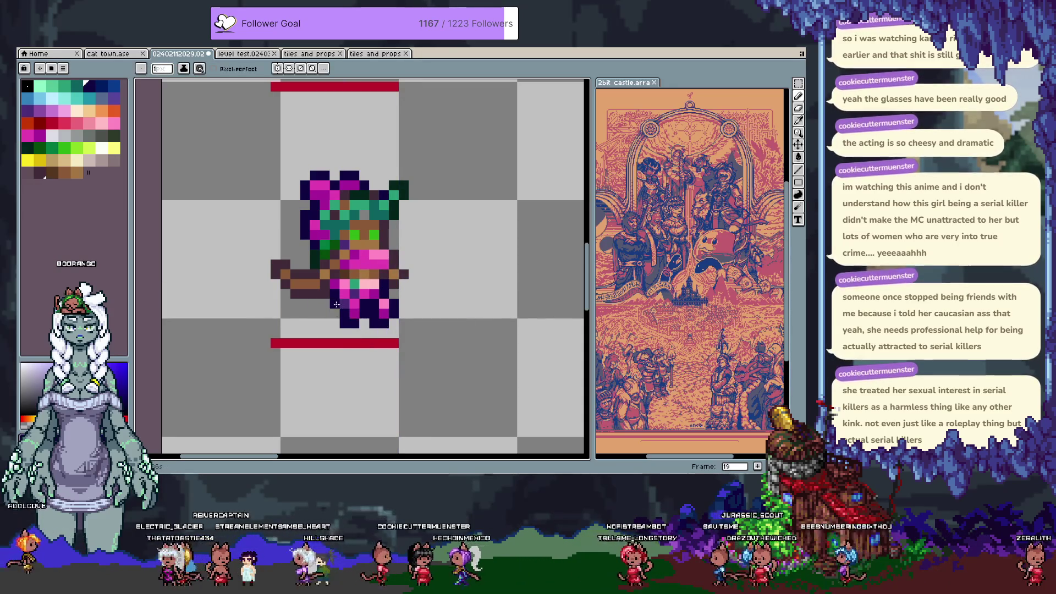
left_click(322, 296, "alt")
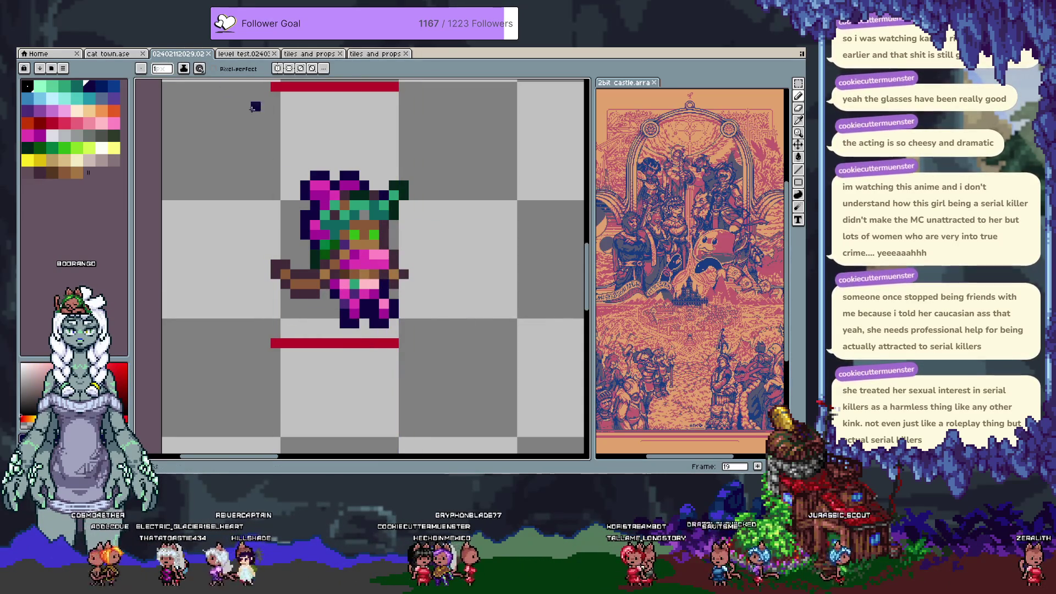
key("i")
key("b")
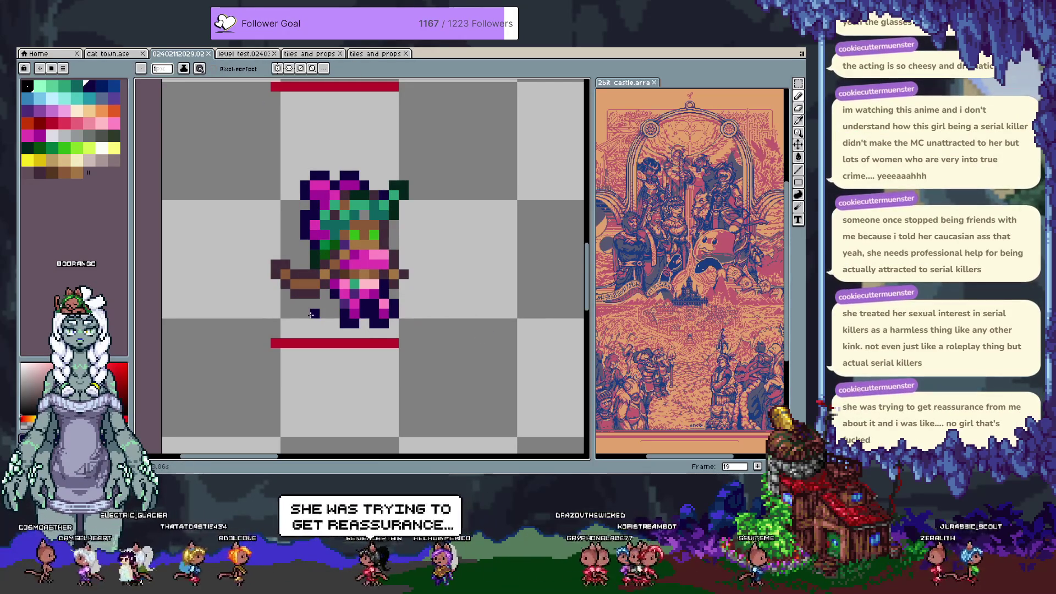
left_click(132, 53)
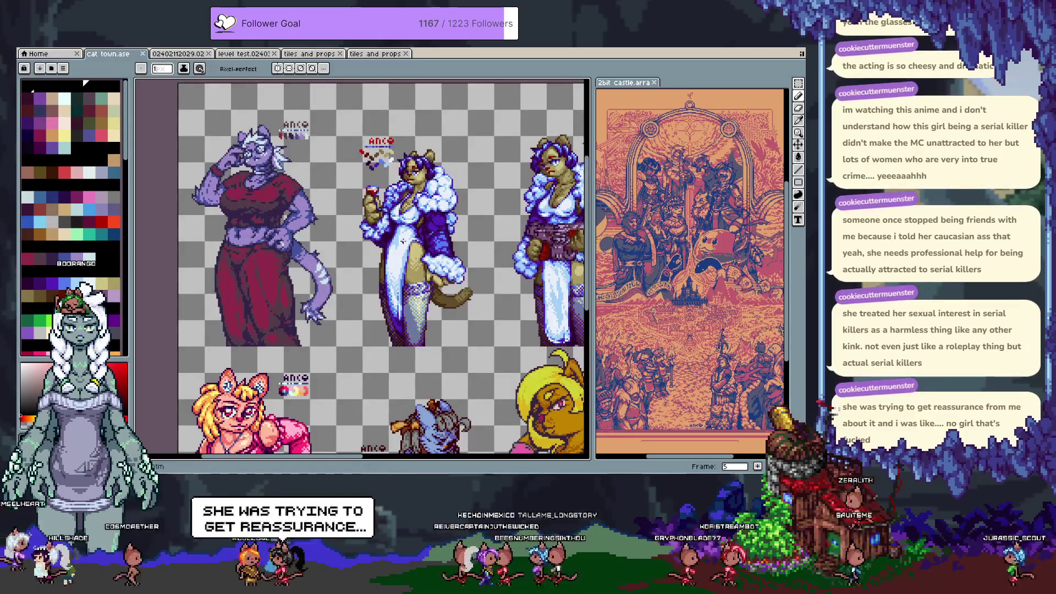
Zoom out and browse the cat town sheet, then dock it in the right-hand split view.
key("minus")
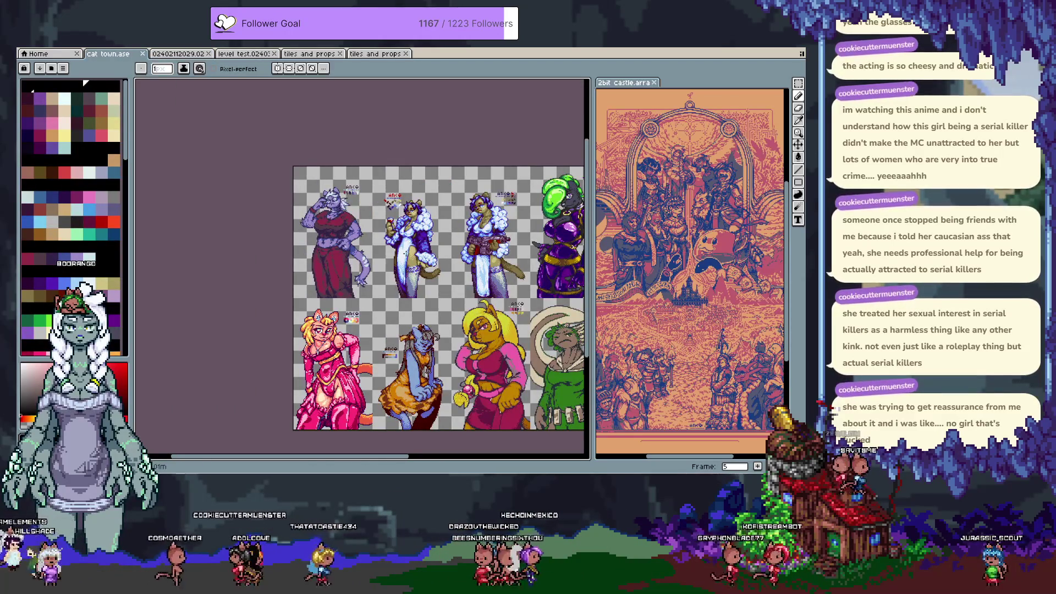
left_click_drag(436, 312, 323, 267)
key("comma")
key("comma")
key("comma")
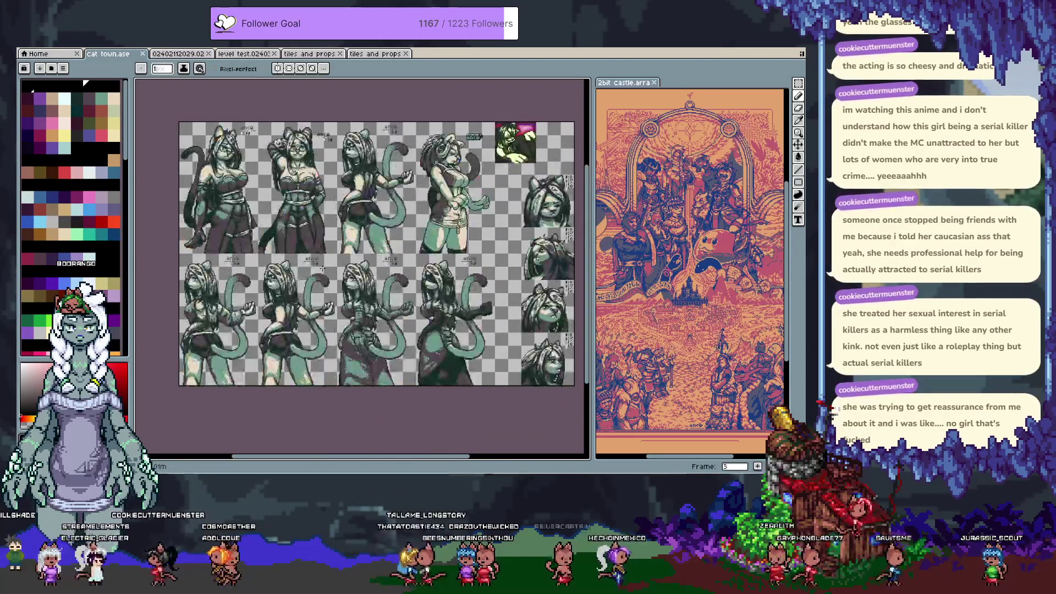
key("Return")
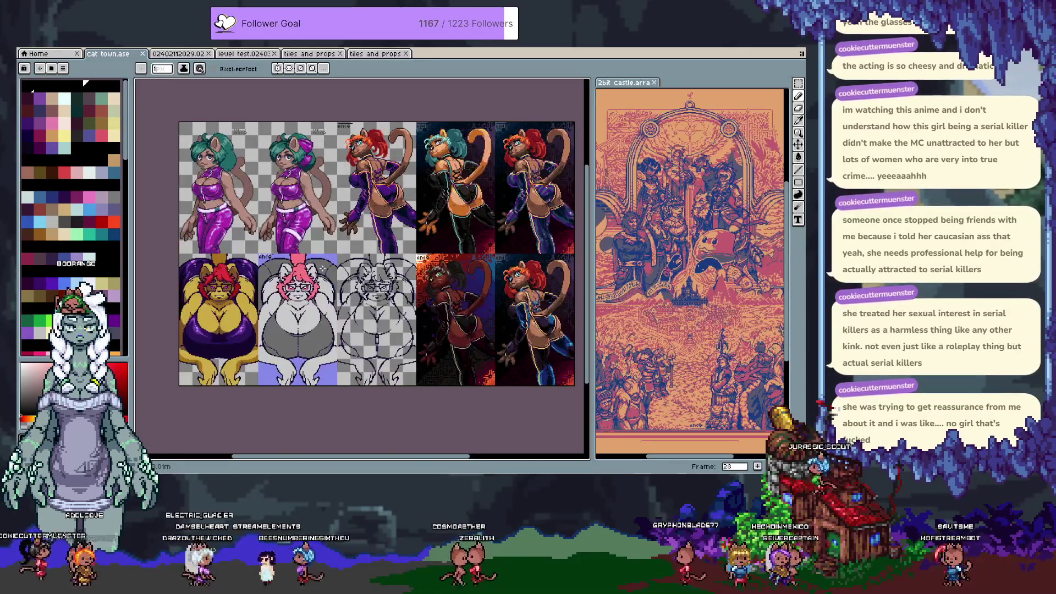
scroll(476, 184, "up", 3)
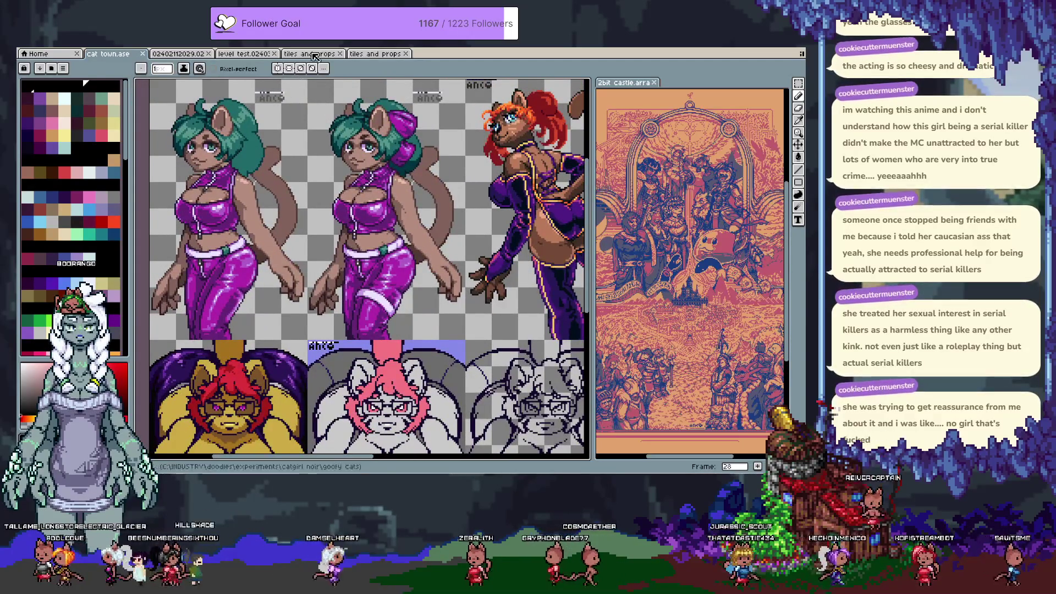
mouse_move(111, 55)
left_mouse_down()
mouse_move(660, 66)
mouse_move(686, 83)
left_mouse_up()
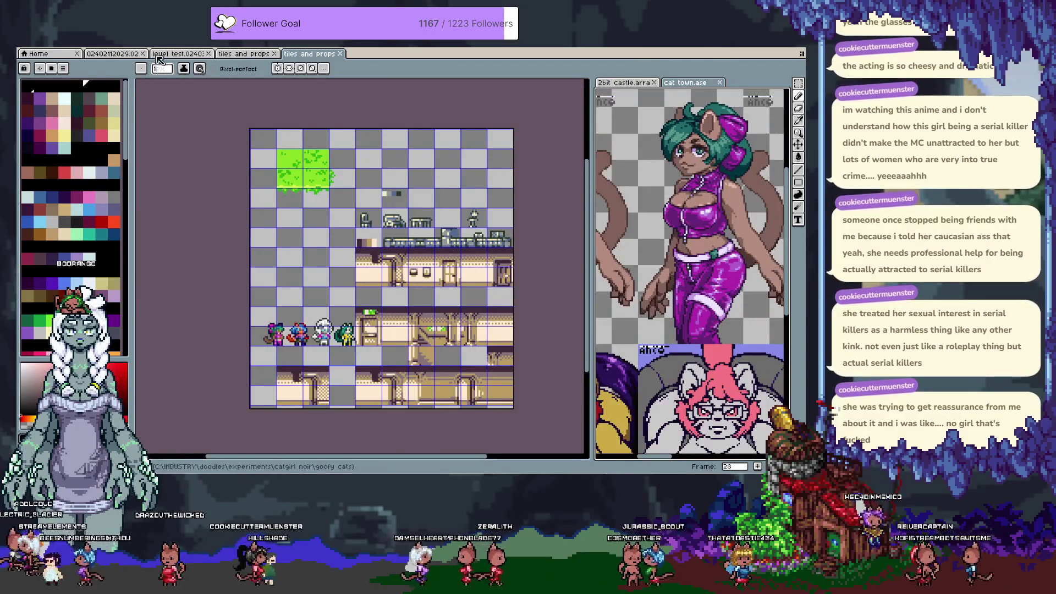
left_click(109, 55)
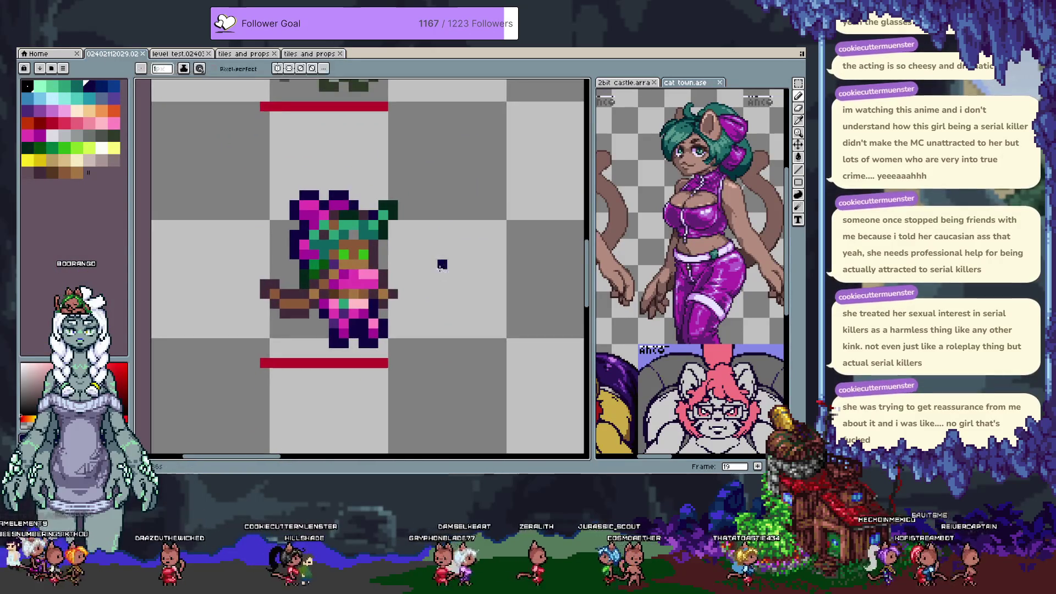
Flip between earlier frames and frames 18 and 19 to compare poses.
scroll(367, 253, "right", 1)
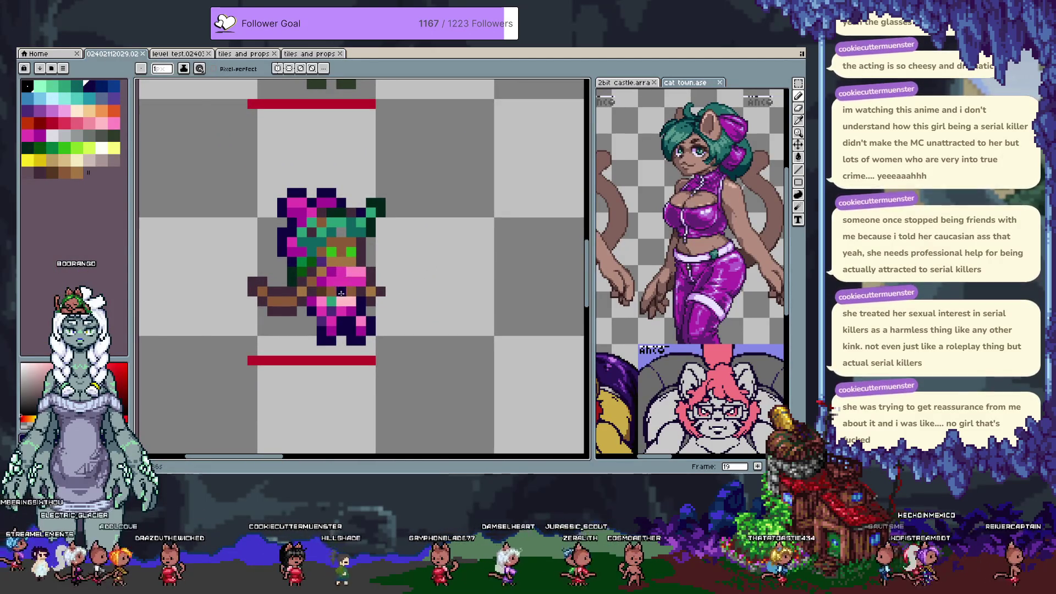
key("comma")
key("comma")
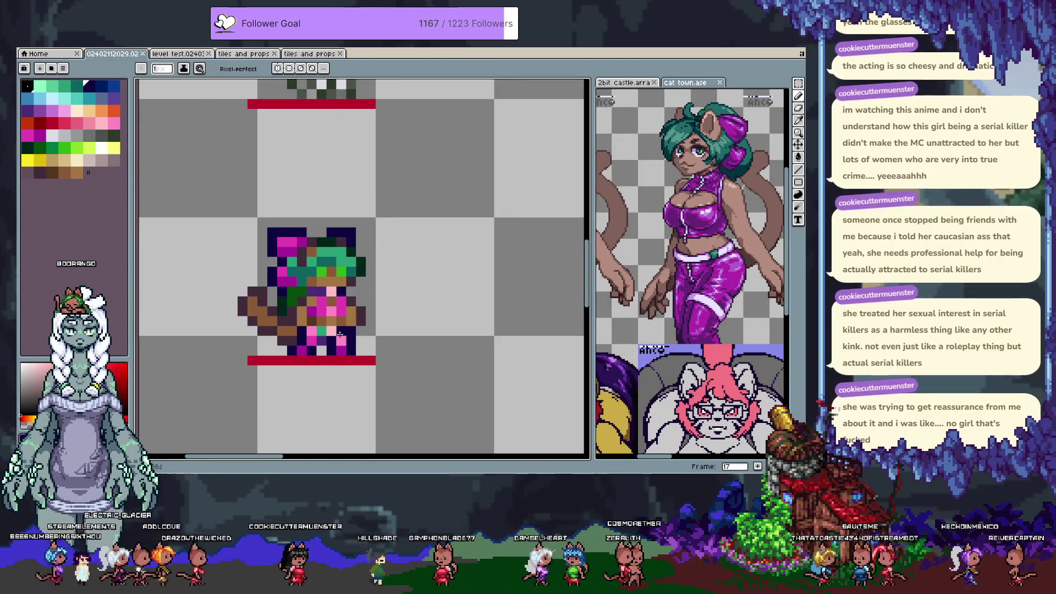
key("period")
key("comma")
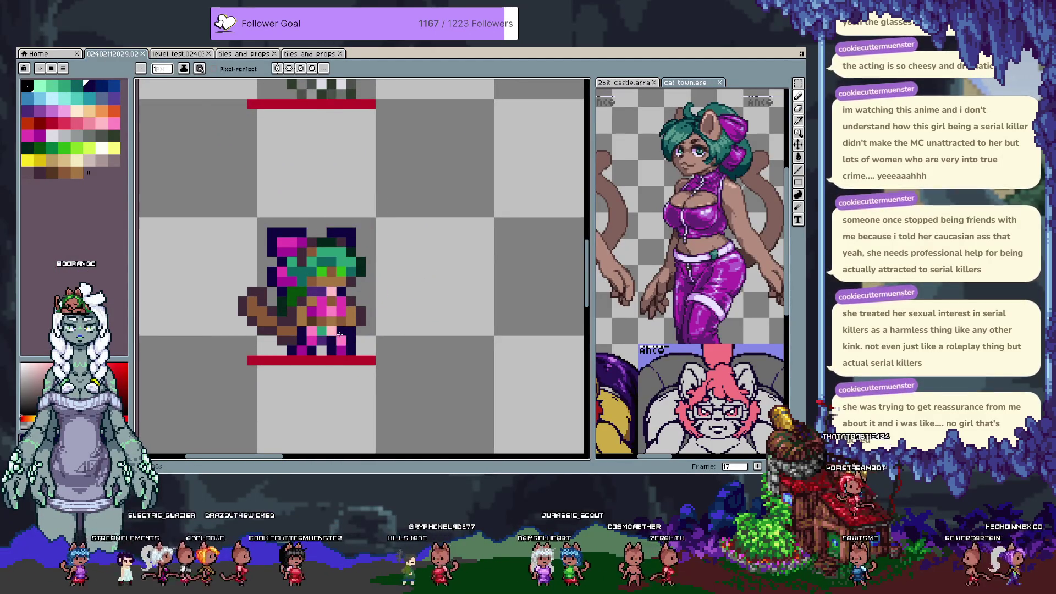
key("period")
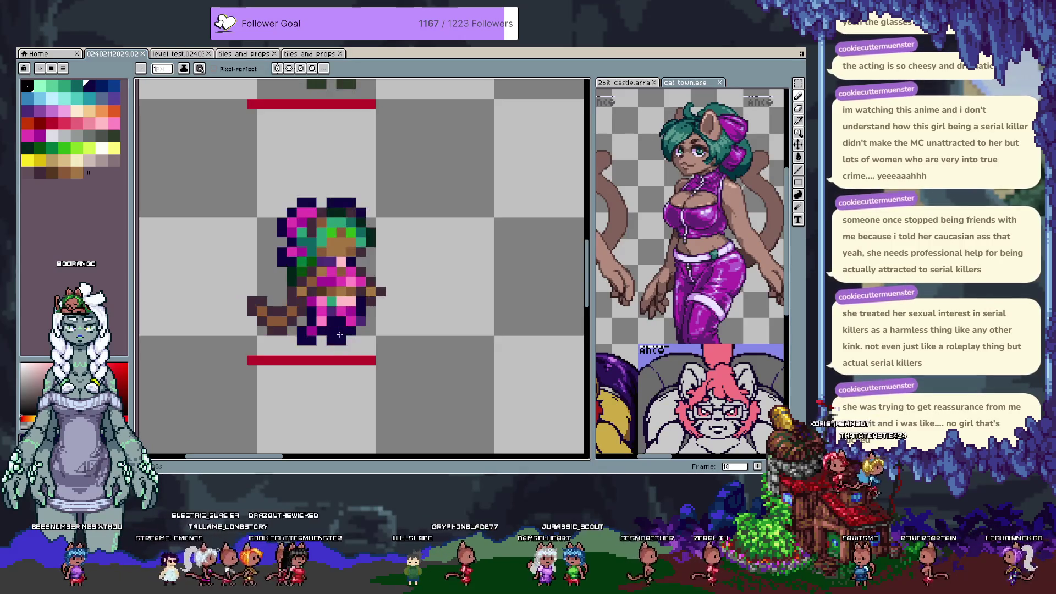
key("period")
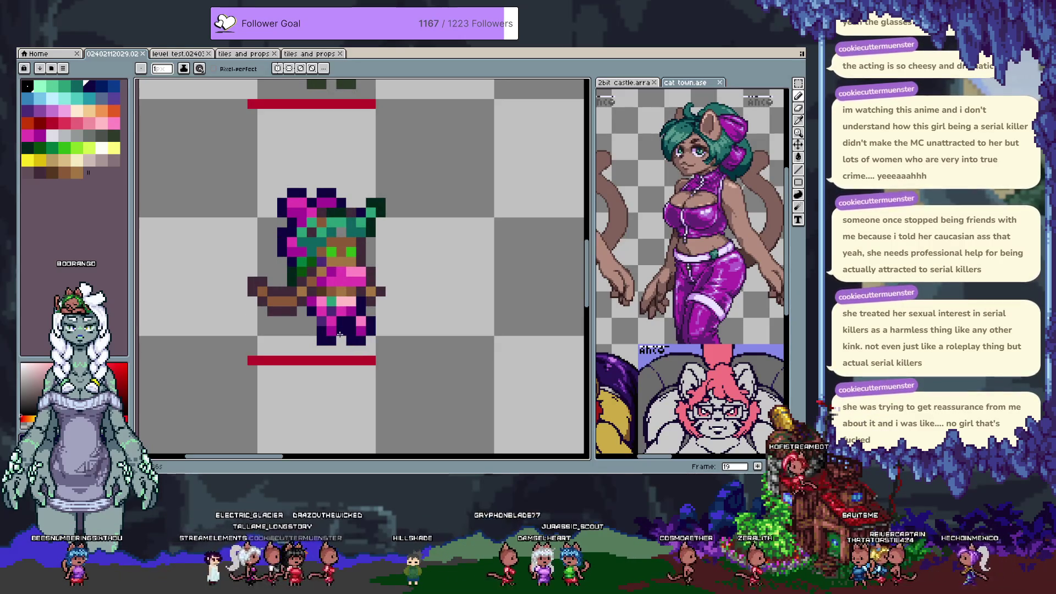
Repaint an outfit pixel magenta, then back to light pink, in frame 19.
key("i")
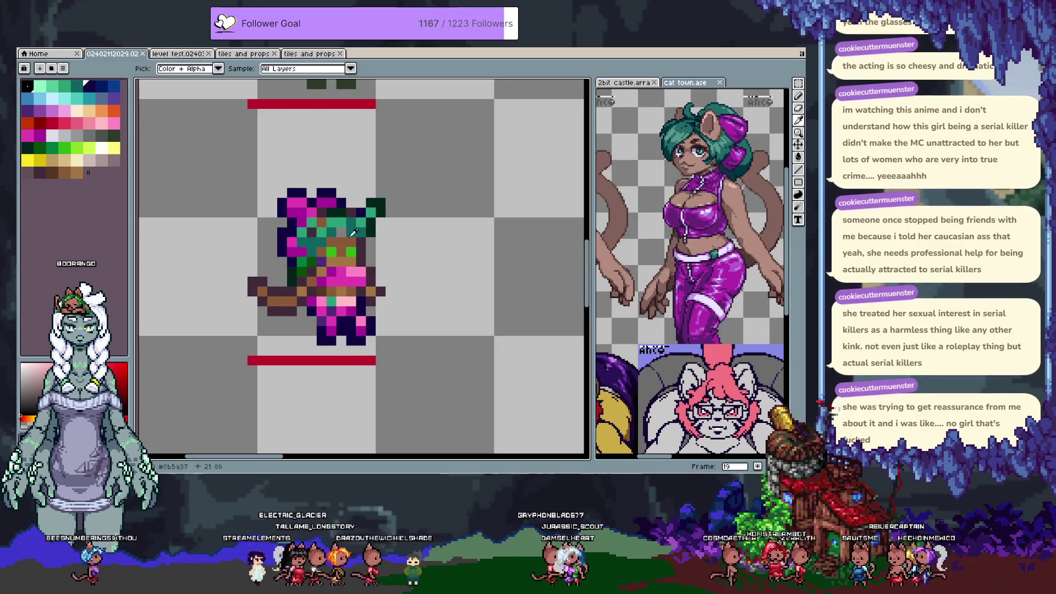
key("b")
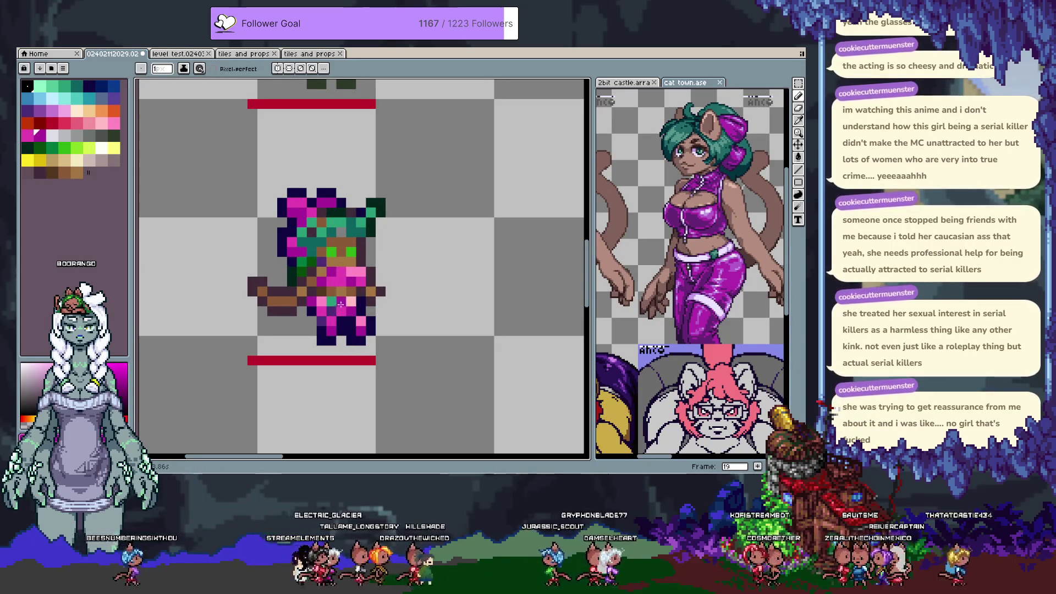
left_click(344, 300)
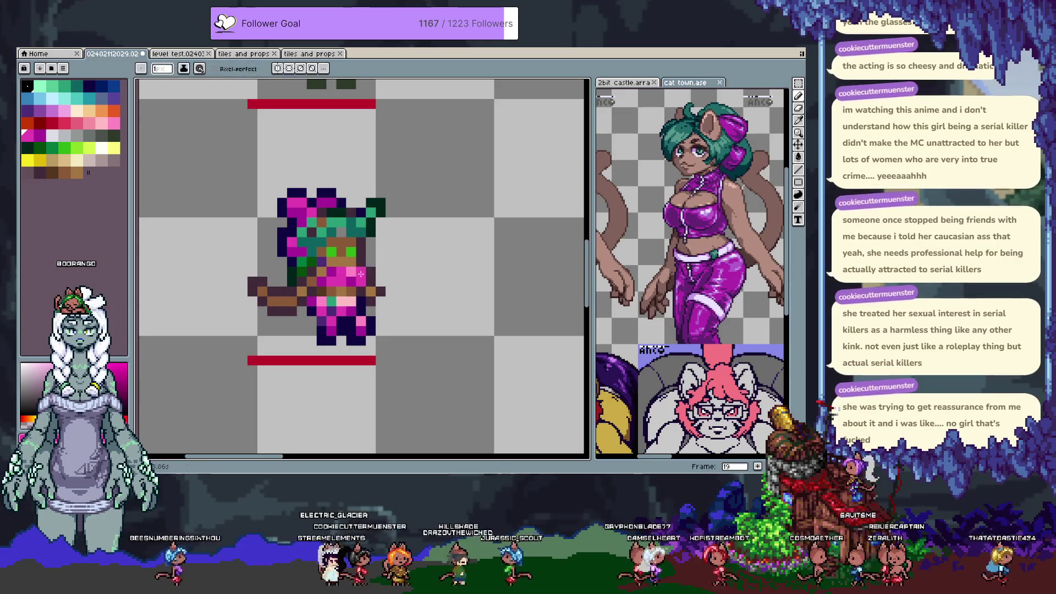
left_click(359, 274, "alt")
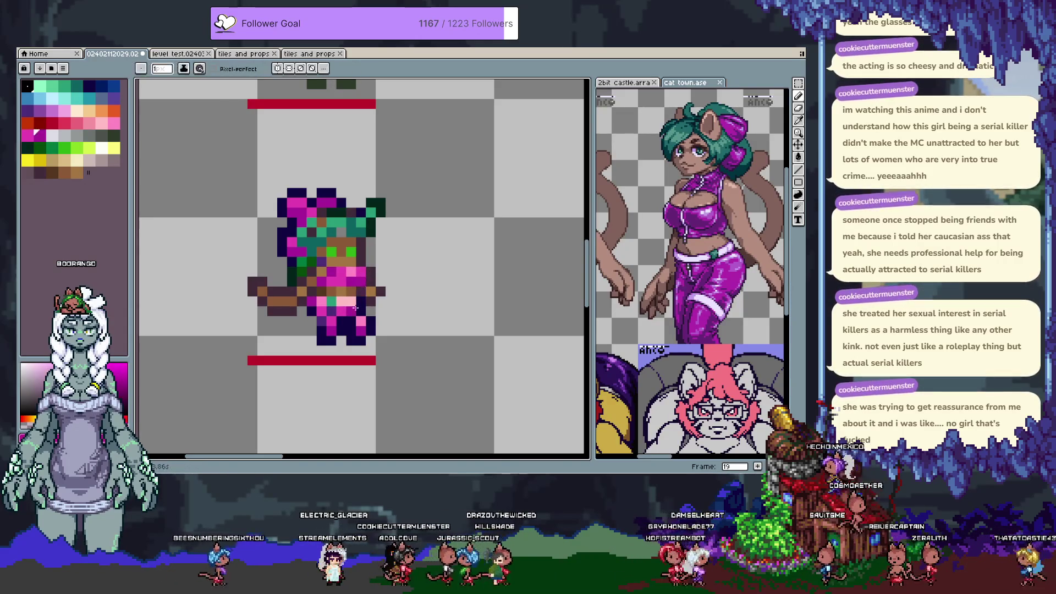
left_click(337, 297)
left_click(351, 301, "alt")
left_click(341, 301)
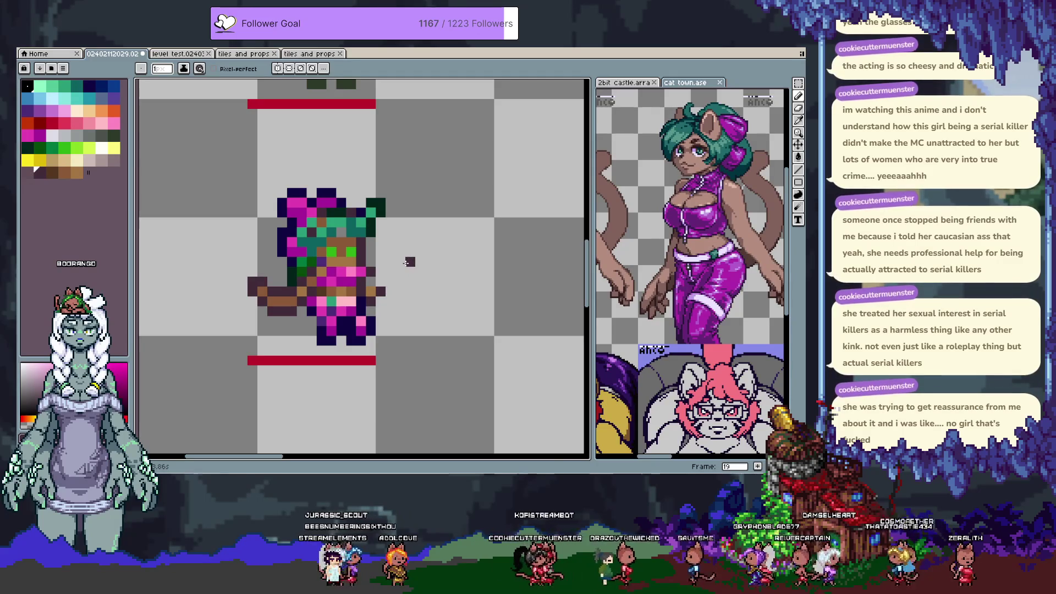
Sample the arm brown, a dark plum and a darker brown as drawing colours.
key("alt")
left_click(317, 279, "alt")
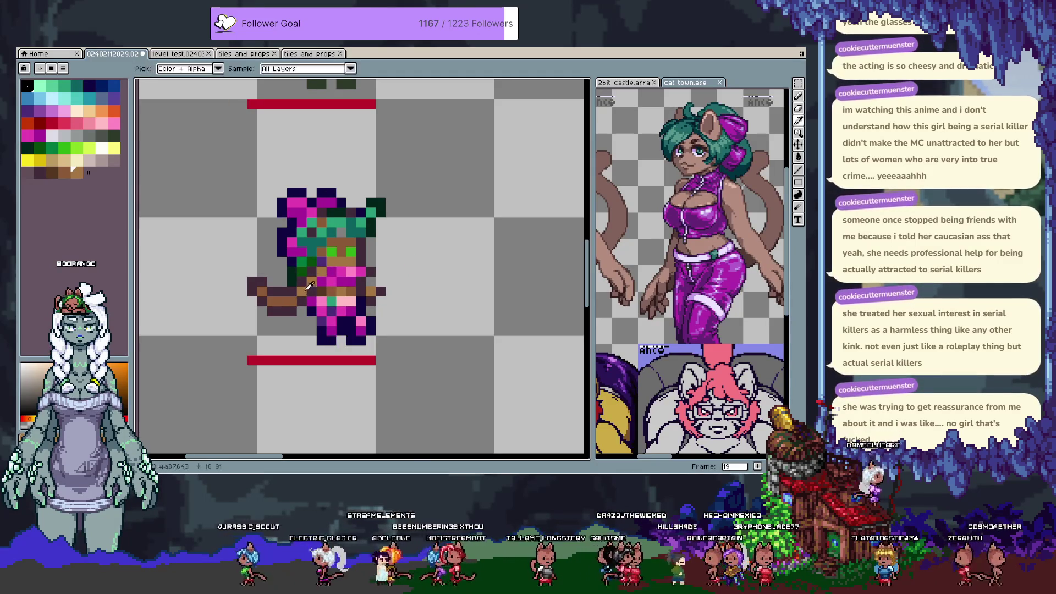
left_click(300, 288, "alt")
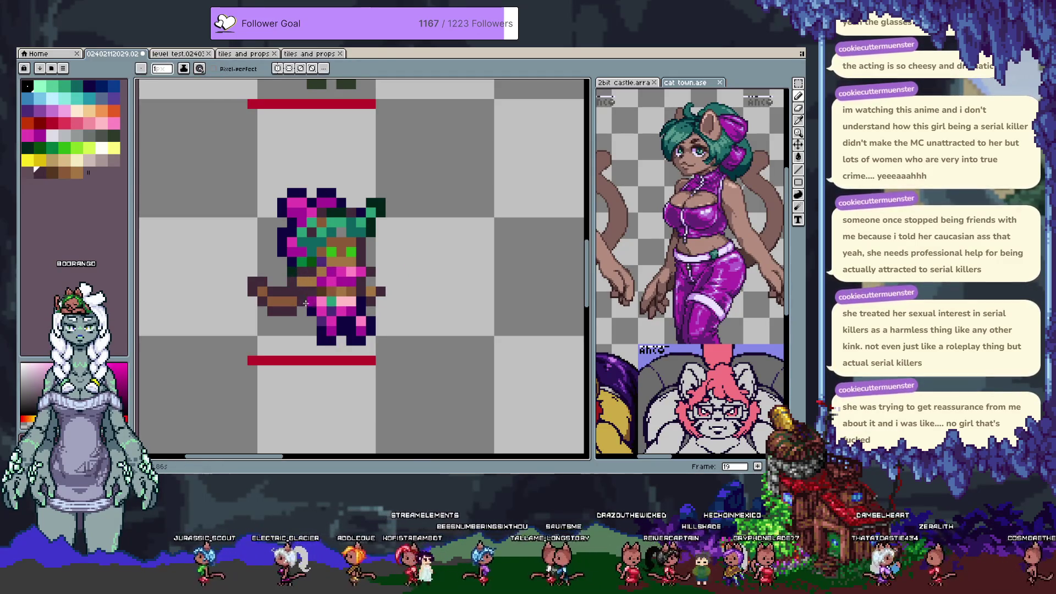
left_click(299, 294, "alt")
left_click(297, 313, "alt")
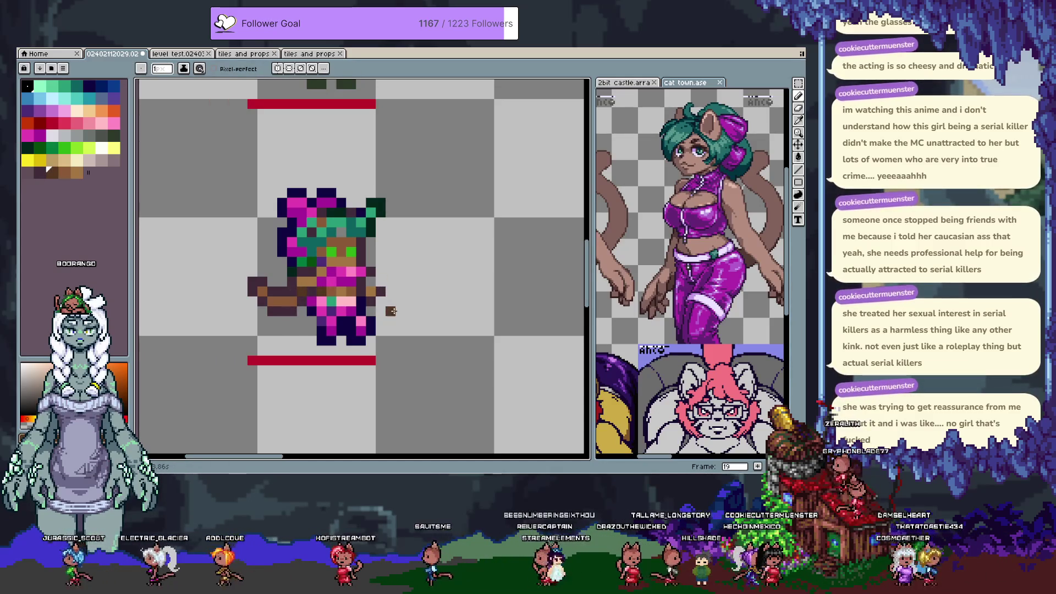
Paste a small 4x3 block beside the green-haired sprite's arm and commit it.
key("m")
key("ctrl+v")
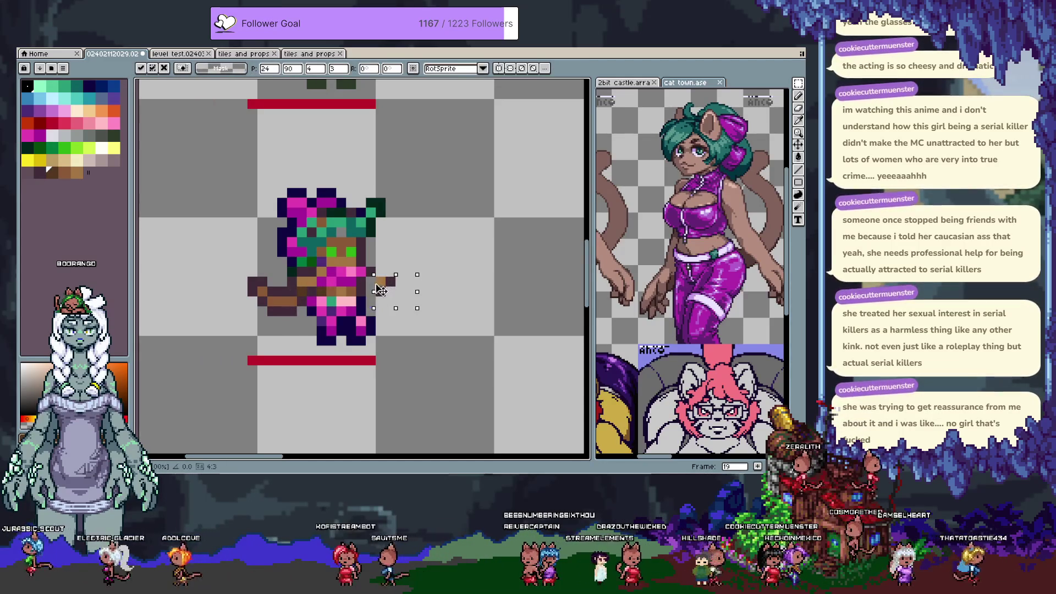
key("Return")
key("b")
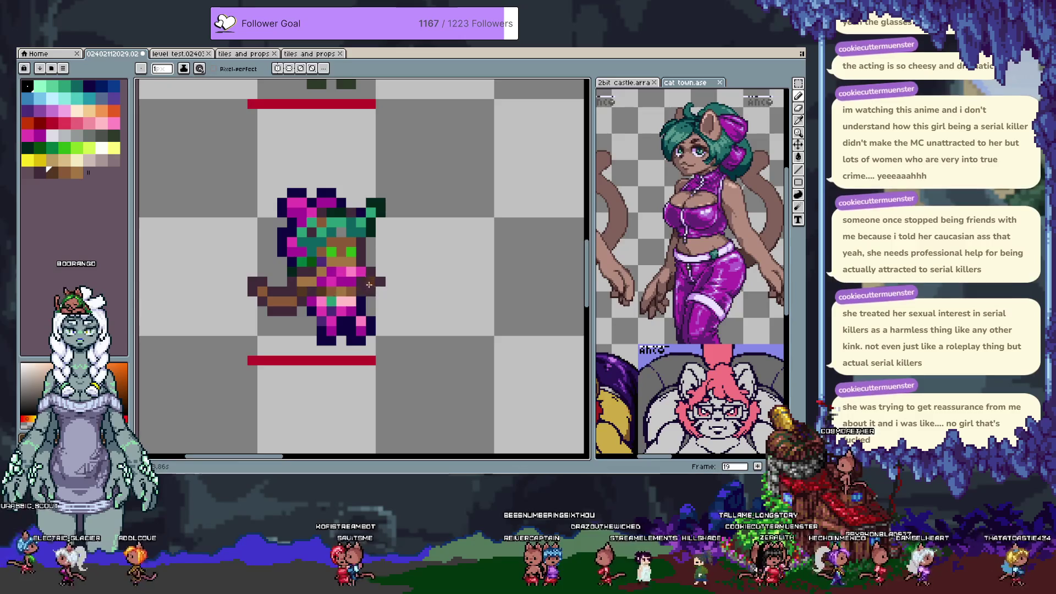
Sample dark navy and magenta from the sprite and compare frame 19 with frame 20.
key("]")
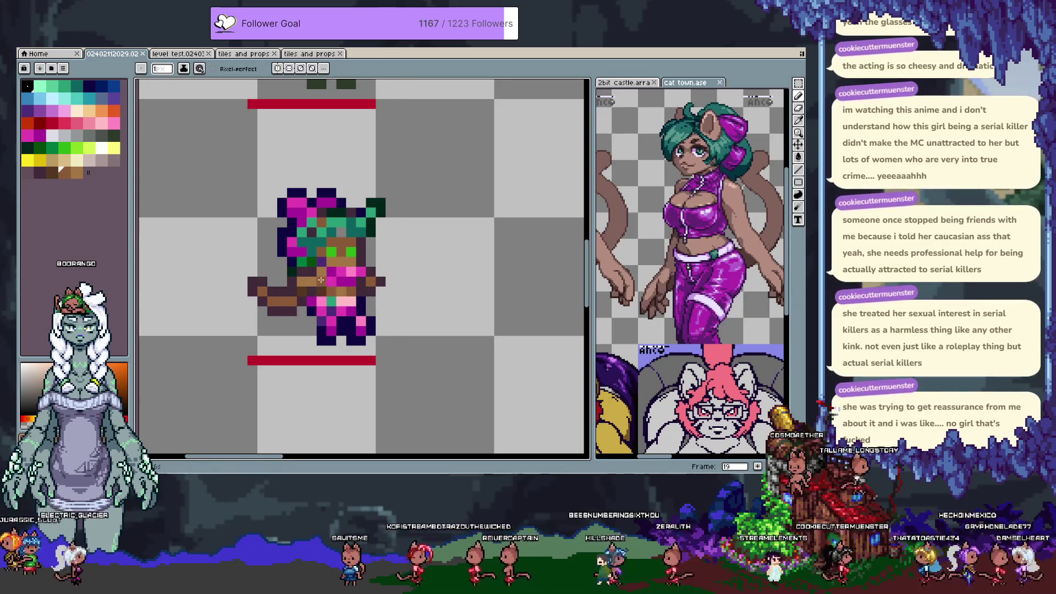
key("[")
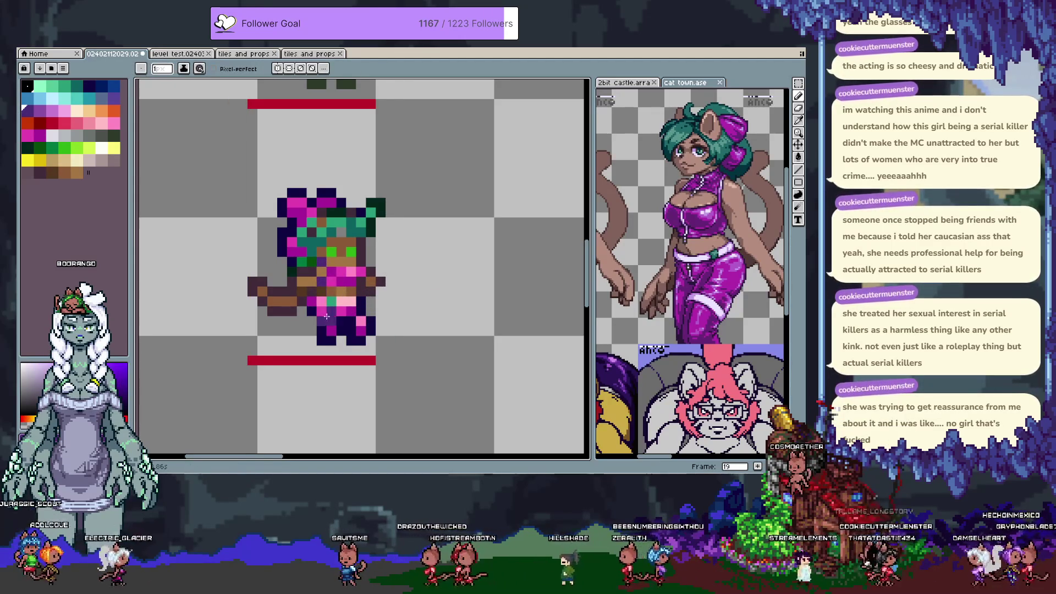
left_click(321, 325, "alt")
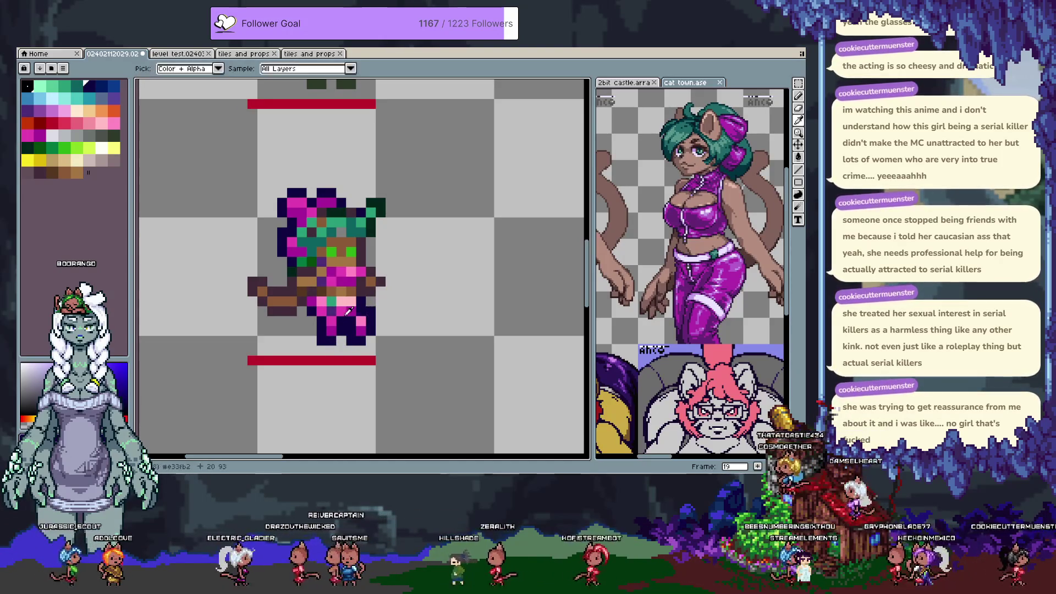
left_click(357, 312, "alt")
left_click(370, 358, "alt")
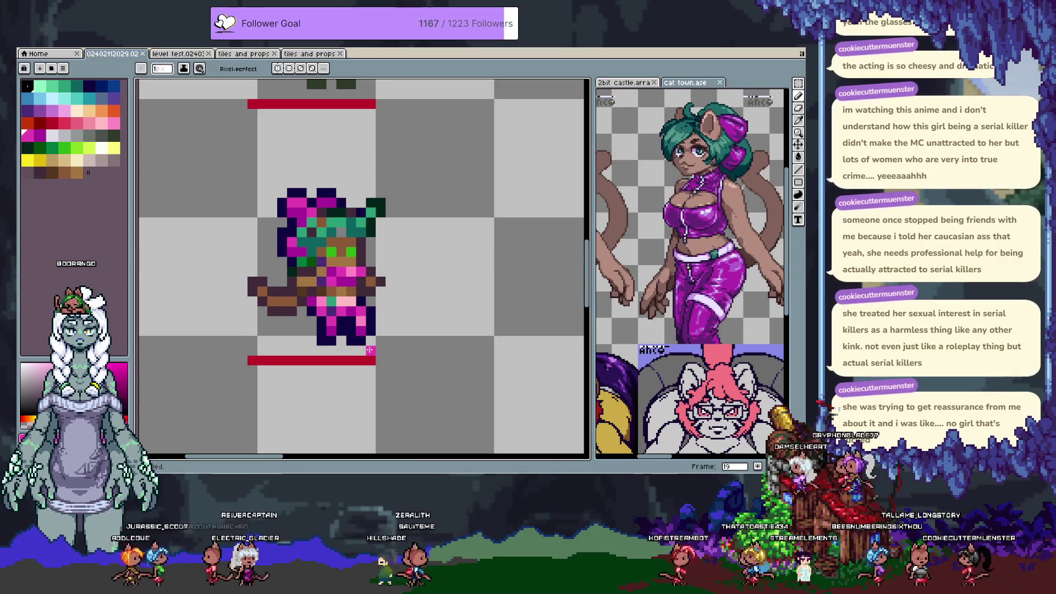
key("Right")
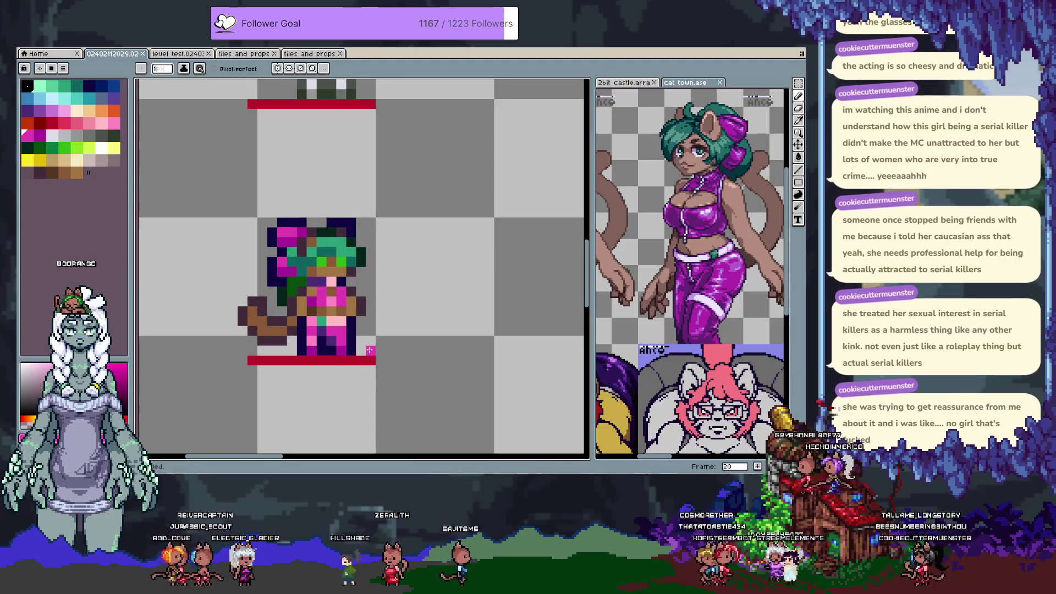
key("Left")
key("Right")
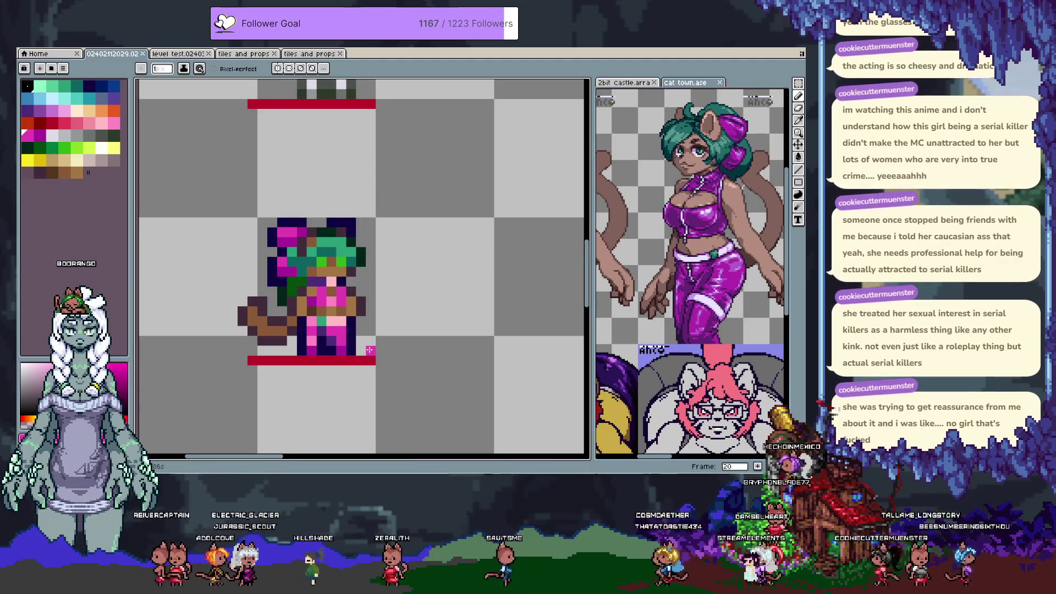
key("Left")
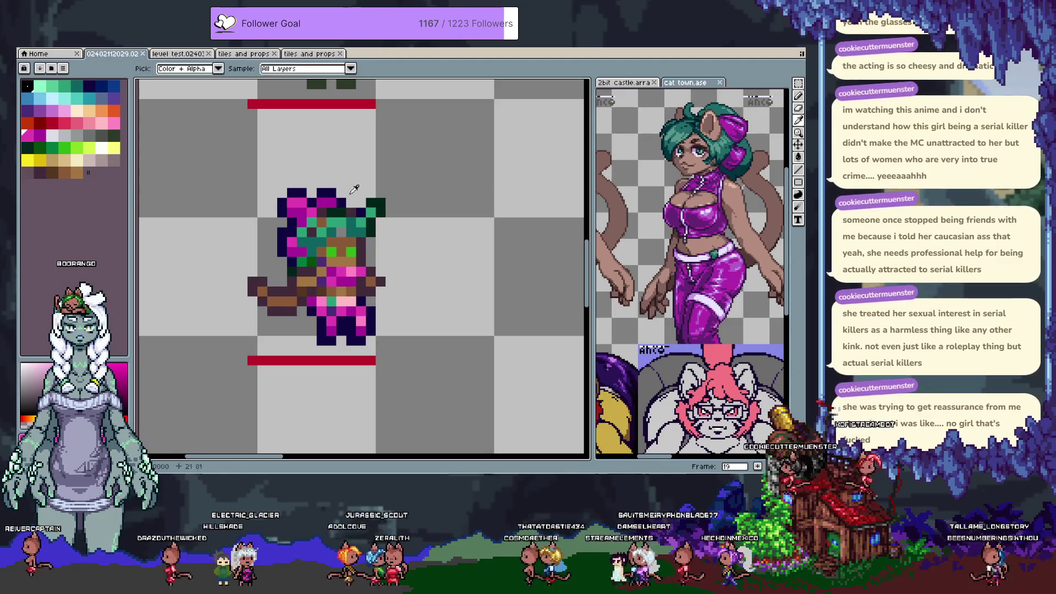
Paint dark green pixels below the right foot and on the right leg.
left_click(367, 229, "alt")
key("ctrl+z")
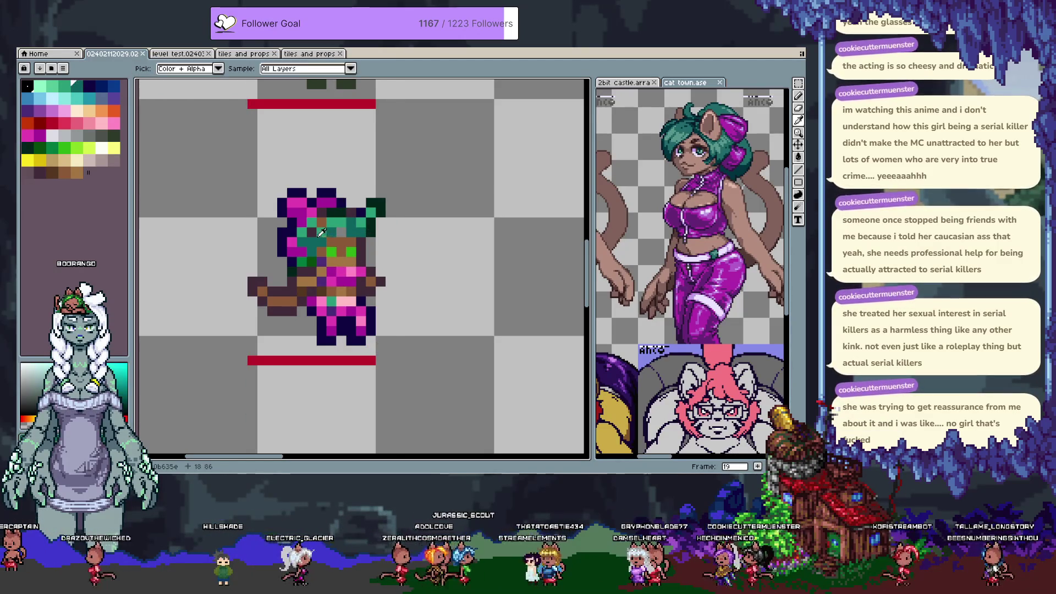
left_click(39, 145)
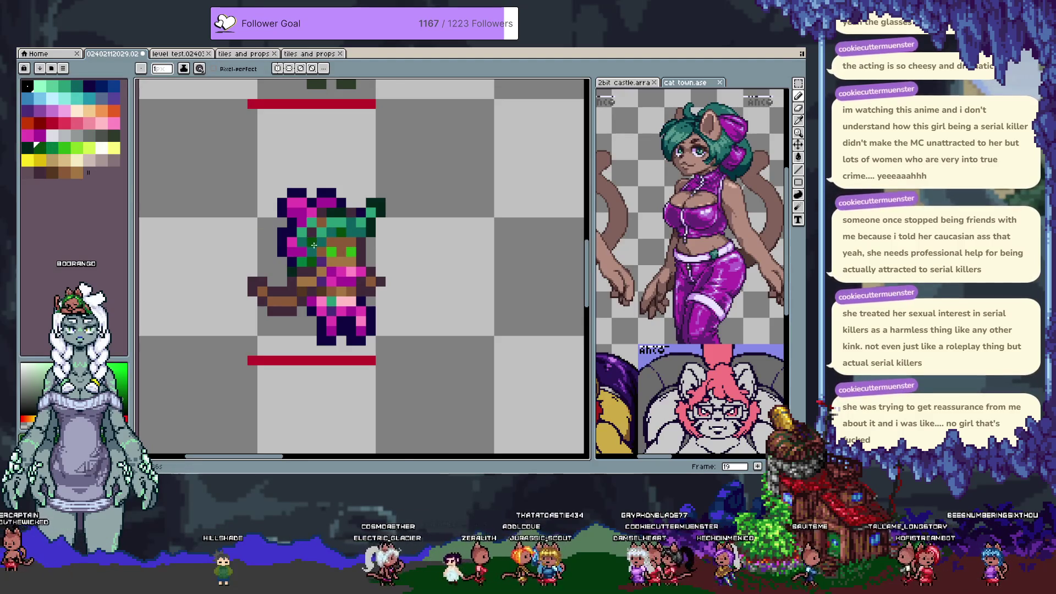
key("ctrl+z")
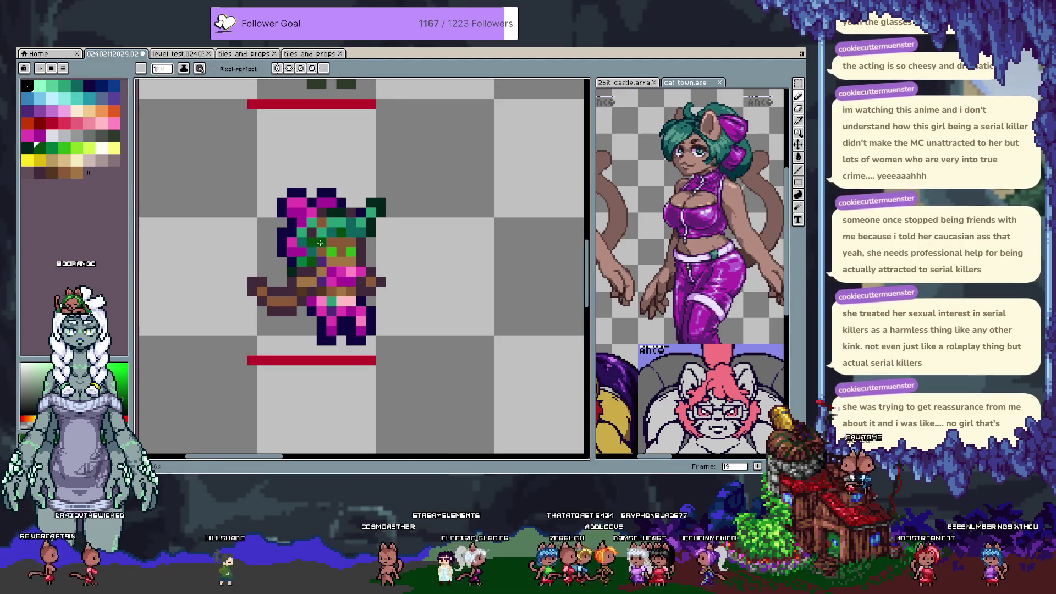
left_click(311, 231, "alt")
left_click(308, 240, "alt")
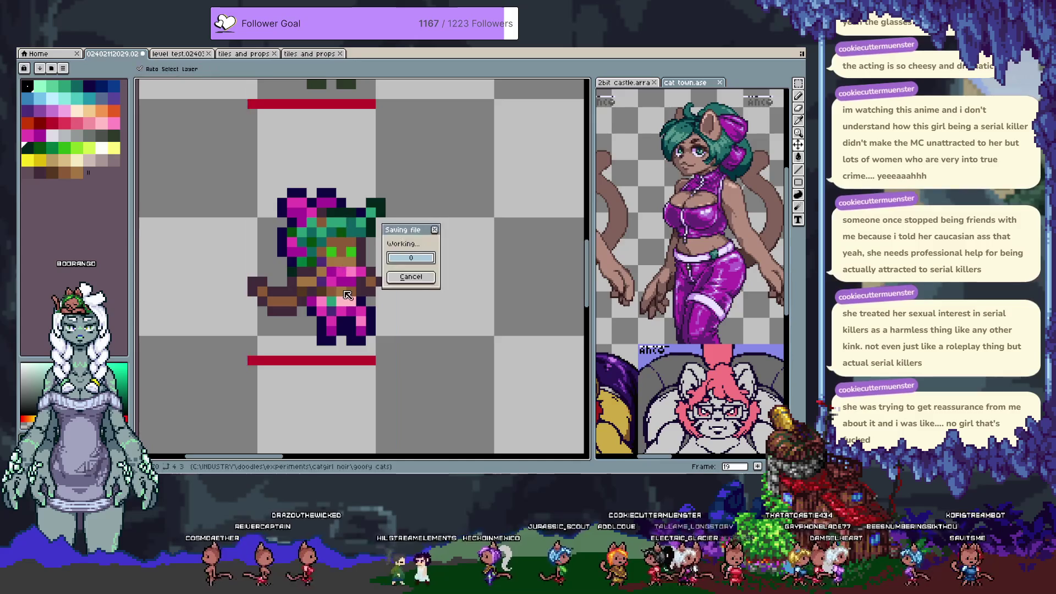
left_click(371, 353)
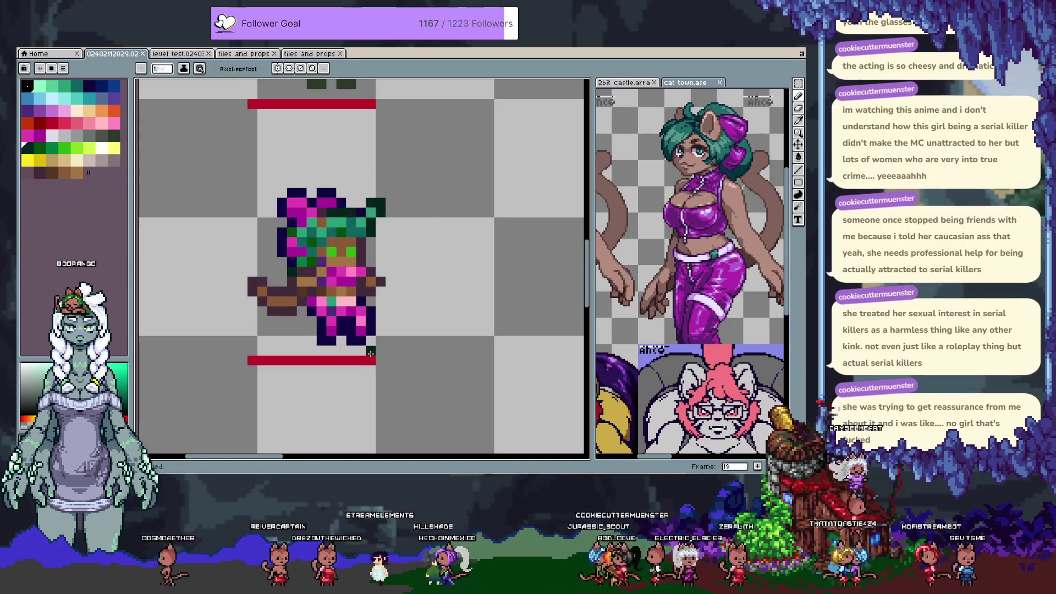
left_click(371, 232, "alt")
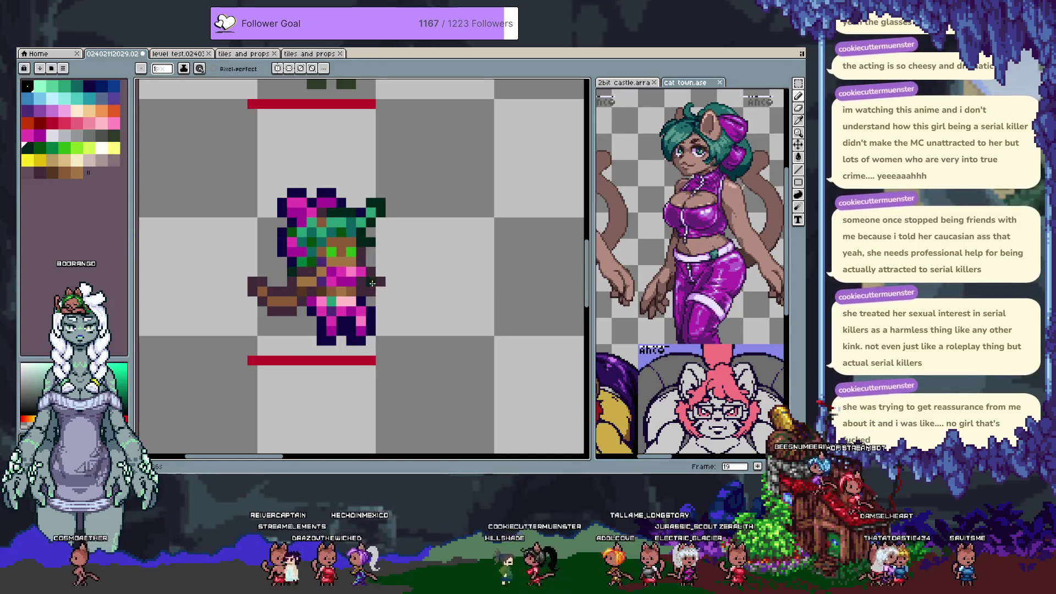
left_click(356, 320)
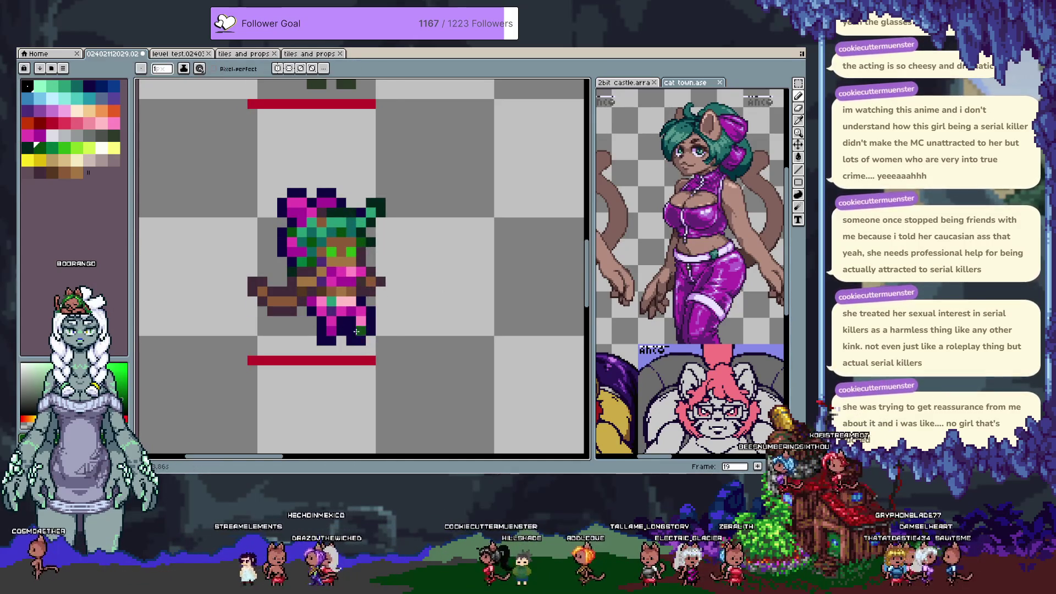
scroll(399, 261, "down", 2)
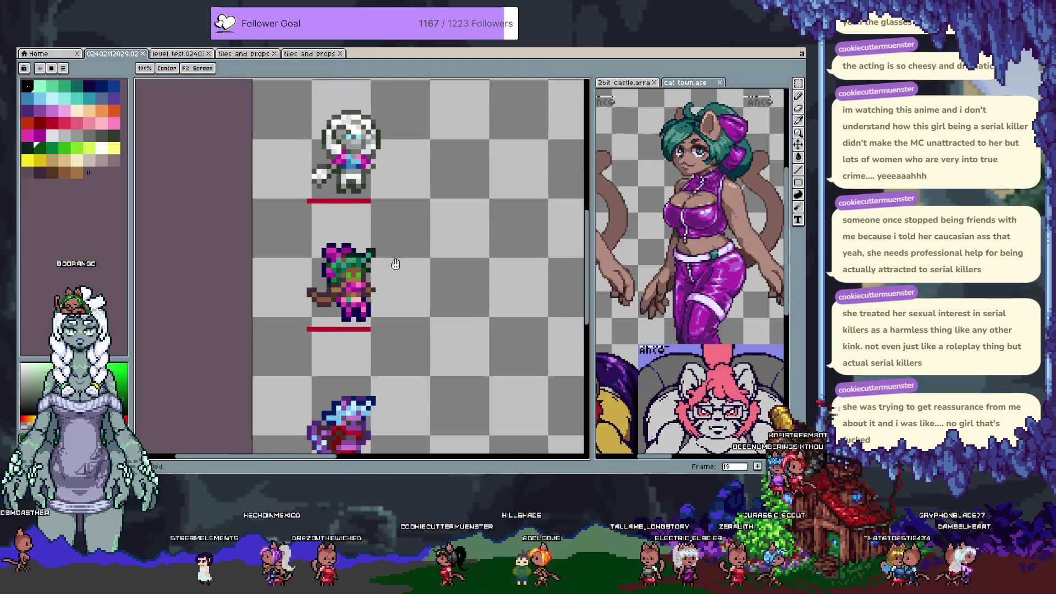
Add a dark plum pixel beside the hair and extend magenta strands on its left.
scroll(330, 269, "up", 2)
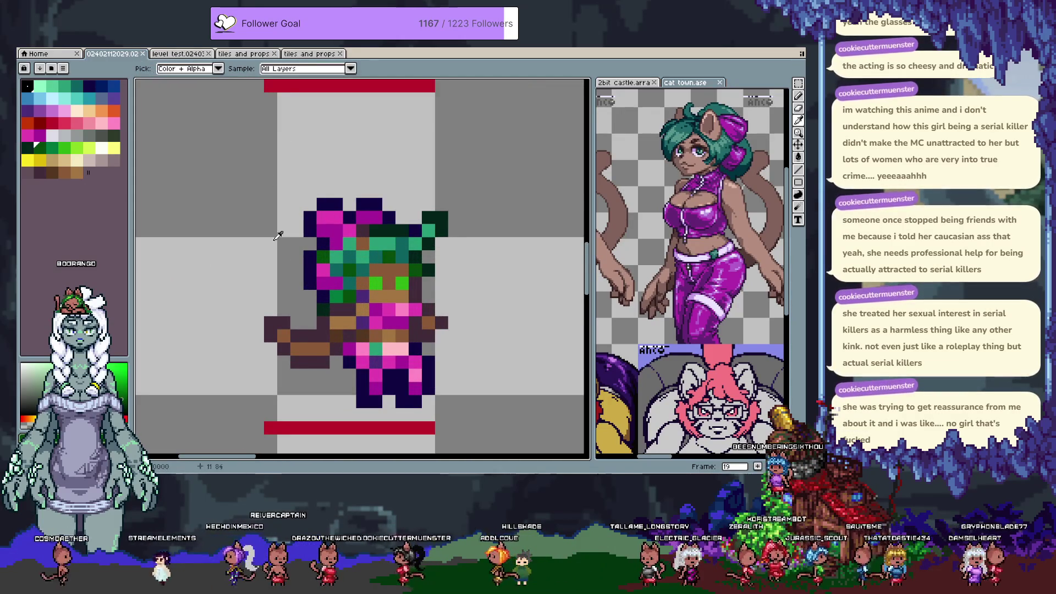
left_click(277, 317, "alt")
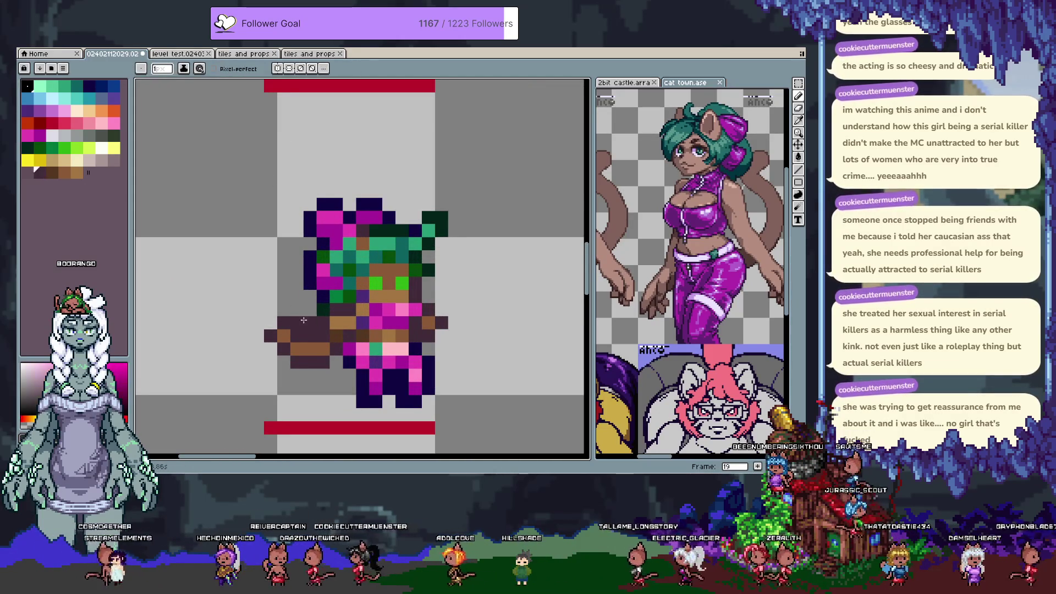
left_click(297, 269)
left_click(319, 274, "alt")
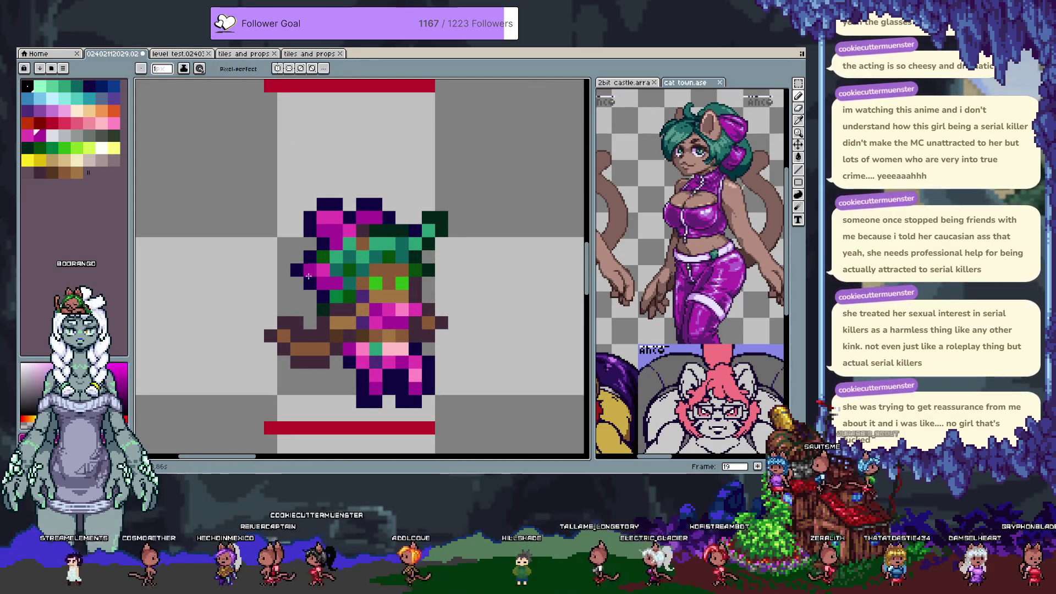
left_click_drag(310, 270, 309, 283)
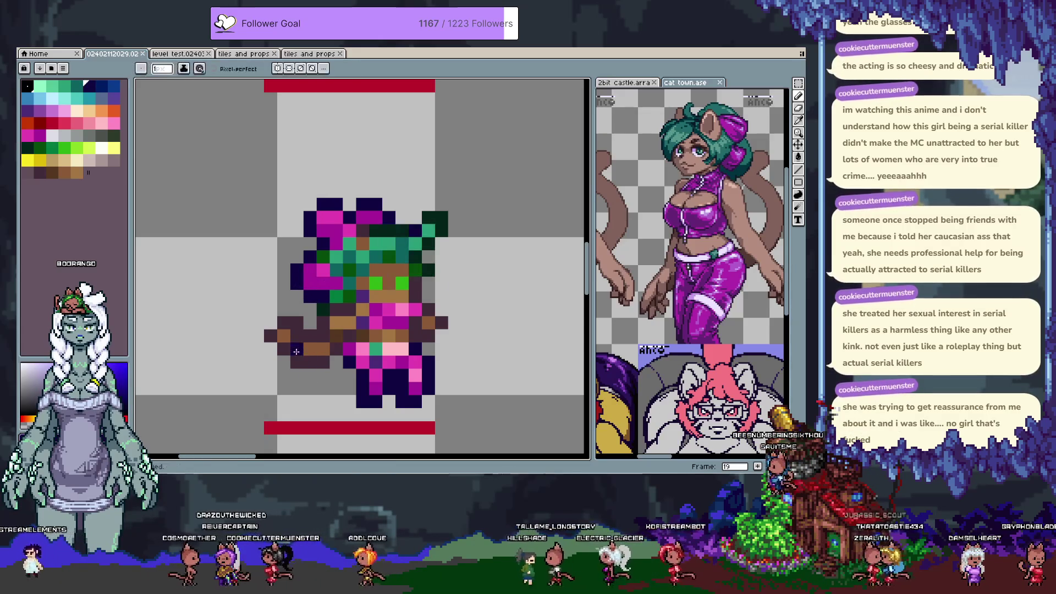
scroll(342, 286, "down", 3)
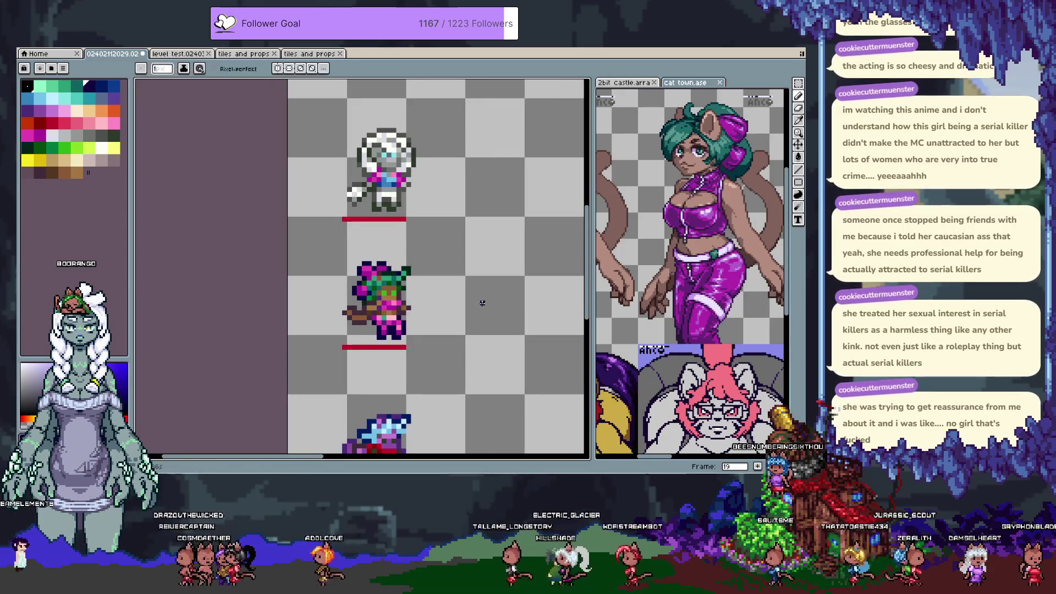
key("comma")
key("period")
Paint two hair pixels dark green, comparing against frame 18.
key("v")
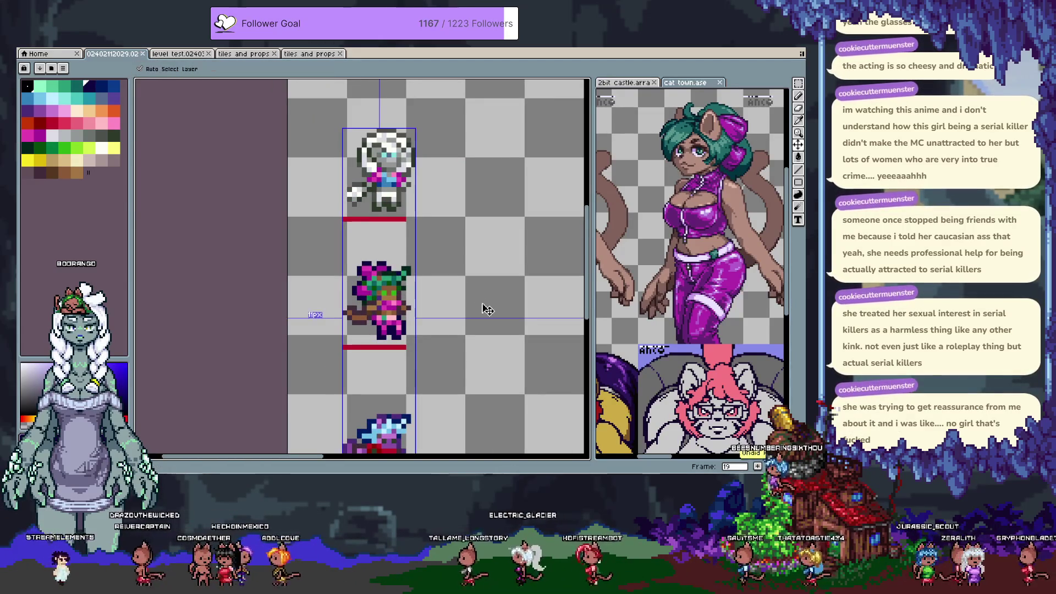
key("b")
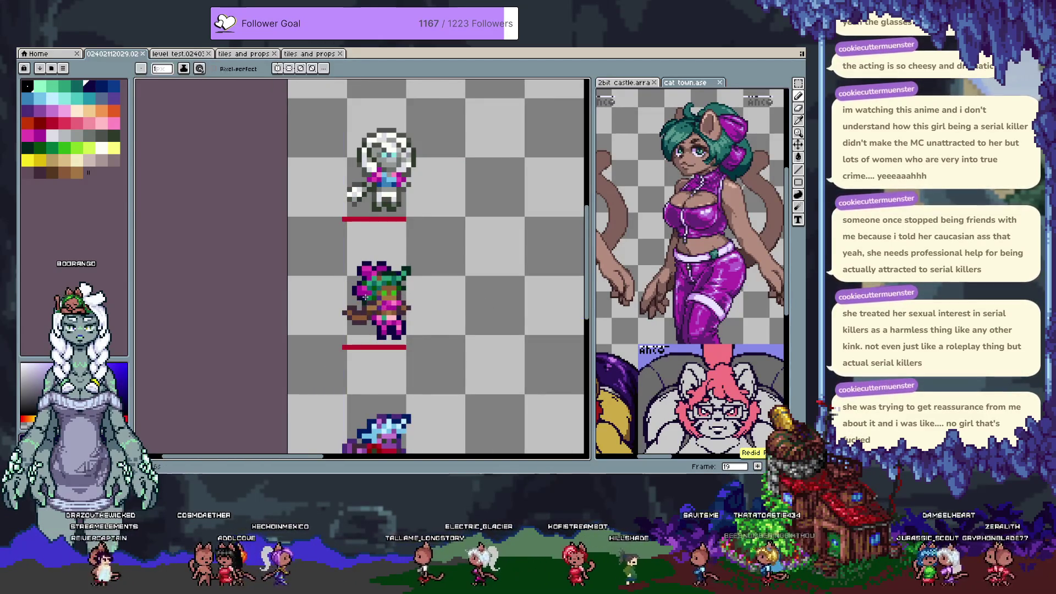
scroll(363, 294, "up", 3)
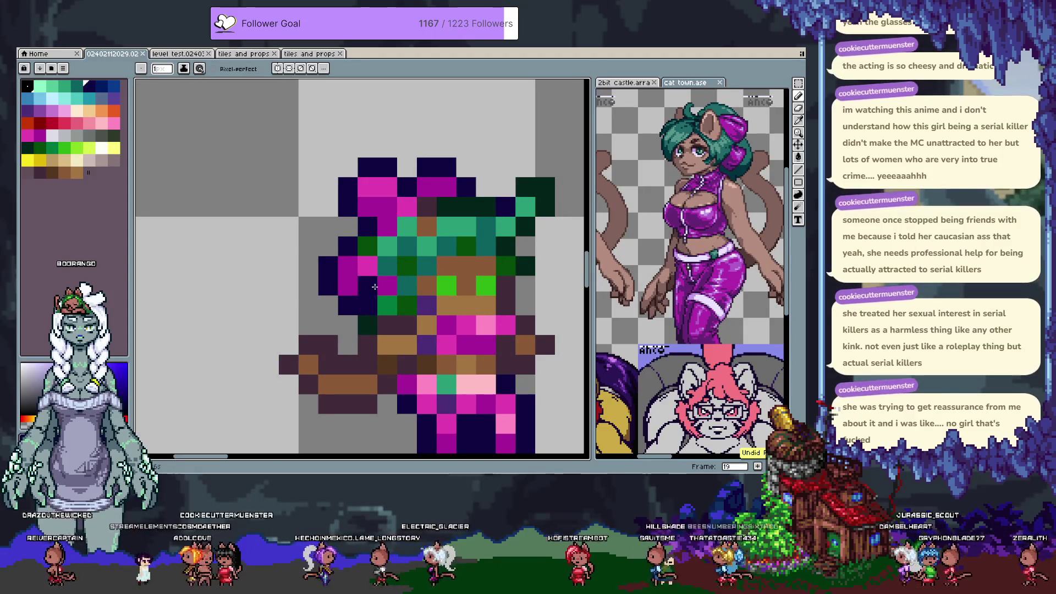
left_click(407, 305, "alt")
left_click(387, 286)
left_click(367, 304)
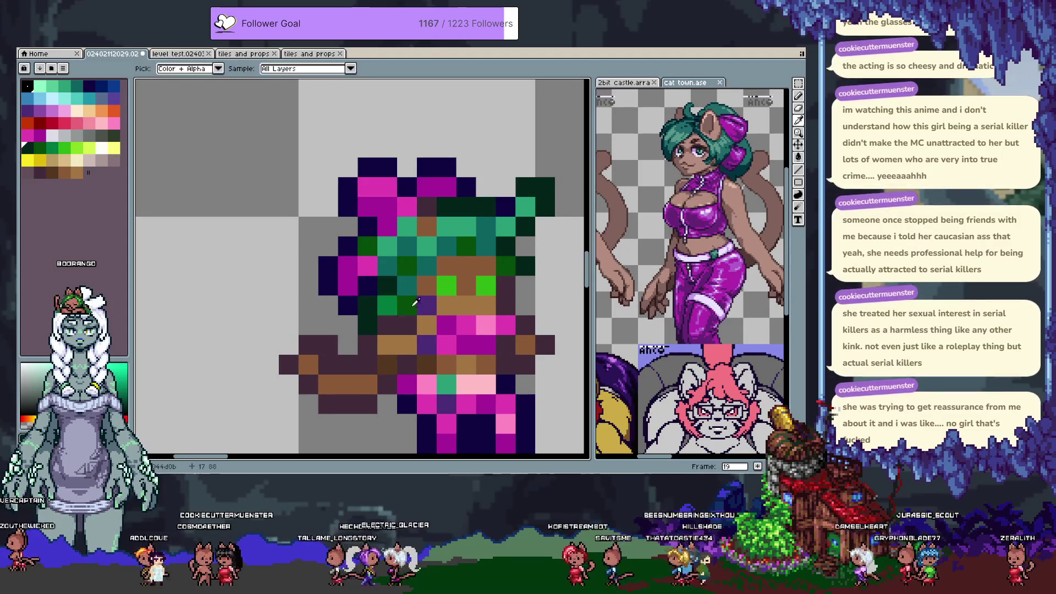
scroll(424, 319, "down", 4)
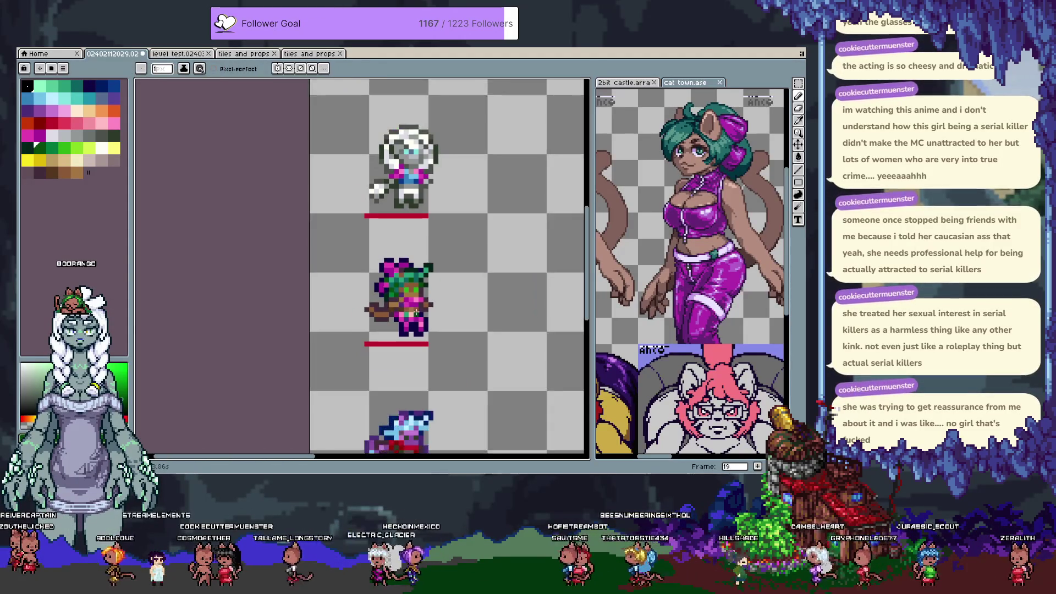
key("Left")
key("Right")
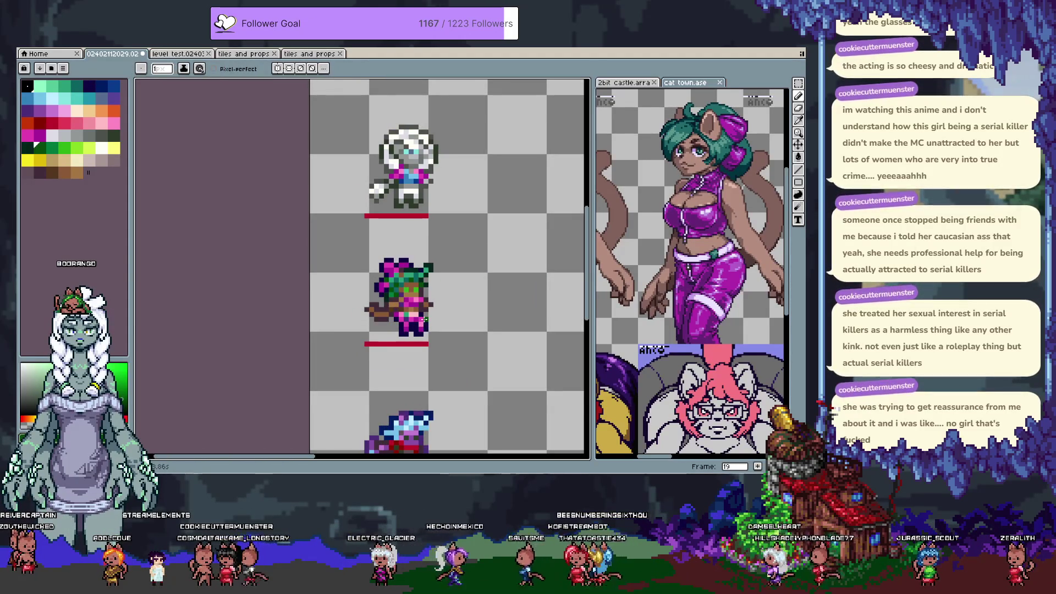
Erase the stray green pixel and draw a dark navy outline across the hair.
scroll(389, 296, "up", 3)
right_click(392, 297)
left_click(372, 257, "alt")
left_click_drag(372, 277, 392, 277)
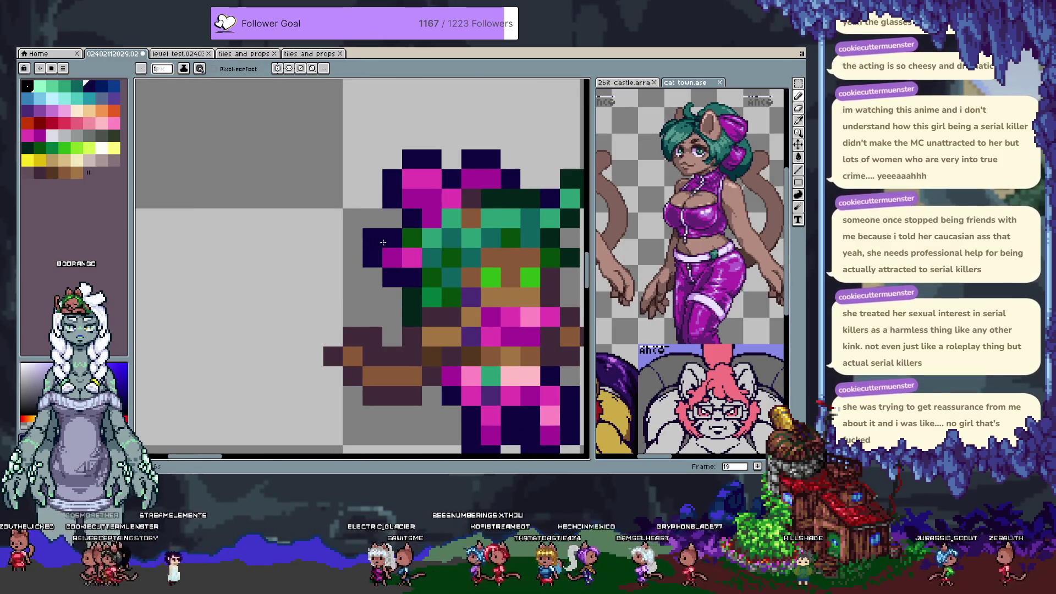
scroll(380, 242, "down", 3)
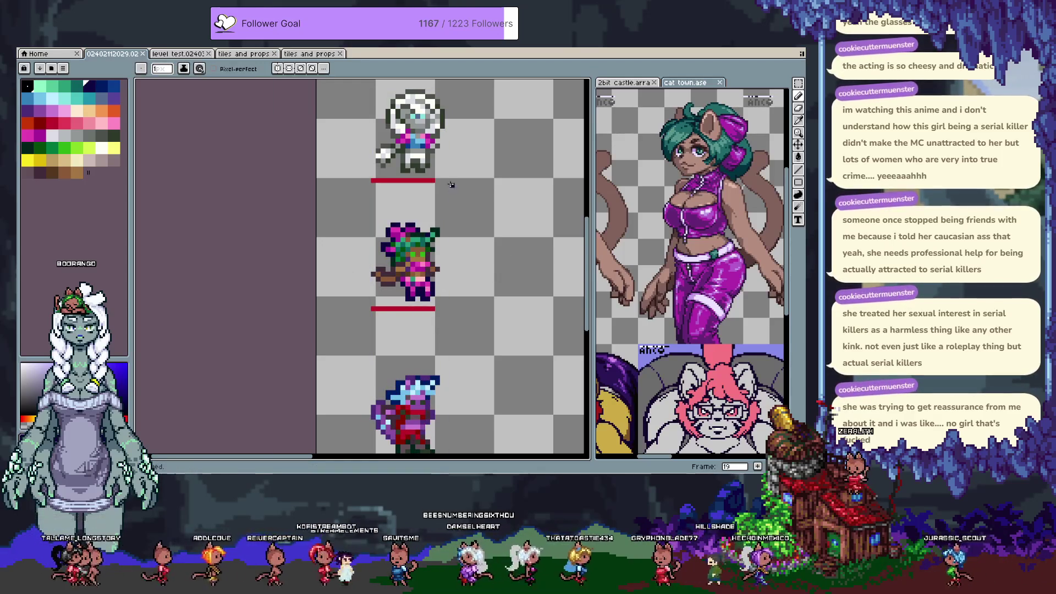
scroll(452, 189, "up", 2)
Select the white-haired sprite's legs and feet, move them, and commit.
left_click_drag(456, 88, 421, 254)
scroll(420, 253, "up", 1)
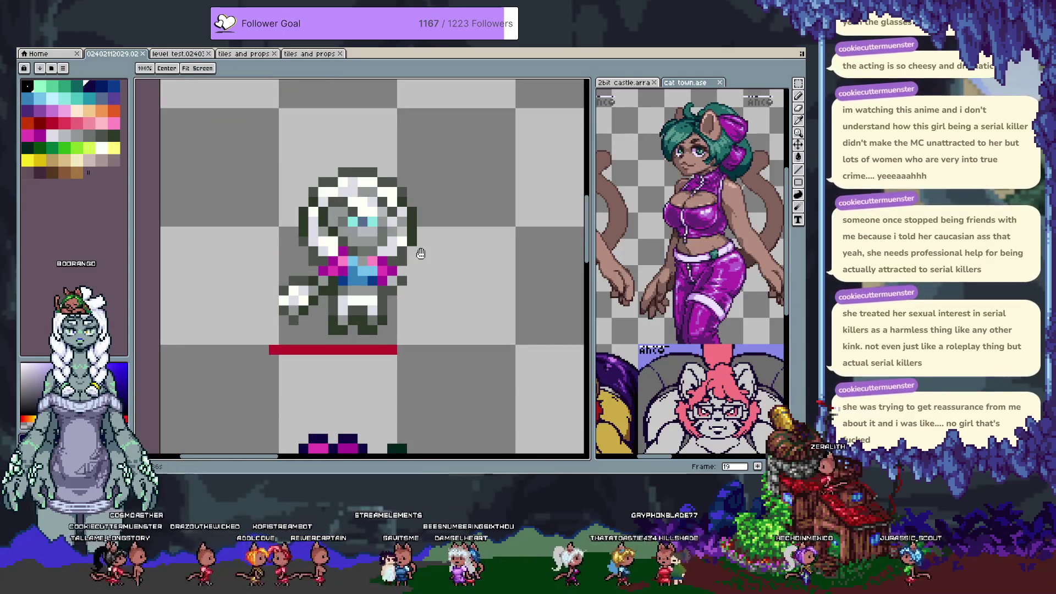
scroll(338, 308, "up", 1)
mouse_move(324, 335)
left_mouse_down()
mouse_move(402, 321)
mouse_move(376, 336)
left_mouse_up()
key("Escape")
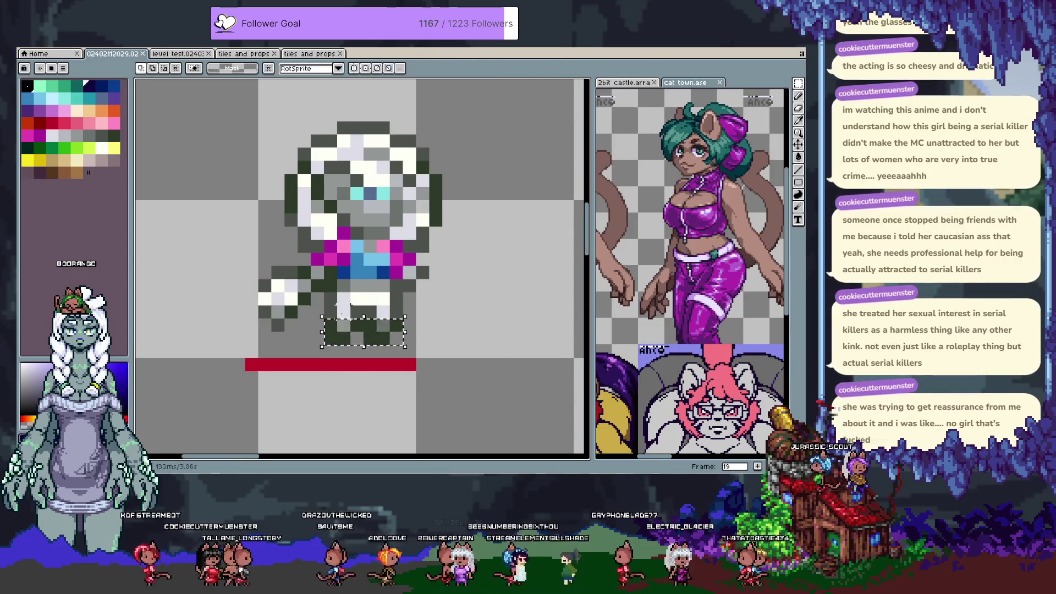
mouse_move(324, 304)
left_mouse_down()
mouse_move(405, 345)
mouse_move(364, 335)
mouse_move(377, 336)
left_mouse_up()
key("ctrl+d")
Repaint two leg pixels grey using colours sampled from the sprite.
key("i")
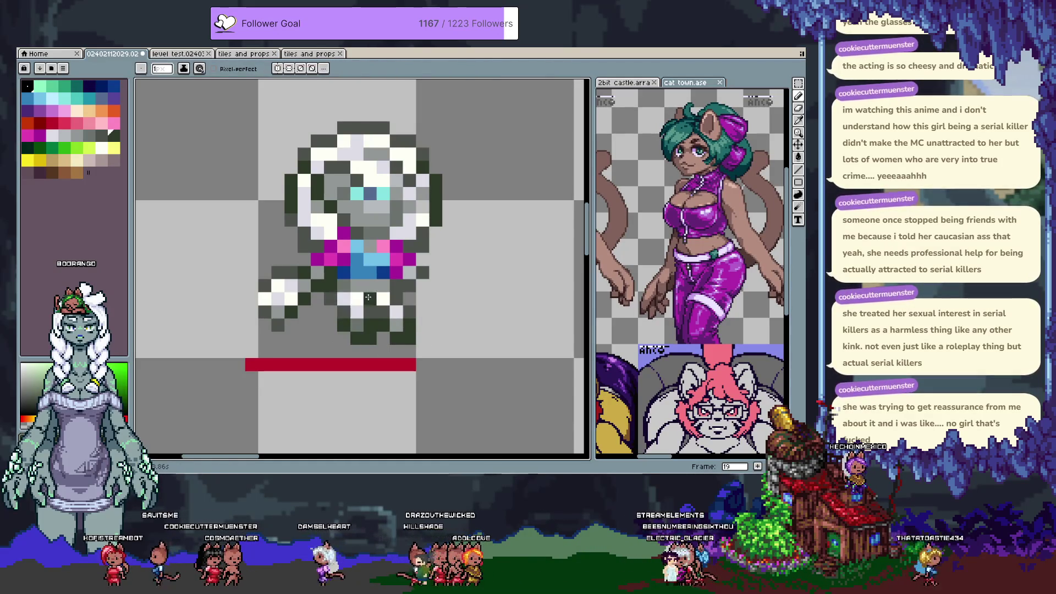
left_click(372, 284)
left_click(402, 297)
left_click(400, 314)
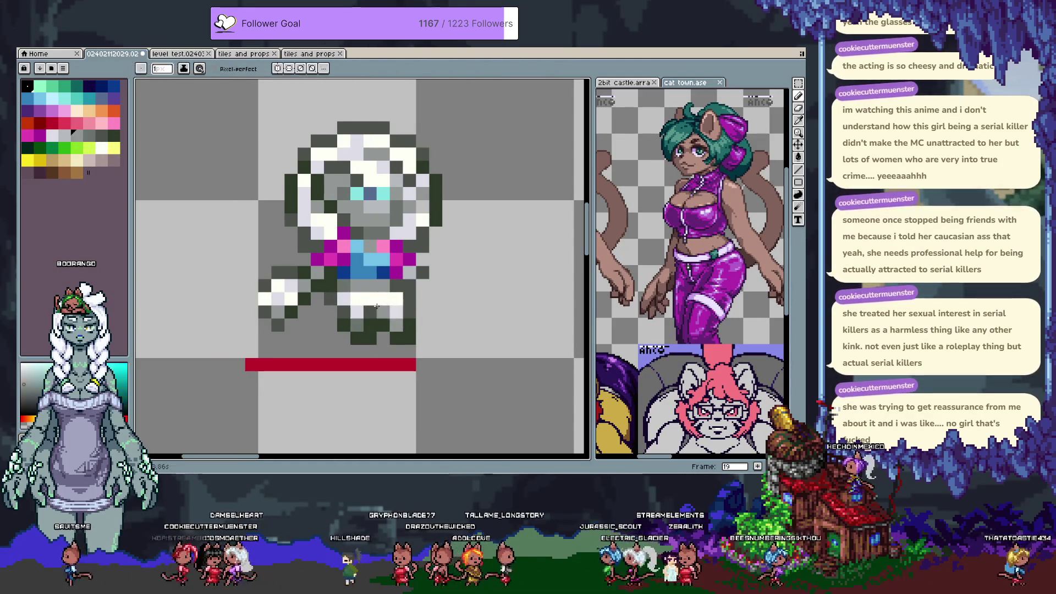
left_click(396, 324)
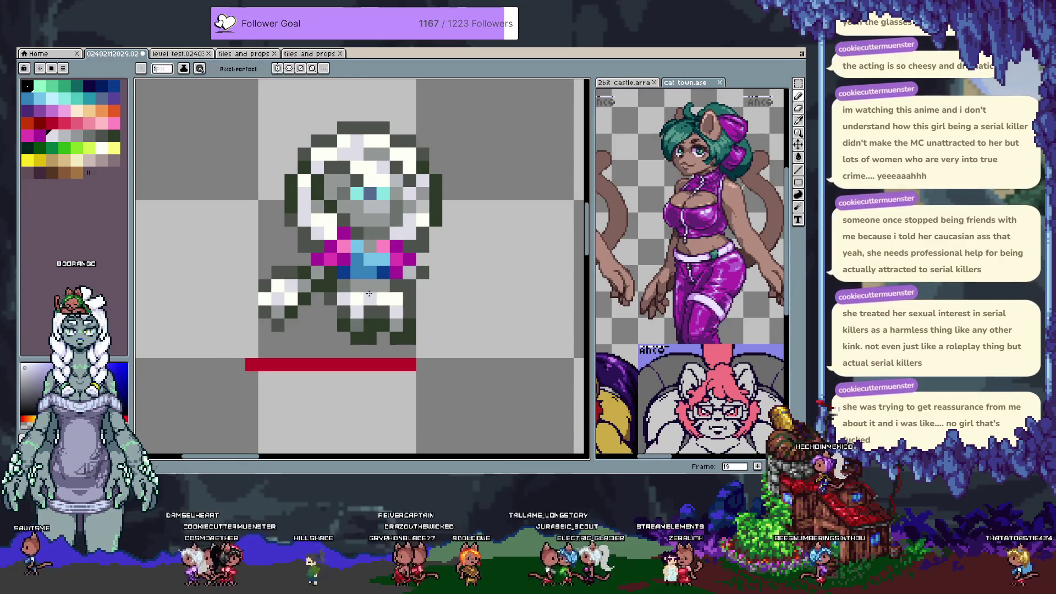
left_click(381, 300, "alt")
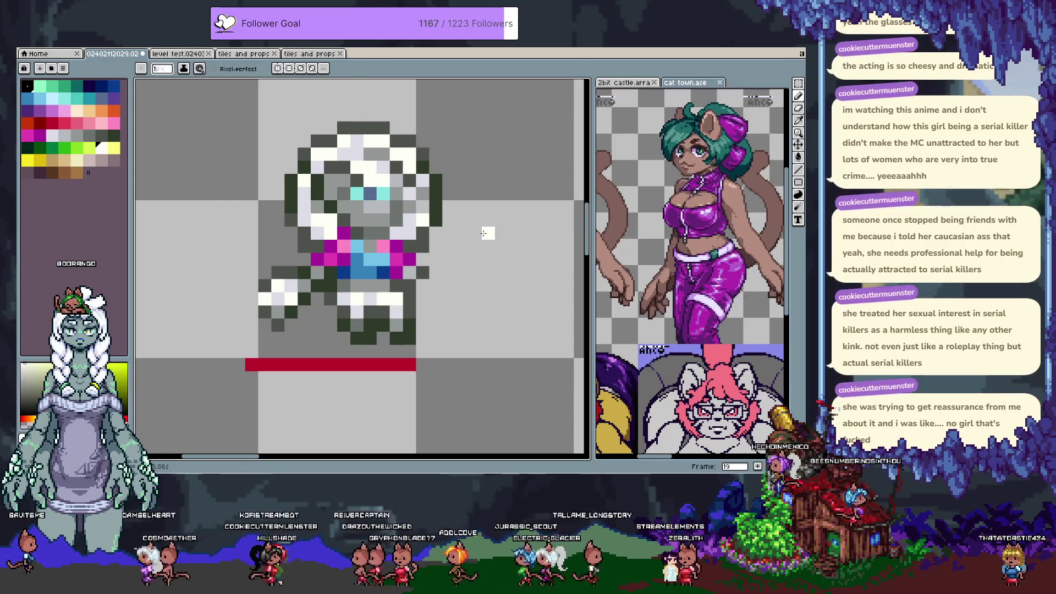
mouse_move(396, 197)
left_mouse_down()
mouse_move(406, 224)
mouse_move(387, 244)
left_mouse_up()
key("m")
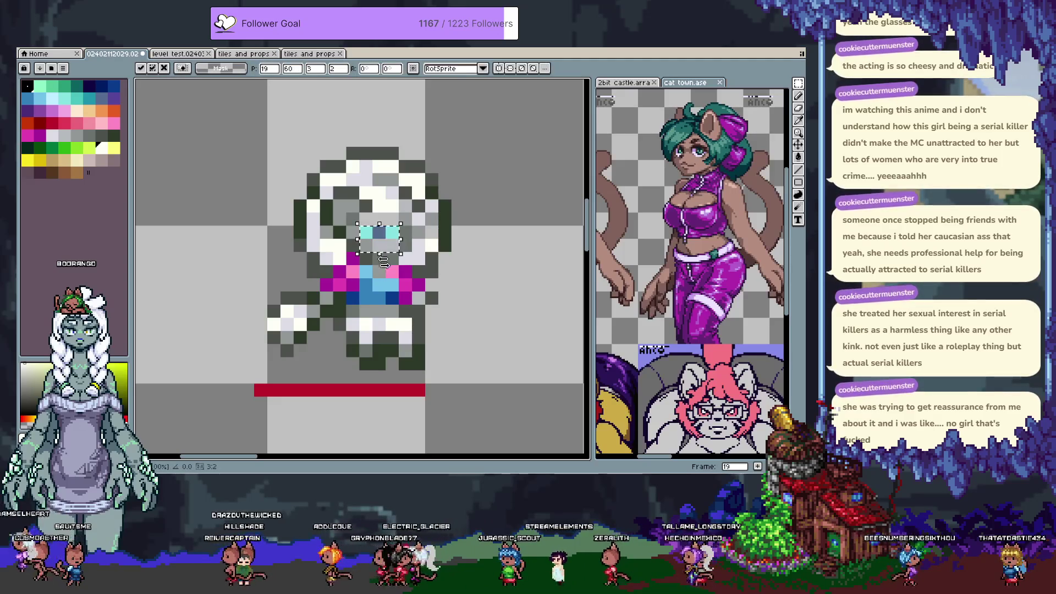
Commit the lowered eyes, then raise the head three pixels and right one.
key("Return")
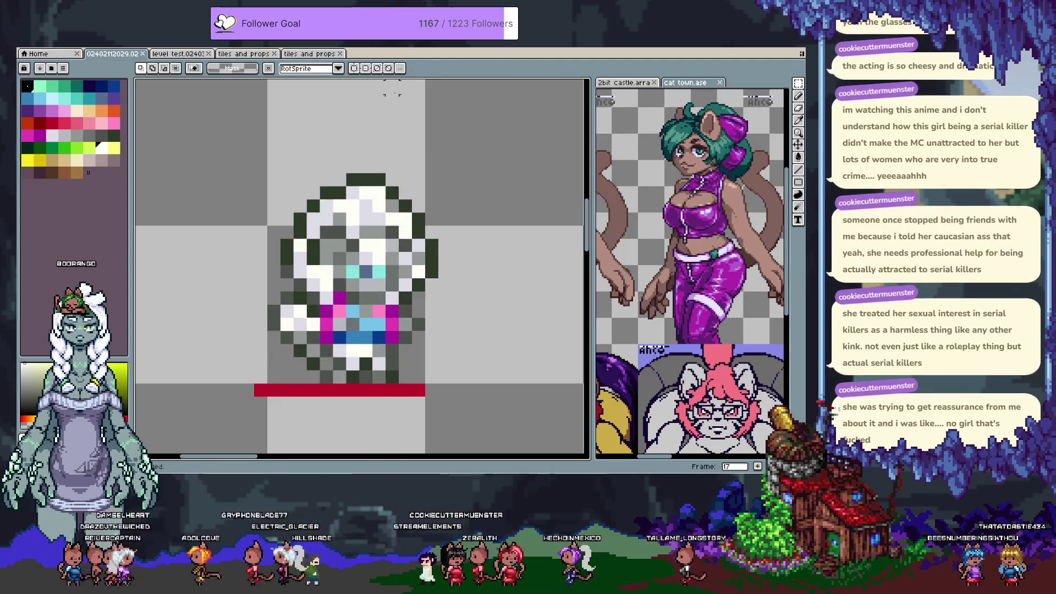
left_click_drag(268, 172, 453, 294)
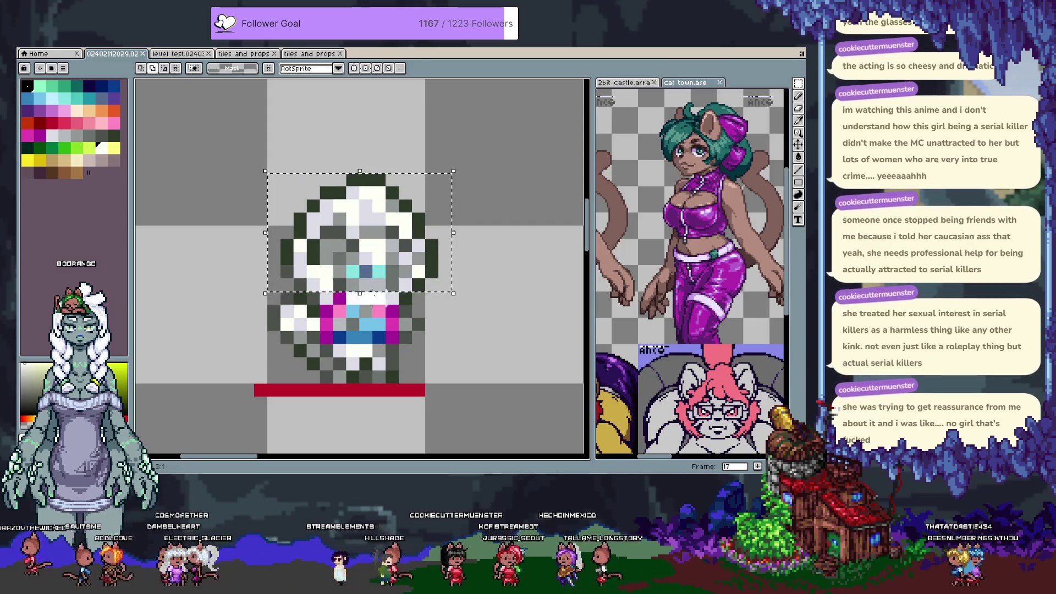
left_click(345, 340)
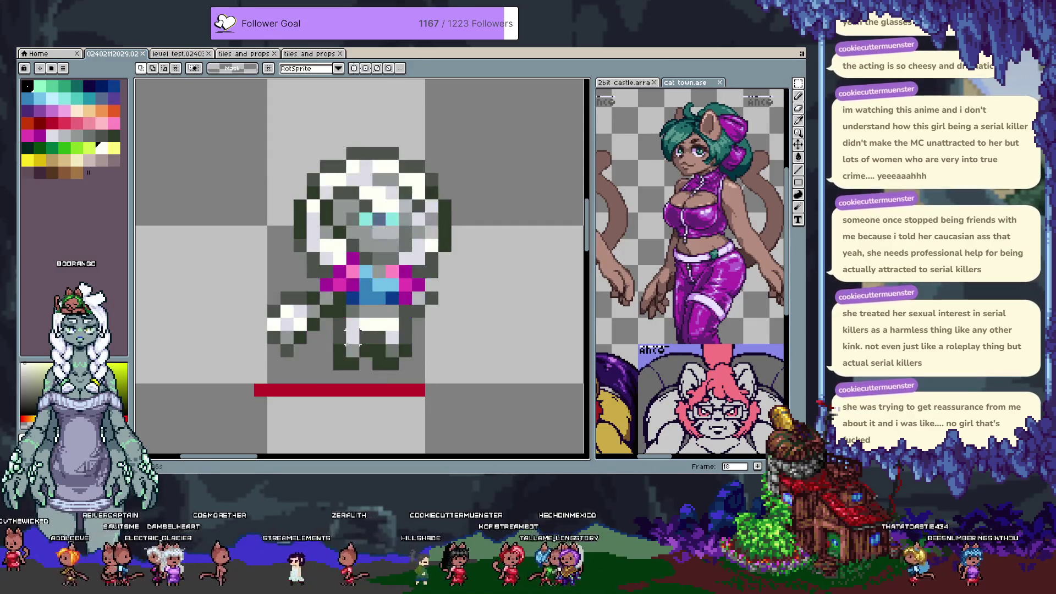
key("ctrl+z")
key("Up")
key("Up")
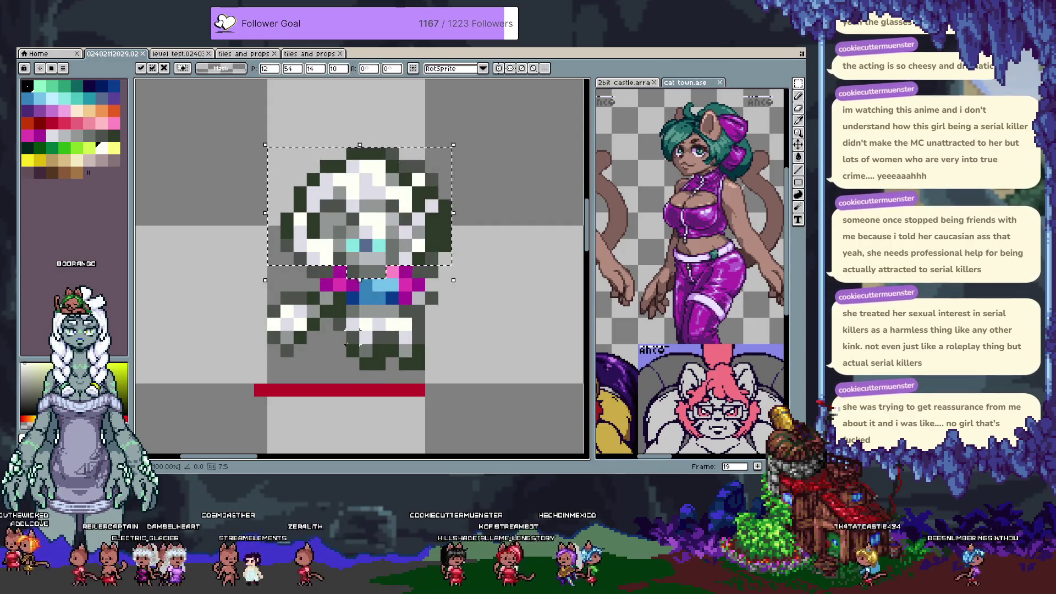
key("Right")
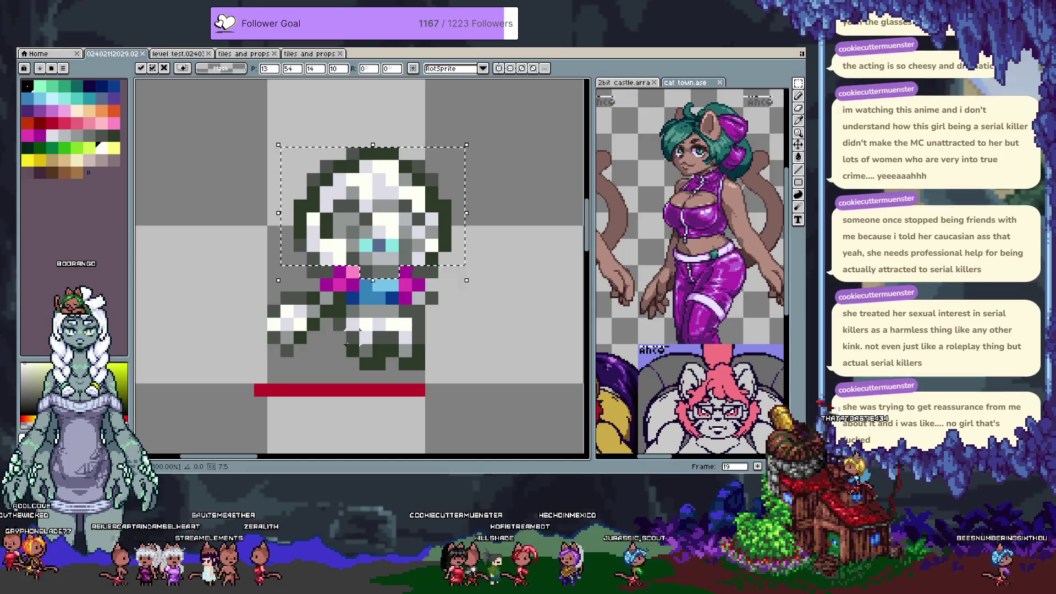
key("Up")
key("Up")
key("Up")
key("ctrl+z")
key("ctrl+z")
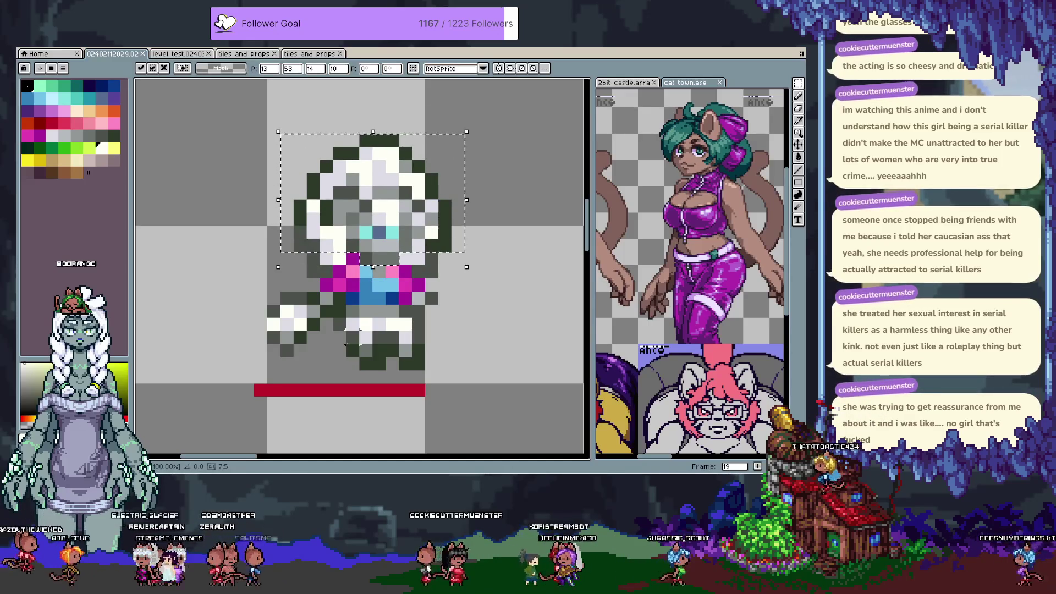
key("Up")
key("Up")
key("Up")
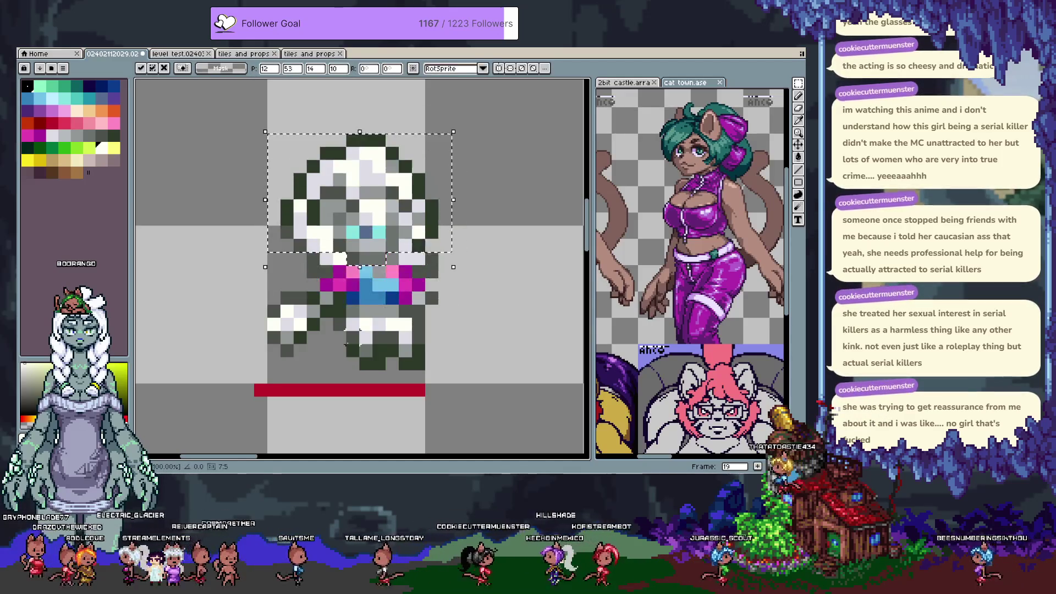
key("Right")
key("Return")
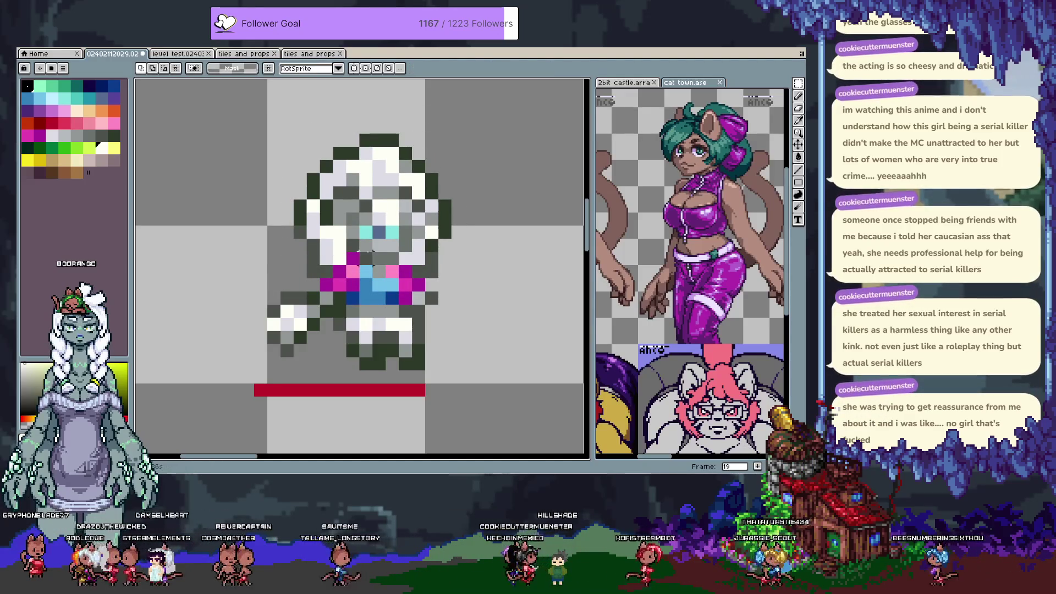
Repaint the left arm in magenta and erase the old dark arm pixels.
key("b")
left_click(352, 257, "alt")
mouse_move(340, 259)
left_mouse_down()
mouse_move(324, 261)
mouse_move(339, 272)
left_mouse_up()
right_click(327, 285)
left_click(341, 300)
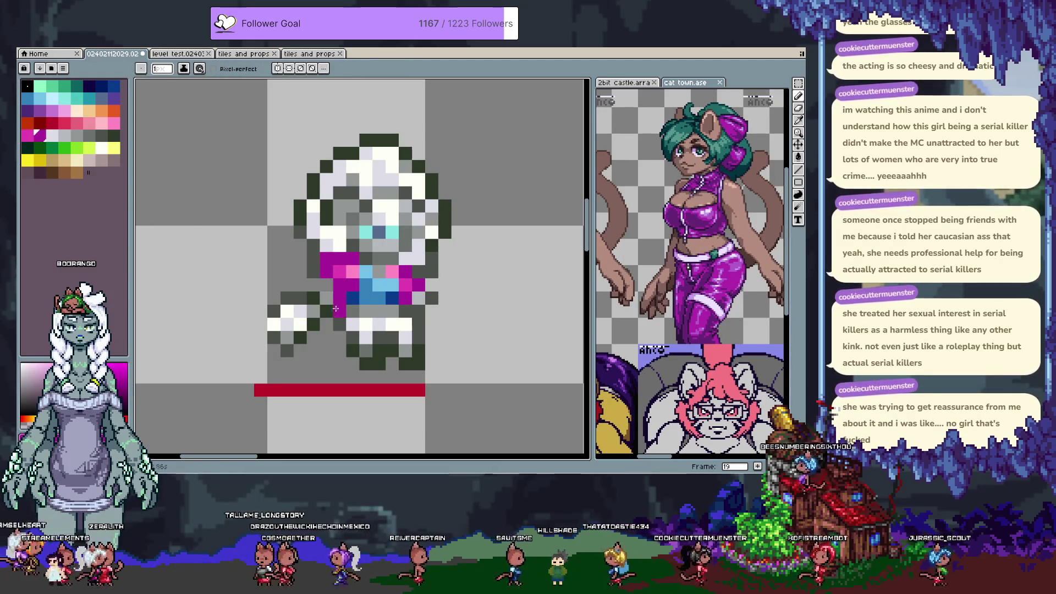
left_click_drag(314, 297, 326, 312)
right_click(339, 311)
right_click(339, 297)
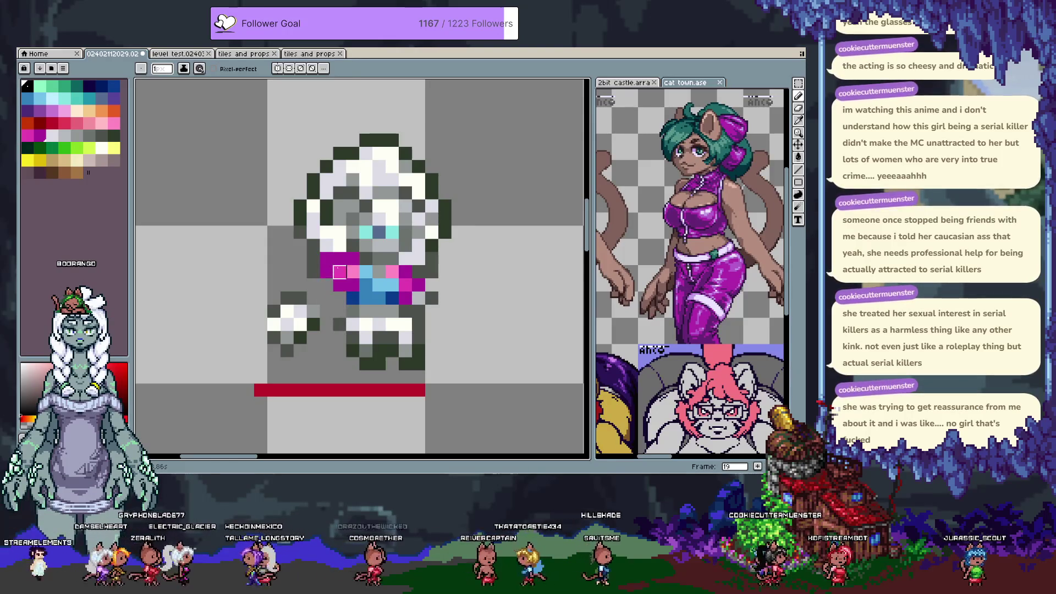
Paint magenta pixels down the right shoulder and arm, erasing stray ones.
key("alt")
left_click(355, 242, "alt")
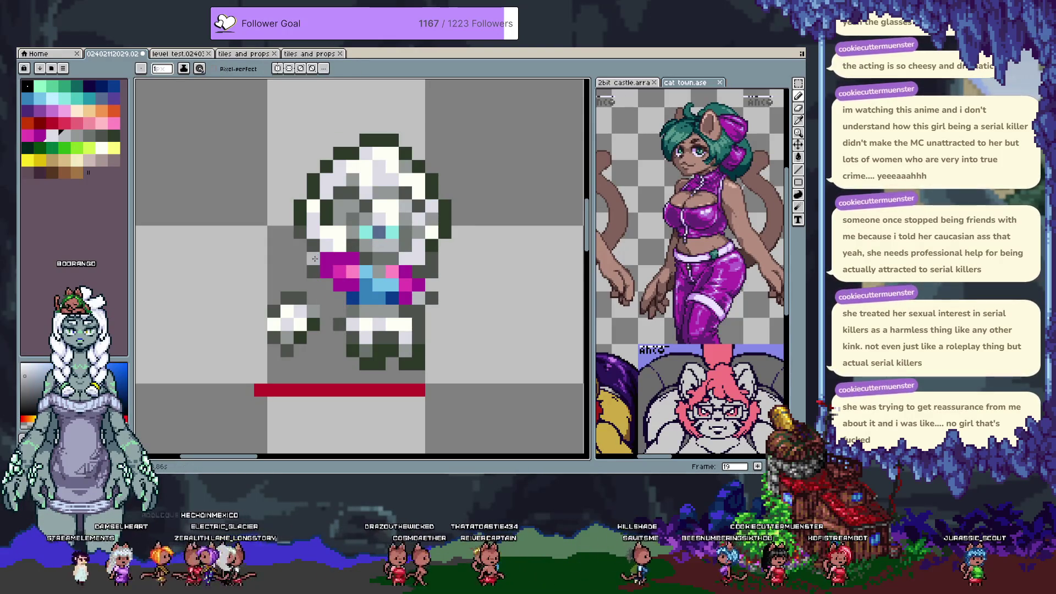
left_click(299, 252, "alt")
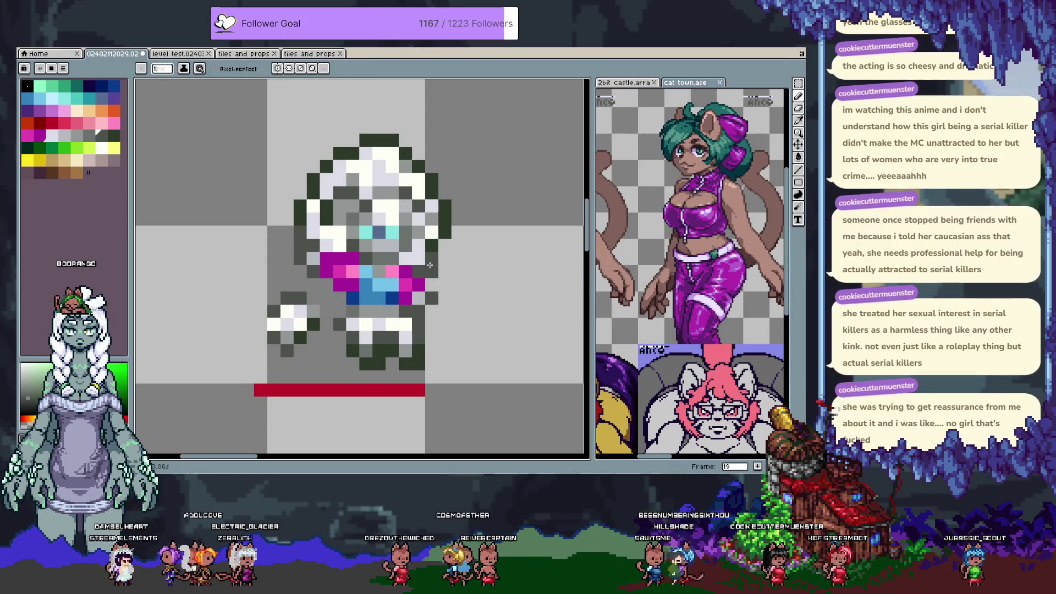
left_click(424, 276, "alt")
left_click(417, 260)
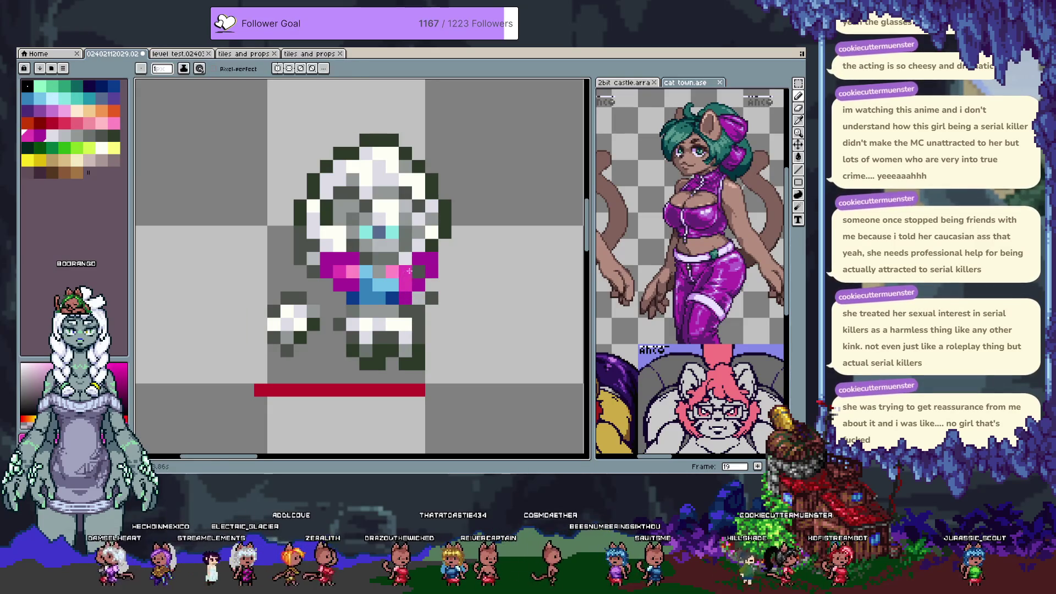
left_click(418, 272)
left_click(428, 294)
left_click(418, 297, "alt")
left_click(404, 297)
left_click(431, 297)
left_click(433, 261)
Darken two pixels on the sprite's lower body with dark green.
key("alt")
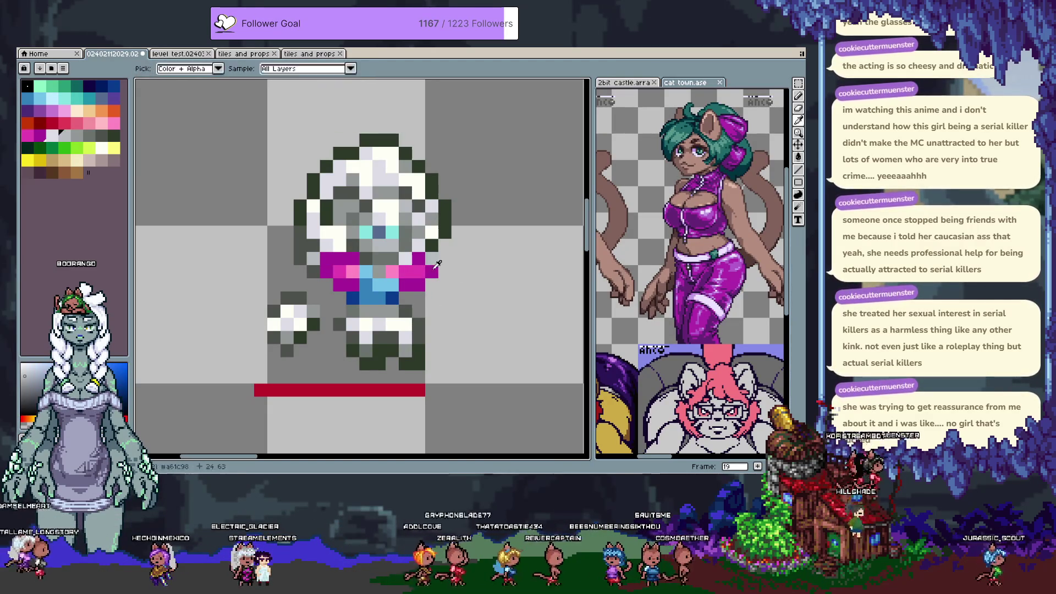
left_click(443, 231, "alt")
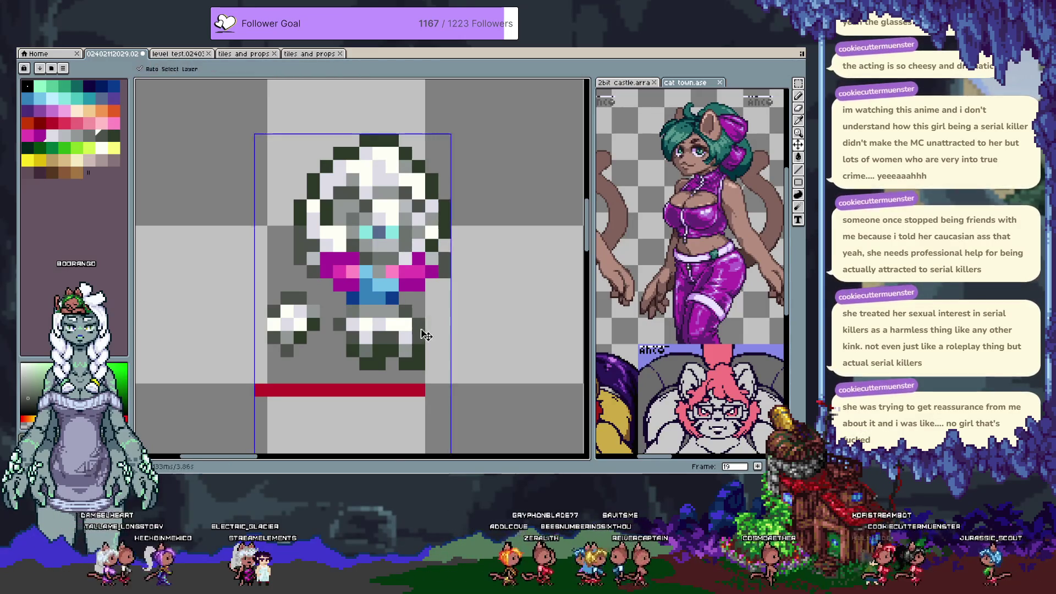
left_click(391, 319)
left_click(408, 301)
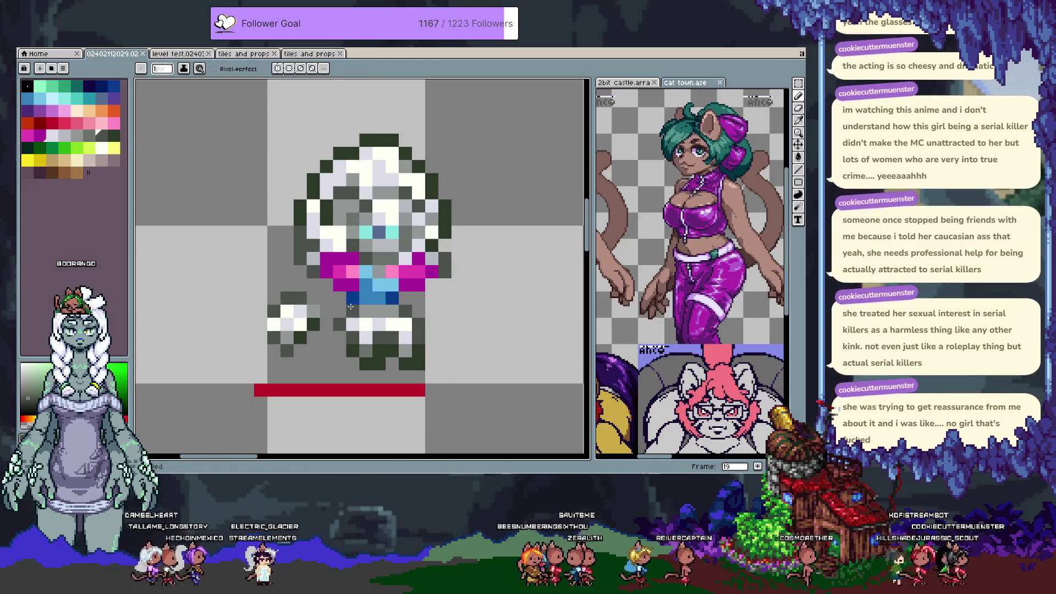
Move the lower-left arm up beside the sash and commit it.
key("m")
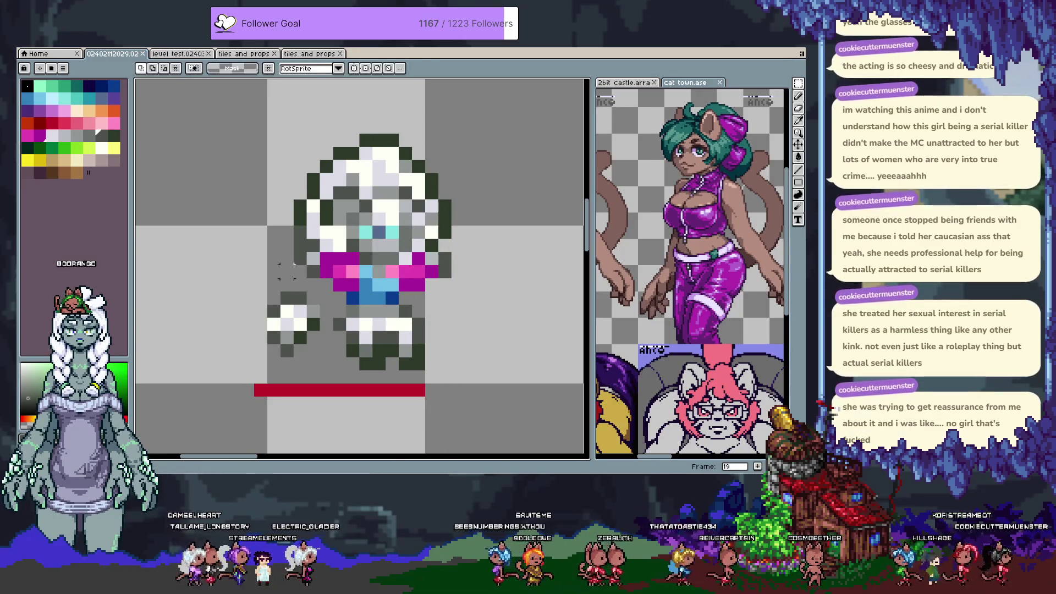
left_click_drag(273, 281, 332, 357)
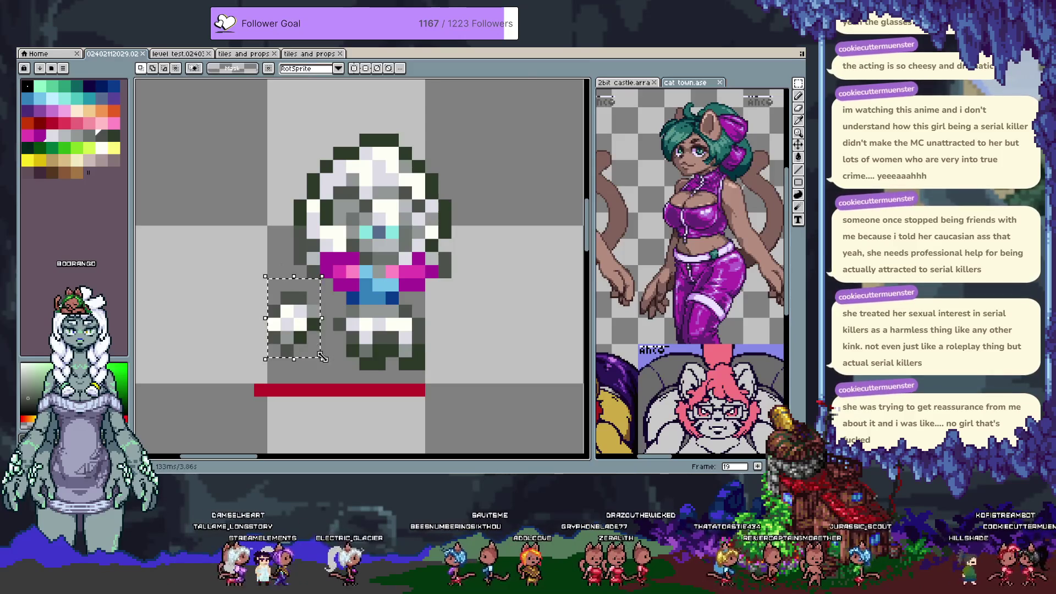
left_click_drag(308, 321, 308, 294)
key("Up")
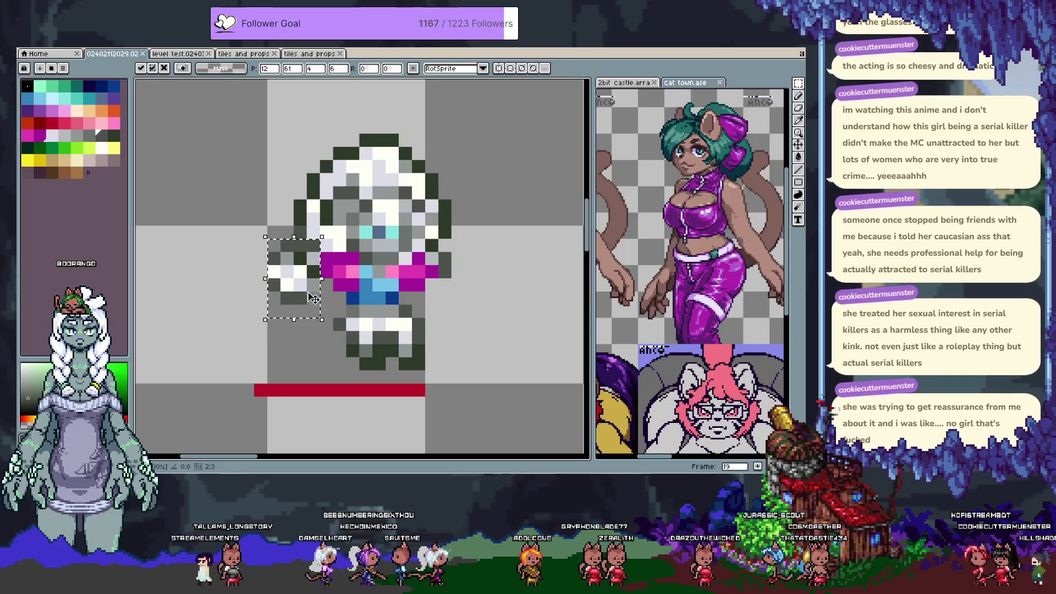
key("ctrl+d")
Add a dark outline pixel beside the arm, undoing a stray light-grey pixel.
key("b")
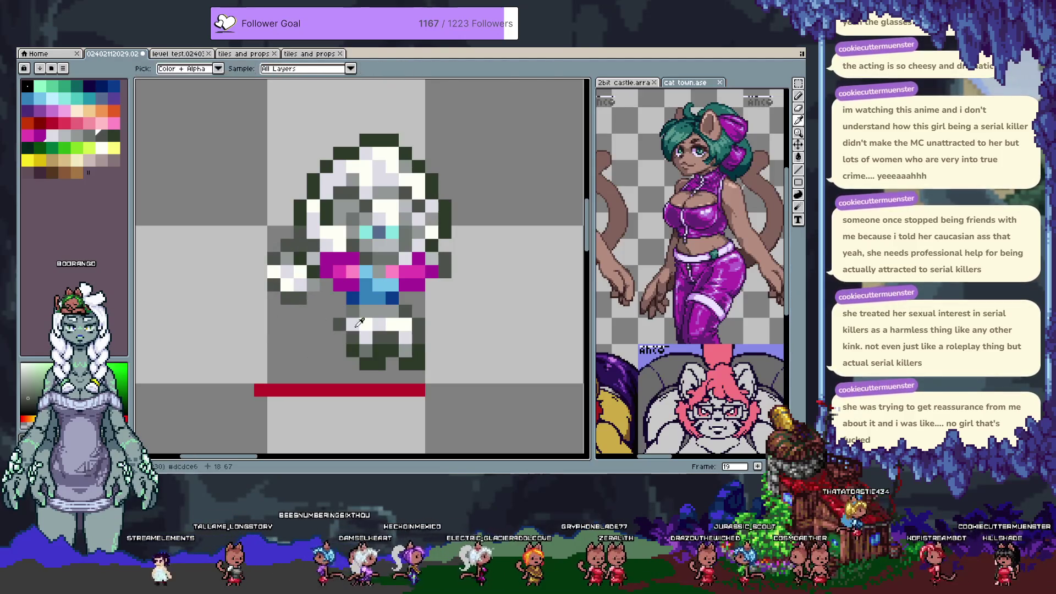
left_click(327, 323)
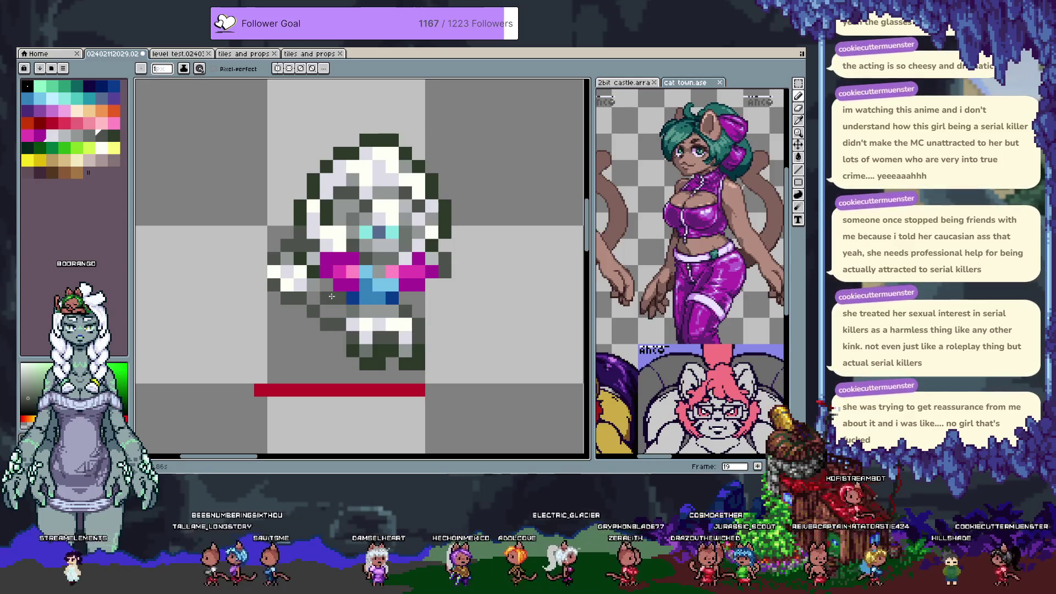
left_click(315, 296, "alt")
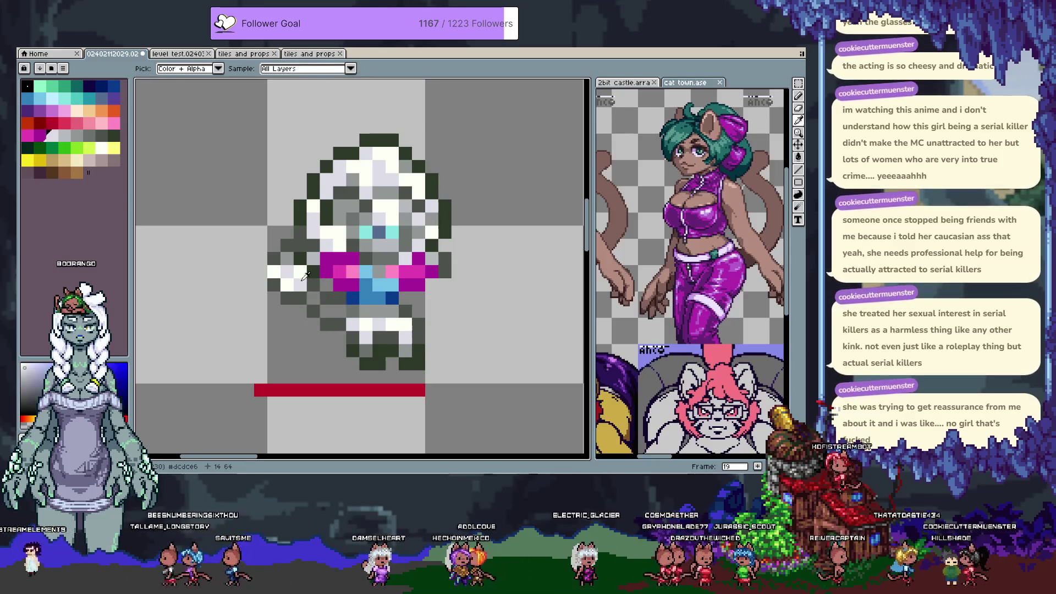
left_click(348, 312)
key("ctrl+z")
left_click_drag(398, 350, 356, 334)
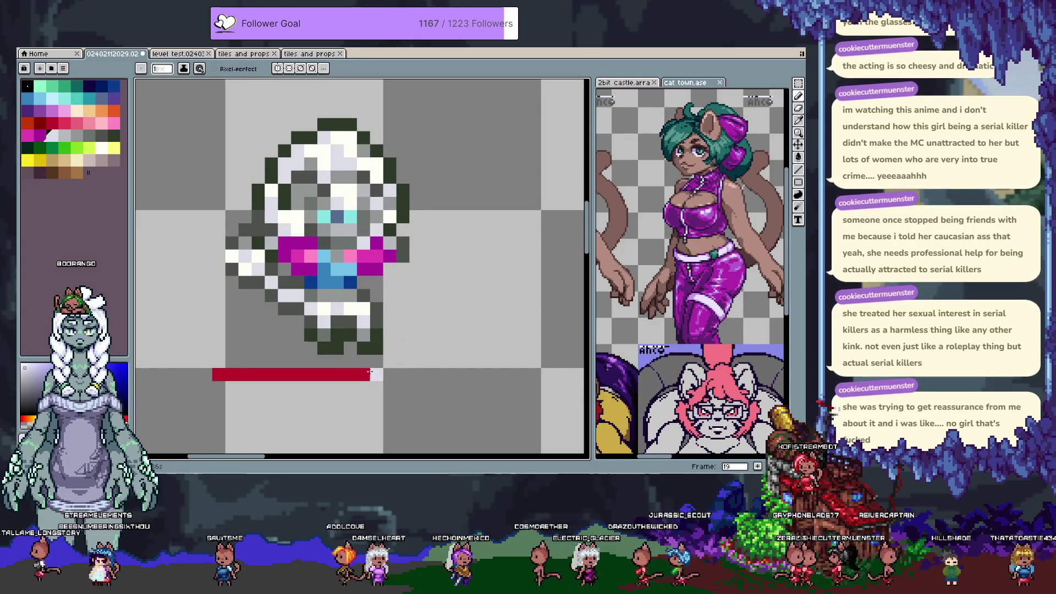
Shift a 3x3 block of the white-haired sprite's legs and commit it.
left_click(372, 333, "alt")
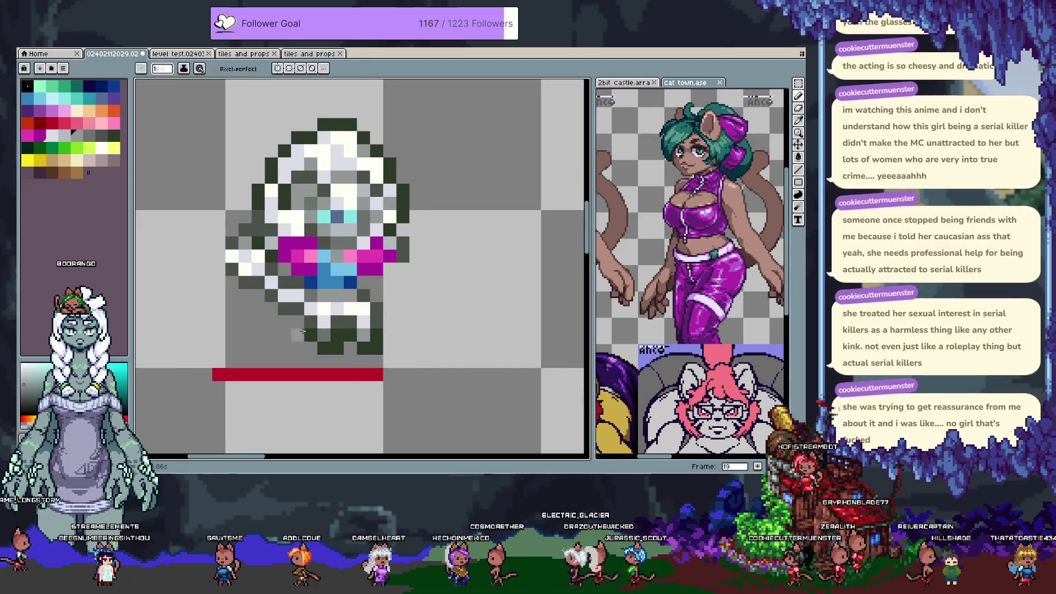
key("m")
mouse_move(310, 321)
left_mouse_down()
mouse_move(358, 355)
mouse_move(333, 348)
left_mouse_up()
left_click(339, 341)
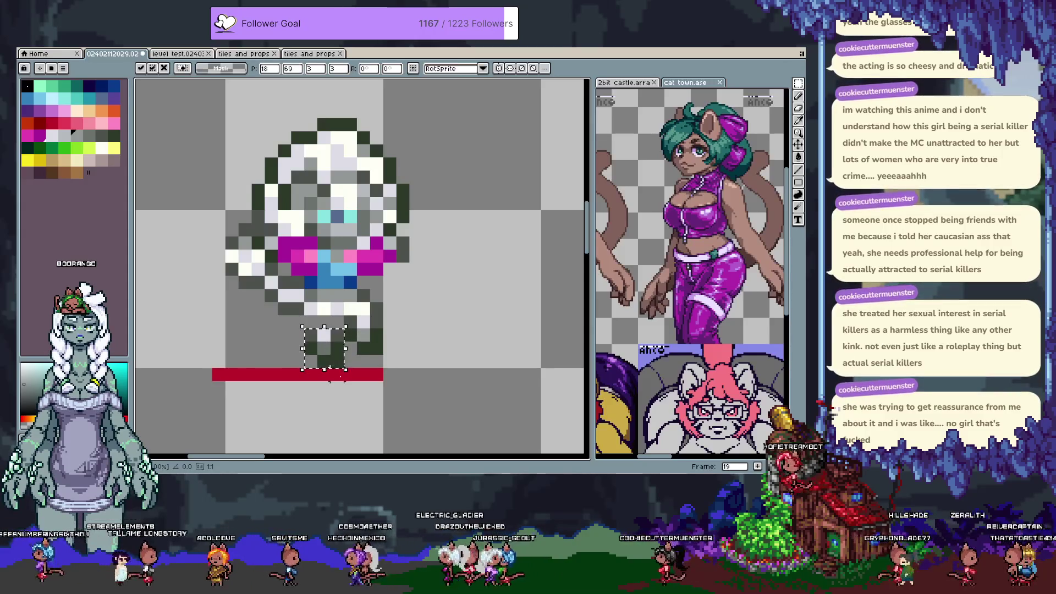
key("b")
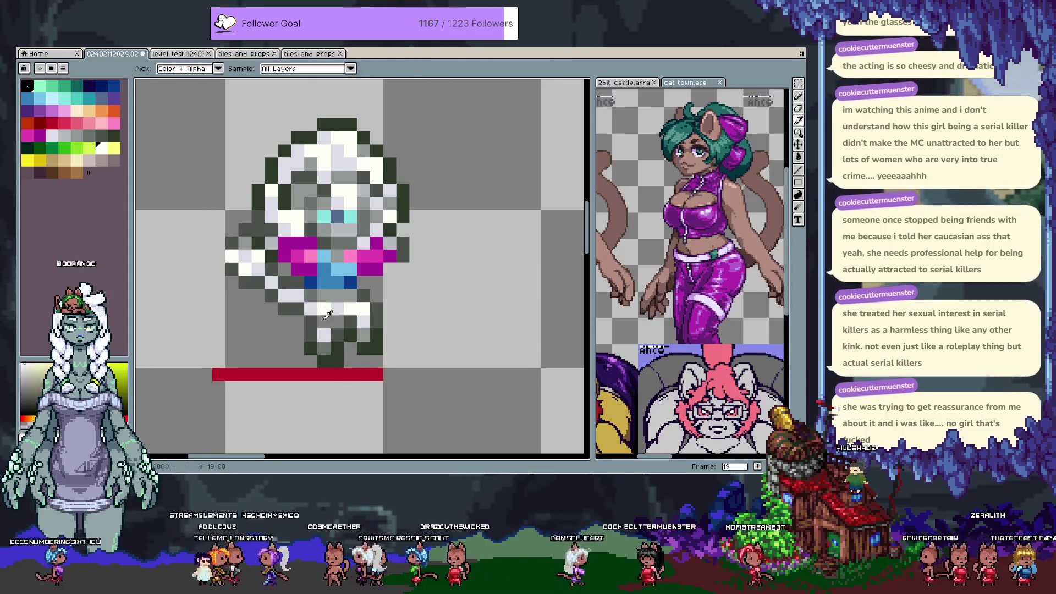
Fill the gap in the red bar with red.
left_click(334, 327, "alt")
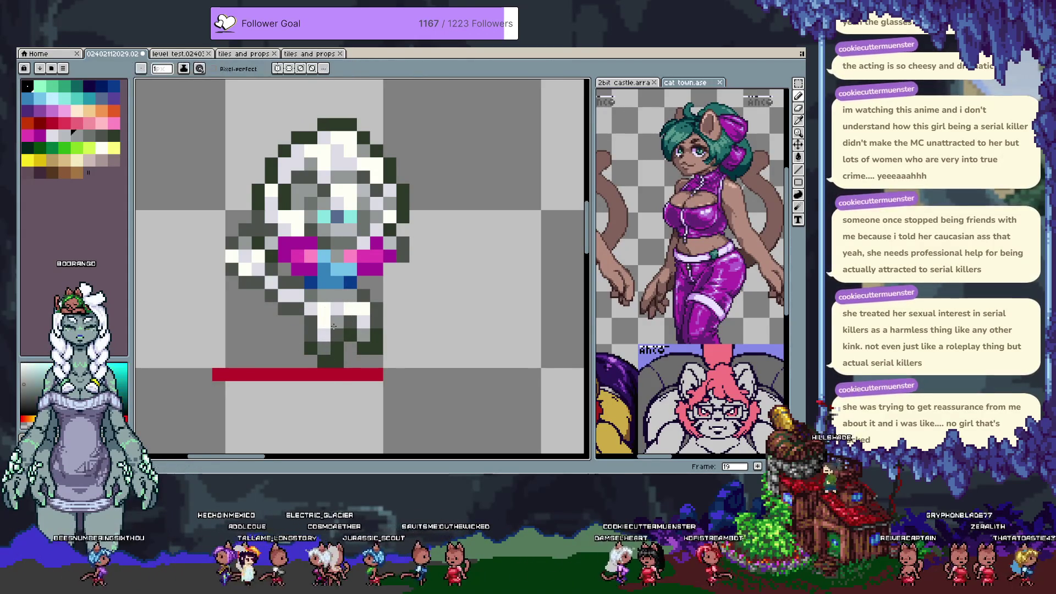
left_click(358, 374, "alt")
left_click(350, 374)
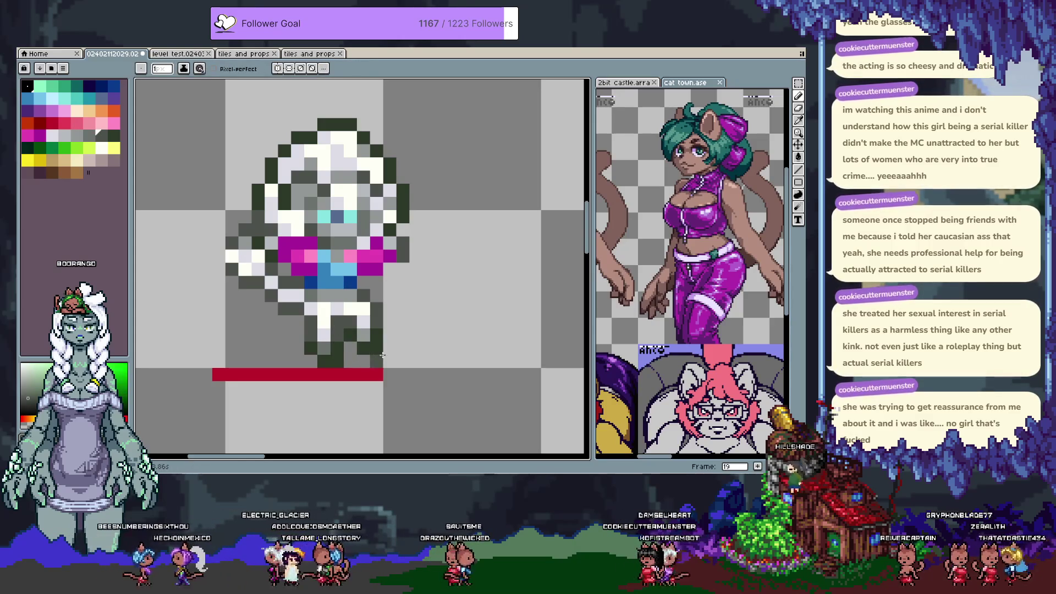
Repaint the belt's blue pixels dark blue, checking against frame 18.
left_click(341, 284, "alt")
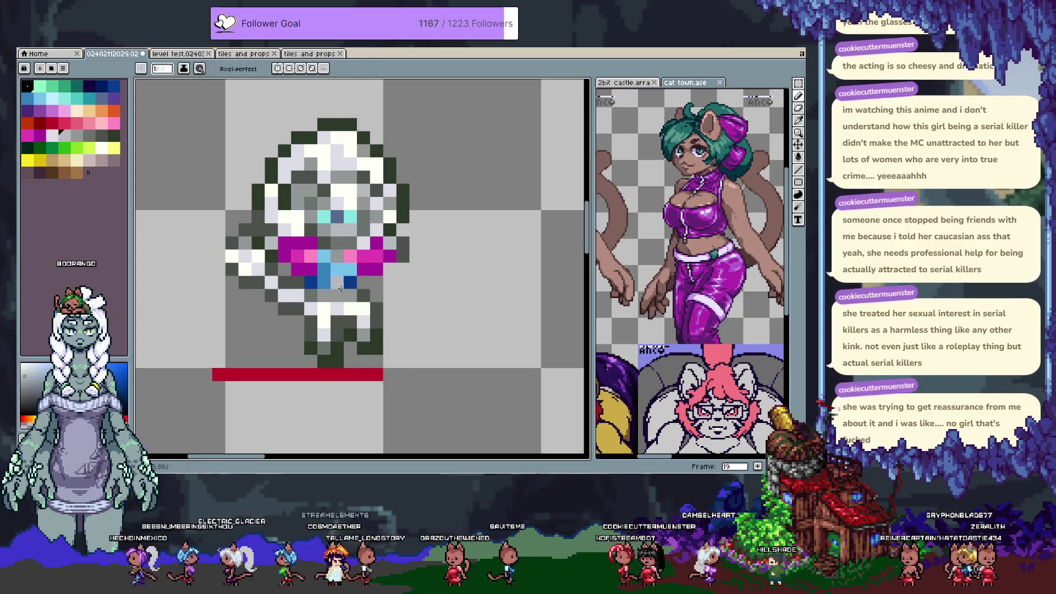
left_click(354, 277, "alt")
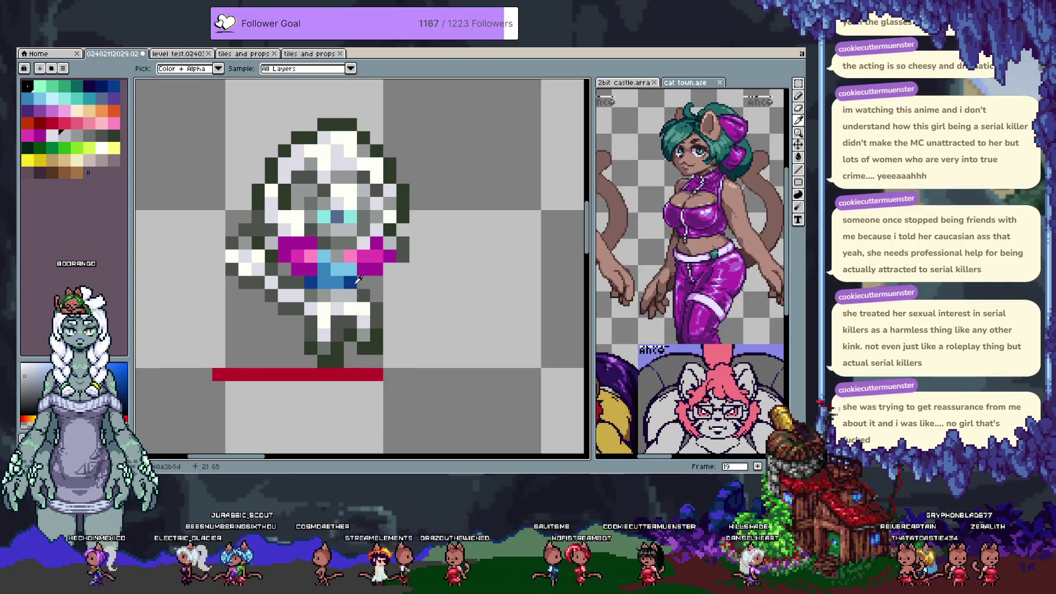
left_click(361, 282)
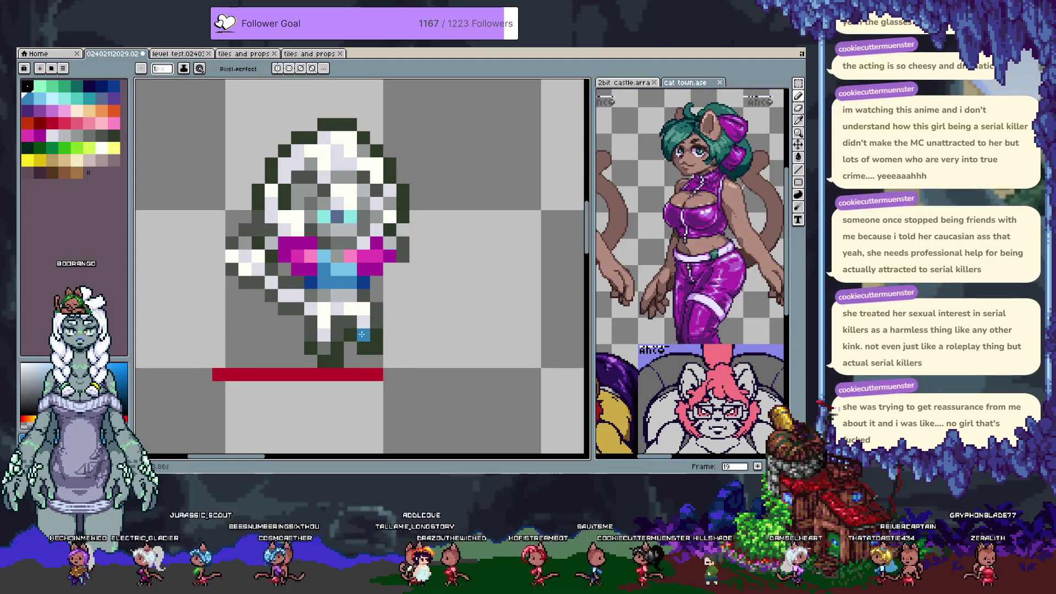
key("comma")
key("period")
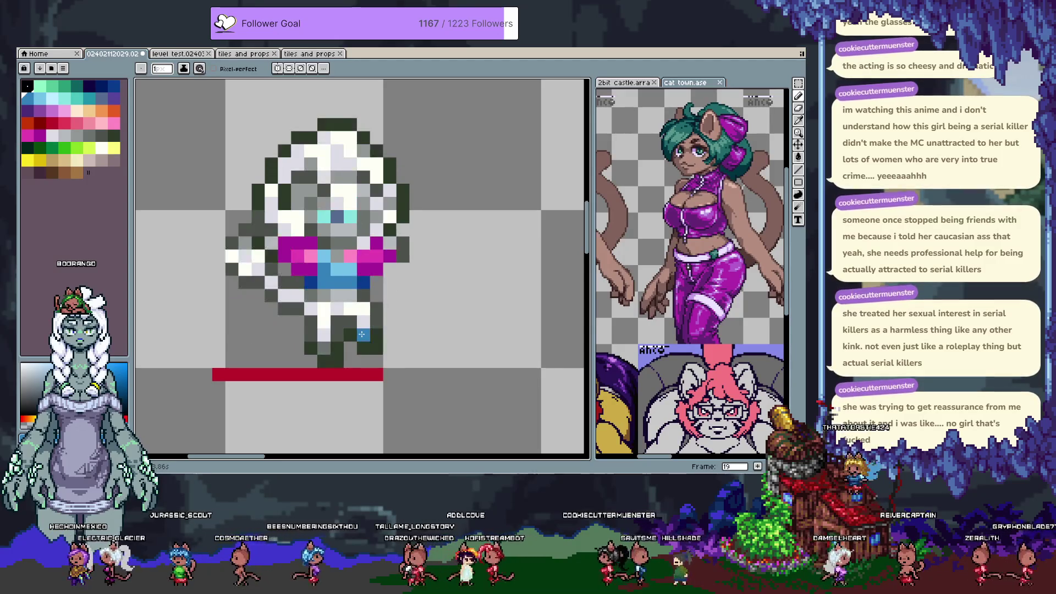
key("alt")
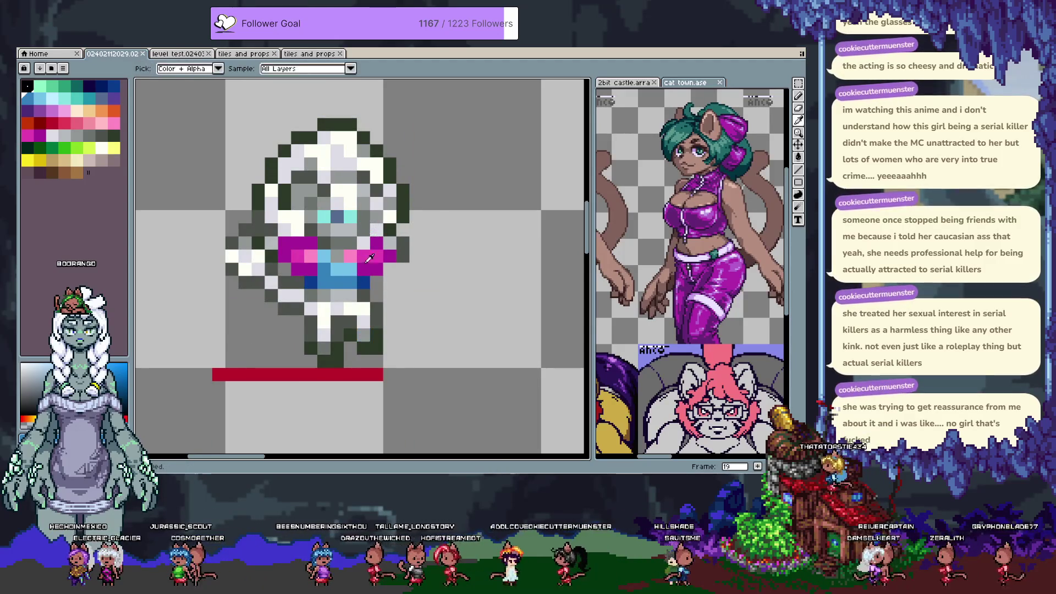
left_click(363, 255, "alt")
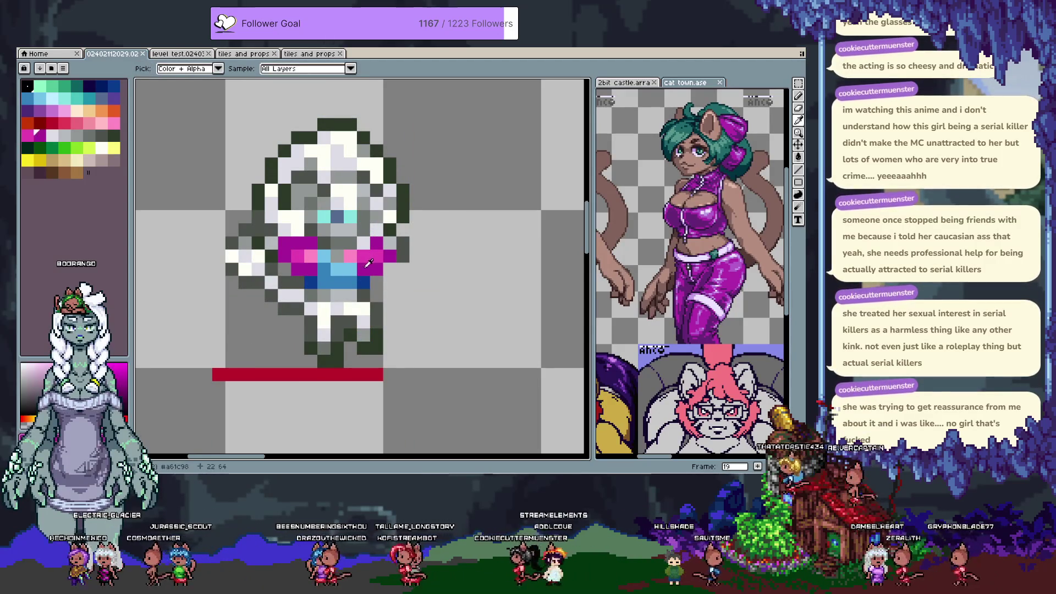
Paint a dark-blue belt pixel on frame 18, compare frames, and save.
key("comma")
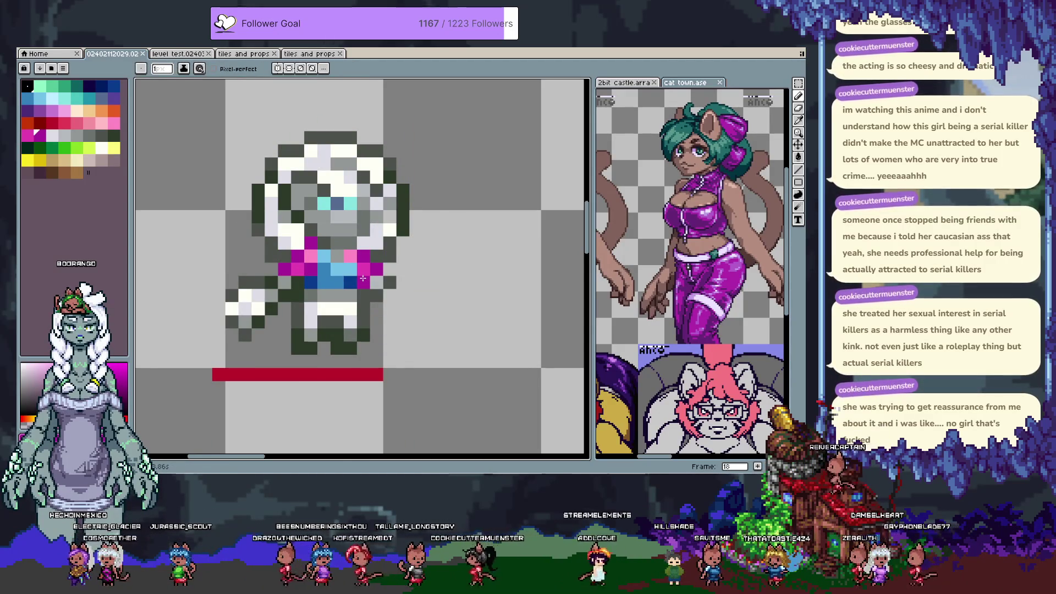
key("comma")
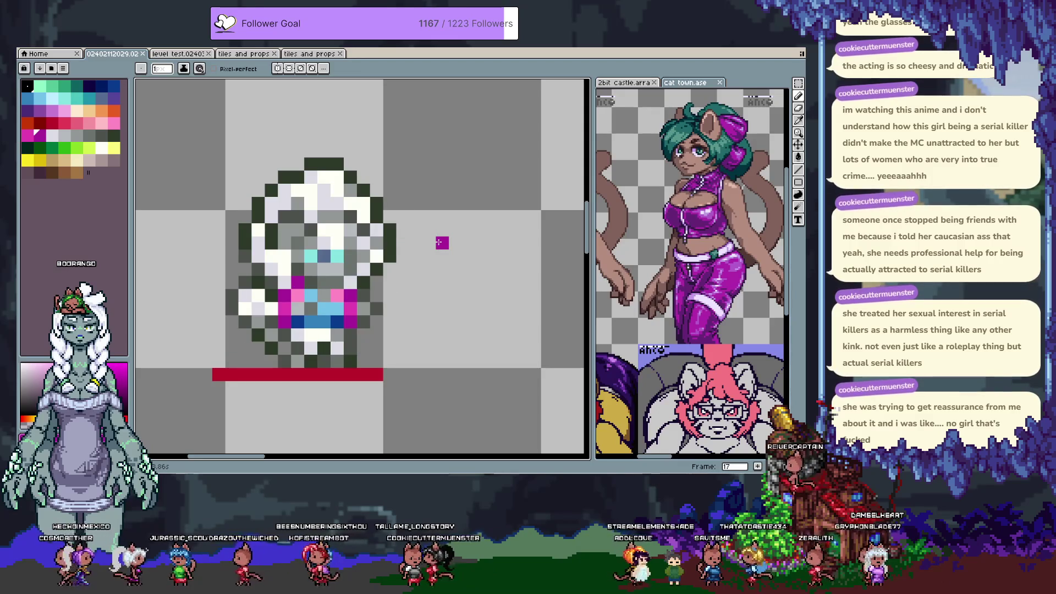
key("period")
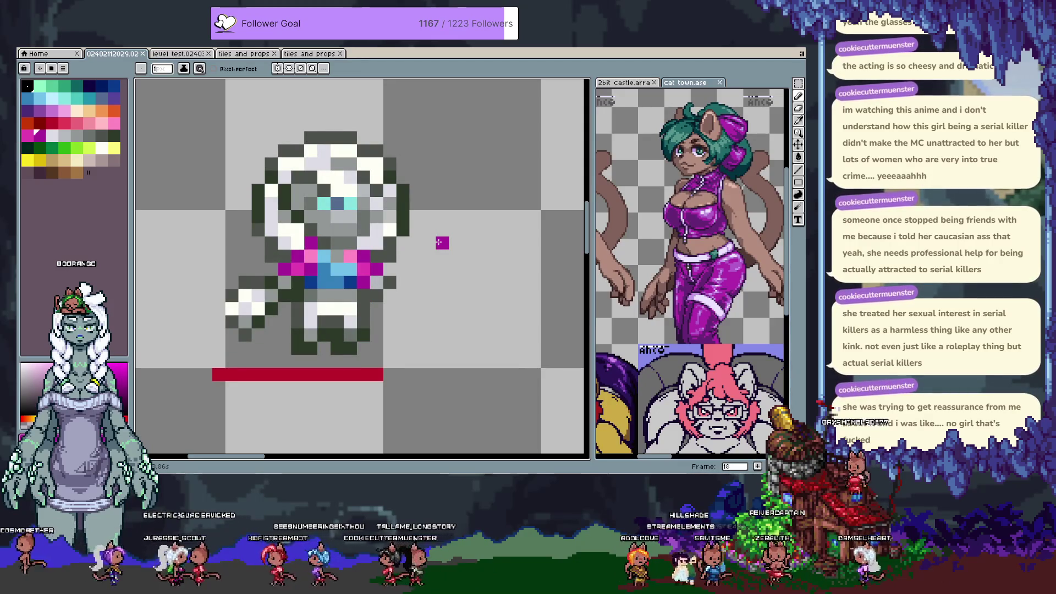
left_click(115, 86)
left_click(329, 280)
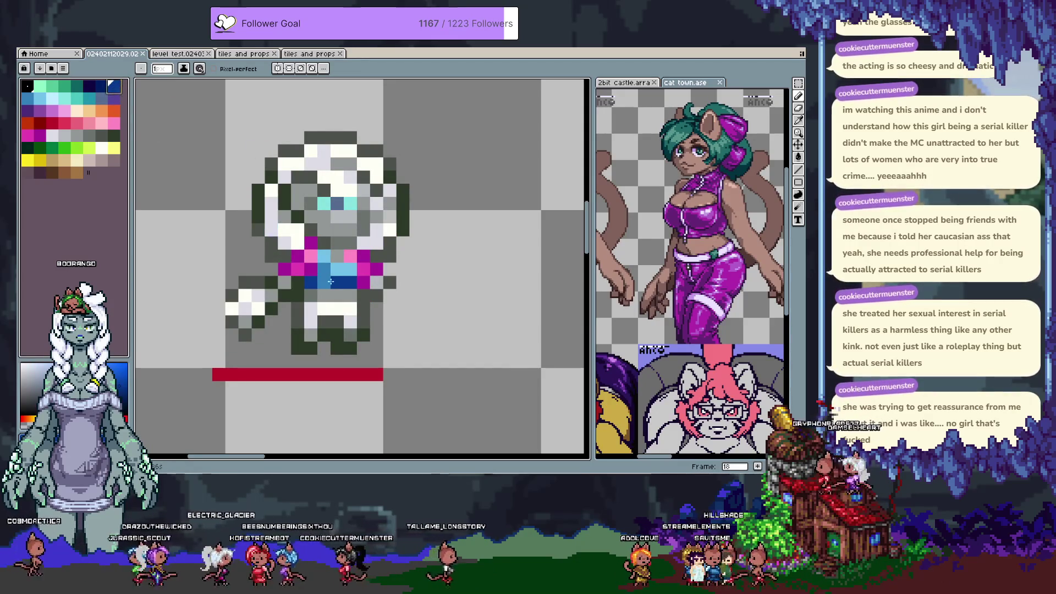
left_click(351, 286)
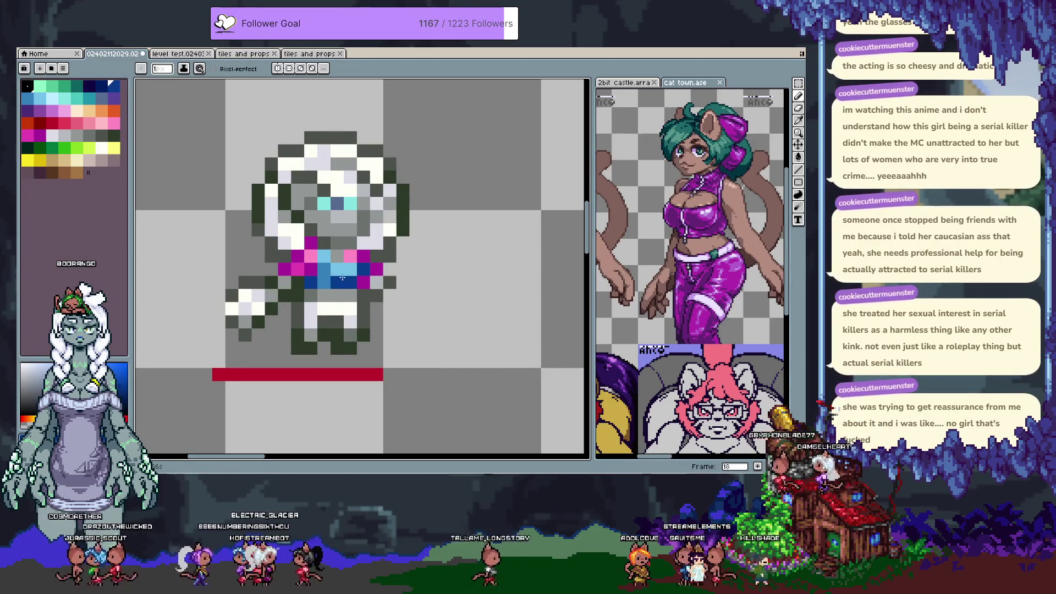
key("Left")
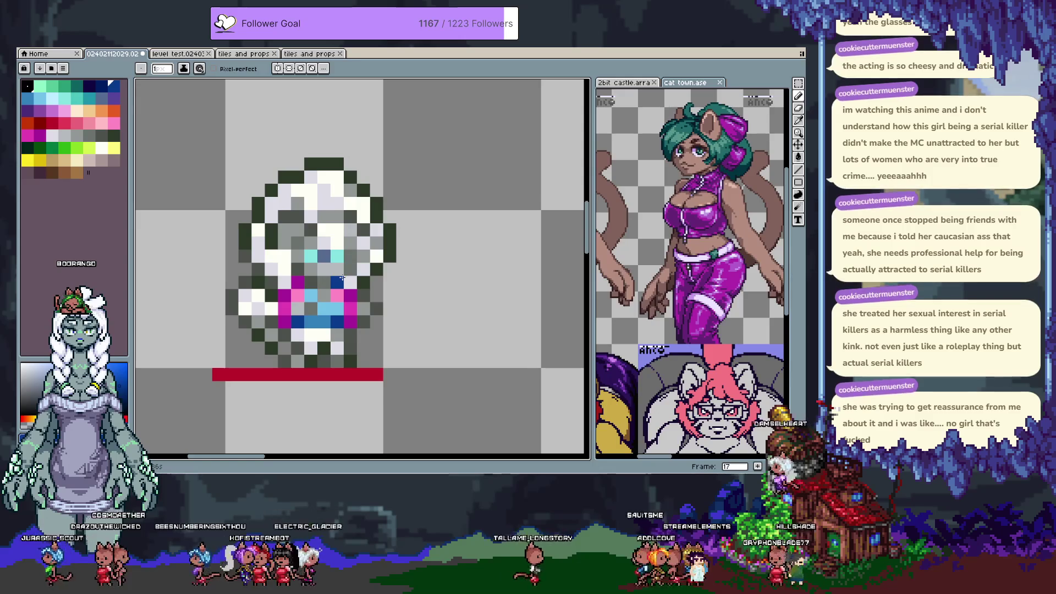
key("Right")
key("Right")
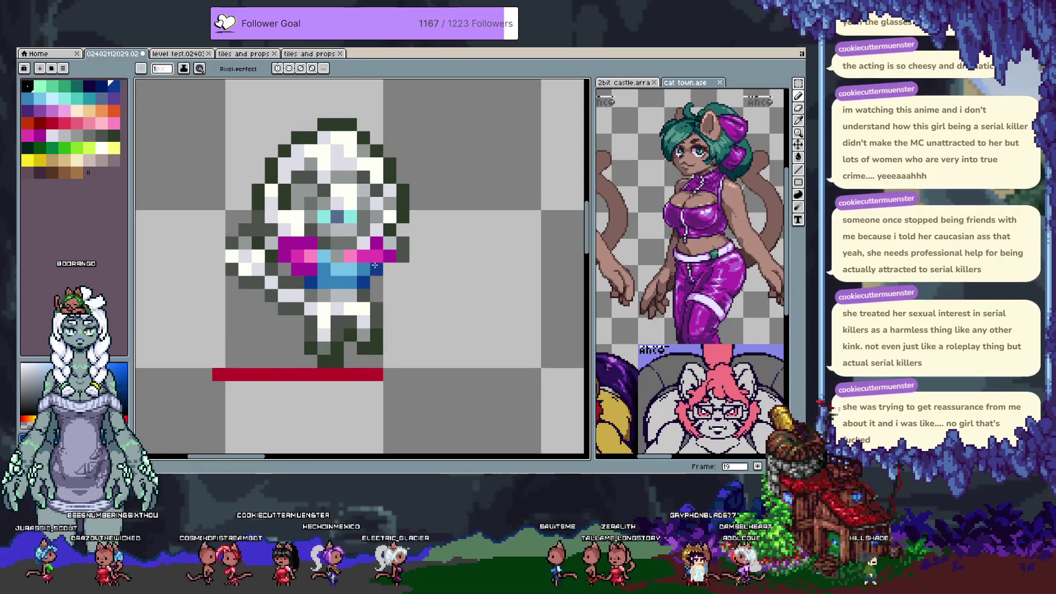
key("ctrl+s")
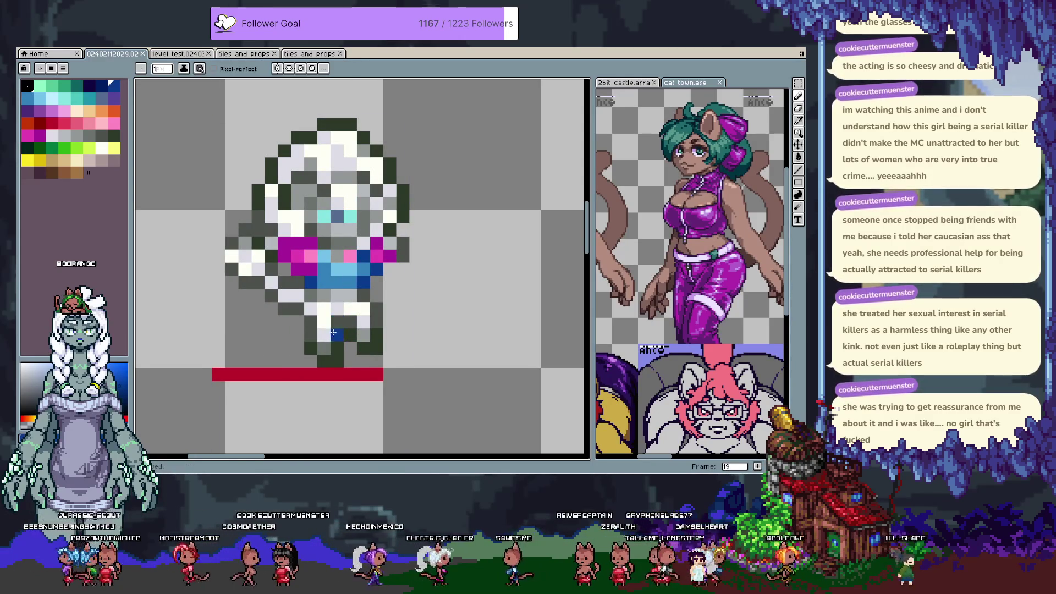
Try a dark pixel in the red bar, undo it, and save again.
left_click(324, 362, "alt")
left_click(313, 361)
left_click(311, 374)
key("ctrl+s")
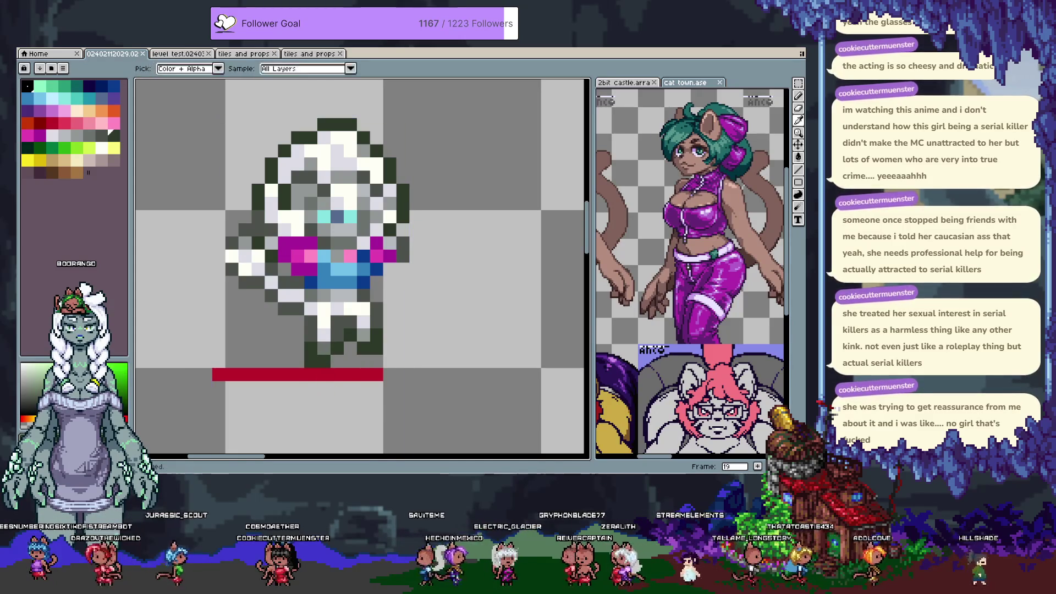
key("ctrl+z")
key("ctrl+s")
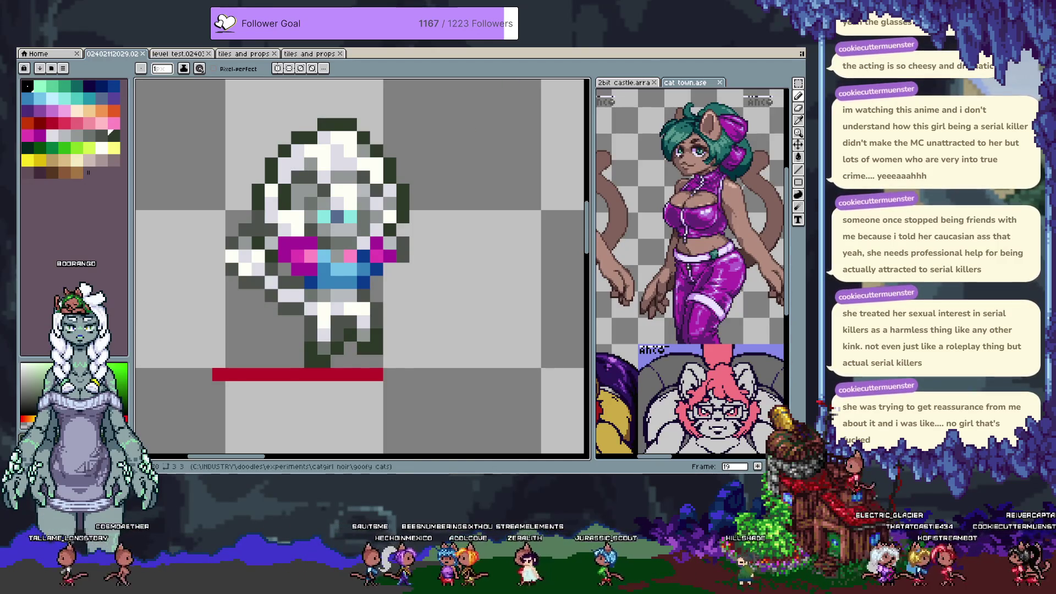
scroll(508, 97, "down", 3)
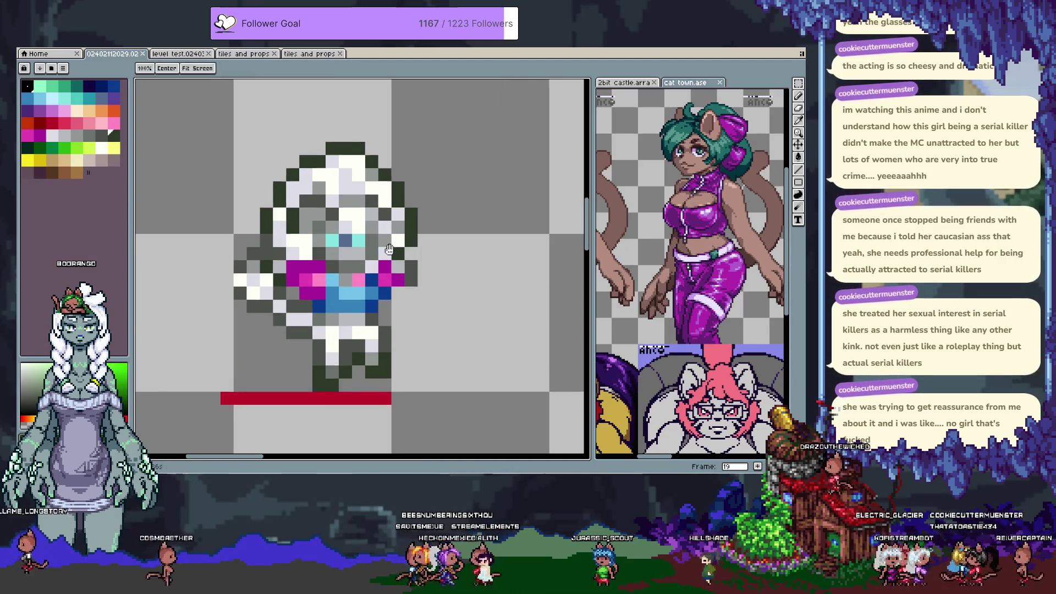
left_click_drag(418, 211, 441, 193)
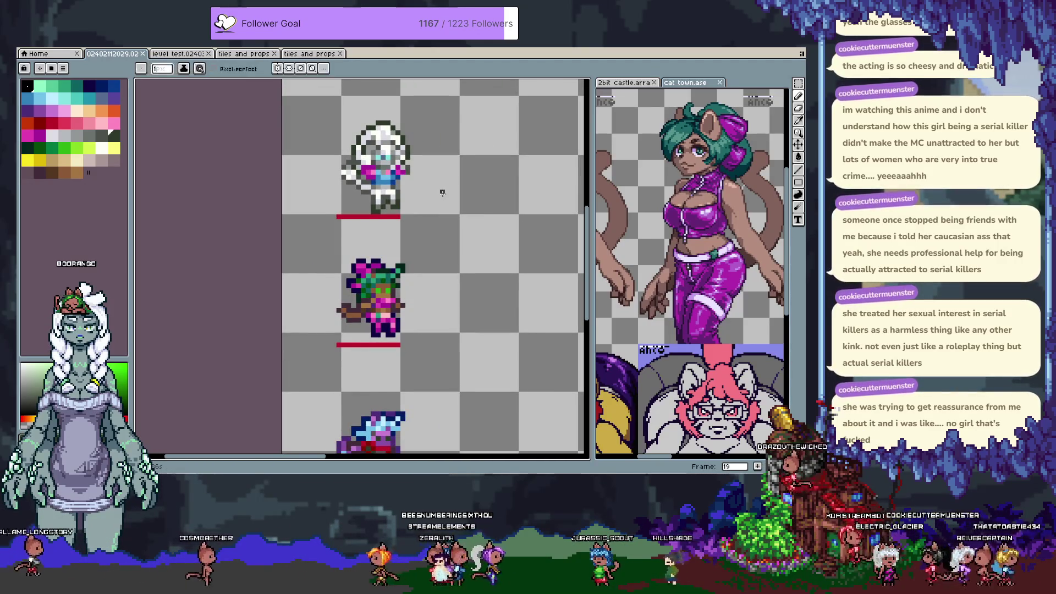
key("comma")
key("period")
key("comma")
key("period")
key("comma")
key("period")
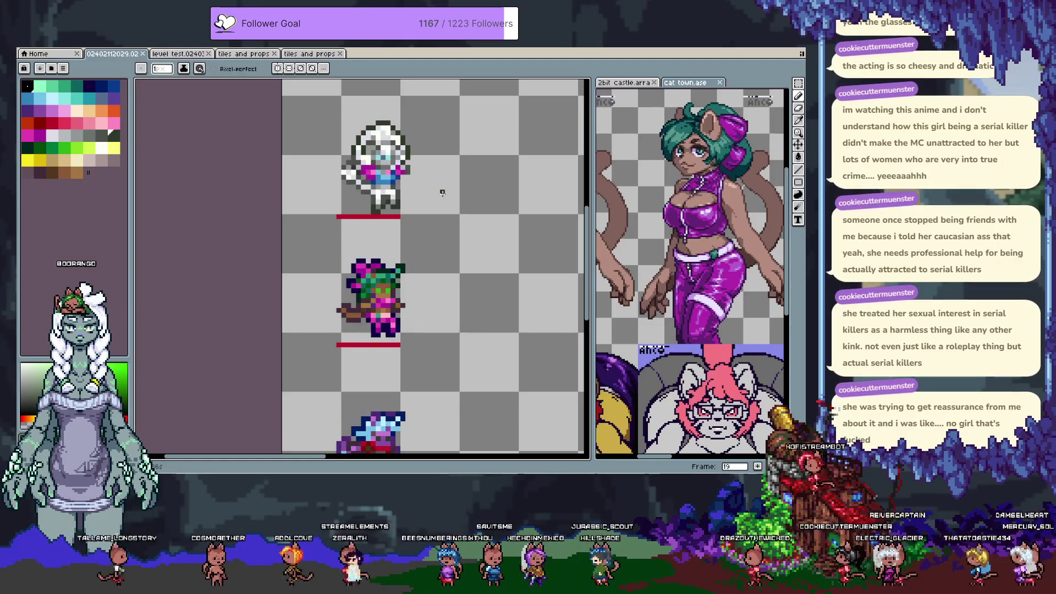
key("comma")
key("period")
key("comma")
key("period")
key("comma")
key("comma")
key("comma")
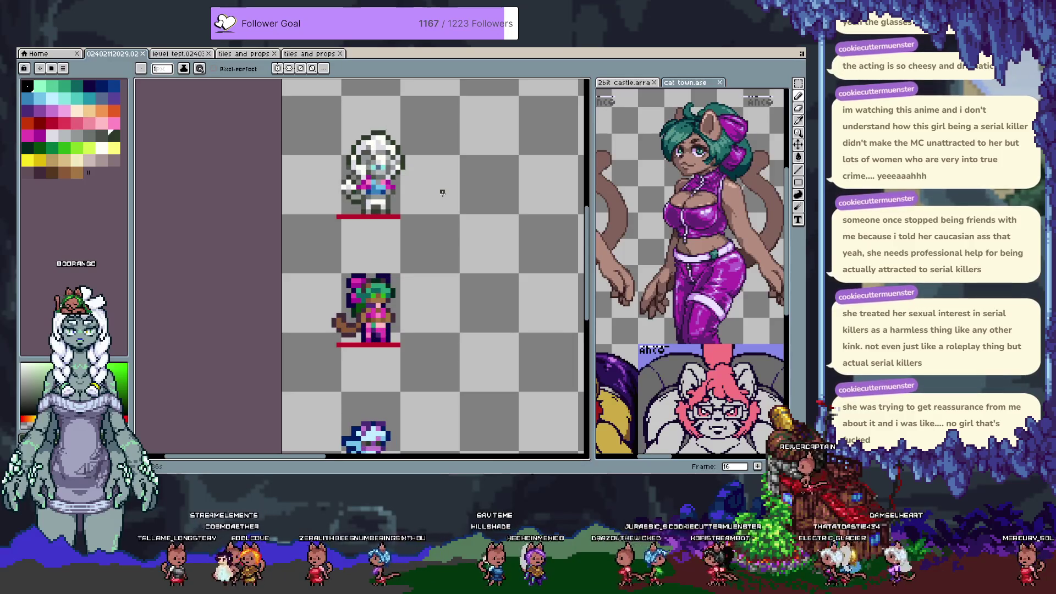
key("period")
key("period")
key("period")
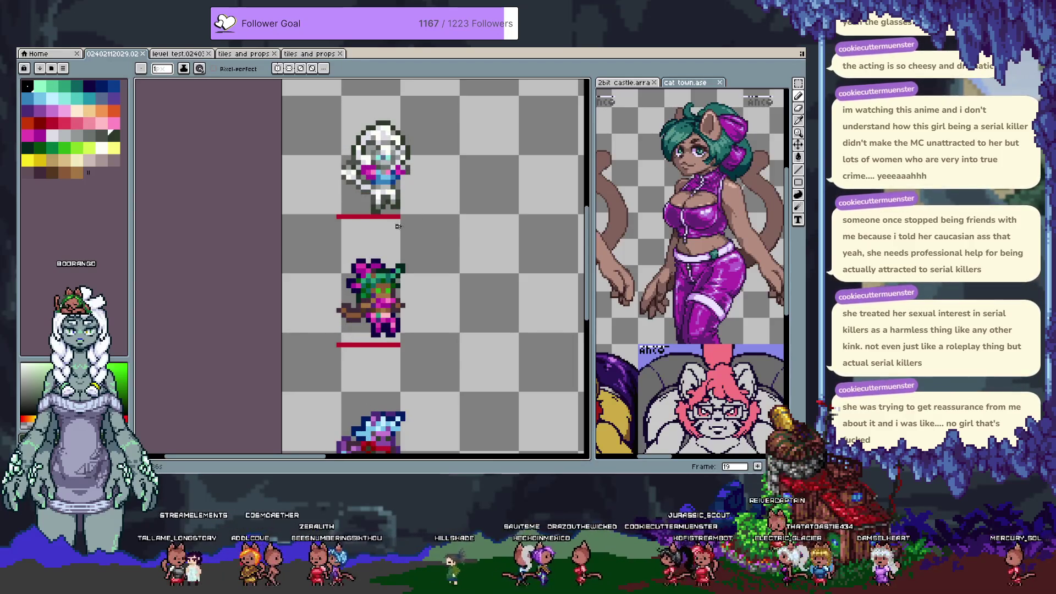
scroll(402, 221, "up", 2)
key("m")
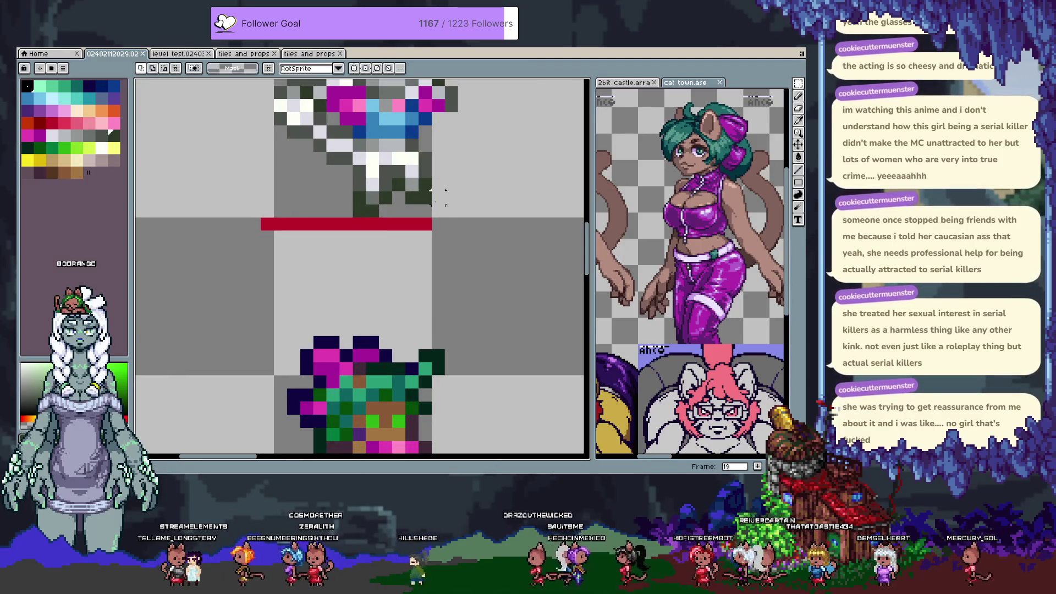
mouse_move(444, 217)
left_mouse_down()
mouse_move(327, 190)
mouse_move(329, 180)
left_mouse_up()
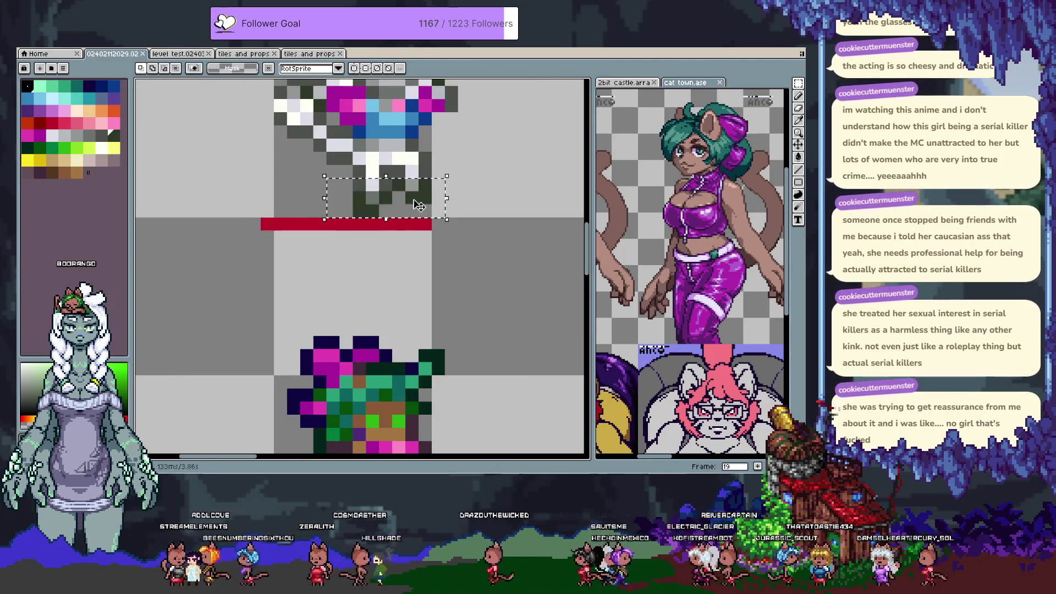
key("h")
scroll(444, 217, "down", 2)
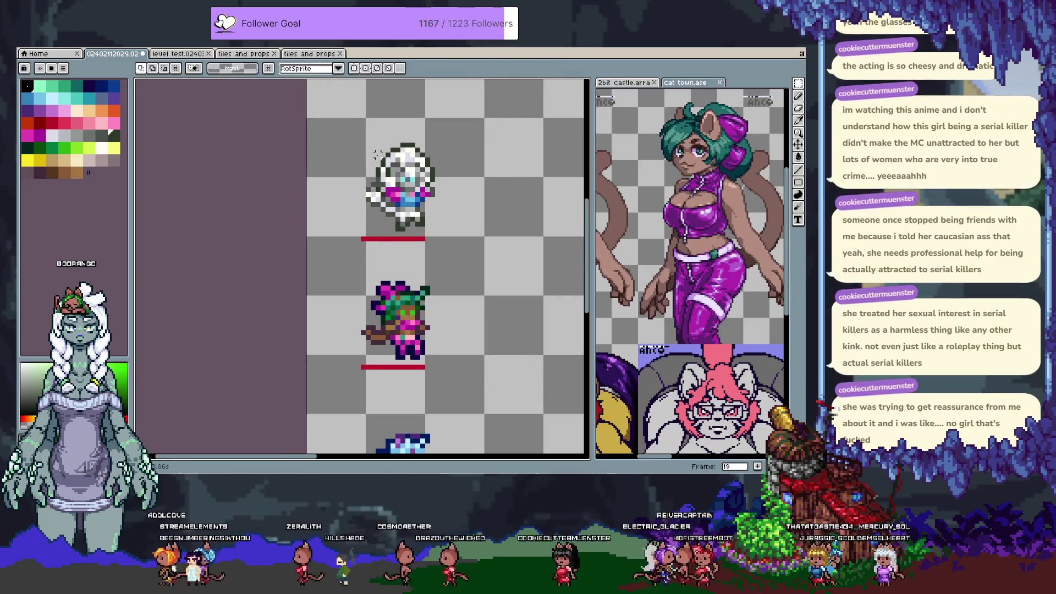
left_click_drag(452, 295, 442, 245)
key("m")
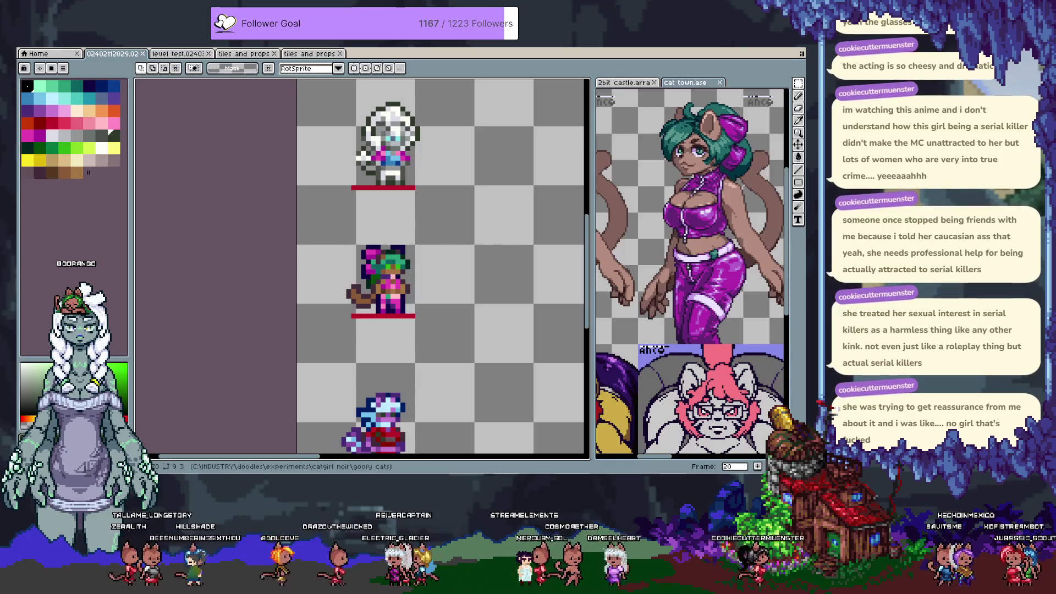
scroll(417, 129, "down", 1)
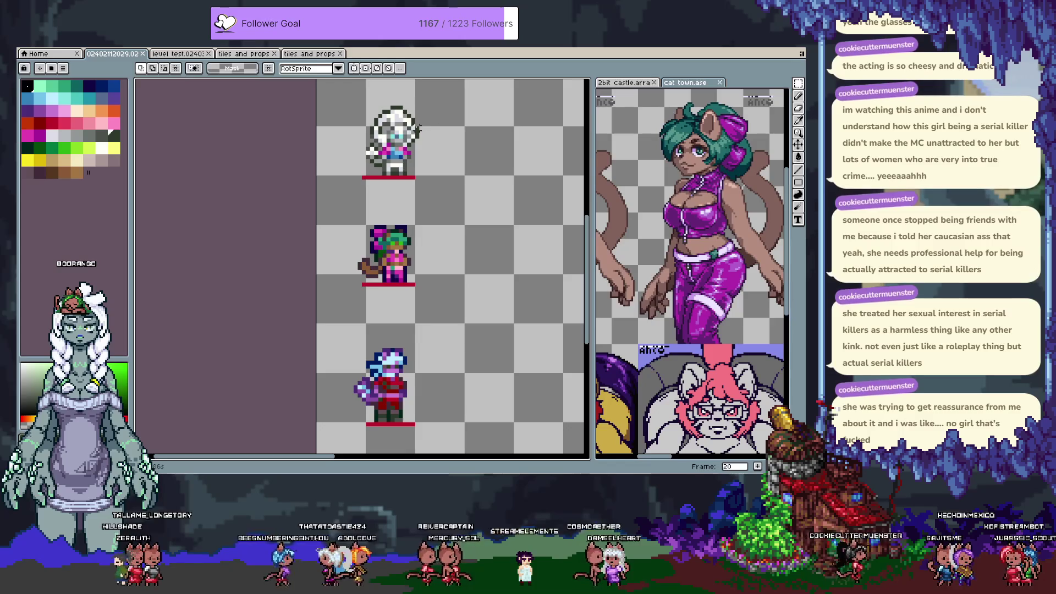
key("Left")
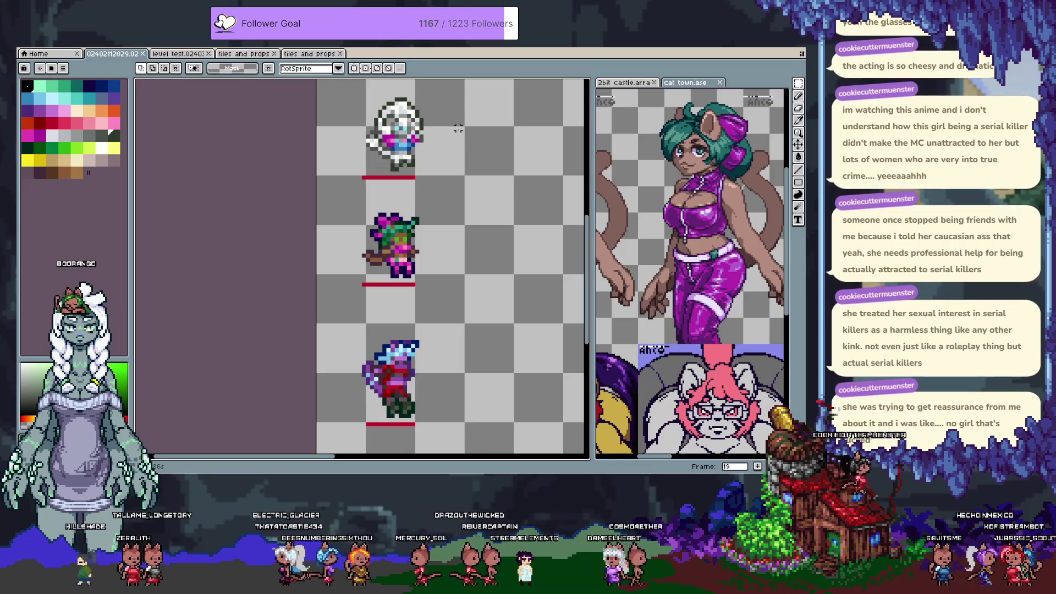
Paste a small dark-teal pixel block beside the hair in frame 19 and commit it.
key("Left")
key("Left")
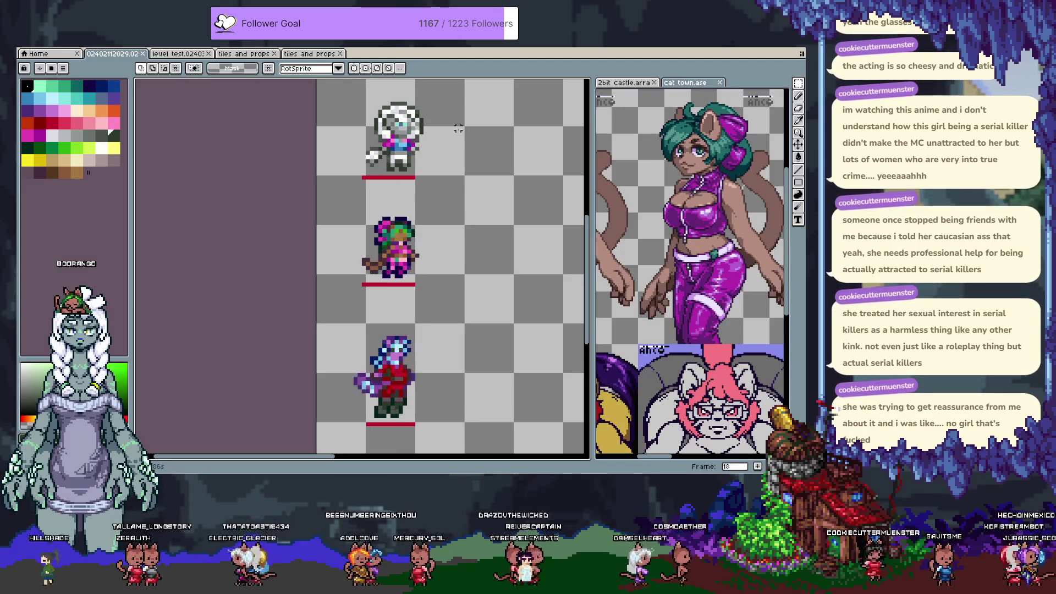
key("Right")
key("Right")
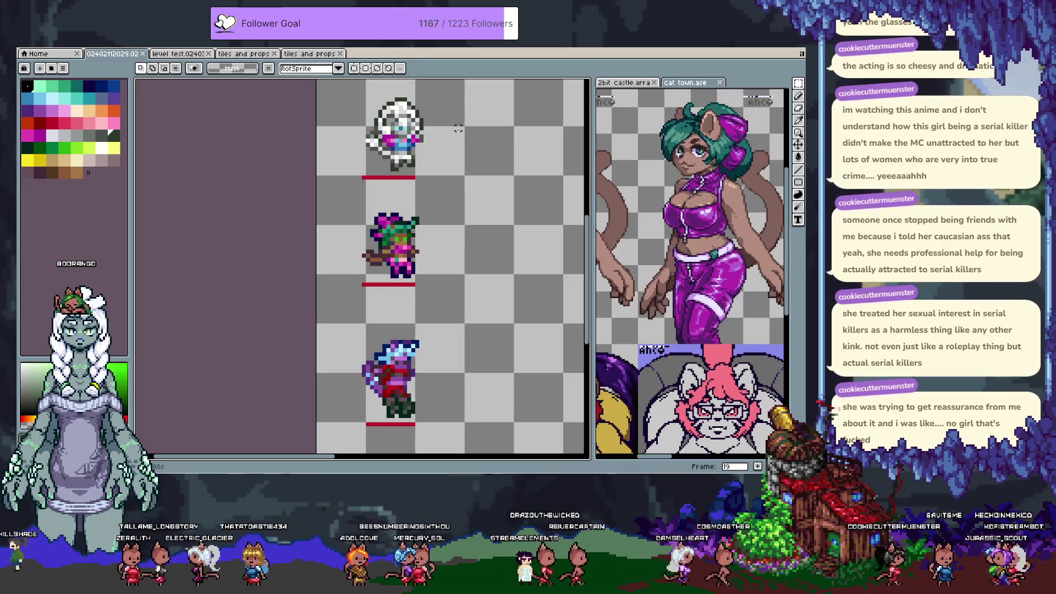
scroll(420, 214, "up", 2)
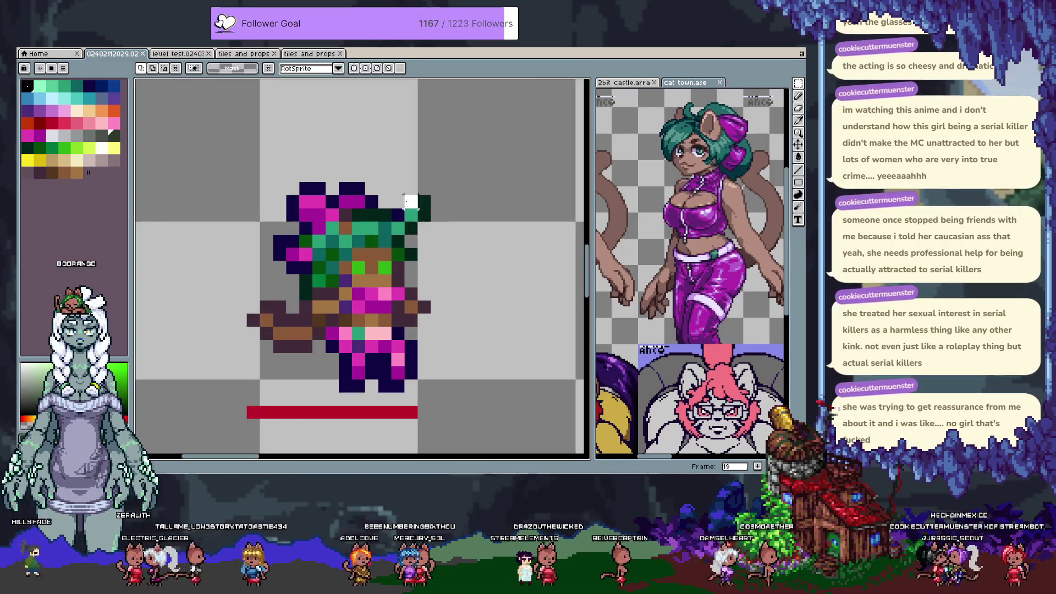
key("ctrl+v")
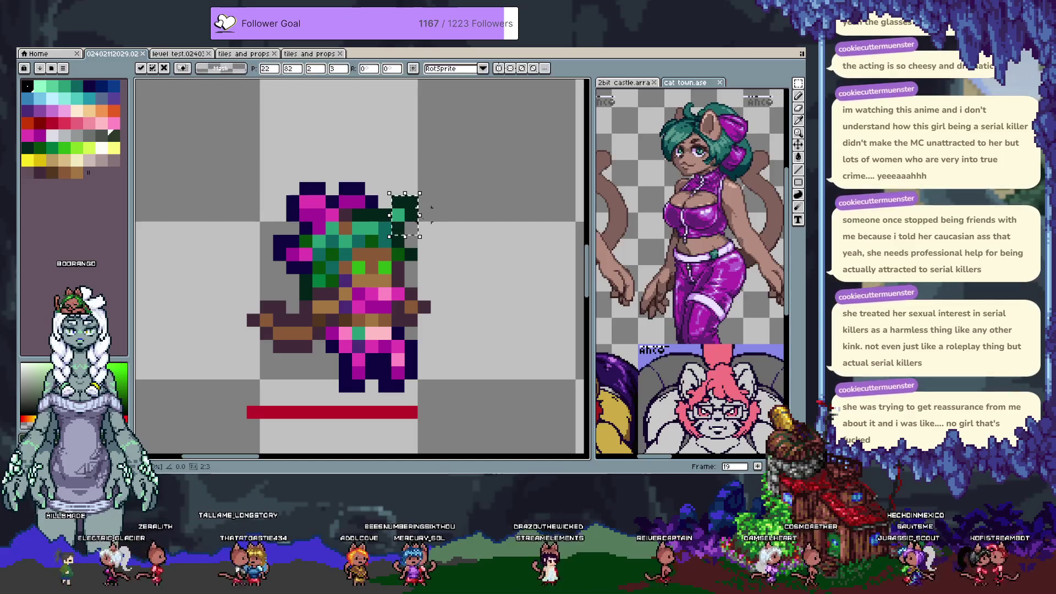
left_click(388, 228, "alt")
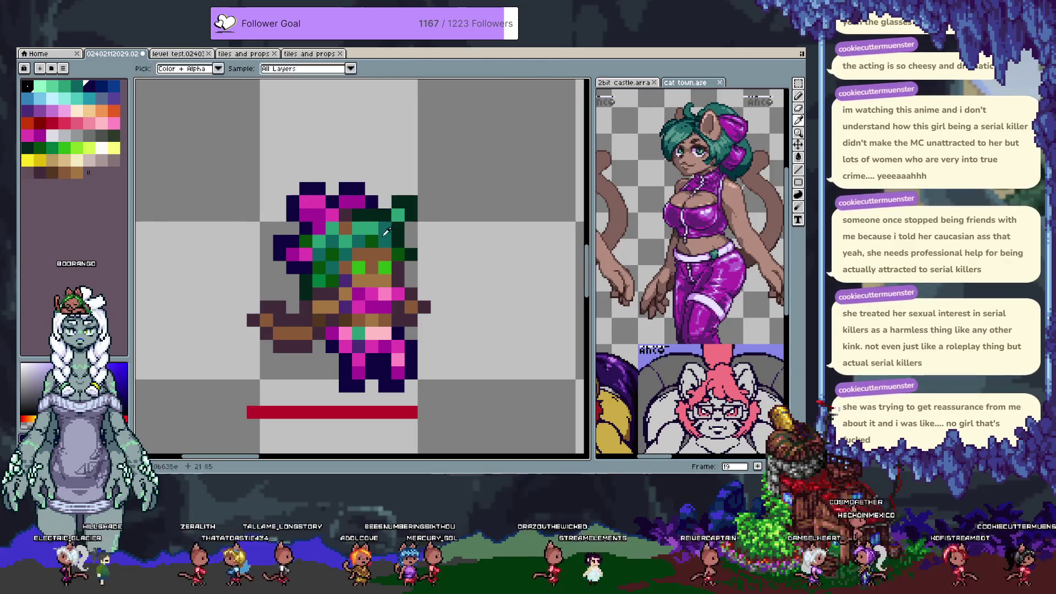
Paint two dark pixels beside the hair and flip a 2x2 hair block vertically.
scroll(428, 246, "up", 2)
left_click_drag(374, 227, 419, 209)
scroll(409, 219, "down", 3)
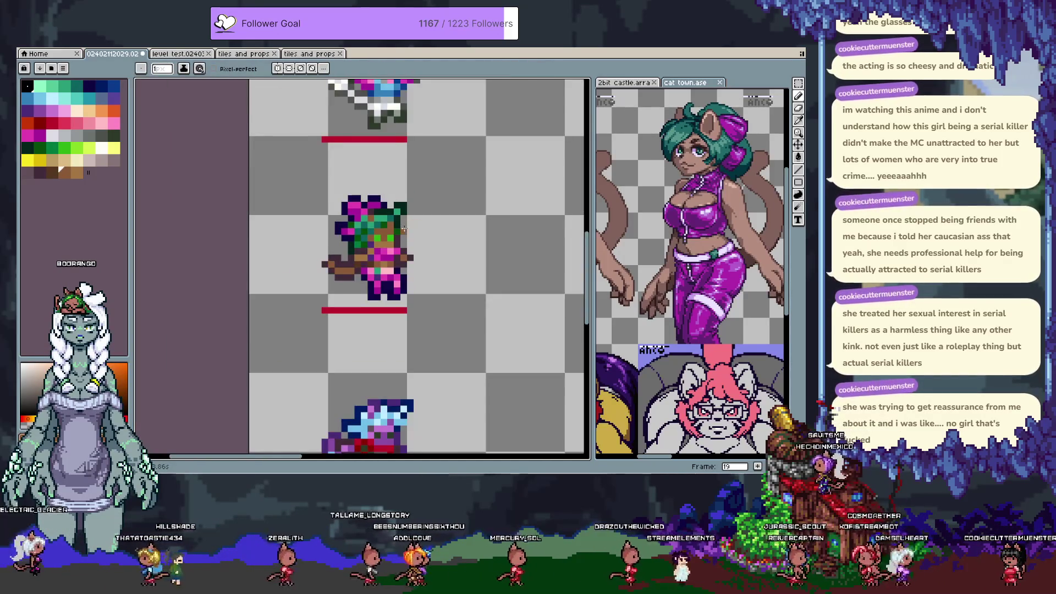
scroll(403, 229, "up", 3)
key("m")
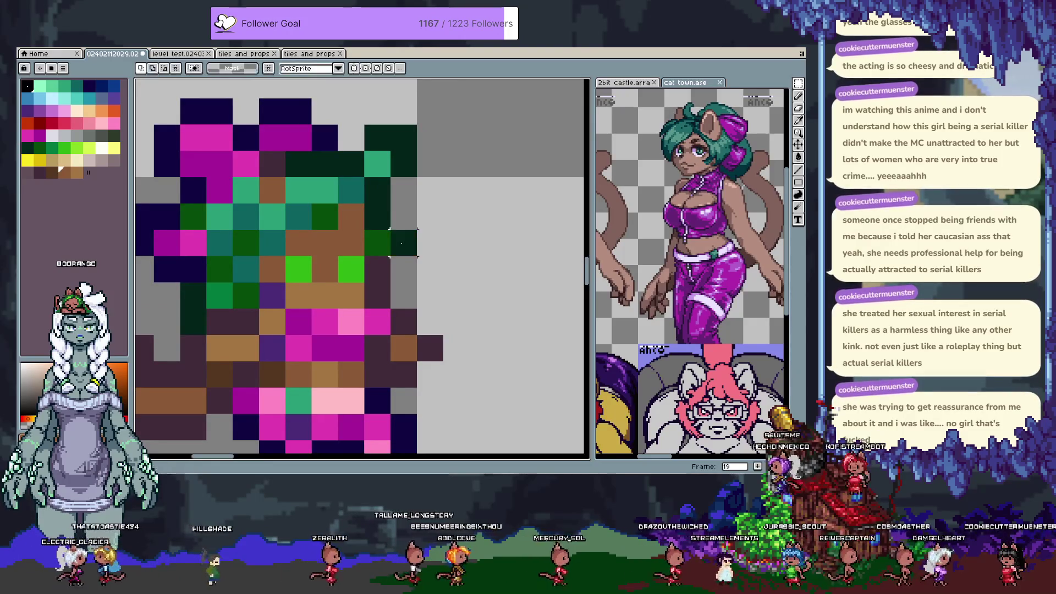
left_click_drag(364, 204, 416, 256)
key("shift+v")
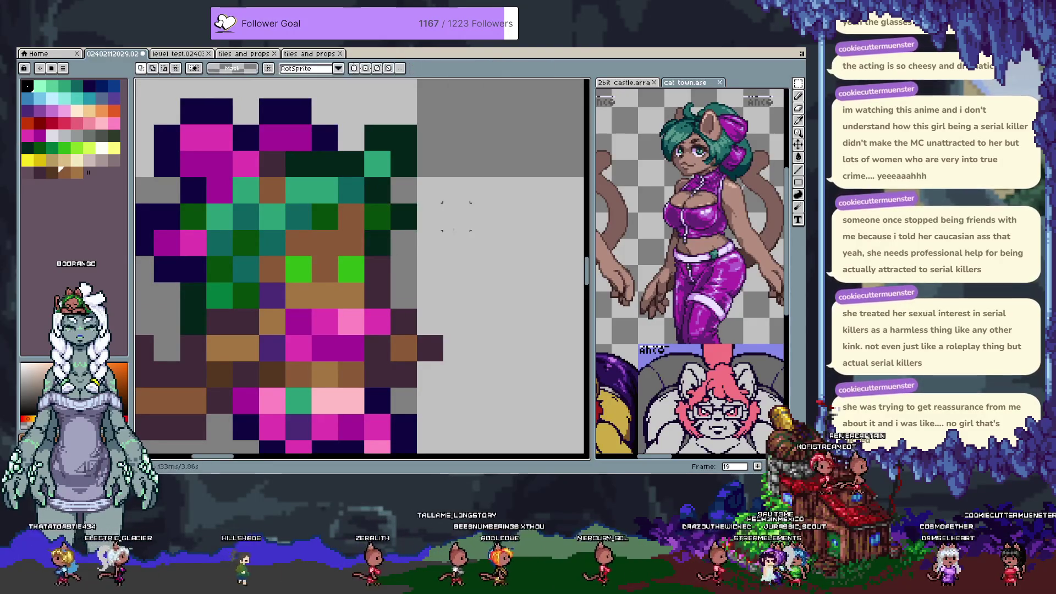
key("ctrl+d")
Pencil dark and green pixels into the hair's top right, erasing one edge pixel.
key("b")
left_click(401, 191)
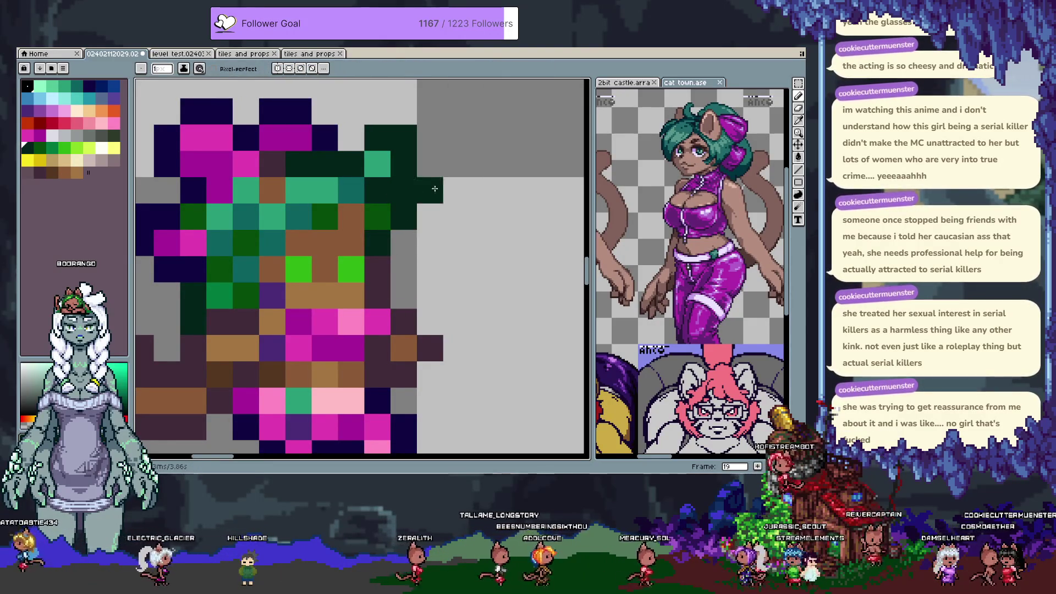
scroll(434, 189, "down", 3)
scroll(433, 184, "up", 3)
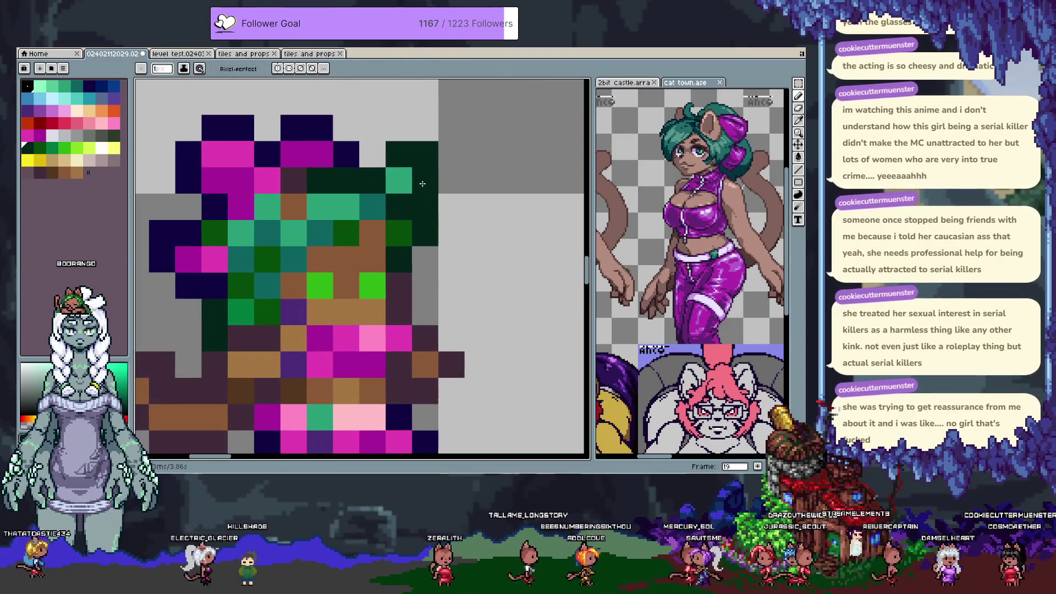
key("i")
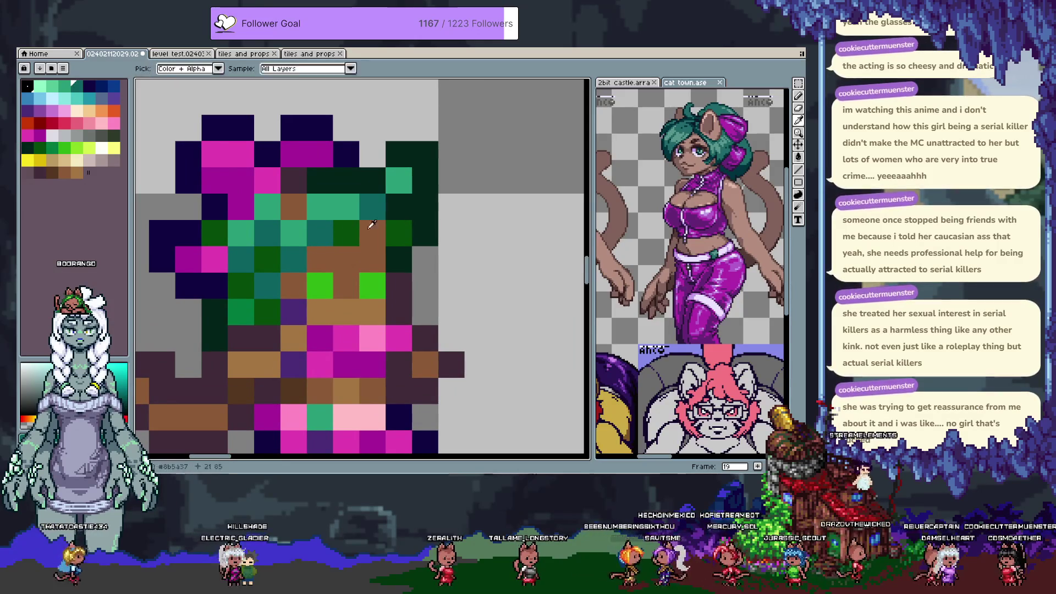
left_click(357, 231, "alt")
left_click(396, 207)
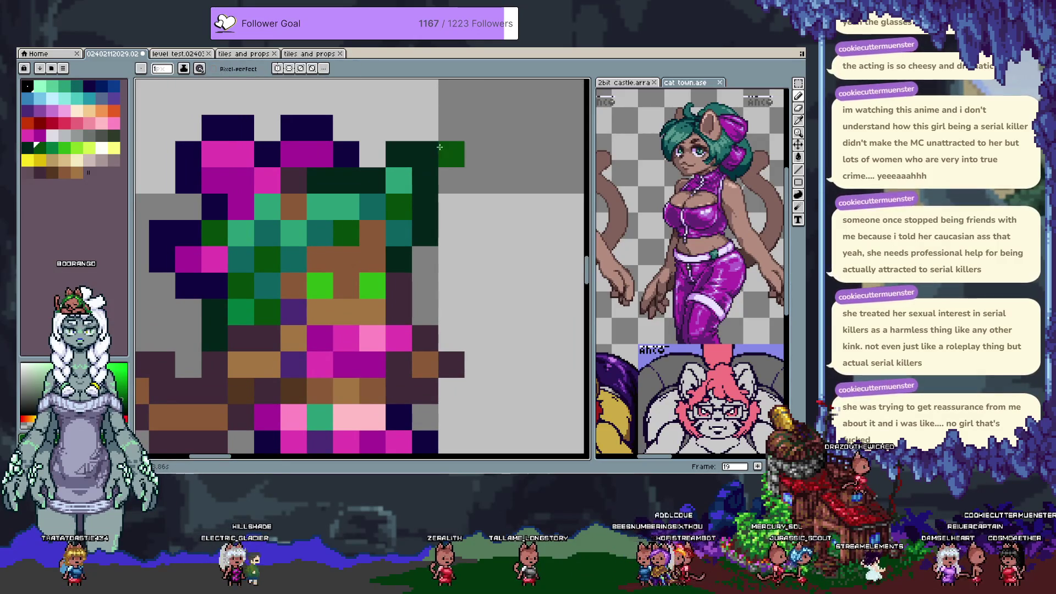
right_click(425, 154)
left_click(401, 150, "alt")
left_click(370, 151)
left_click(425, 154)
scroll(446, 174, "down", 3)
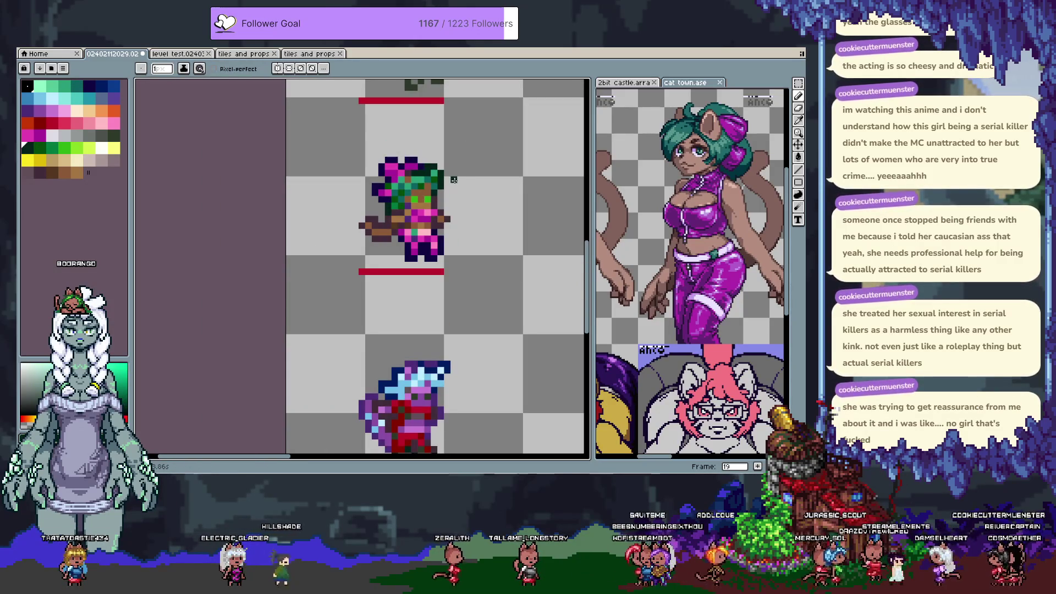
Paint a teal highlight pixel lower in the hair, discarding a lighter-green attempt, and recentre the sprite.
key("ctrl")
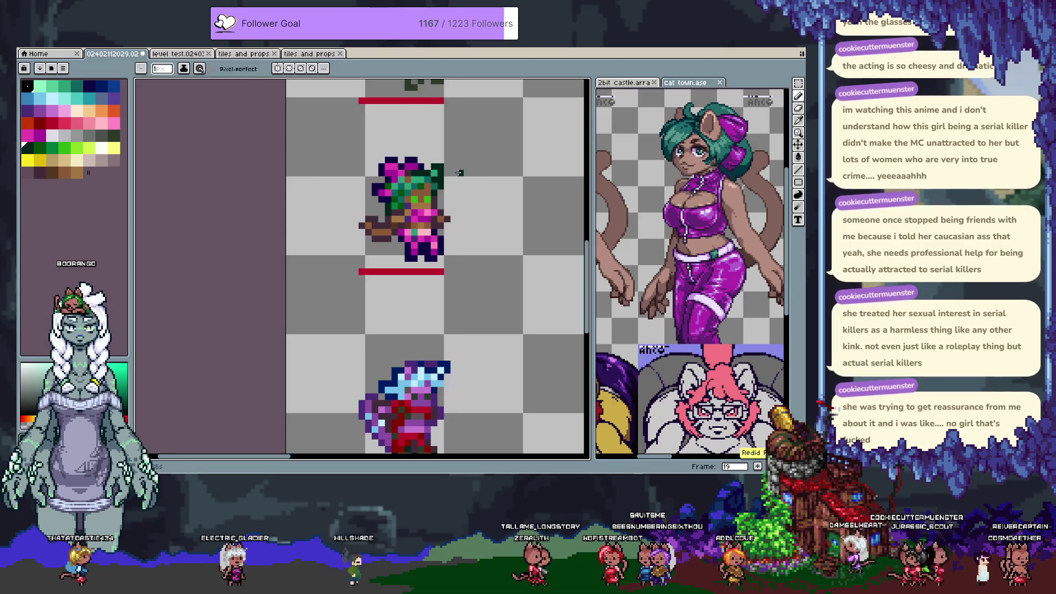
scroll(427, 175, "up", 3)
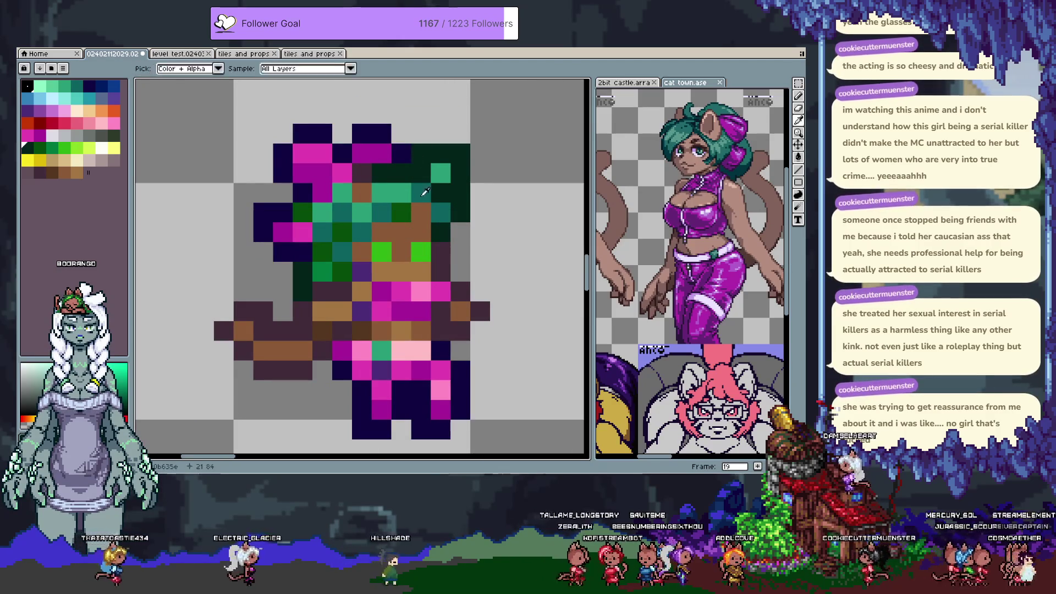
left_click(420, 175)
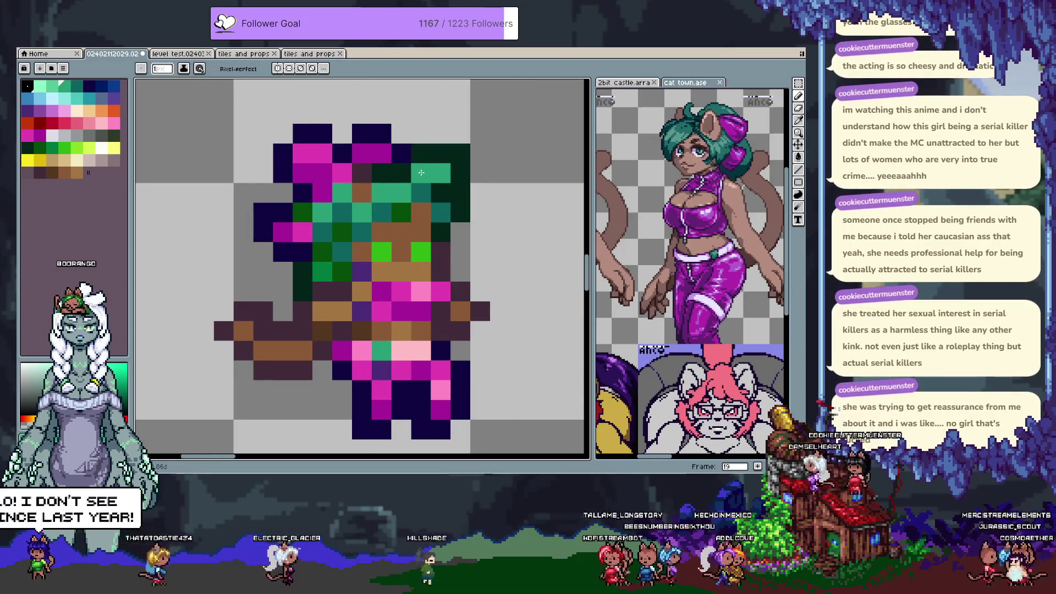
key("ctrl+z")
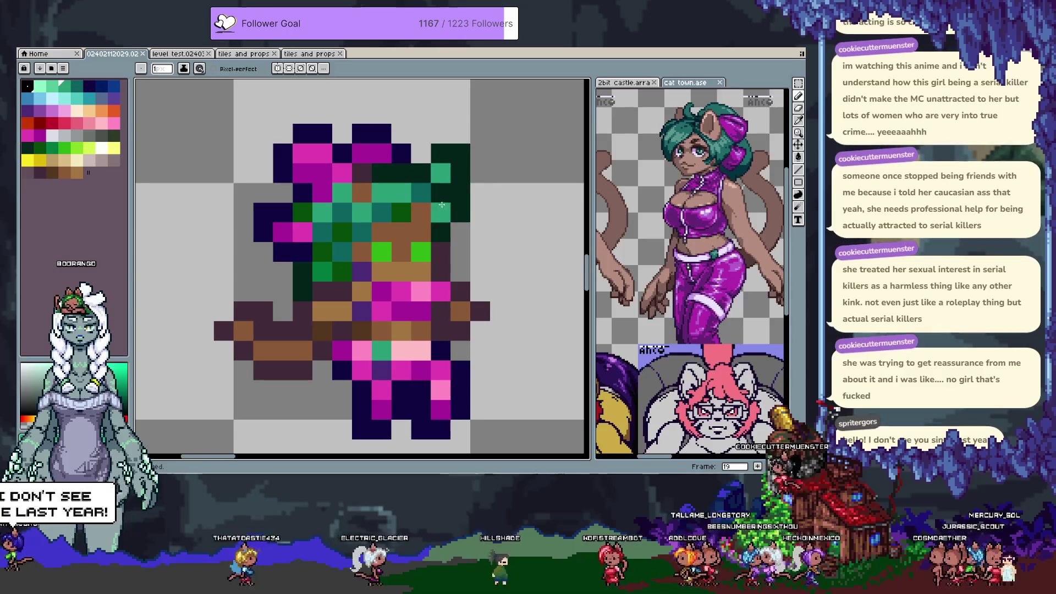
left_click(480, 193)
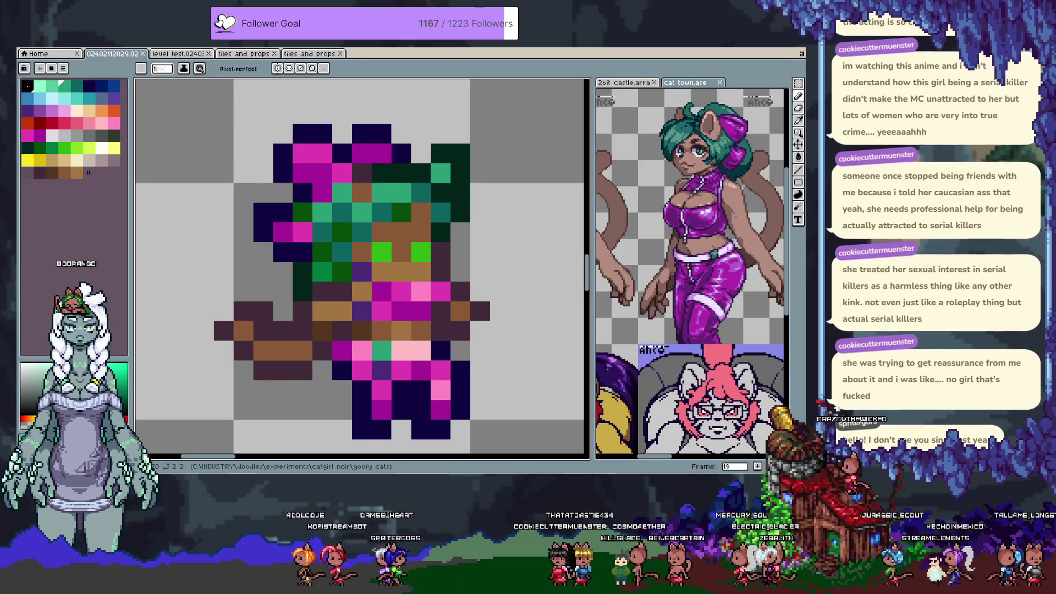
scroll(413, 274, "down", 2)
left_click_drag(445, 285, 432, 266)
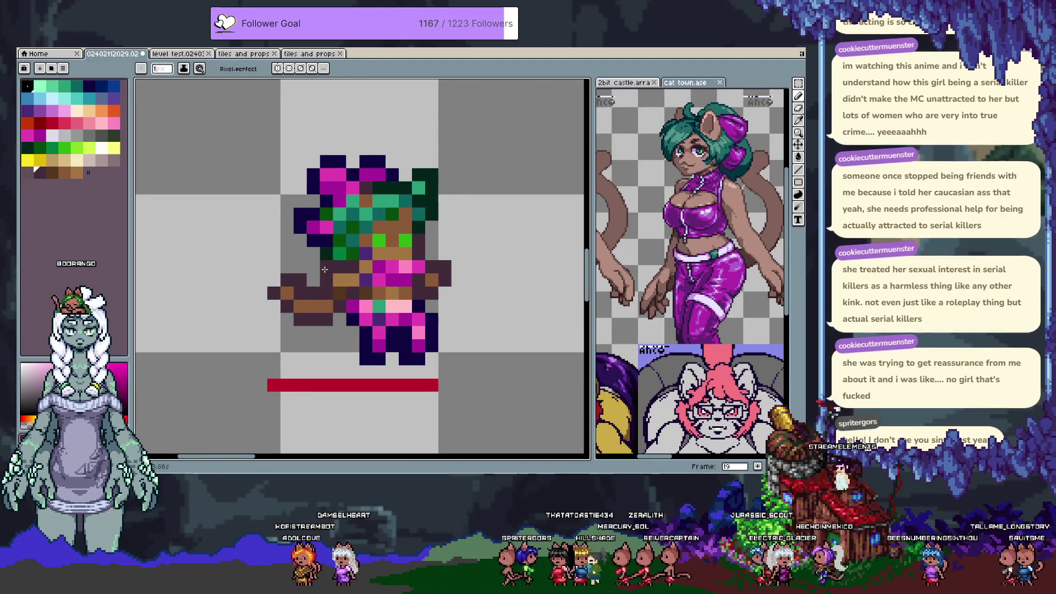
Add dark-brown and dark-purple pixels around the left end of the arm.
left_click(325, 270)
left_click(325, 282, "alt")
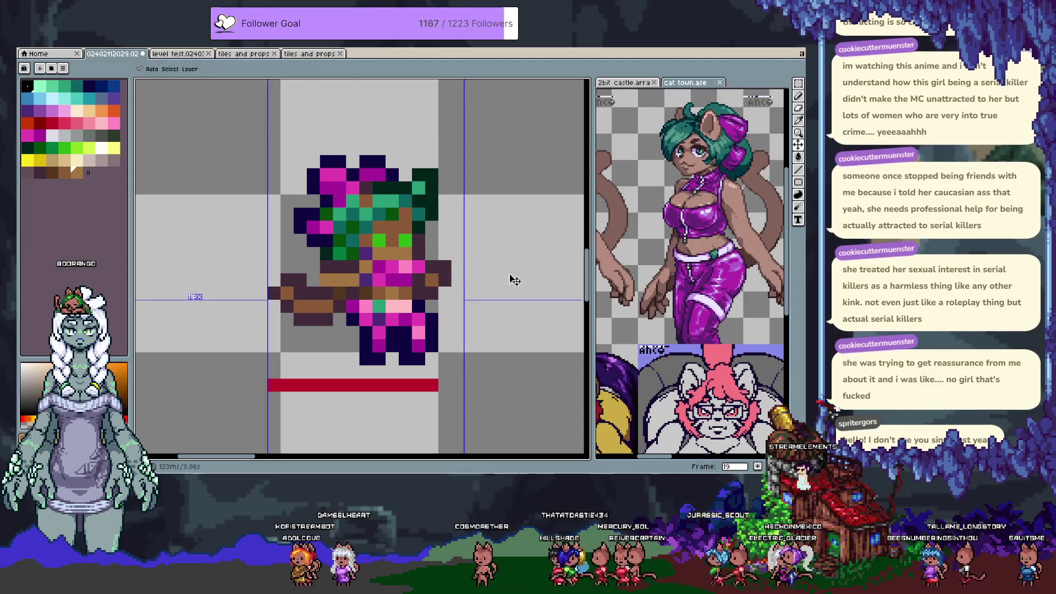
scroll(485, 251, "down", 1)
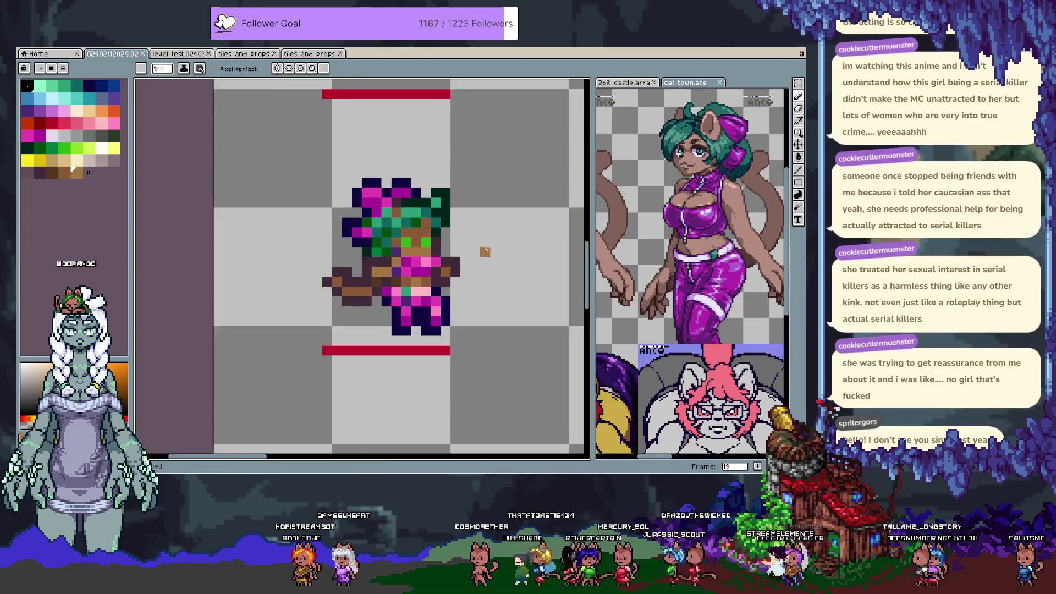
scroll(485, 251, "down", 2)
scroll(487, 220, "down", 2)
scroll(425, 285, "up", 5)
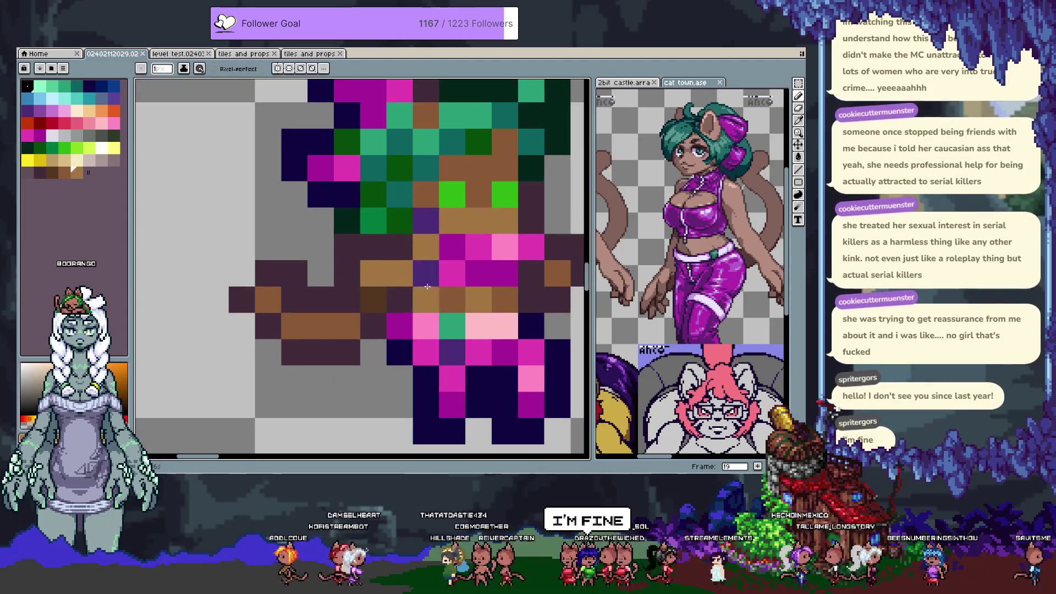
left_click(425, 284)
left_click(346, 299)
left_click(324, 290, "alt")
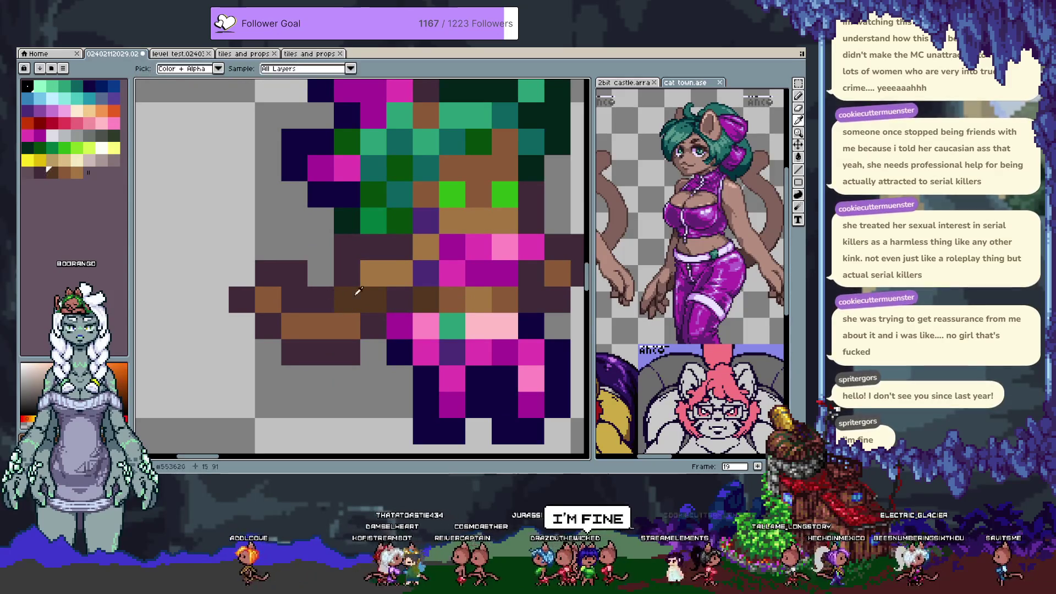
left_click(294, 256)
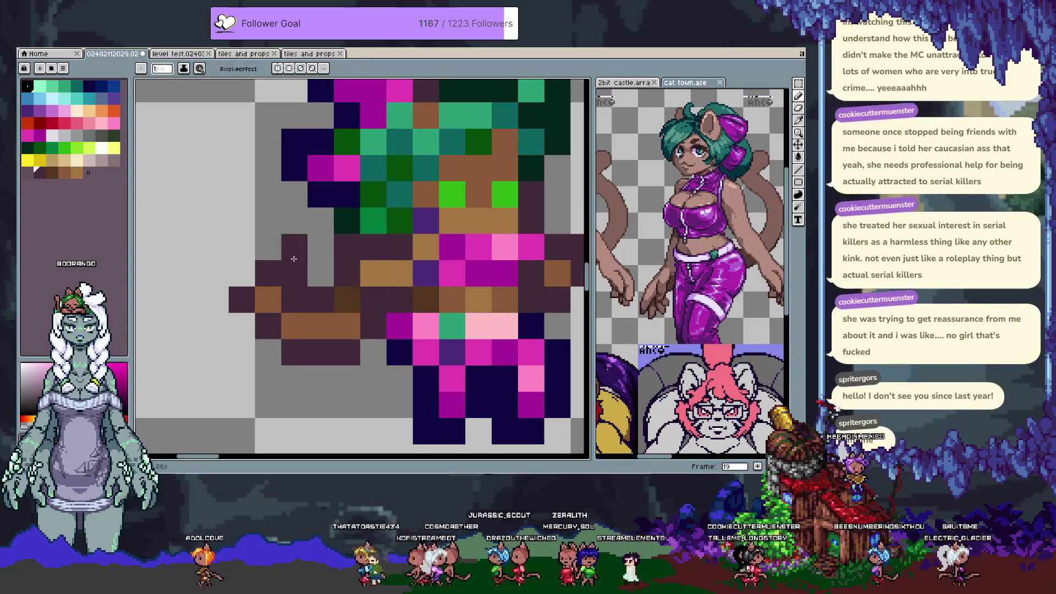
left_click(242, 272)
scroll(284, 229, "down", 4)
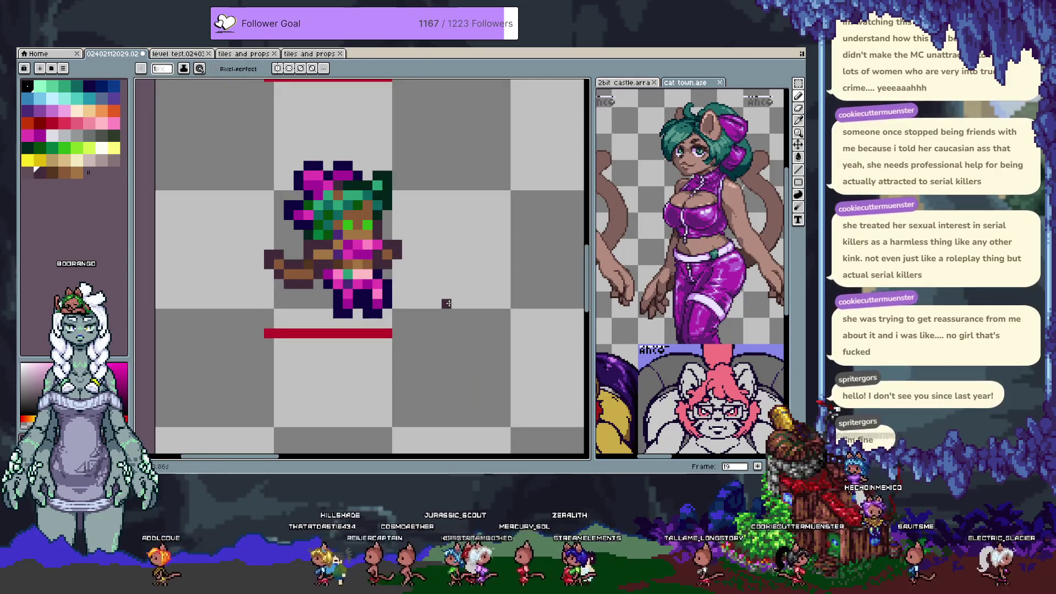
Paint more brown arm pixels and a dark-purple outline above the arm, undoing one stray pixel.
key("Left")
key("Left")
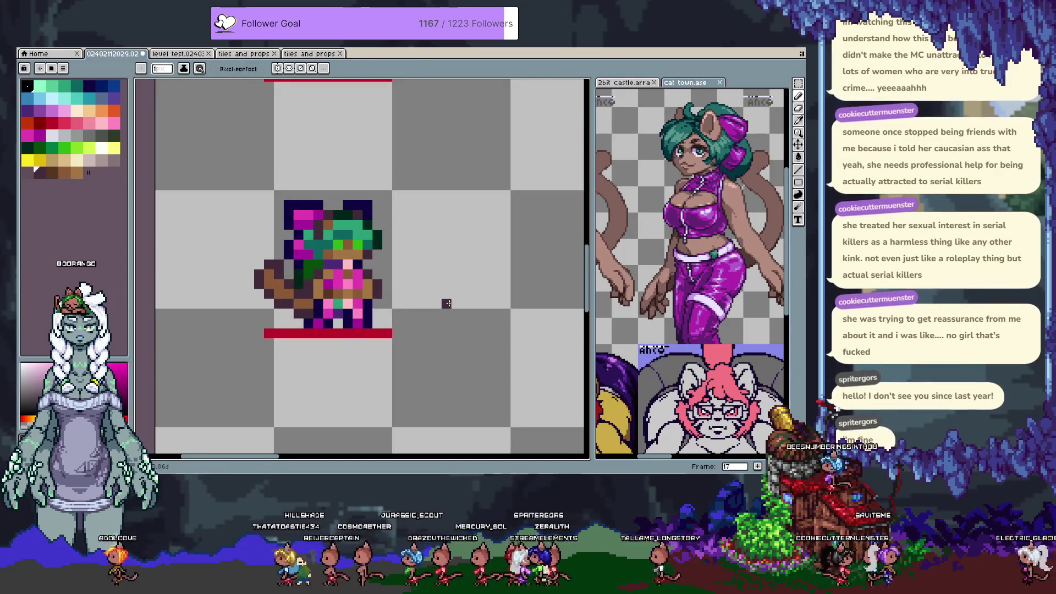
key("Right")
key("Right")
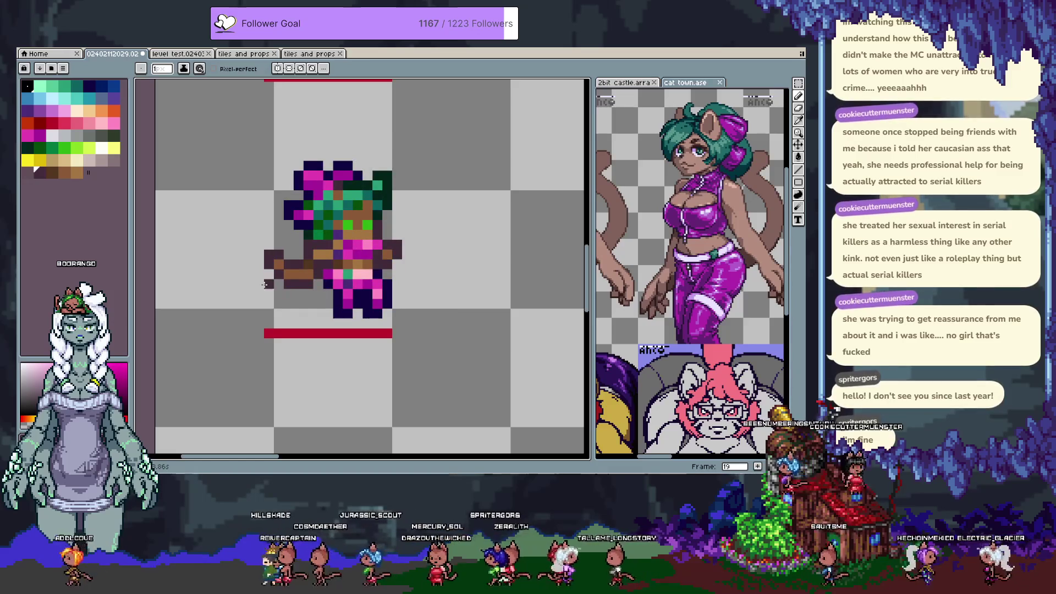
scroll(272, 286, "up", 4)
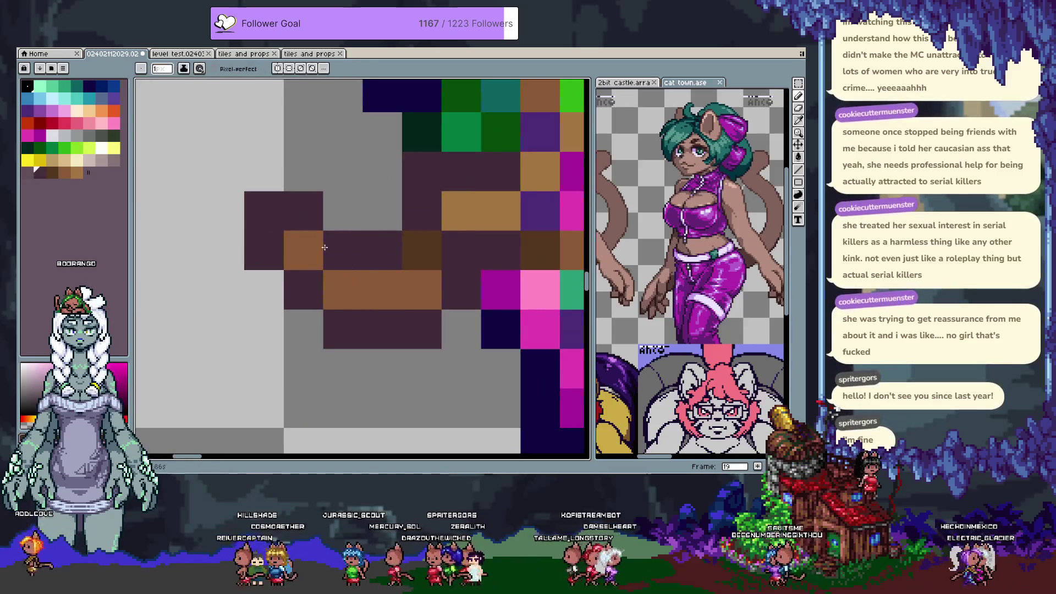
left_click(341, 250)
left_click(303, 211)
left_click(270, 220, "alt")
left_click(295, 164)
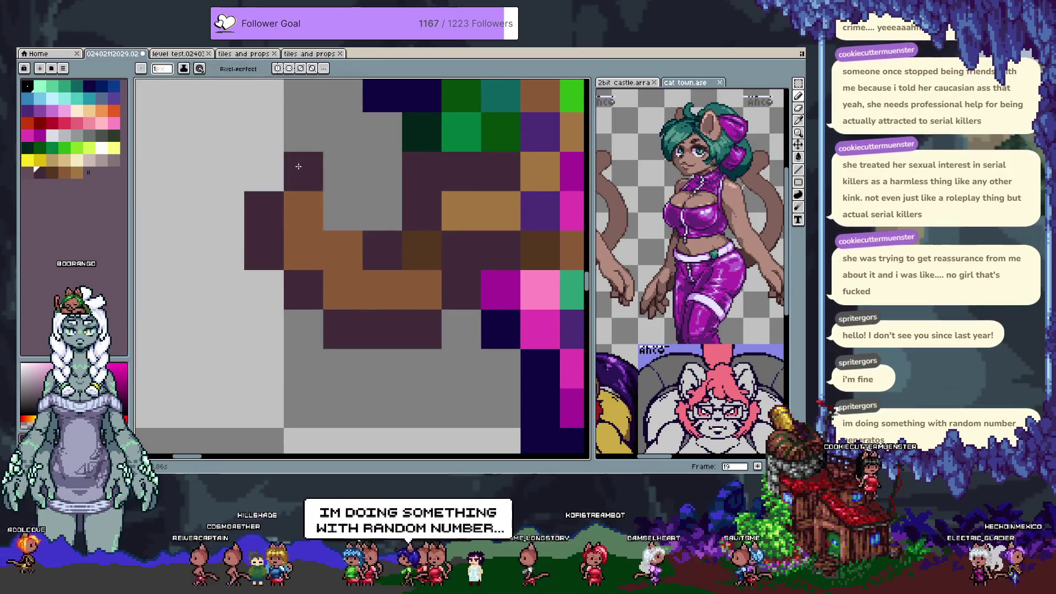
left_click(342, 172)
left_click(342, 211)
left_click(264, 171)
left_click(382, 171)
key("ctrl+z")
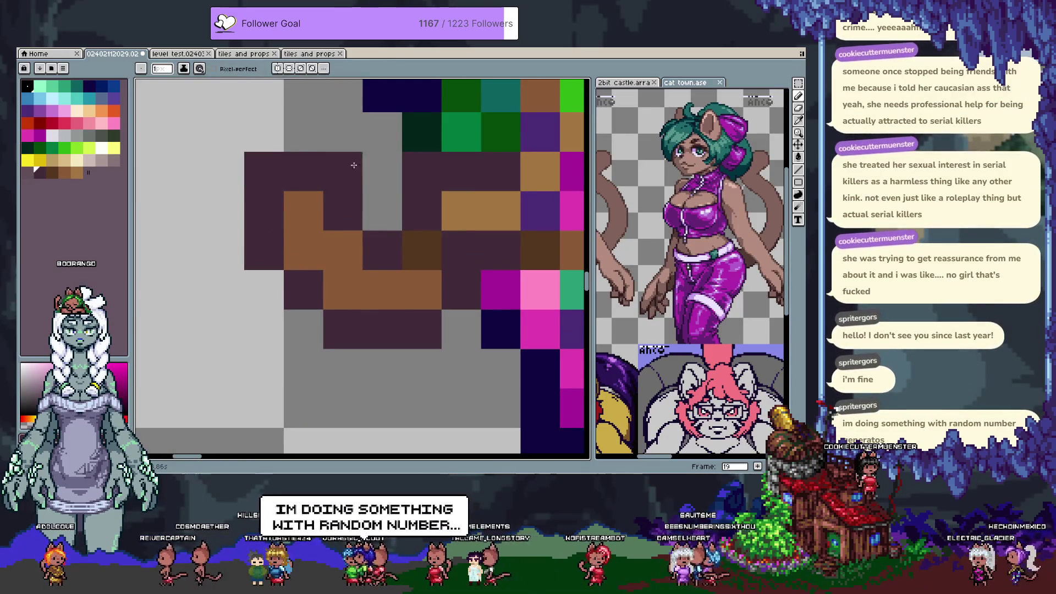
scroll(304, 296, "down", 3)
Save the sprite file.
key("ctrl+s")
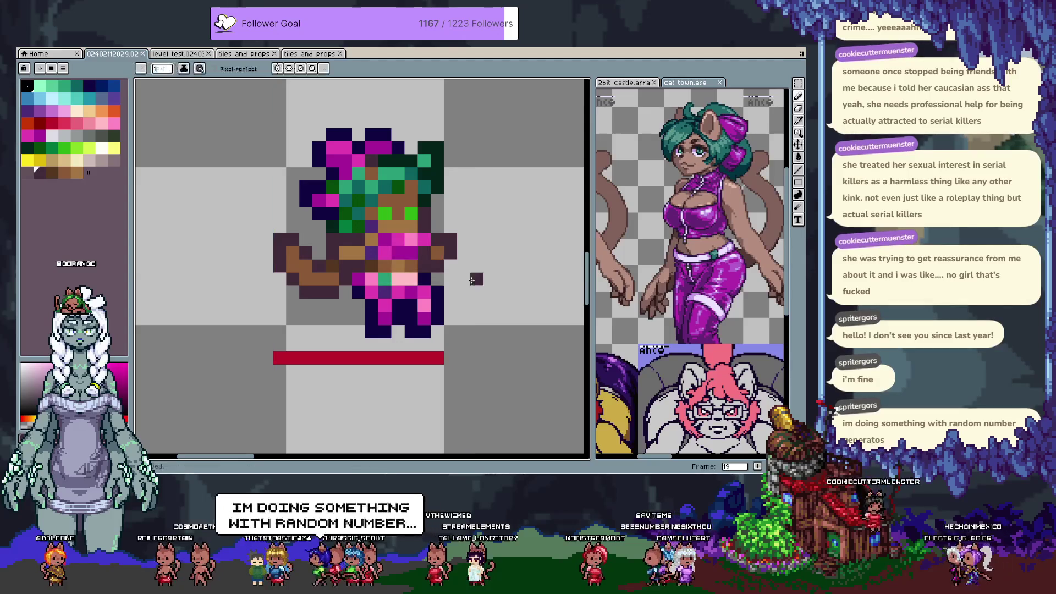
scroll(203, 308, "up", 2)
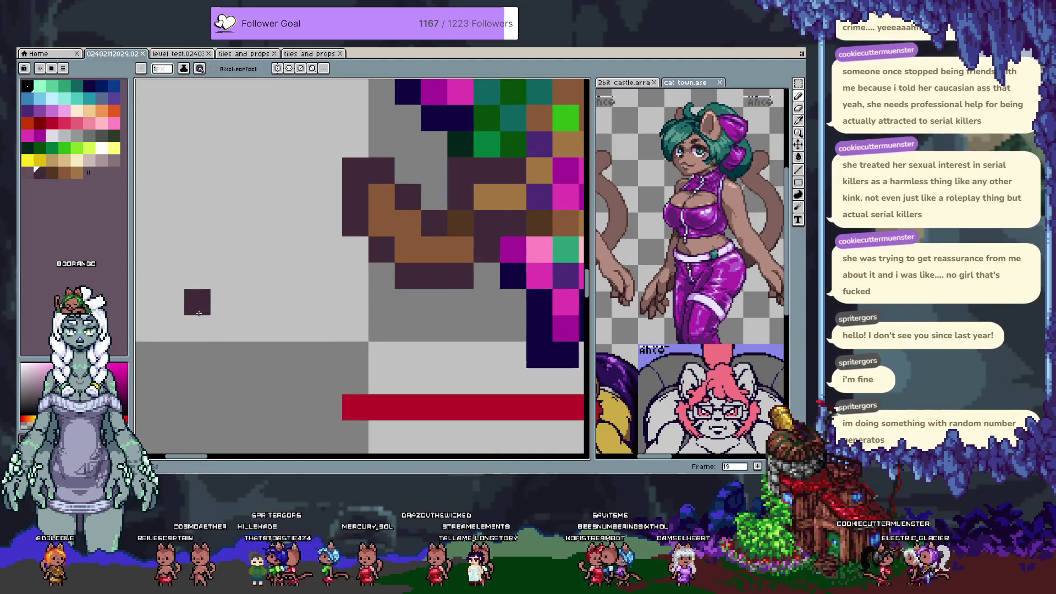
left_click(195, 328)
Compare with the previous frame and select the pixel block at the arm's end.
key("Left")
key("Right")
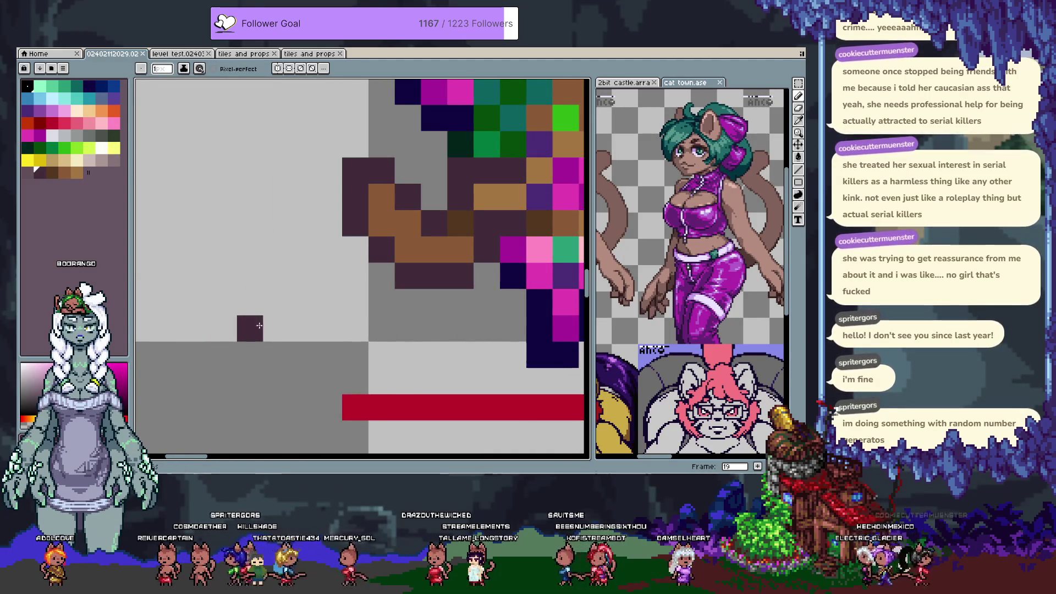
key("m")
left_click_drag(262, 209, 371, 342)
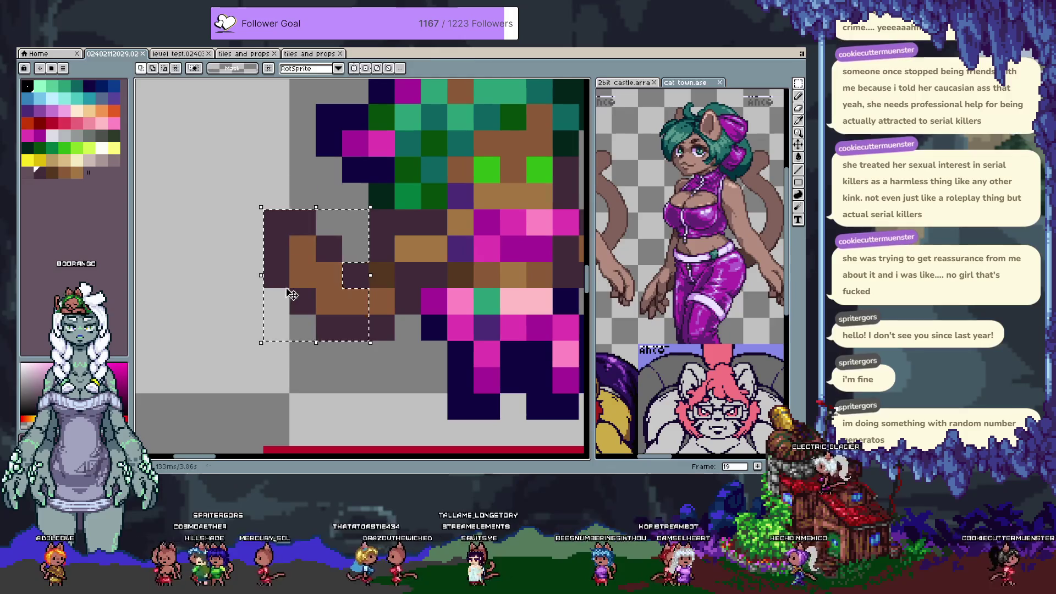
Nudge the selected arm tip one pixel right and drop the selection.
key("Right")
key("ctrl+d")
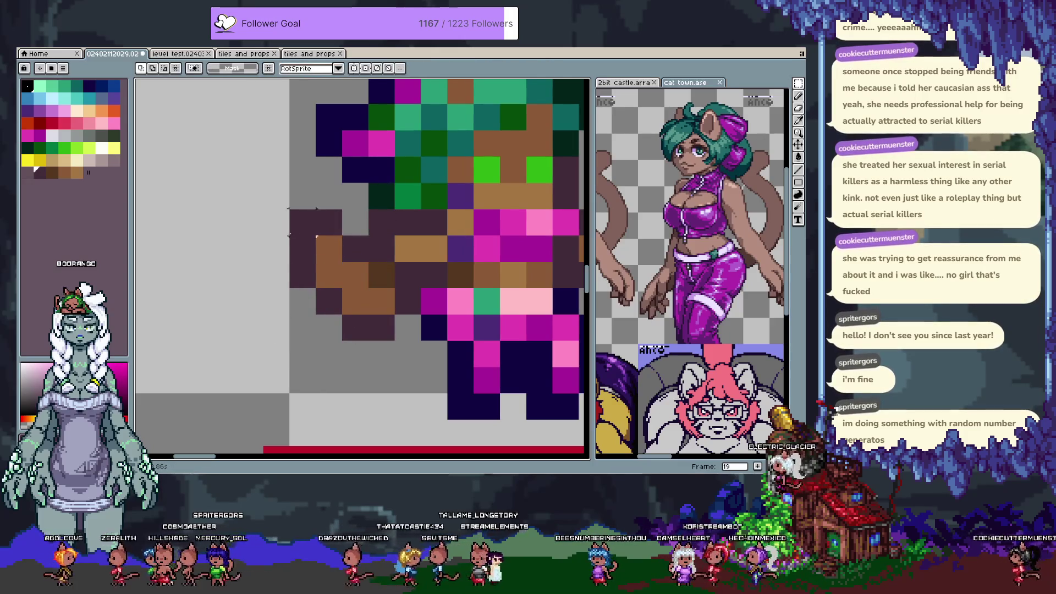
key("b")
scroll(293, 247, "down", 2)
scroll(292, 247, "down", 1)
key("v")
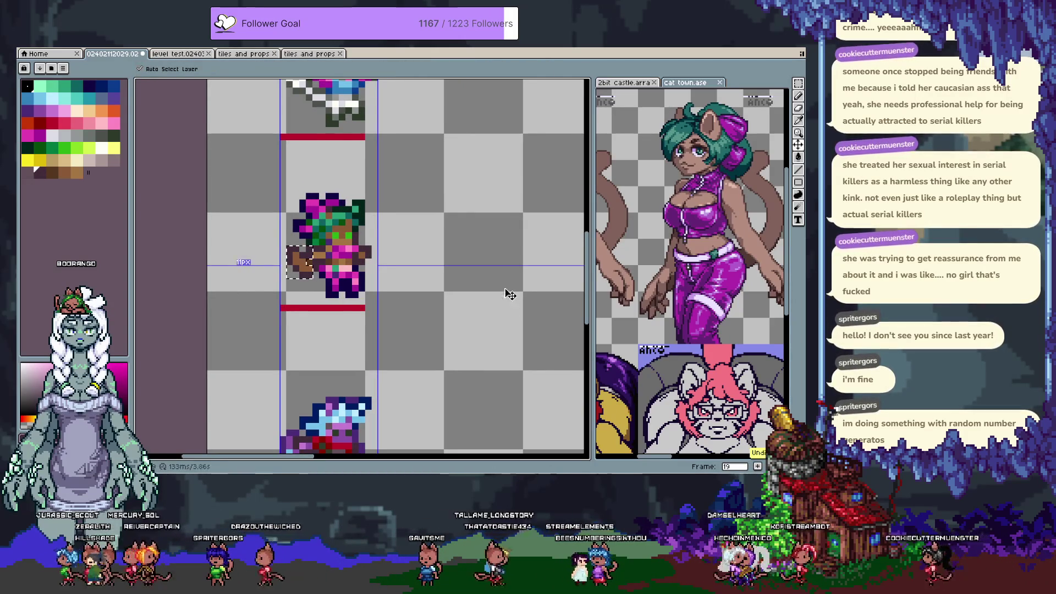
key("b")
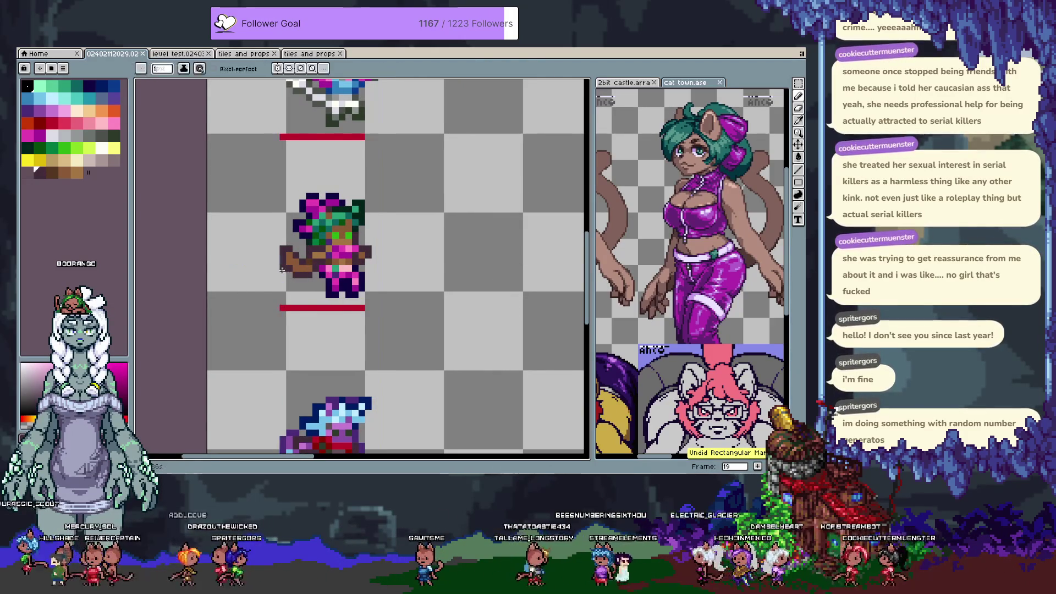
Recolour the arm's outline pixels with dark purple and brown.
key("space")
left_click_drag(230, 274, 229, 317)
scroll(394, 273, "up", 5)
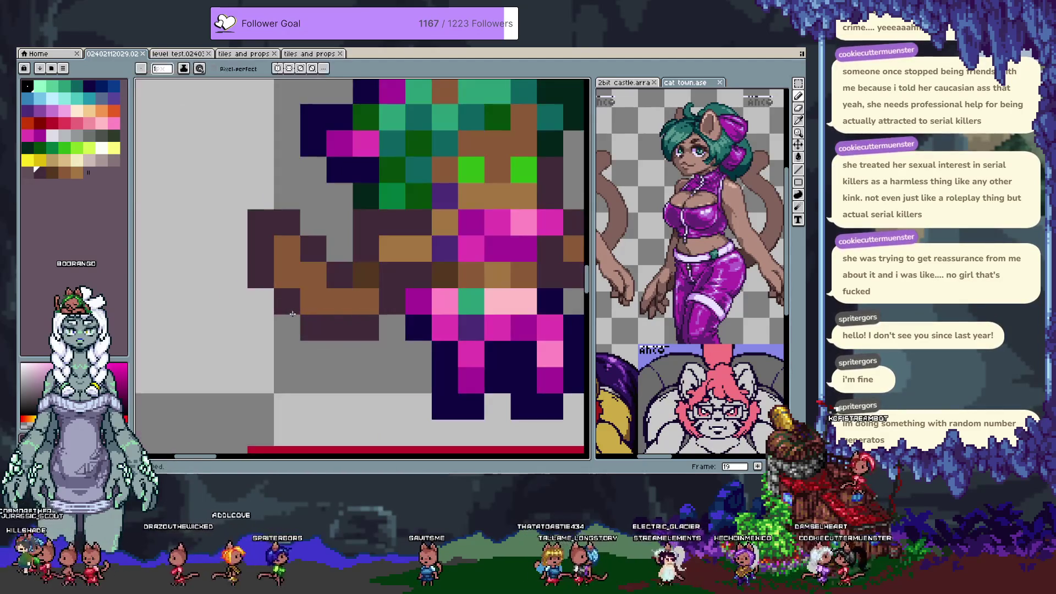
key("i")
key("b")
left_click(365, 274)
right_click(391, 274)
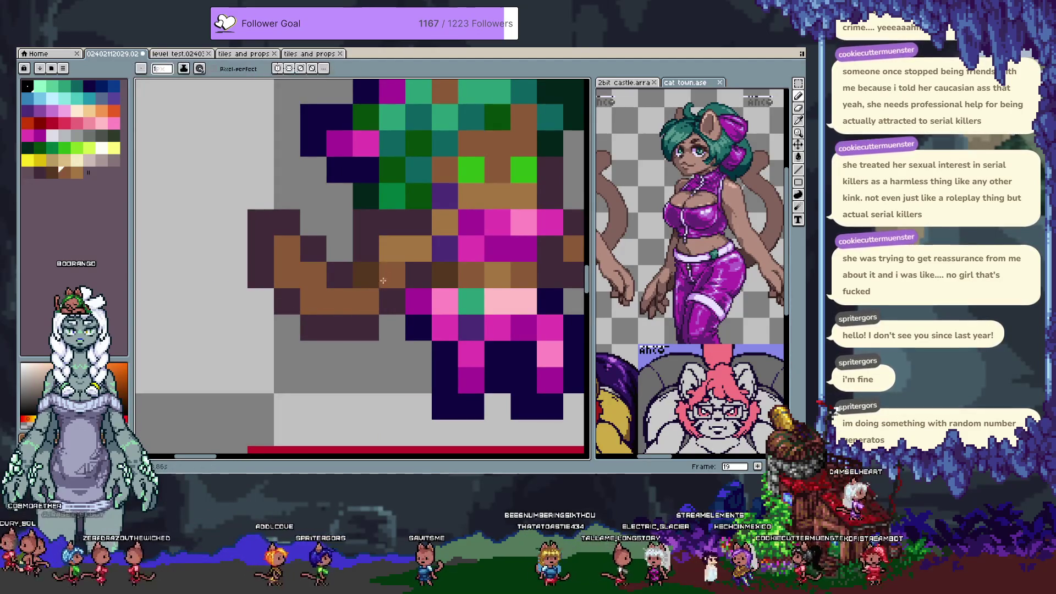
scroll(360, 270, "down", 5)
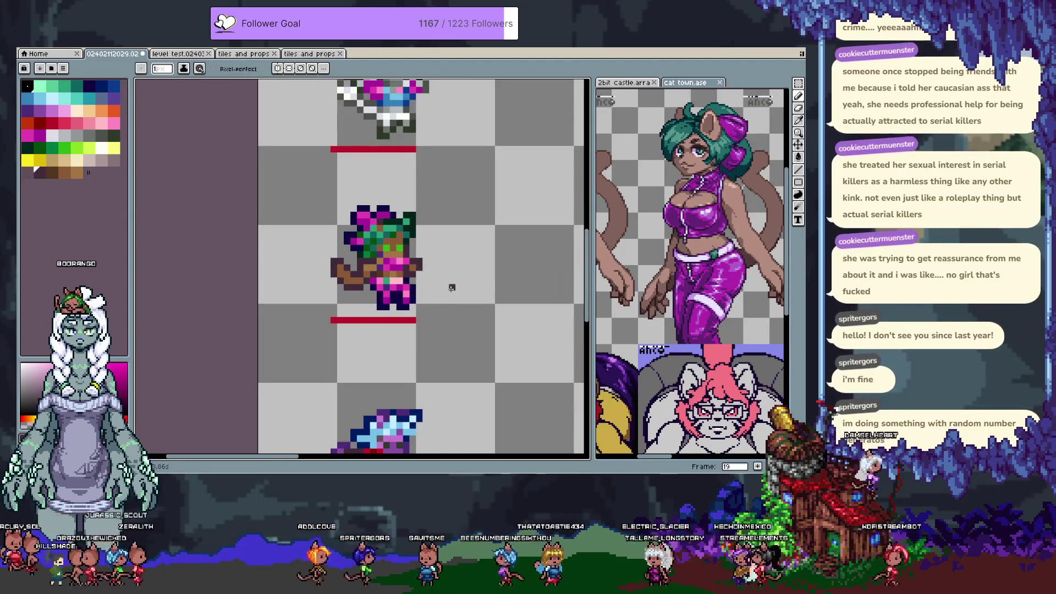
key("v")
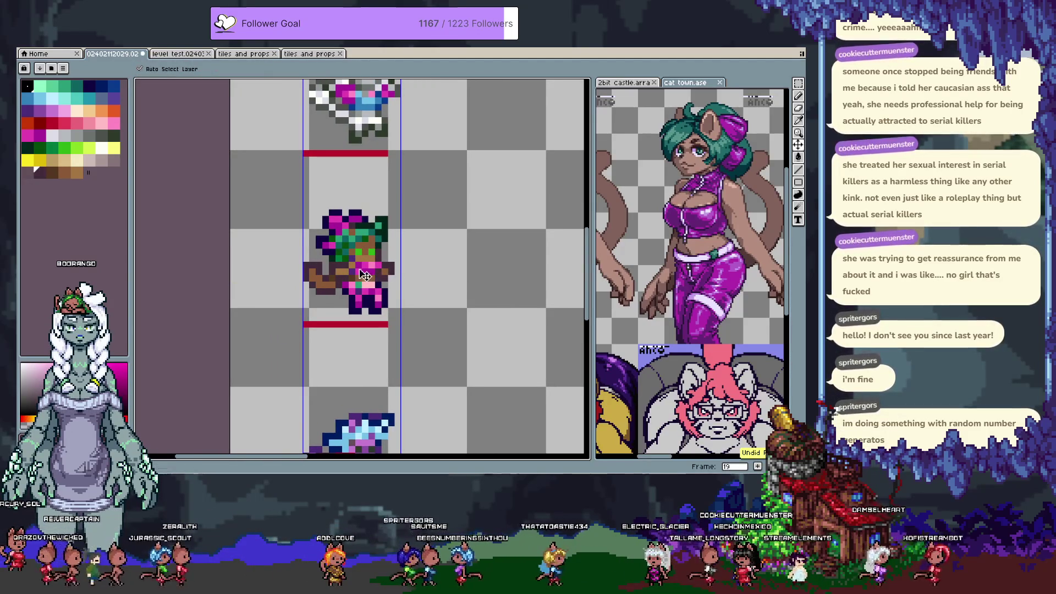
scroll(363, 272, "up", 6)
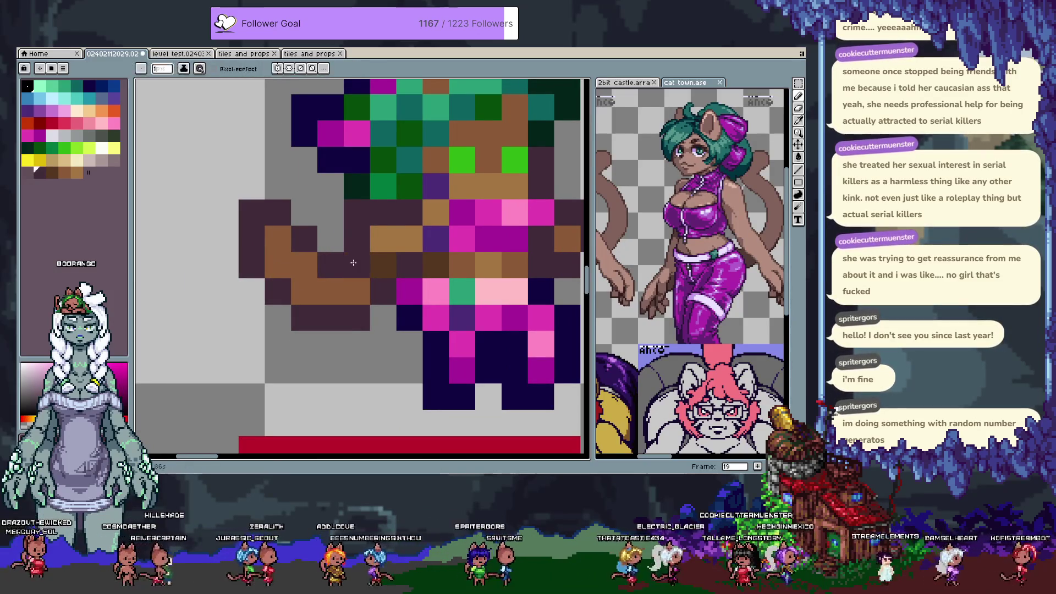
scroll(440, 280, "down", 4)
scroll(440, 292, "down", 3)
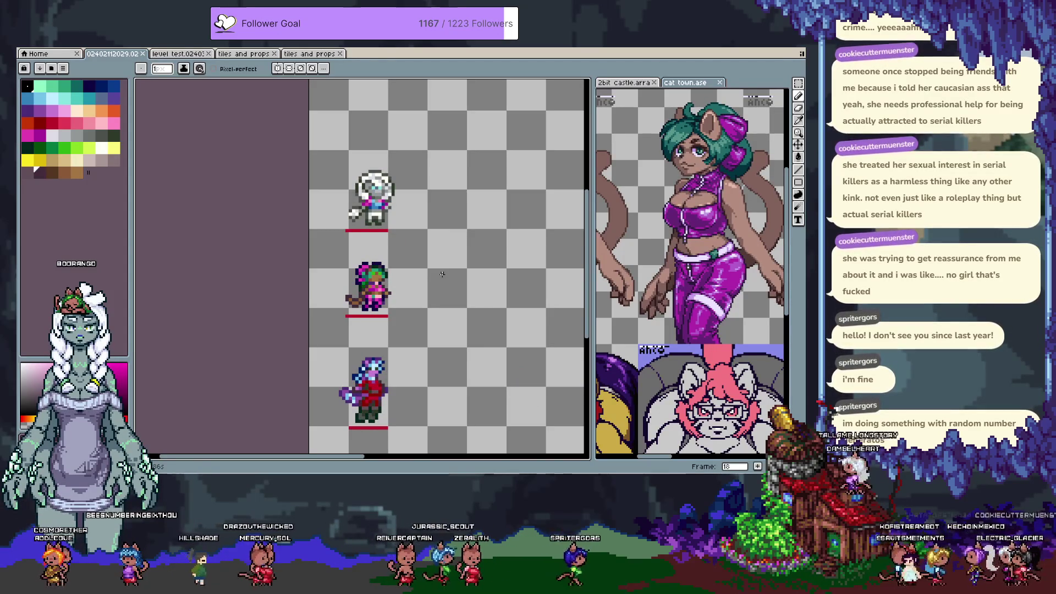
Flip between frames 19 and 20 to compare the arm pose, undoing the last change.
key("Tab")
key("Tab")
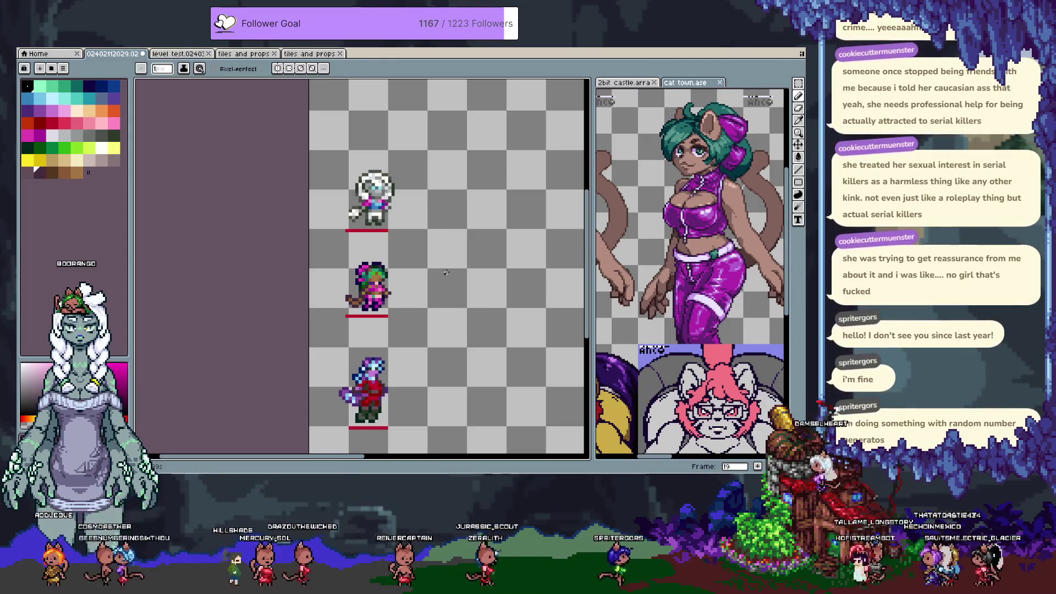
key("period")
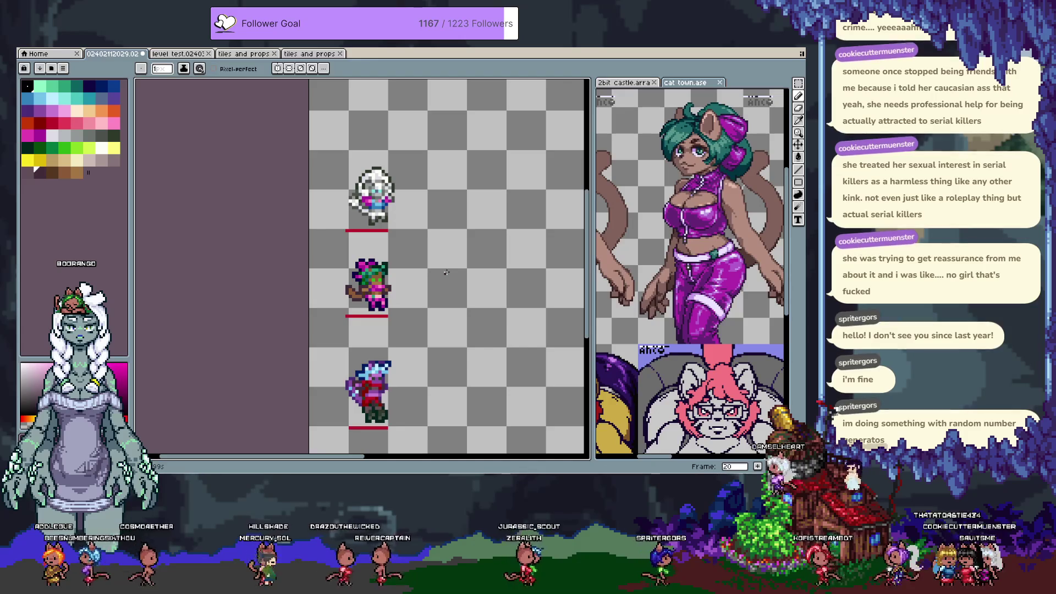
key("ctrl+z")
key("period")
key("comma")
key("period")
key("i")
key("Tab")
key("b")
key("period")
key("Tab")
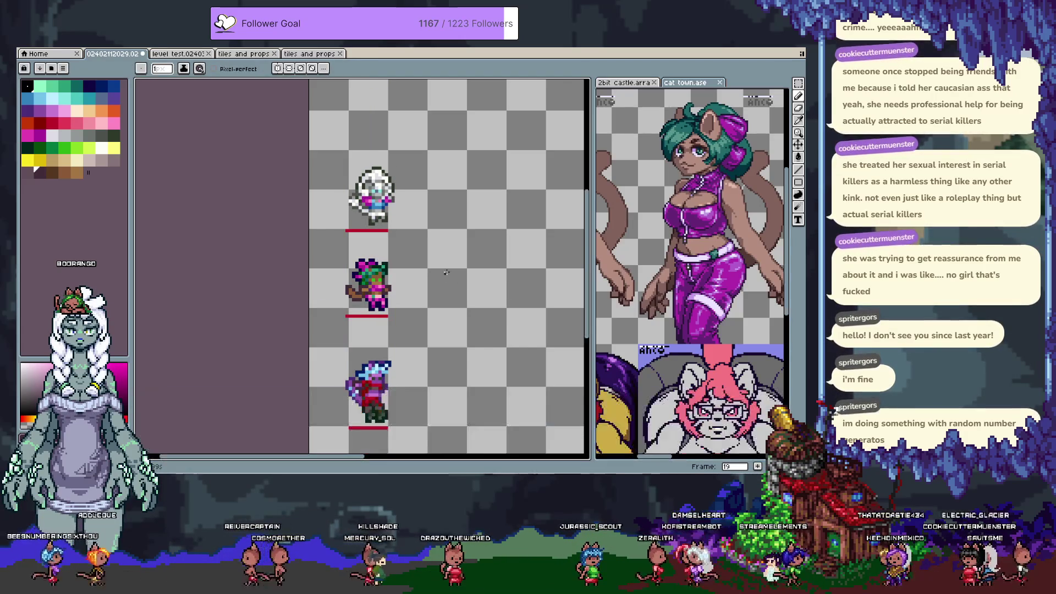
scroll(389, 222, "up", 2)
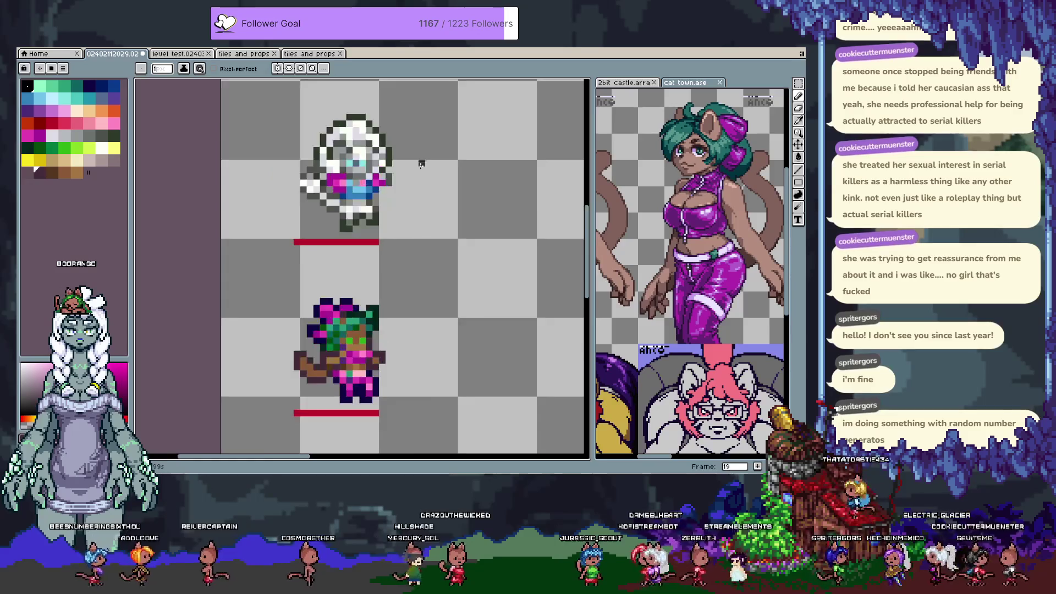
Select and delete the white-haired sprite's left arm pixels.
key("comma")
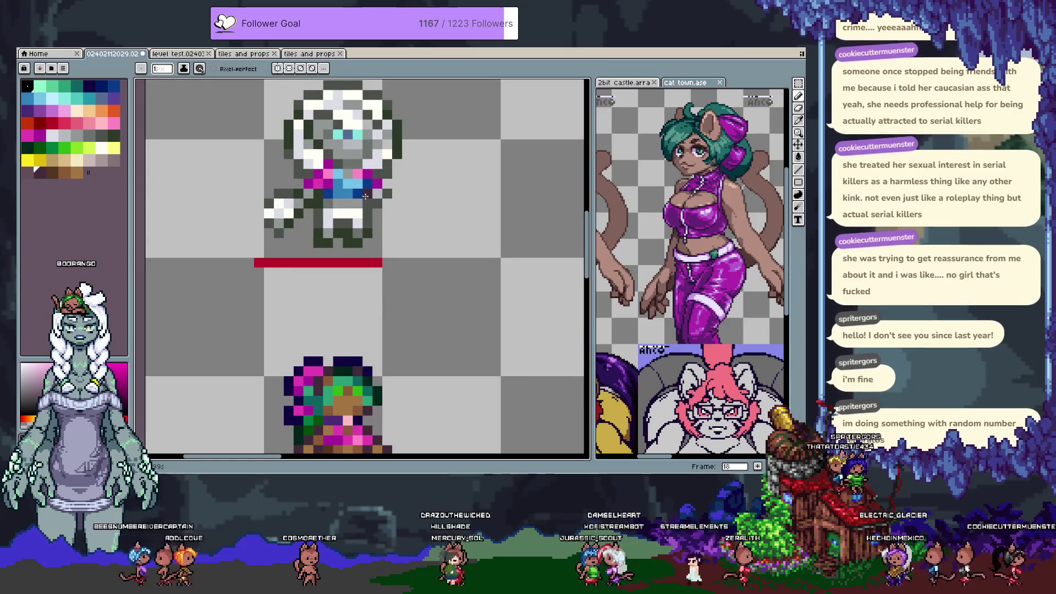
key("m")
left_click_drag(316, 215, 389, 249)
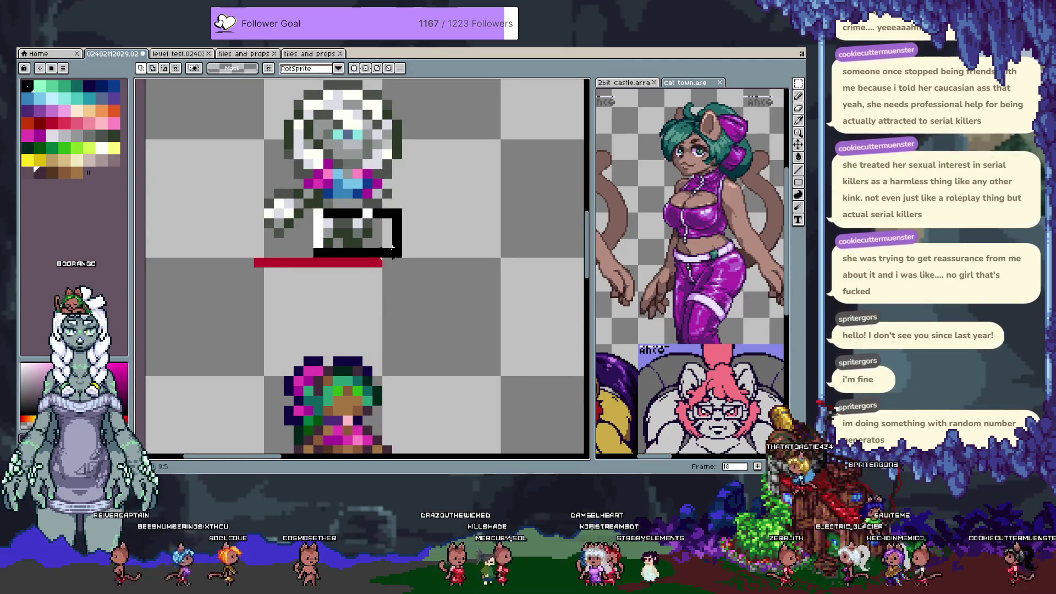
key("period")
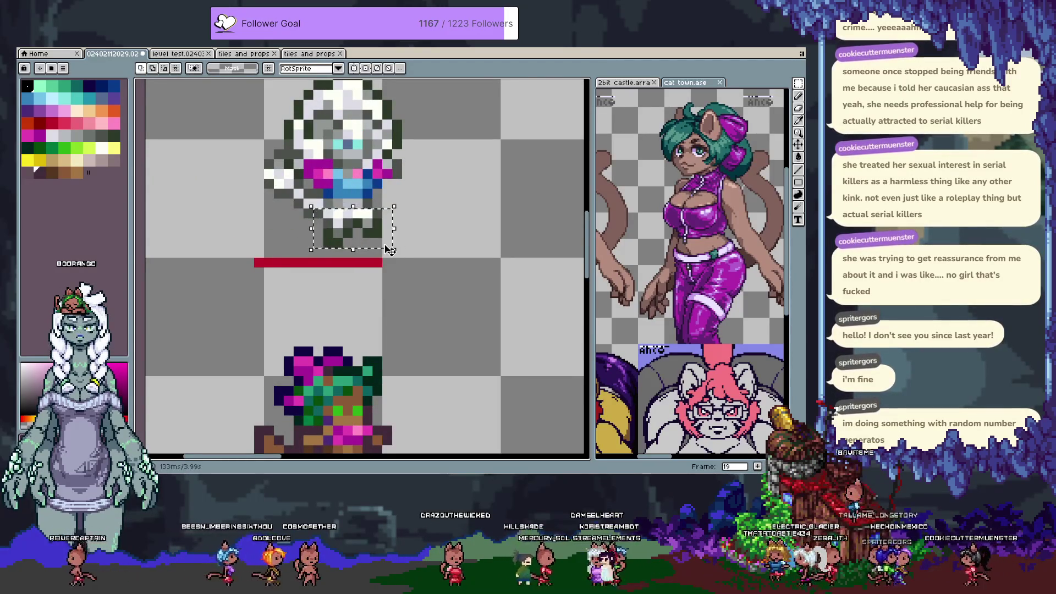
scroll(438, 205, "up", 2)
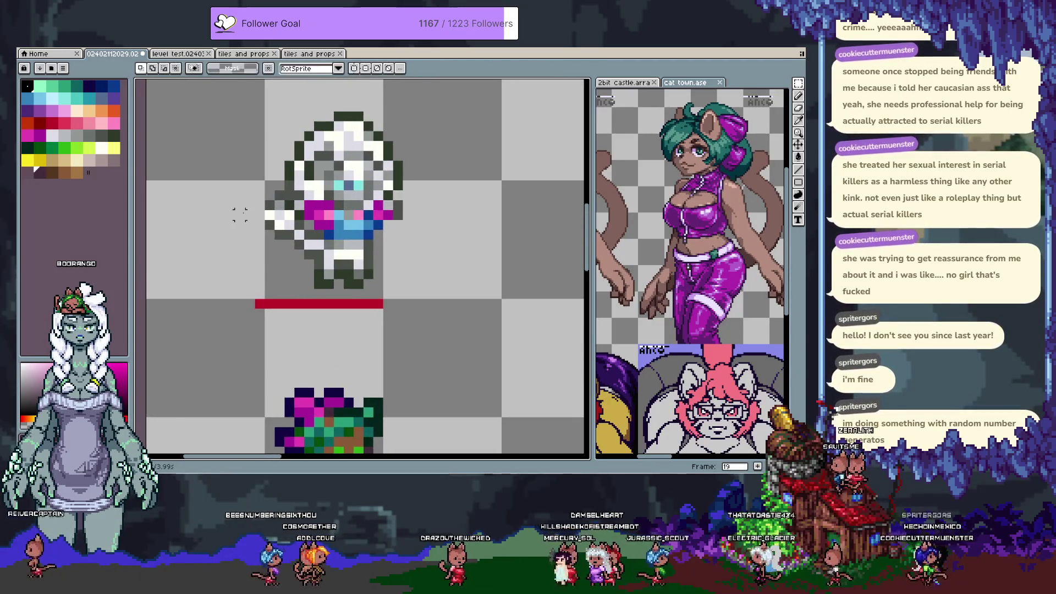
scroll(252, 202, "up", 1)
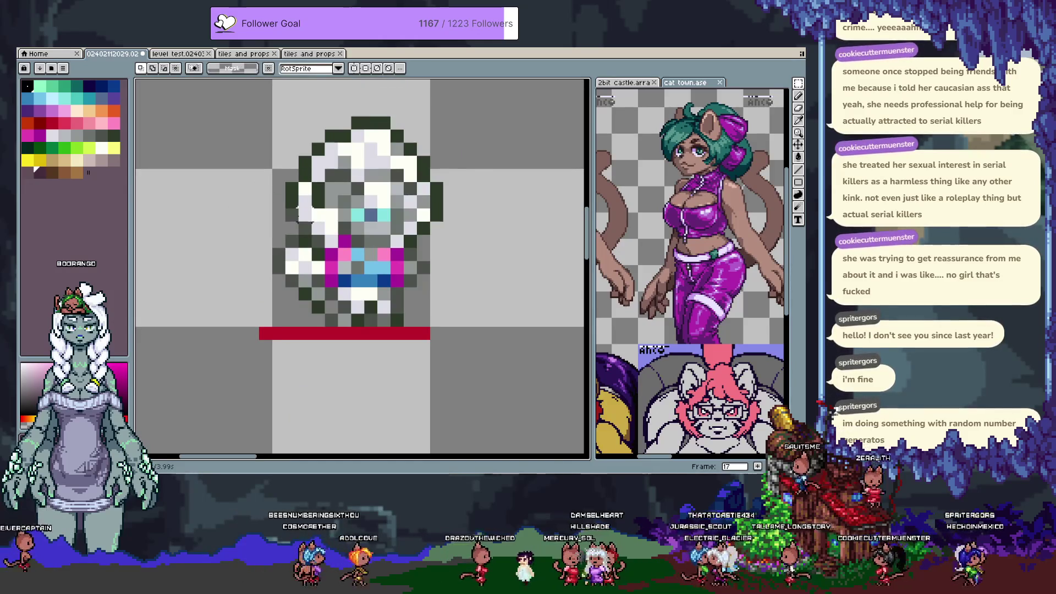
scroll(281, 204, "up", 1)
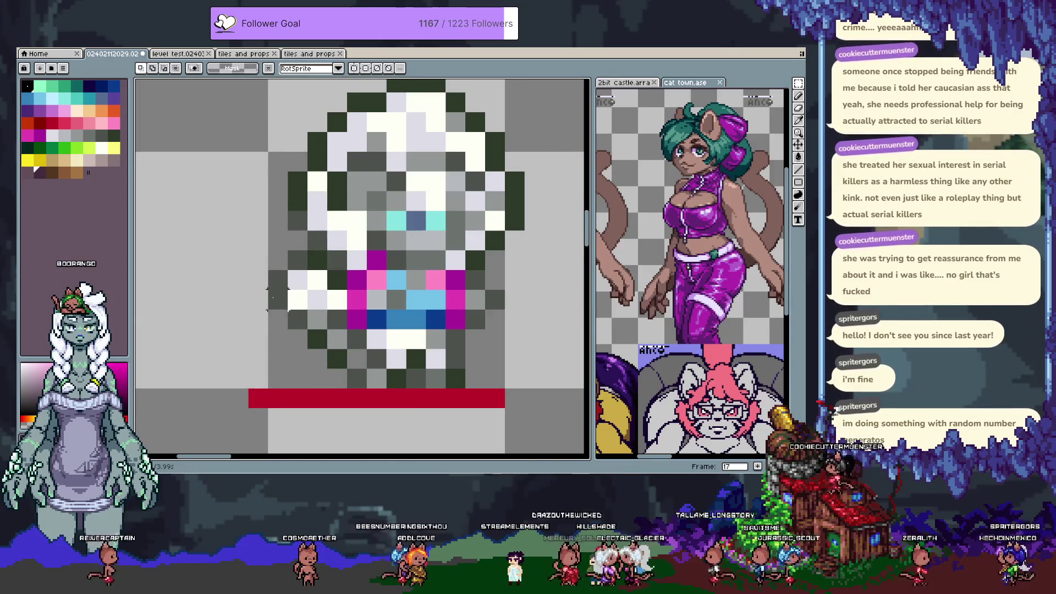
mouse_move(267, 230)
left_mouse_down()
mouse_move(289, 251)
mouse_move(310, 331)
mouse_move(329, 331)
left_mouse_up()
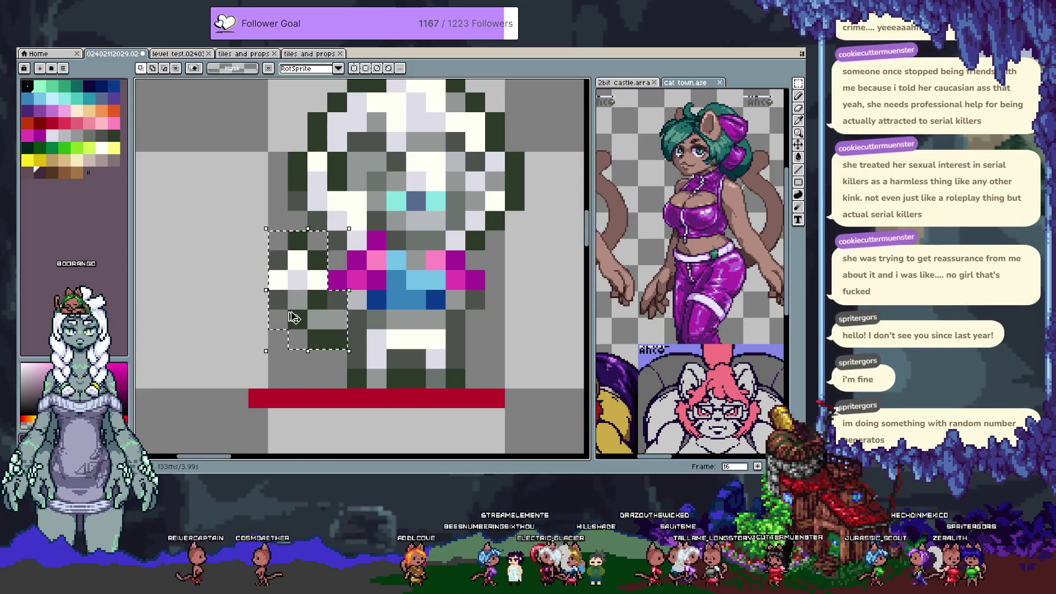
key("Right")
key("Right")
key("Right")
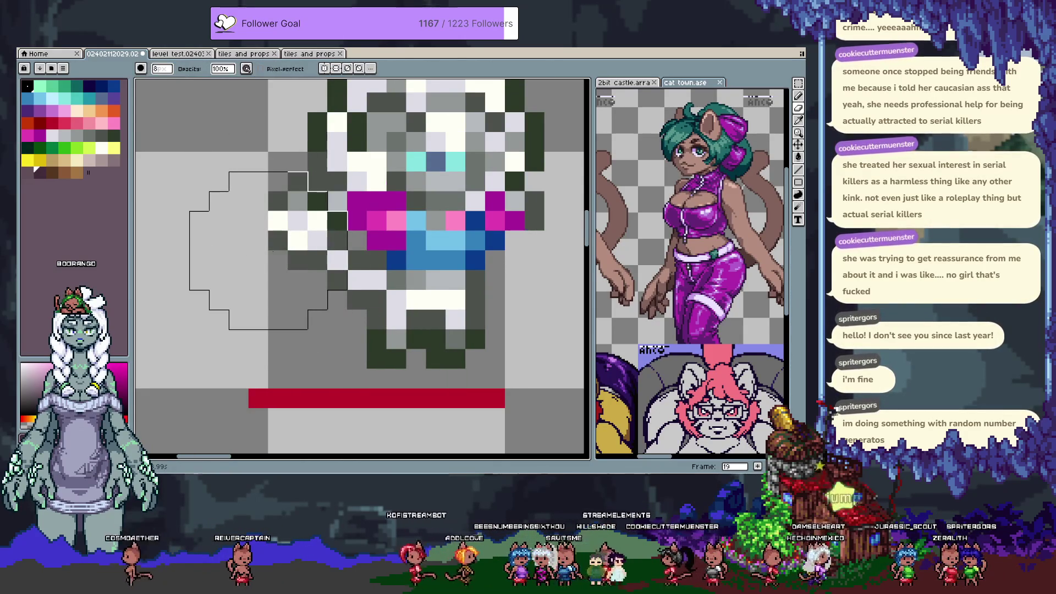
key("Delete")
Erase stray pixels along the sprite's left edge and add two dark outline pixels.
key("b")
right_click(317, 220)
right_click(318, 181)
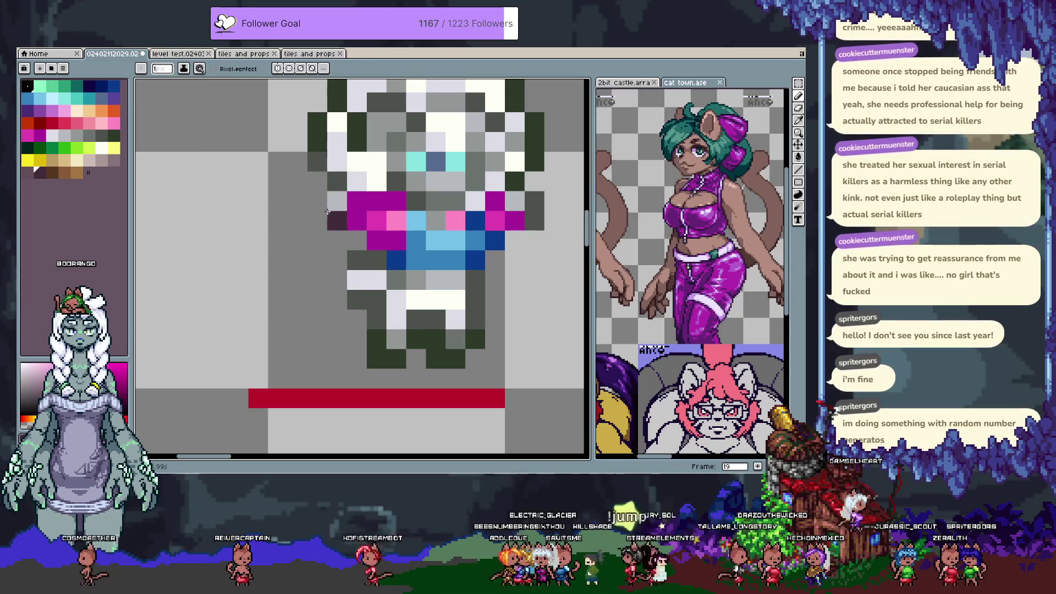
right_click(337, 201)
left_click(377, 260)
key("v")
key("b")
left_click(337, 220)
right_click(356, 261)
right_click(356, 280)
right_click(377, 281)
right_click(357, 300)
Paste the hand block and move it up and right beside the body.
key("ctrl+v")
mouse_move(332, 321)
left_mouse_down()
mouse_move(367, 281)
mouse_move(271, 320)
mouse_move(297, 338)
mouse_move(271, 333)
mouse_move(265, 316)
mouse_move(278, 319)
left_mouse_up()
key("Return")
key("Return")
key("Return")
key("b")
key("m")
mouse_move(170, 212)
left_mouse_down()
mouse_move(287, 330)
mouse_move(352, 276)
mouse_move(339, 263)
mouse_move(351, 277)
mouse_move(347, 267)
left_mouse_up()
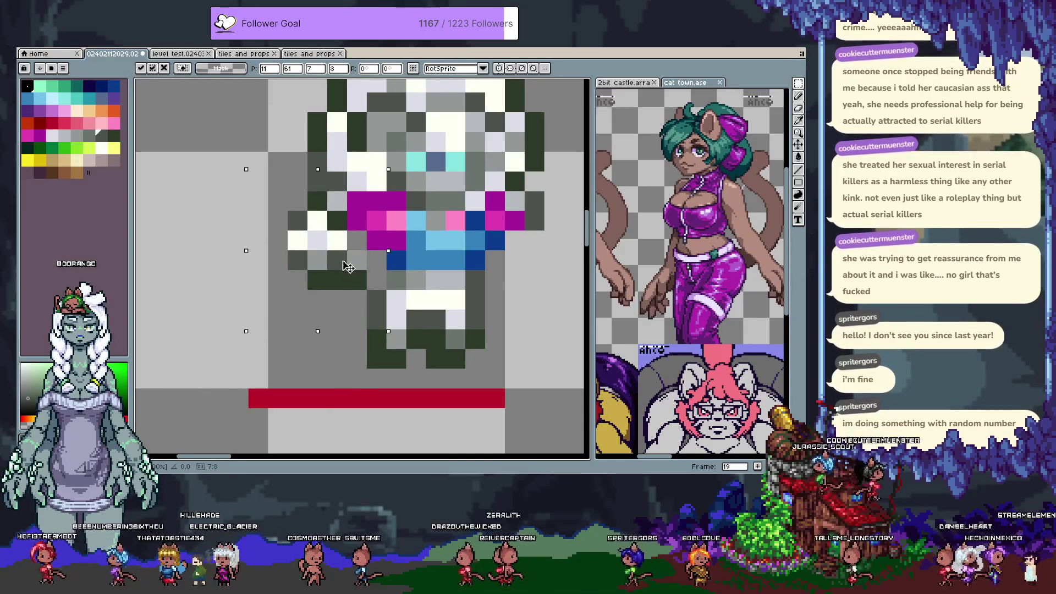
key("Return")
key("b")
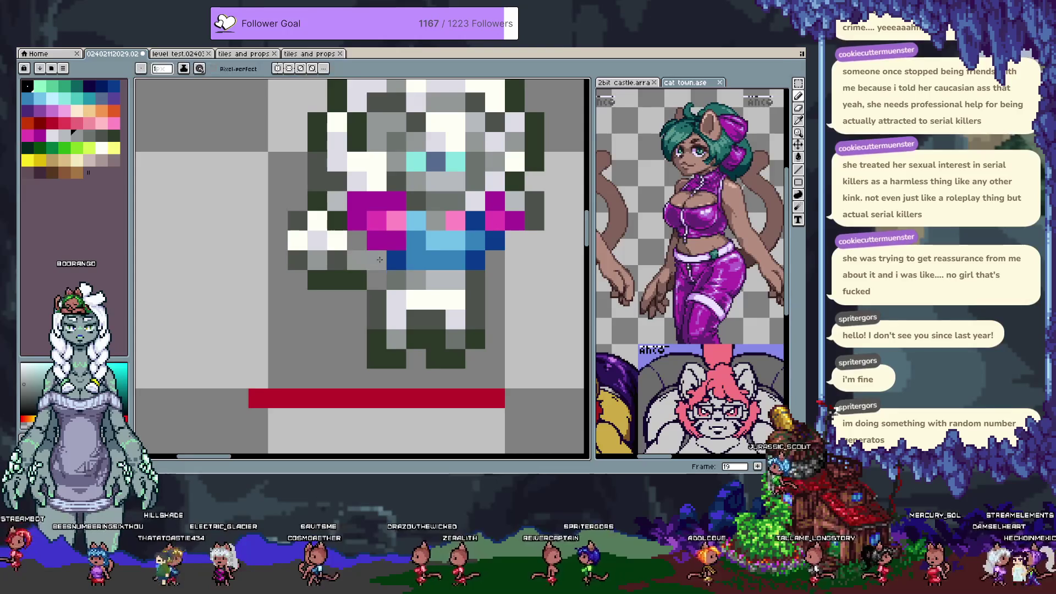
Repaint the arm with dark outline pixels and a white hand highlight, darkening the grey pixels.
left_click(337, 259, "alt")
left_click(358, 260)
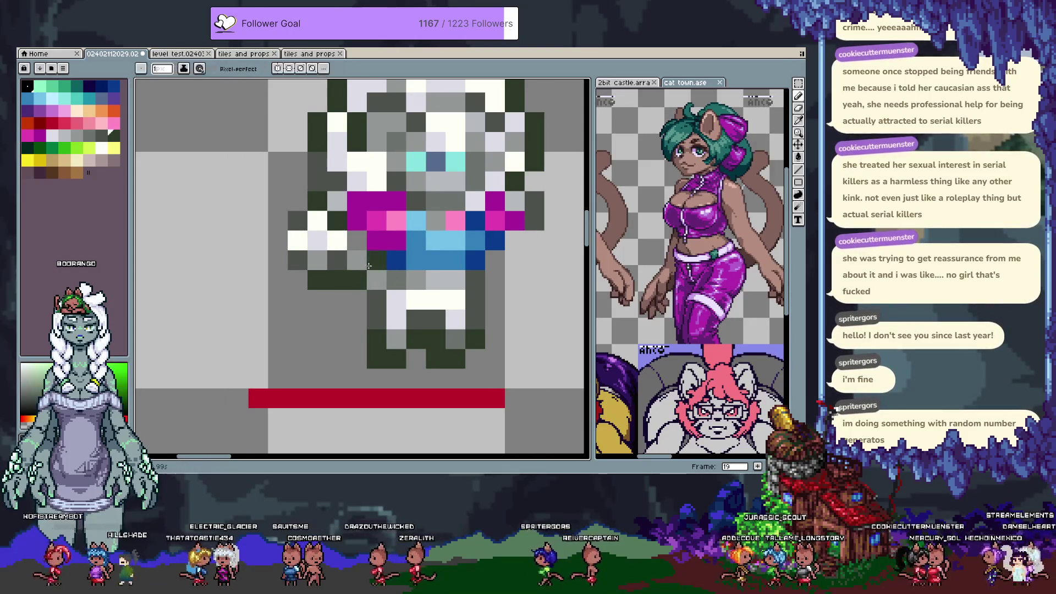
left_click(335, 260, "alt")
left_click(317, 260)
left_click(323, 274, "alt")
left_click(337, 221, "alt")
left_click(344, 286)
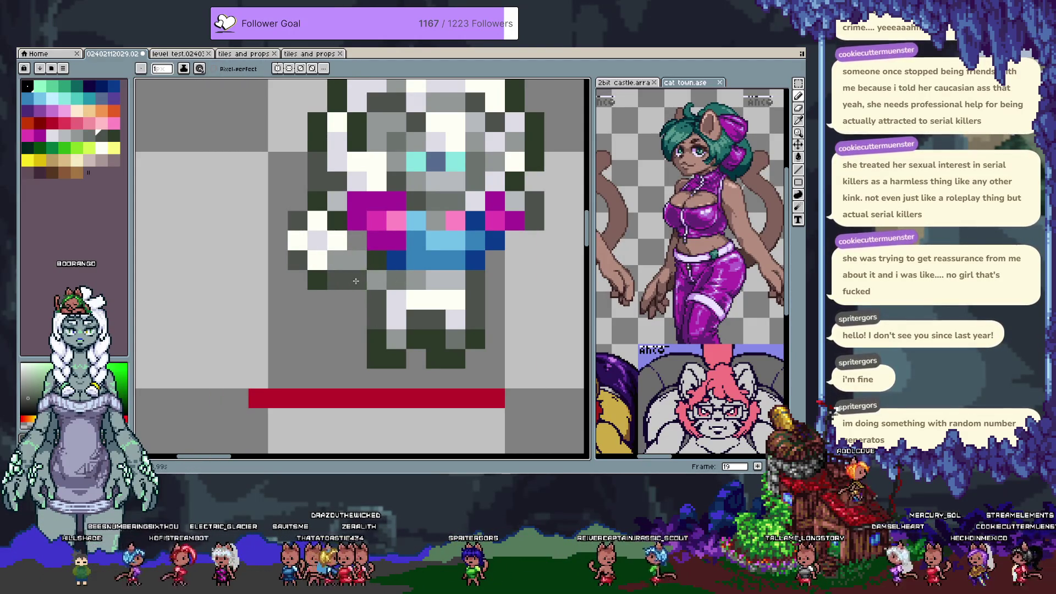
left_click(393, 286, "alt")
left_click(380, 286)
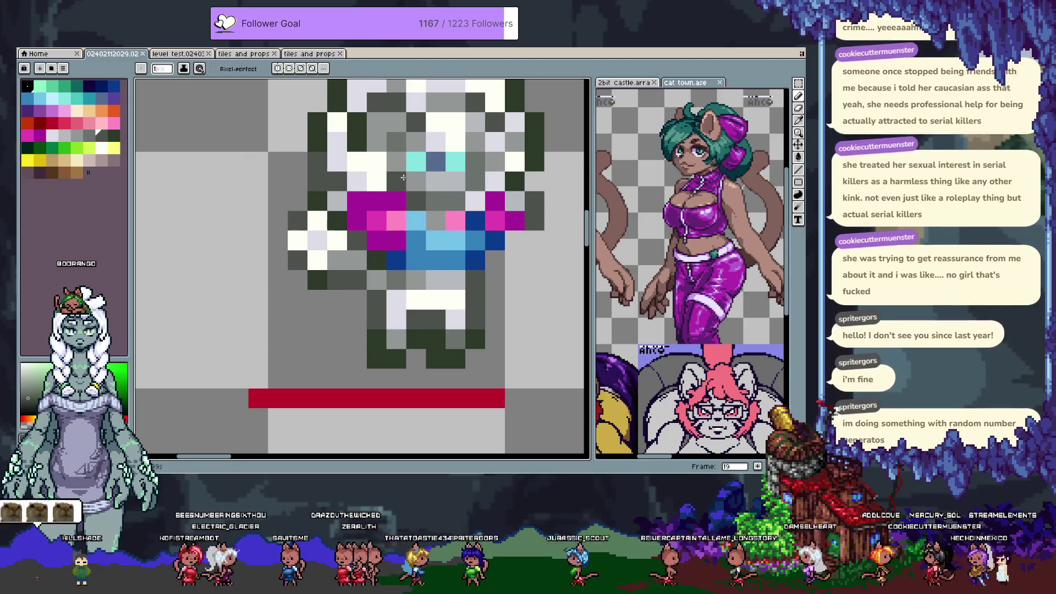
left_click(342, 175, "alt")
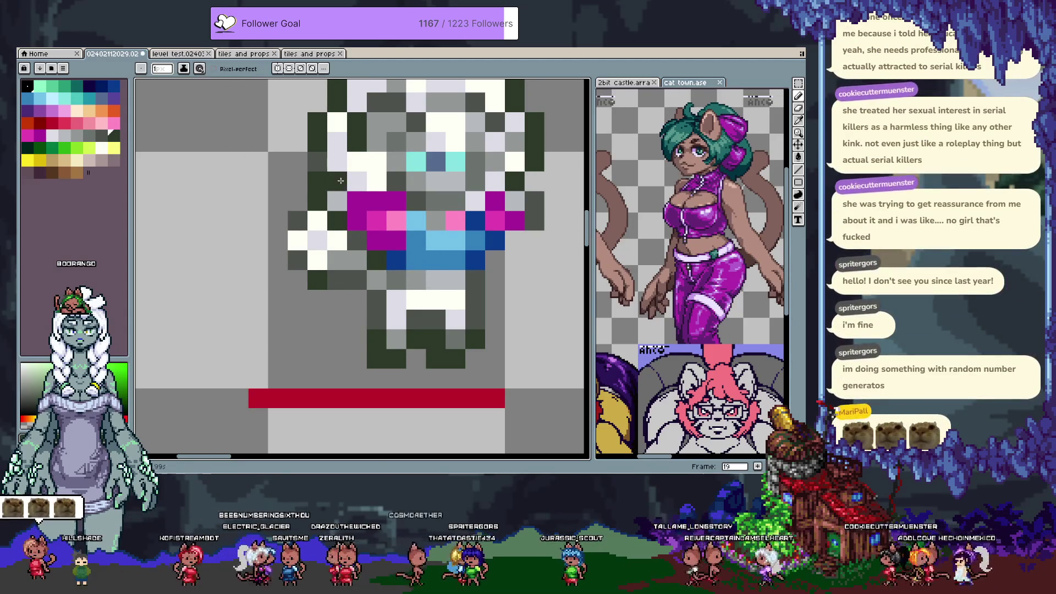
scroll(511, 242, "down", 8)
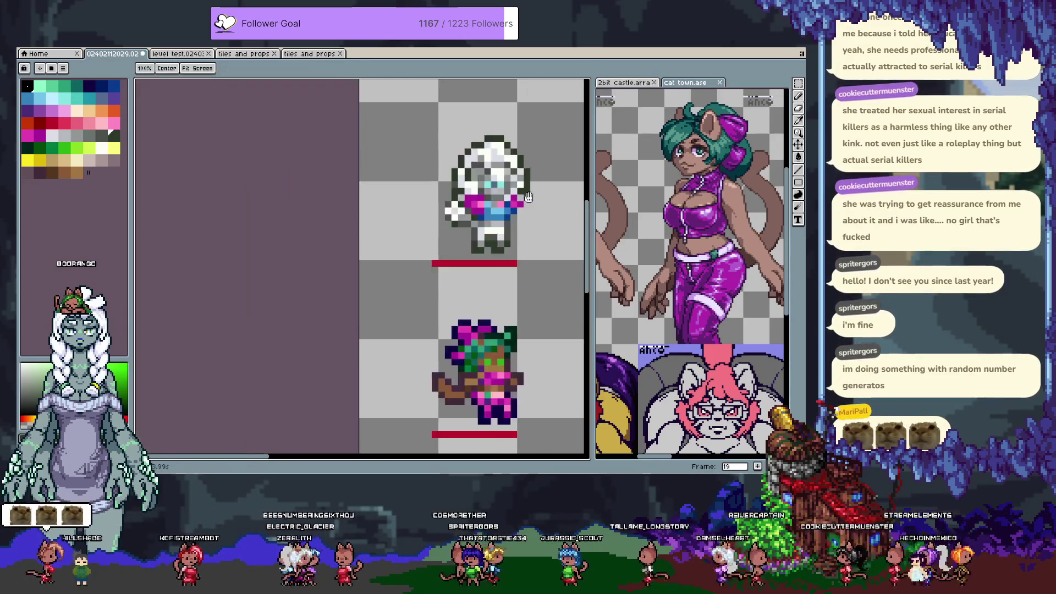
Marquee-select the white-haired sprite's fist and move it left and down.
scroll(491, 269, "up", 3)
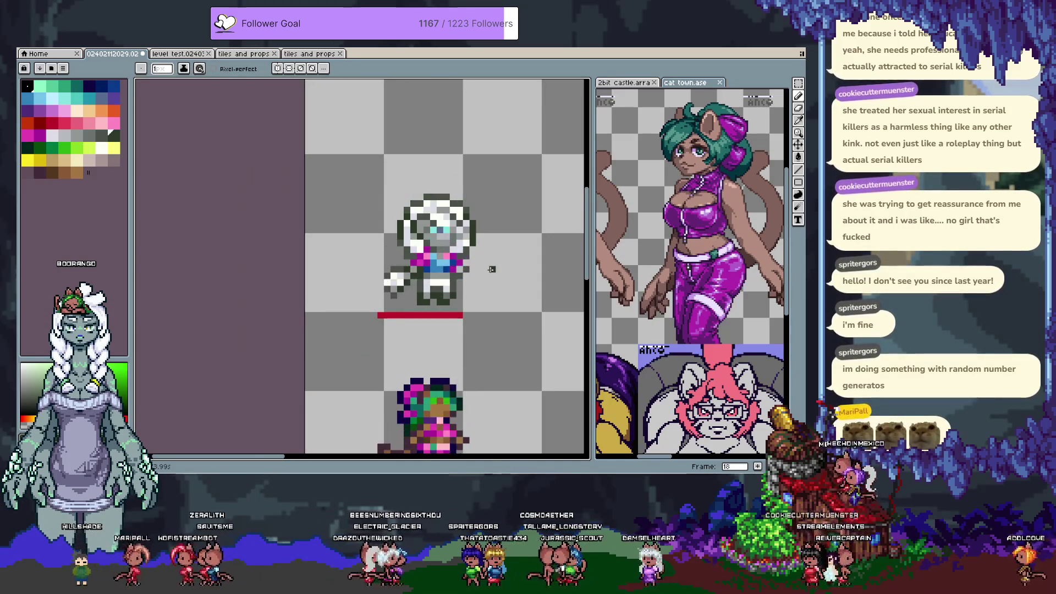
key("v")
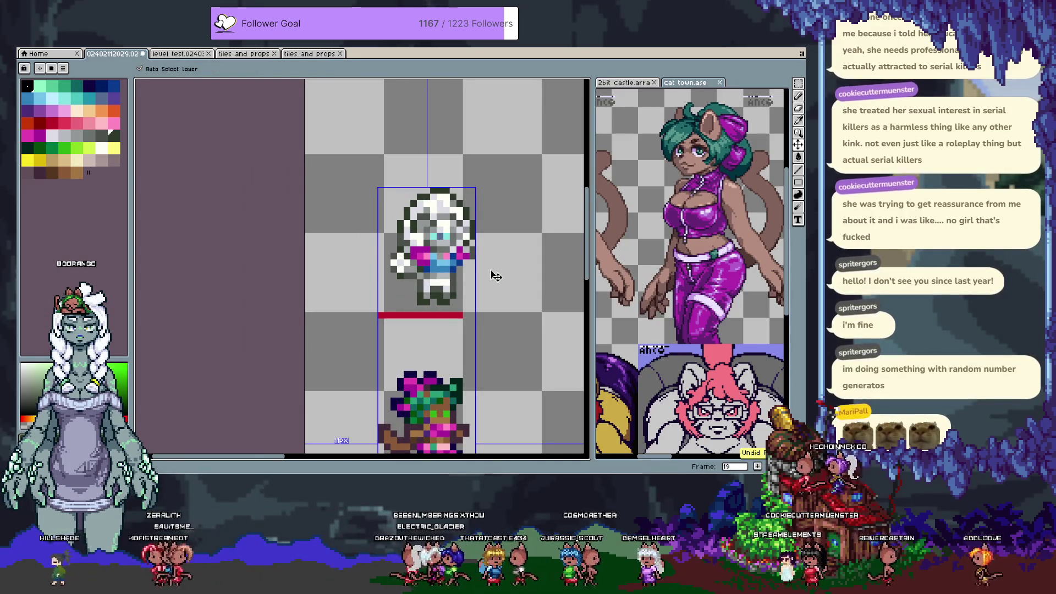
key("b")
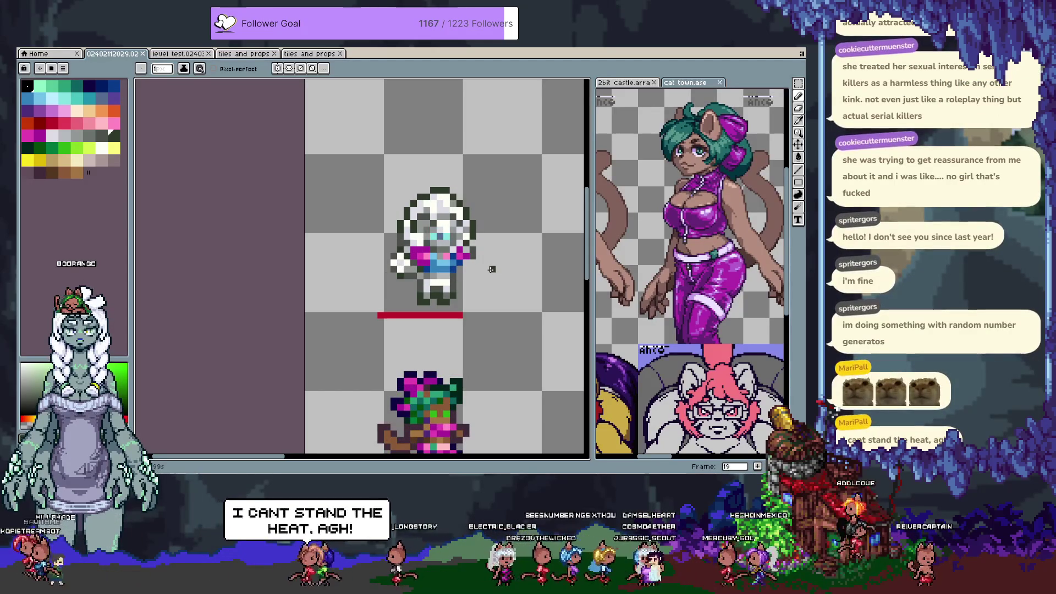
scroll(413, 270, "up", 2)
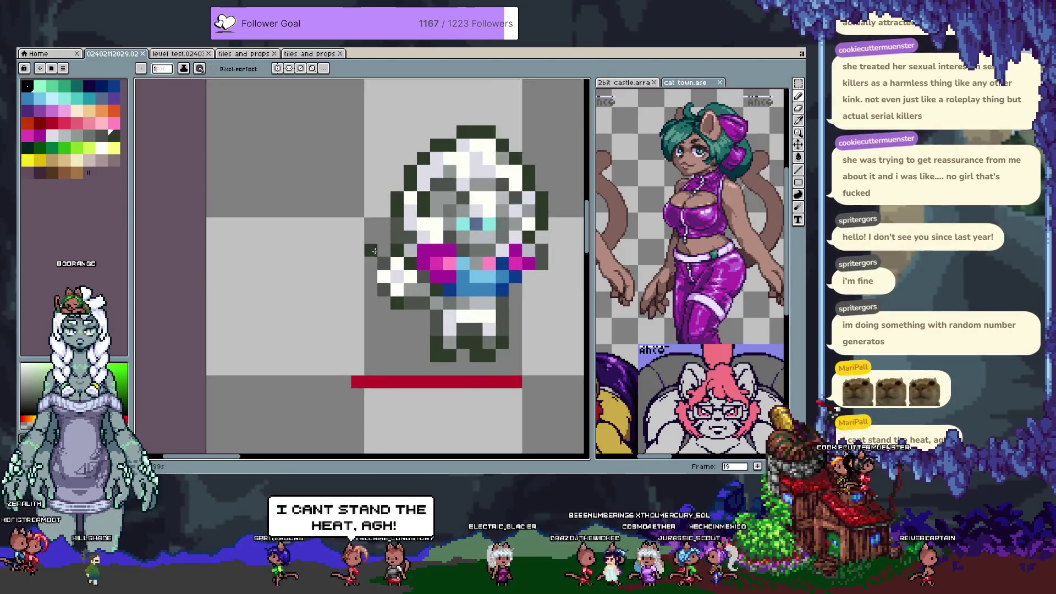
key("m")
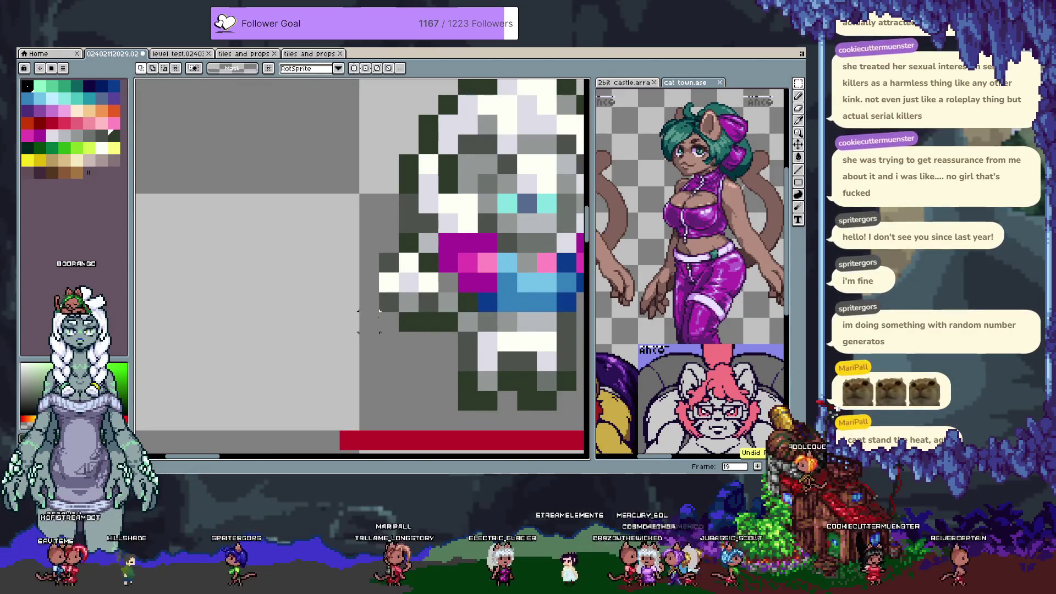
left_click_drag(369, 333, 440, 231)
left_click_drag(407, 281, 328, 318)
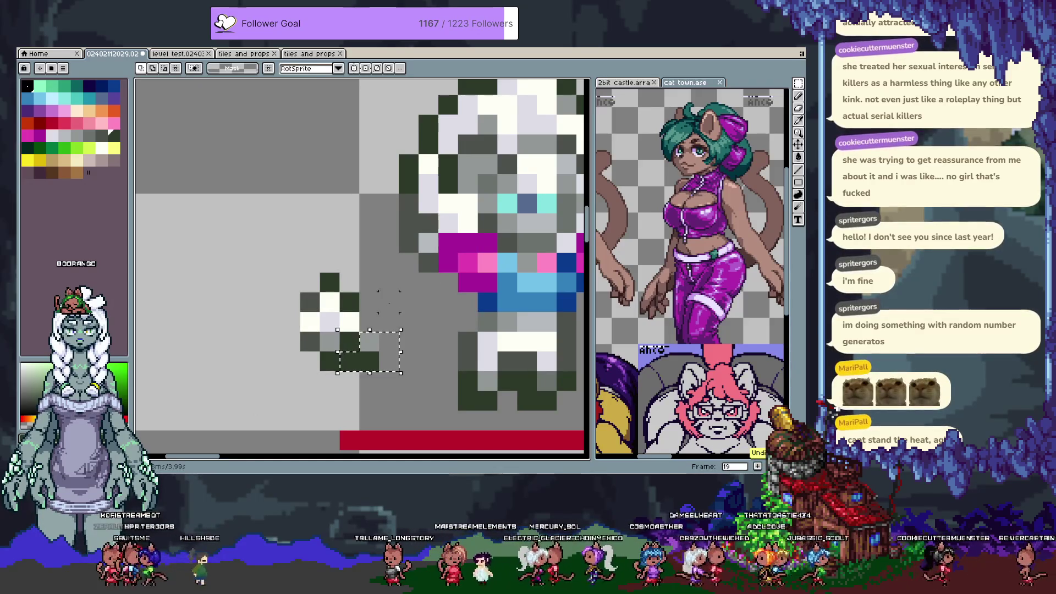
key("ctrl+y")
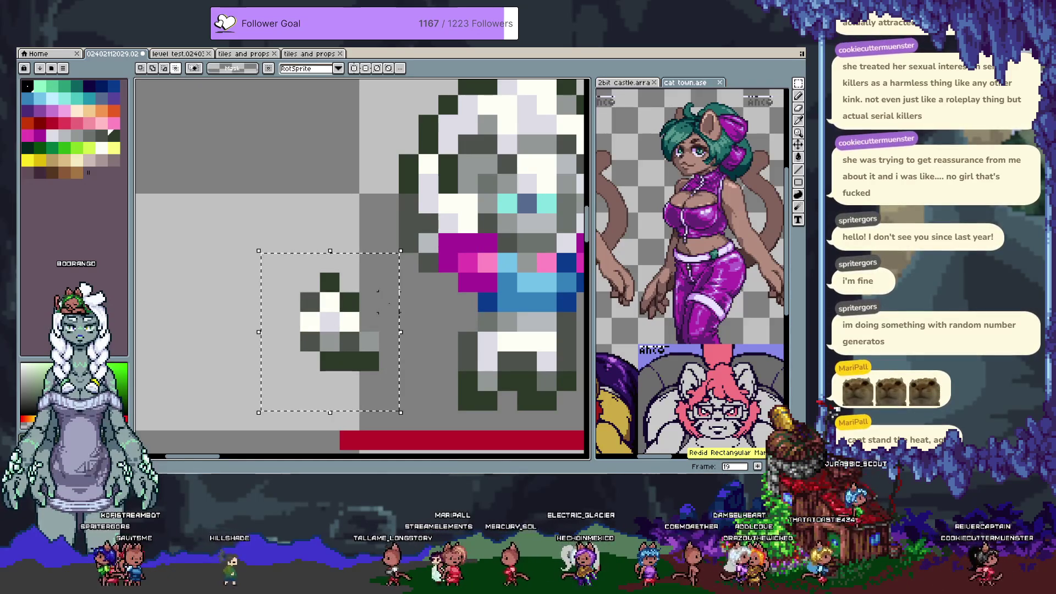
Shift the selected pixel column right and up, then undo and redo that move.
mouse_move(350, 339)
left_mouse_down()
mouse_move(405, 309)
mouse_move(399, 320)
left_mouse_up()
left_click(388, 204)
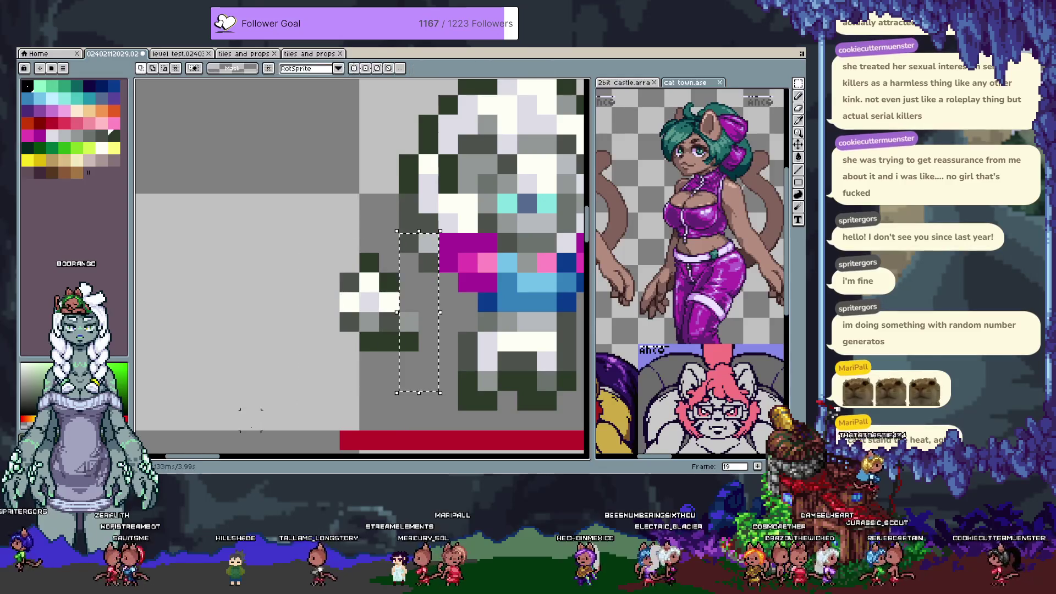
key("ctrl+z")
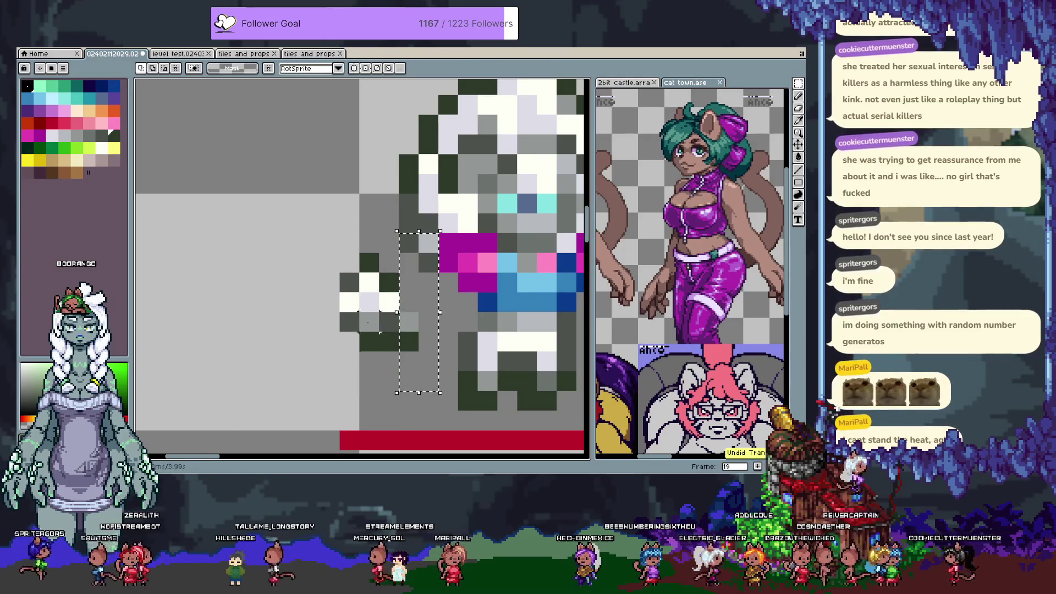
key("ctrl+y")
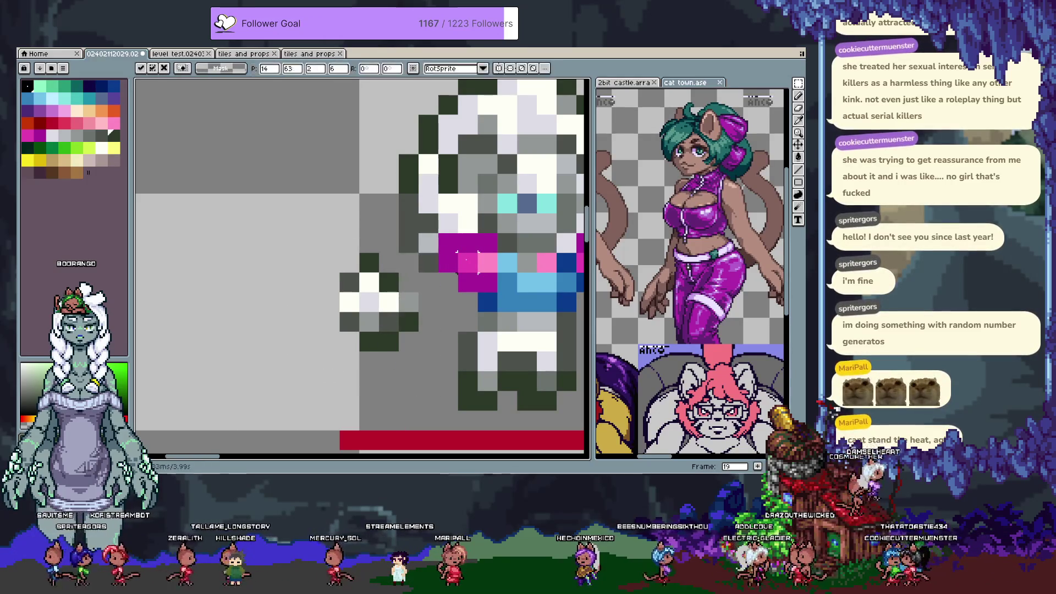
Recolour the dark pixels beside the fist grey and paint a grey arm to the body.
key("b")
scroll(348, 257, "down", 1)
scroll(349, 257, "up", 2)
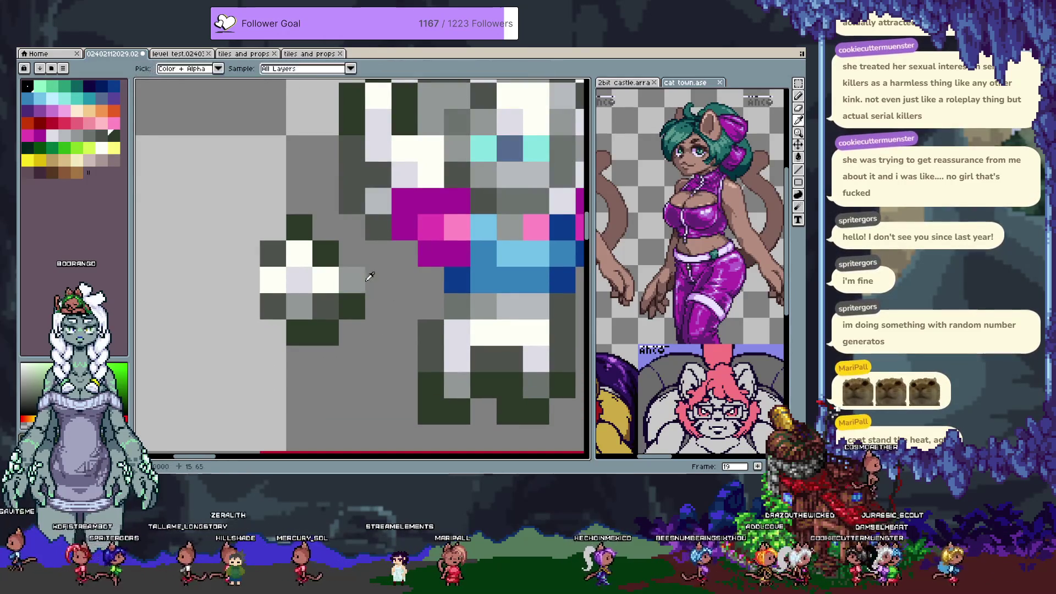
left_click(352, 280, "alt")
left_click(349, 257)
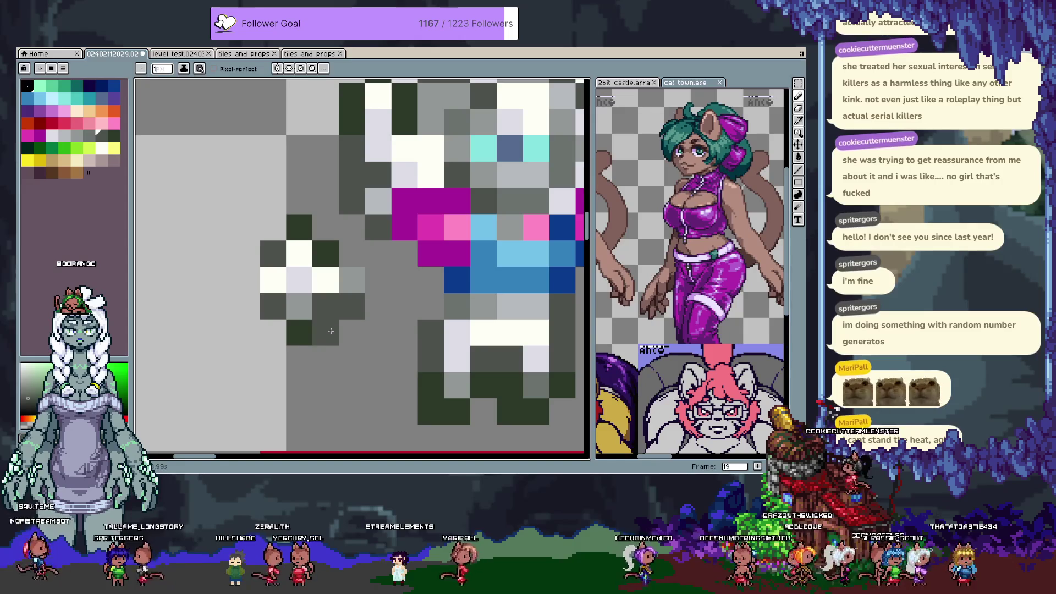
mouse_move(363, 292)
left_mouse_down()
mouse_move(401, 329)
mouse_move(405, 306)
left_mouse_up()
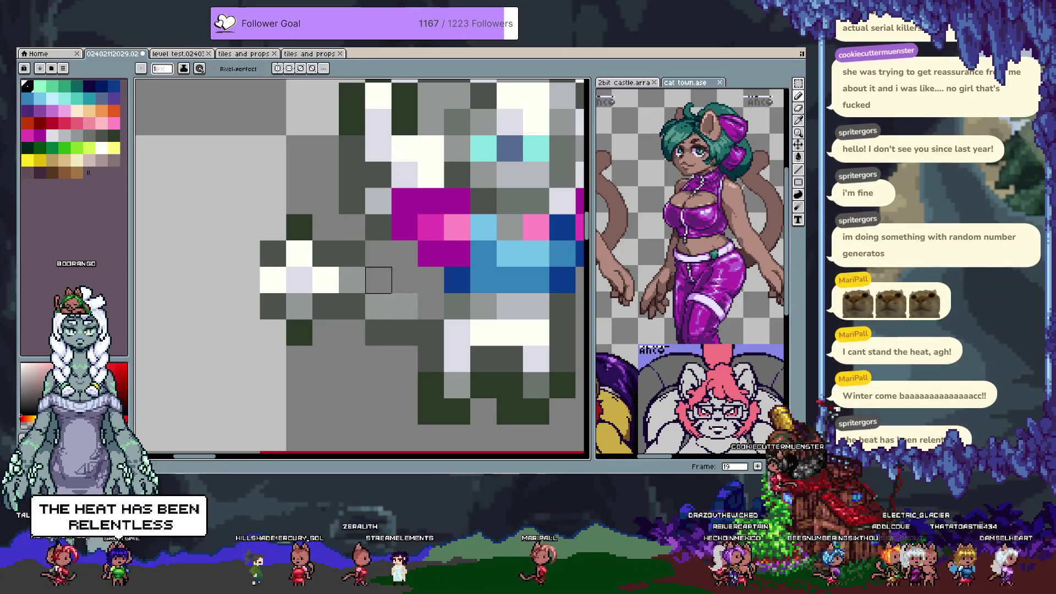
Sample a darker grey, then select the fist and arm area and shift it one pixel right.
left_click(380, 276, "alt")
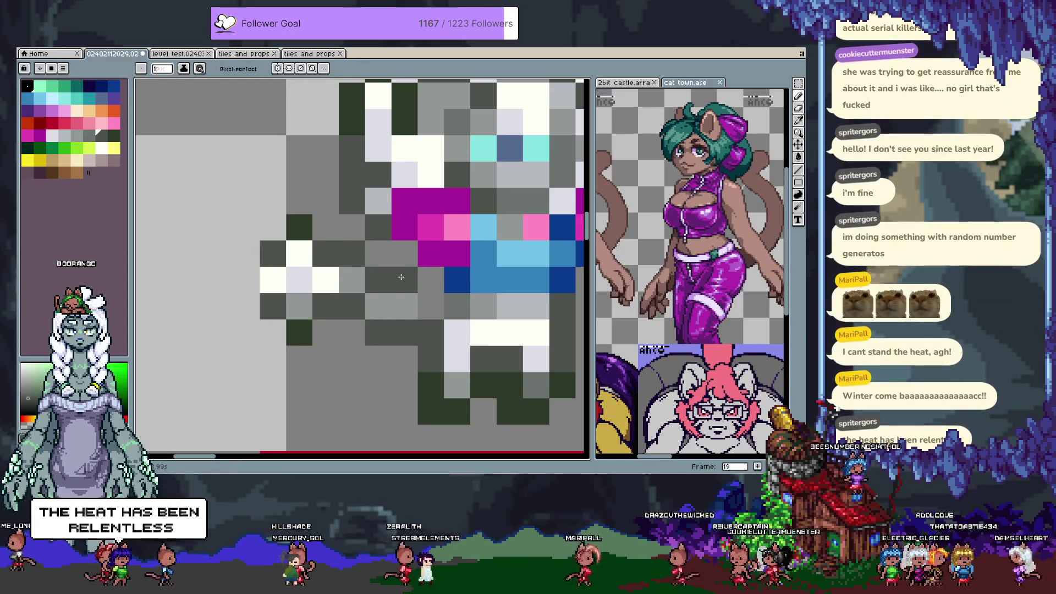
key("m")
mouse_move(418, 240)
left_mouse_down()
mouse_move(236, 352)
mouse_move(234, 372)
left_mouse_up()
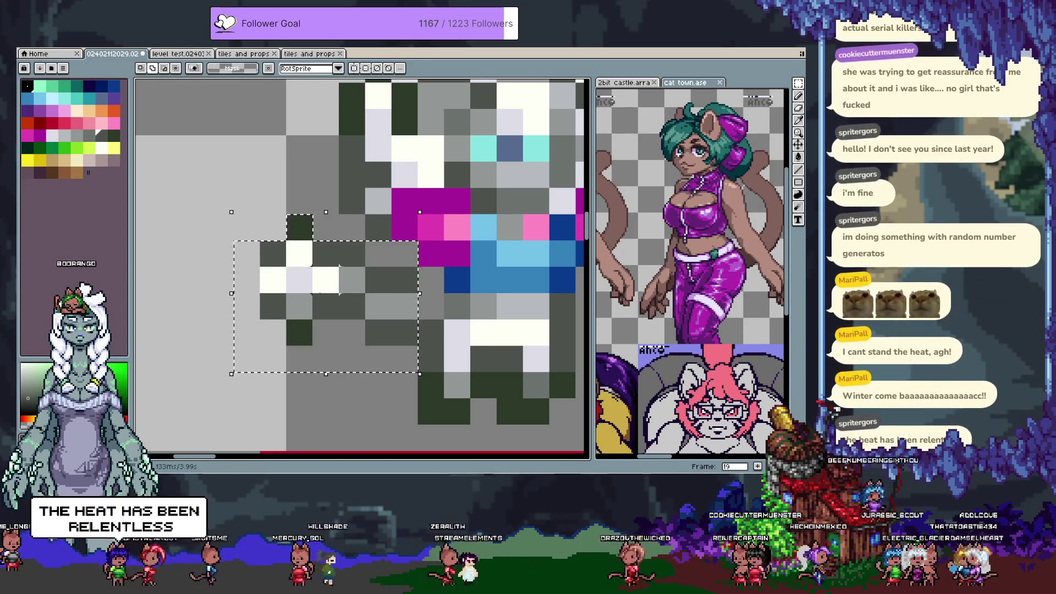
left_click_drag(327, 310, 354, 312)
key("Return")
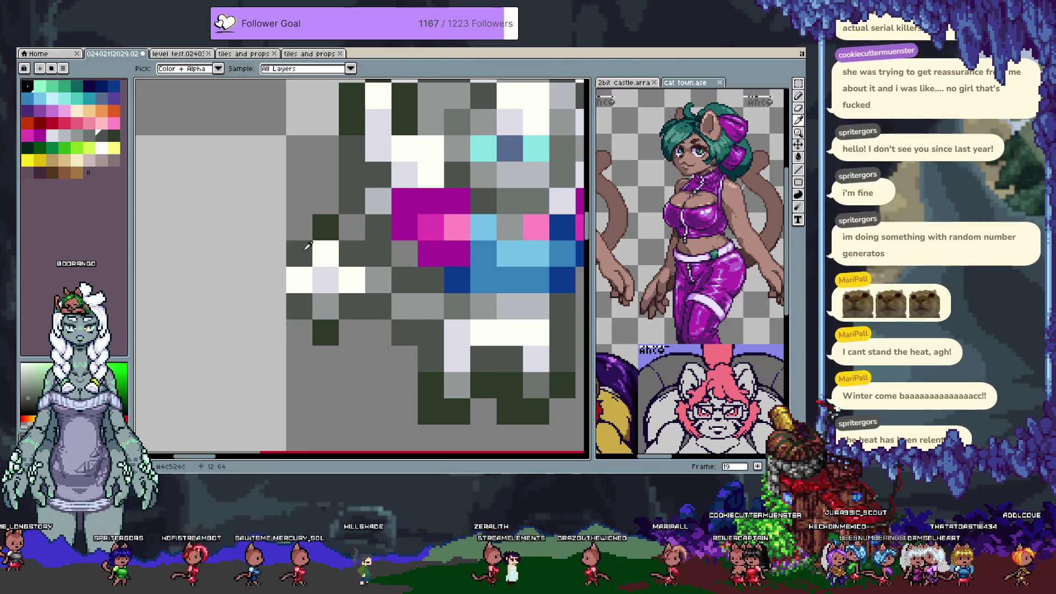
Darken one arm pixel and add two light-grey pixels, then undo the light-grey pixels.
left_click(345, 228, "alt")
left_click(370, 254)
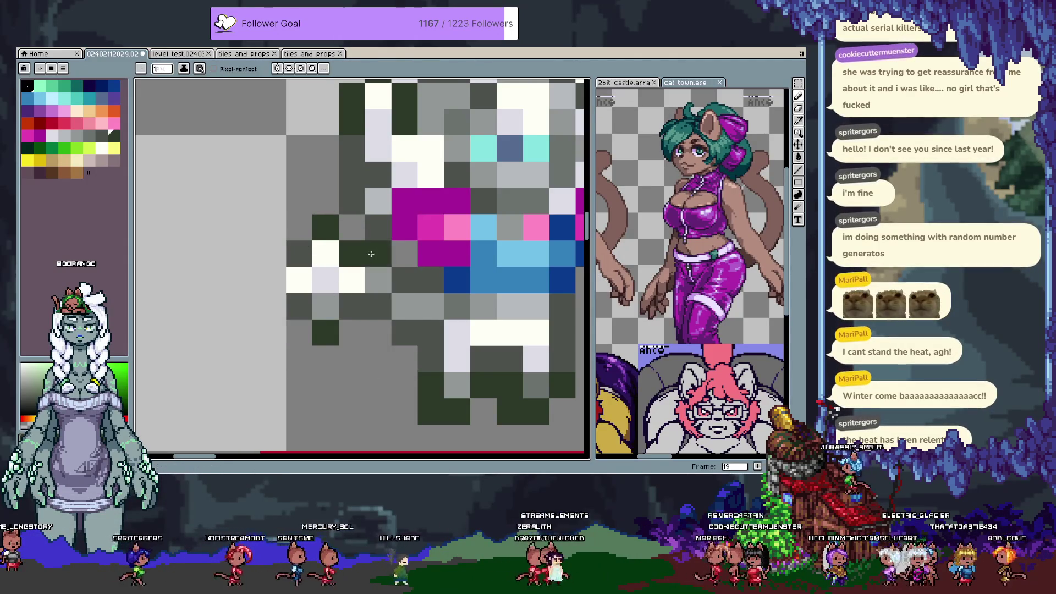
left_click(400, 301, "alt")
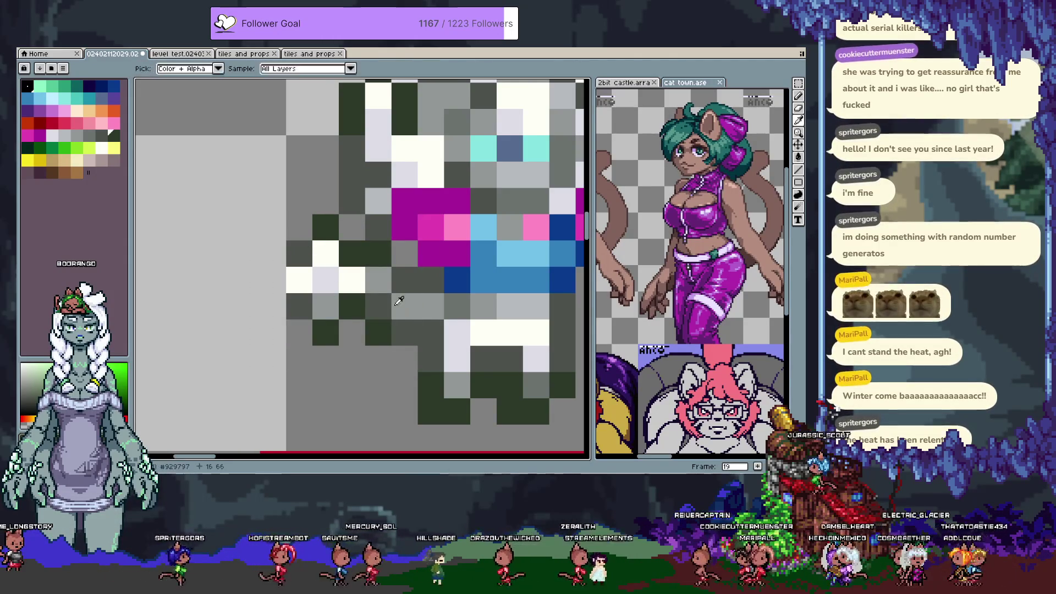
left_click(384, 301)
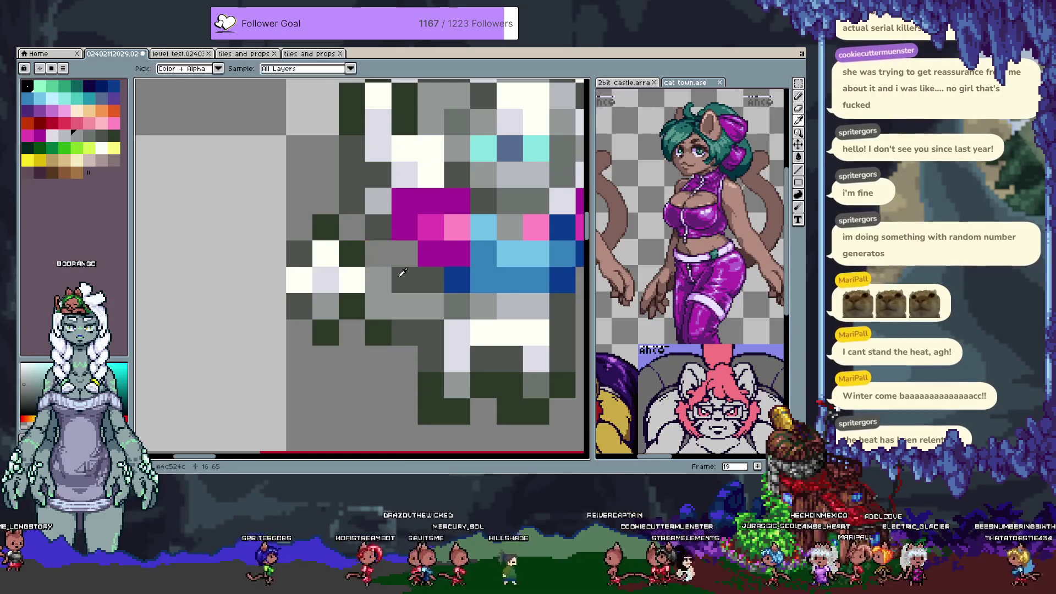
left_click(378, 254)
key("v")
key("ctrl+z")
key("ctrl+z")
key("b")
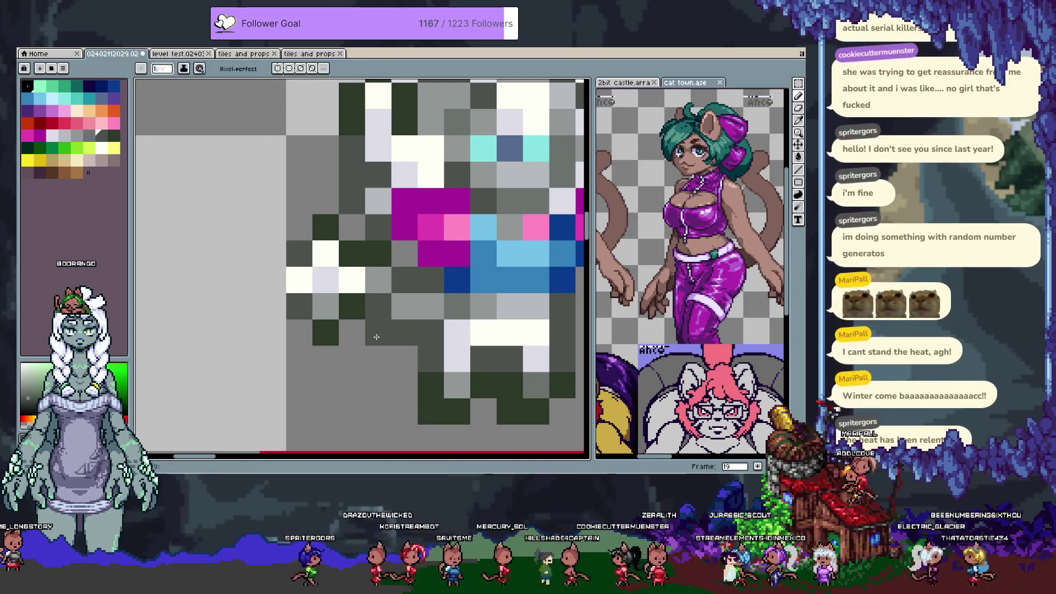